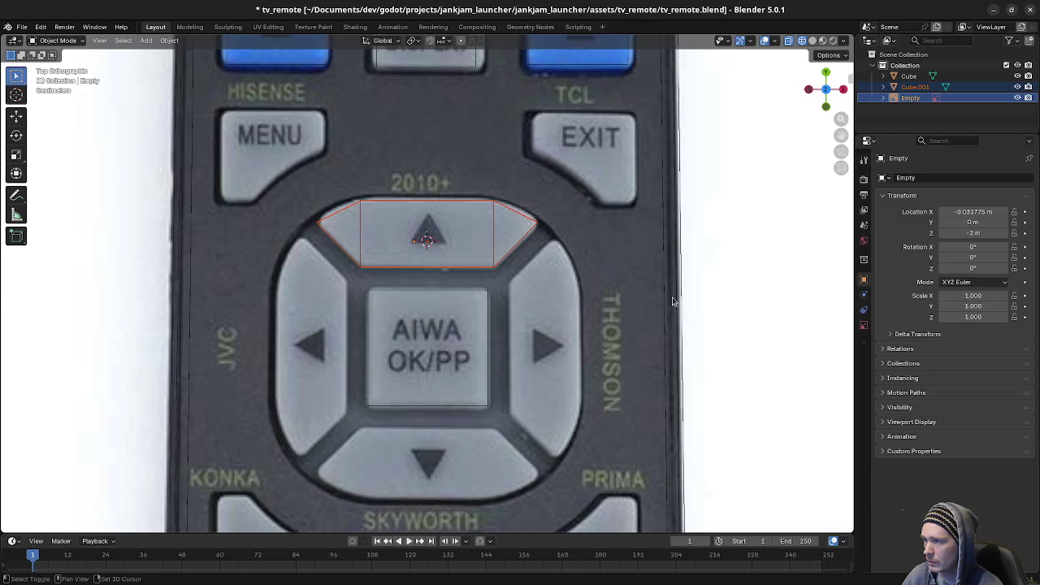
Step: Select the small Cube.001 piece, then the main Cube as the active object
{"action": "middle_click_drag", "start_coordinate": [672, 296], "coordinate": [550, 321]}
{"action": "key", "text": "alt+a"}
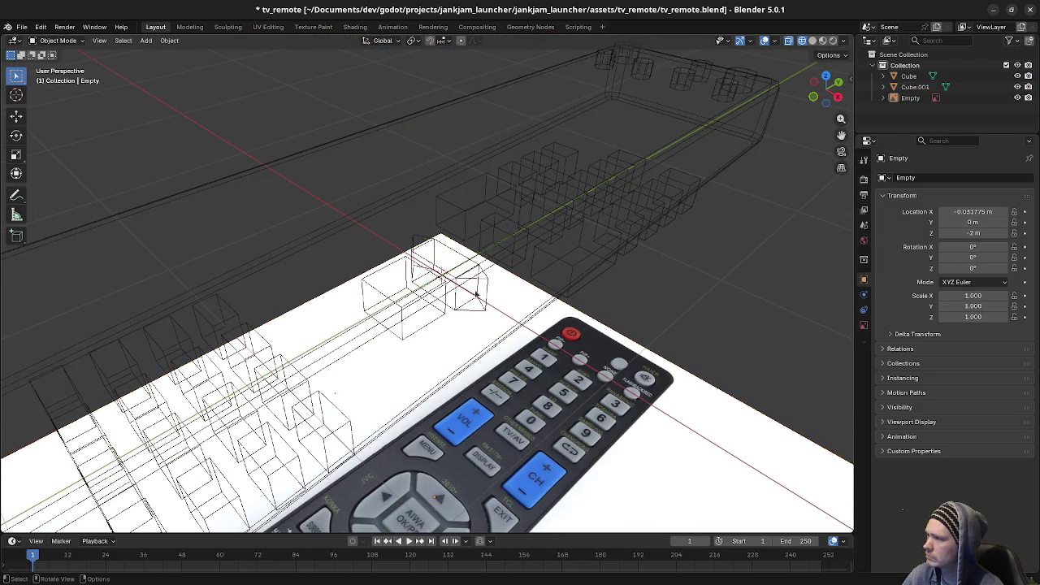
{"action": "left_click", "coordinate": [482, 282]}
{"action": "left_click", "coordinate": [577, 269], "text": "shift"}
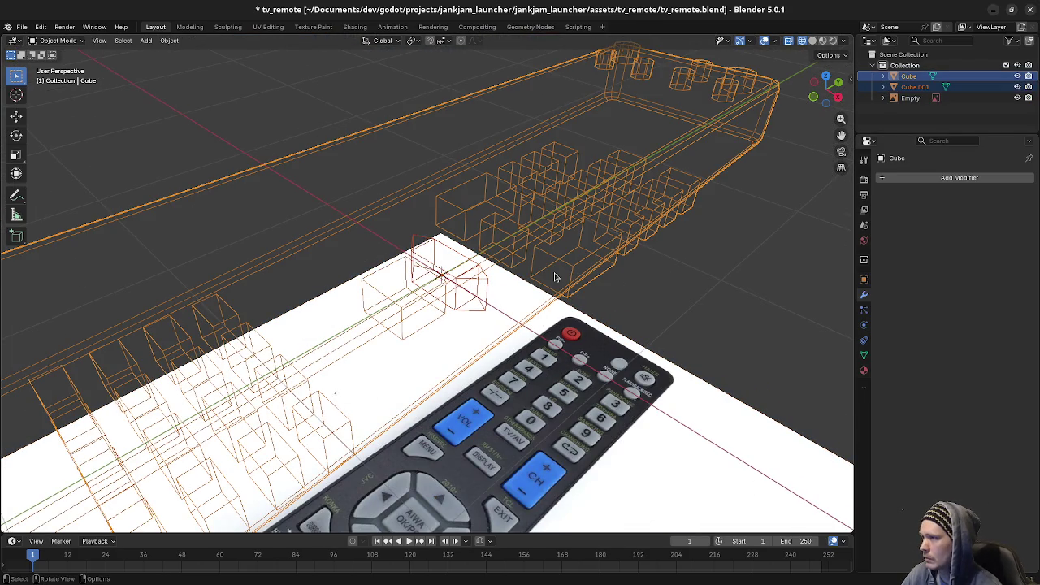
{"action": "left_click", "coordinate": [472, 280]}
{"action": "key", "text": "g"}
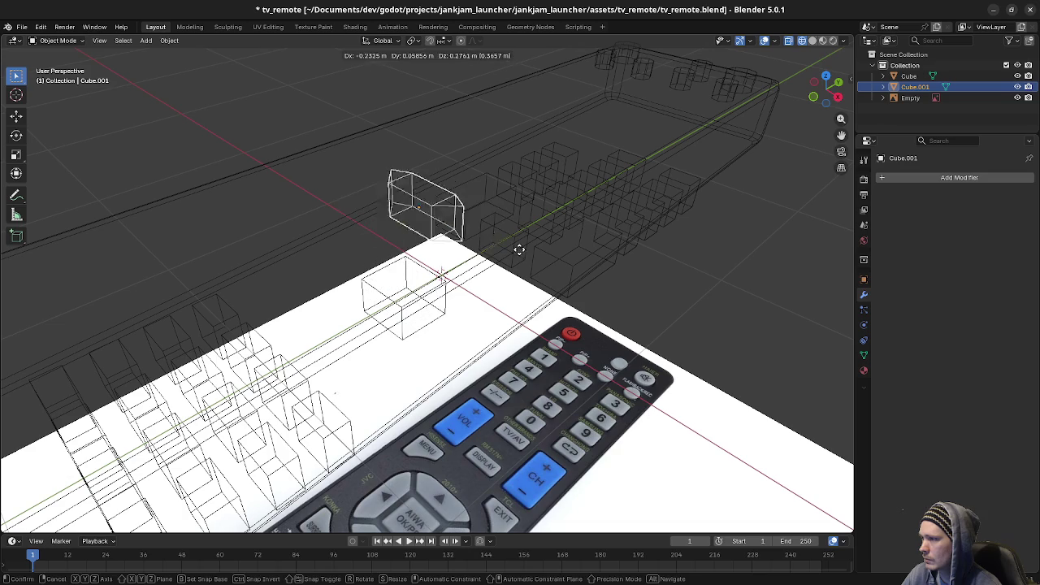
{"action": "key", "text": "Escape"}
{"action": "left_click", "coordinate": [420, 311]}
{"action": "key", "text": "alt+a"}
{"action": "left_click", "coordinate": [544, 283]}
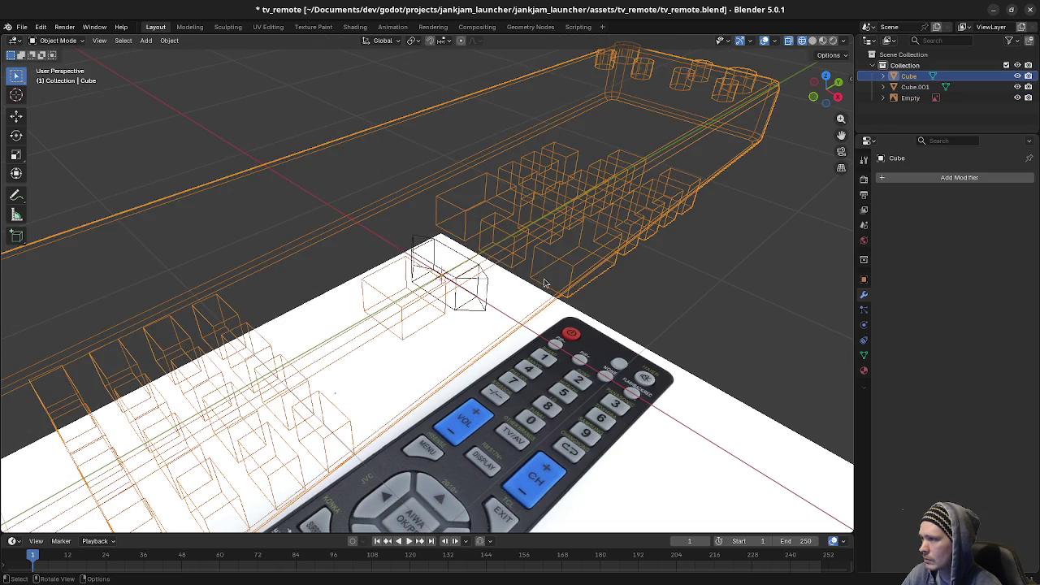
{"action": "left_click", "coordinate": [483, 284]}
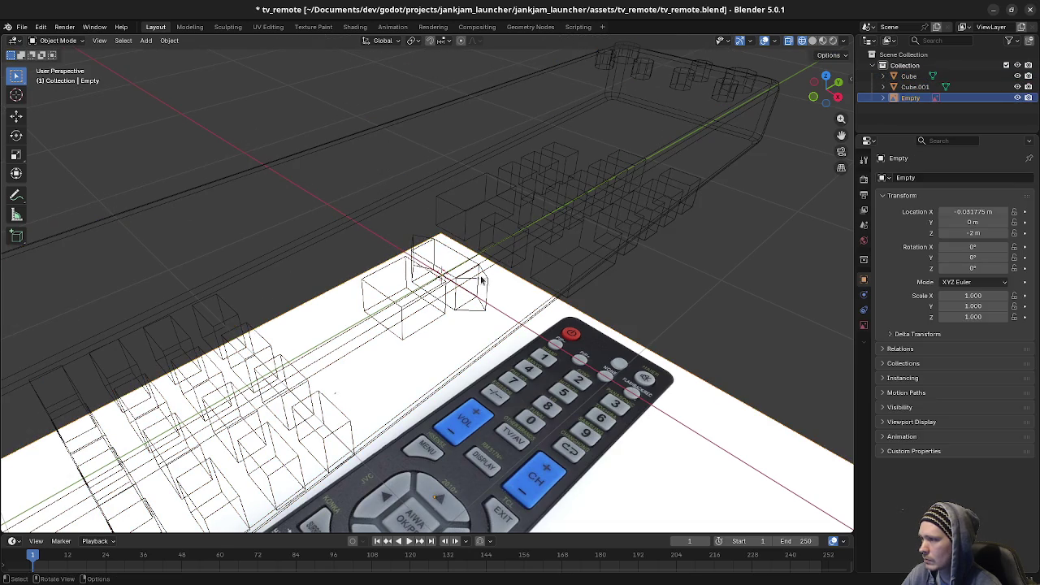
{"action": "left_click", "coordinate": [575, 272], "text": "shift"}
Step: Join Cube.001 into Cube and switch to orthographic top view
{"action": "key", "text": "F3"}
{"action": "type", "text": "join"}
{"action": "key", "text": "Return"}
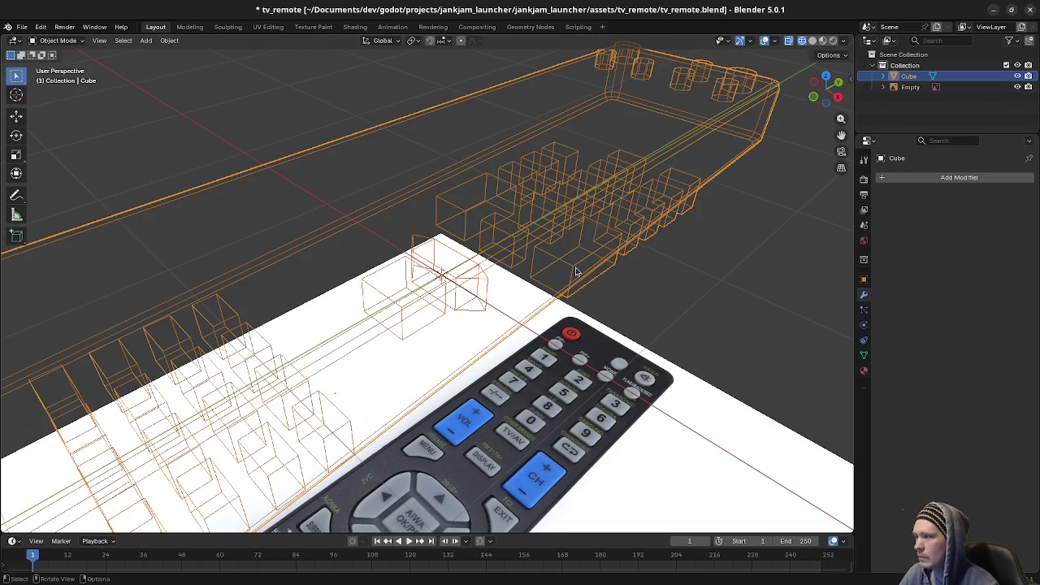
{"action": "key", "text": "KP_5"}
{"action": "key", "text": "KP_7"}
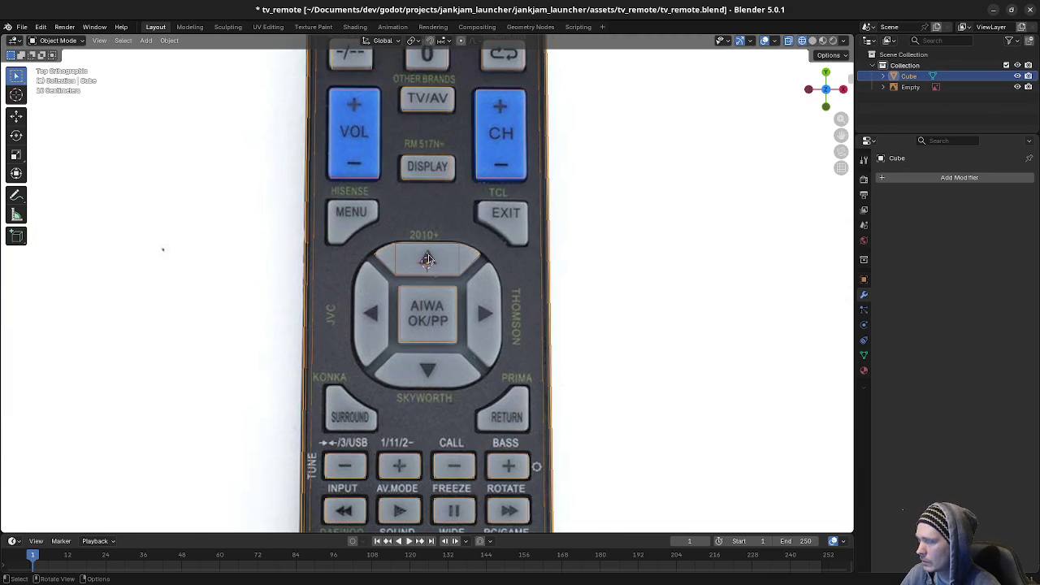
Step: Select the remote body Cube and enter Edit Mode
{"action": "key", "text": "ctrl+KP_7"}
{"action": "key", "text": "KP_7"}
{"action": "scroll", "coordinate": [426, 262], "scroll_direction": "up", "scroll_amount": 4}
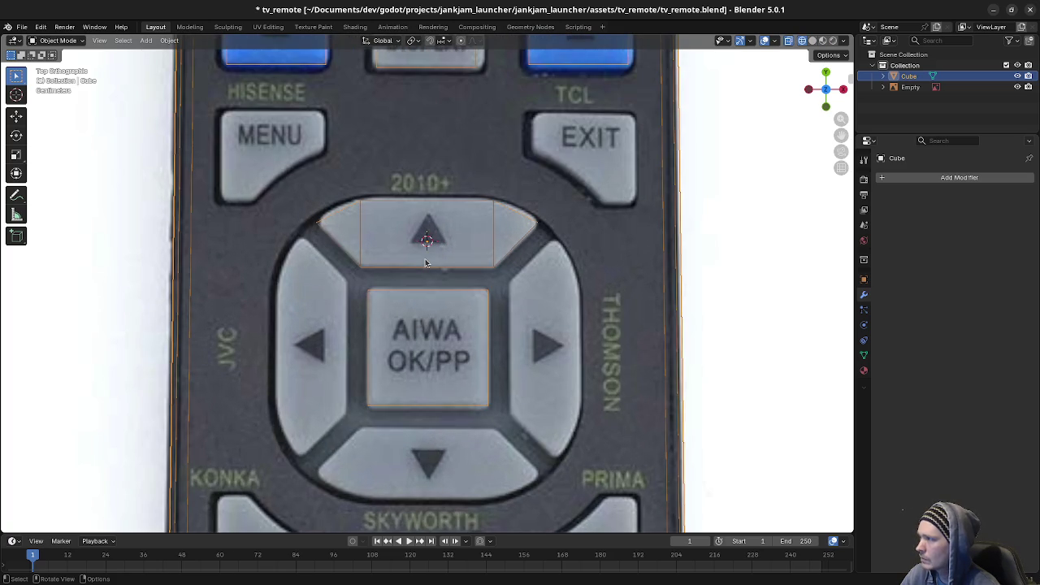
{"action": "key", "text": "alt+a"}
{"action": "left_click_drag", "start_coordinate": [281, 182], "coordinate": [563, 283]}
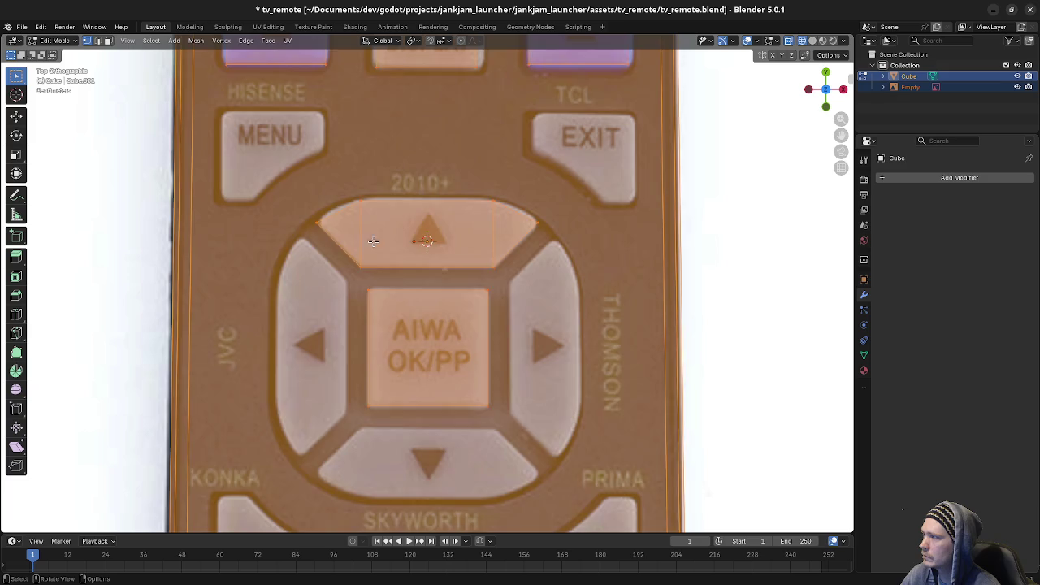
{"action": "key", "text": "Tab"}
Step: Snap the 3D cursor to the centre OK face and set the pivot point to 3D Cursor
{"action": "mouse_move", "coordinate": [309, 179]}
{"action": "left_mouse_down"}
{"action": "mouse_move", "coordinate": [483, 272]}
{"action": "mouse_move", "coordinate": [549, 277]}
{"action": "left_mouse_up"}
{"action": "left_click_drag", "start_coordinate": [350, 281], "coordinate": [524, 435]}
{"action": "key", "text": "shift+s"}
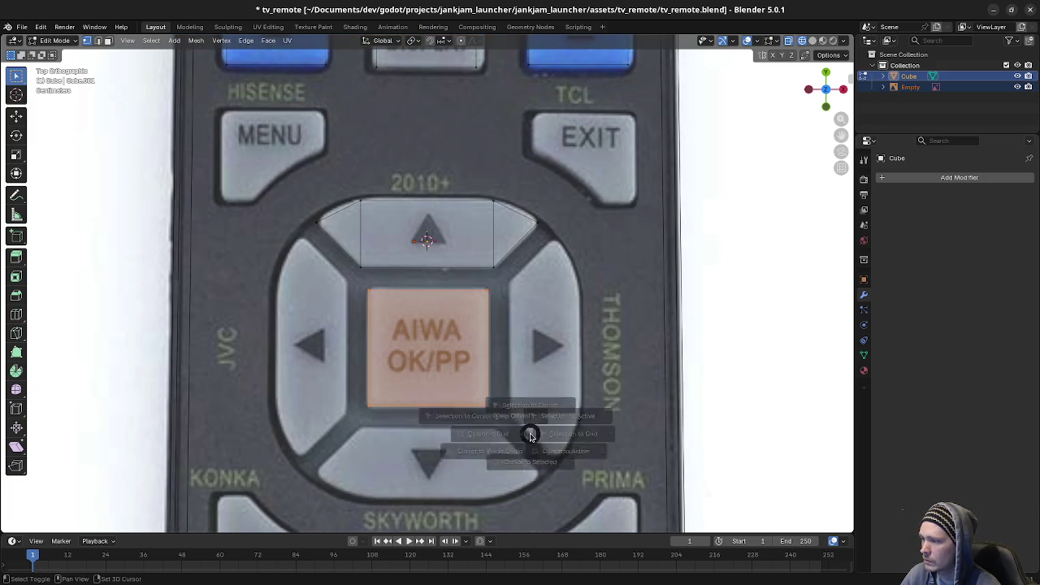
{"action": "left_click", "coordinate": [531, 496]}
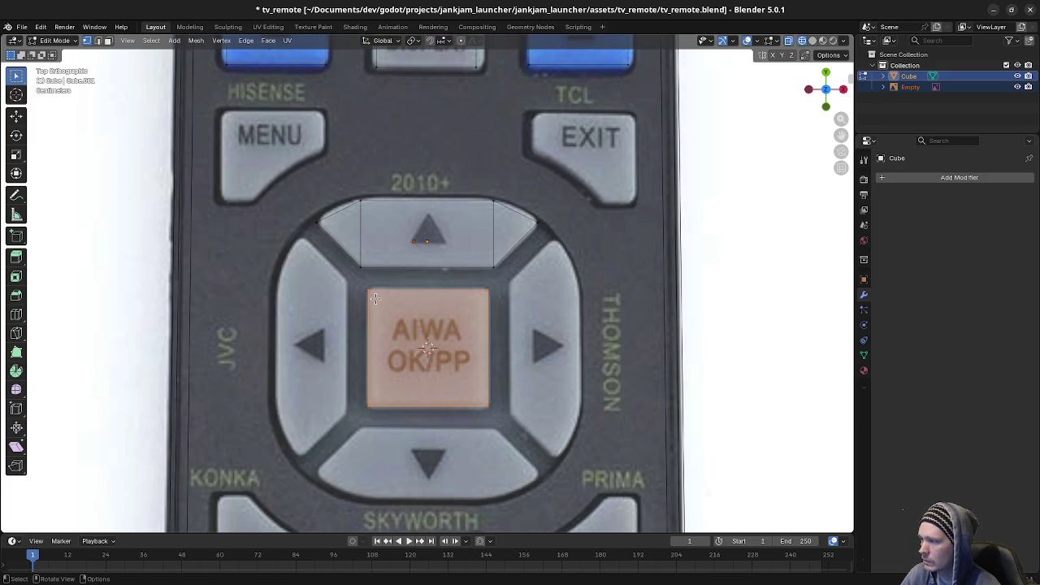
{"action": "left_click", "coordinate": [414, 40]}
{"action": "left_click", "coordinate": [435, 80]}
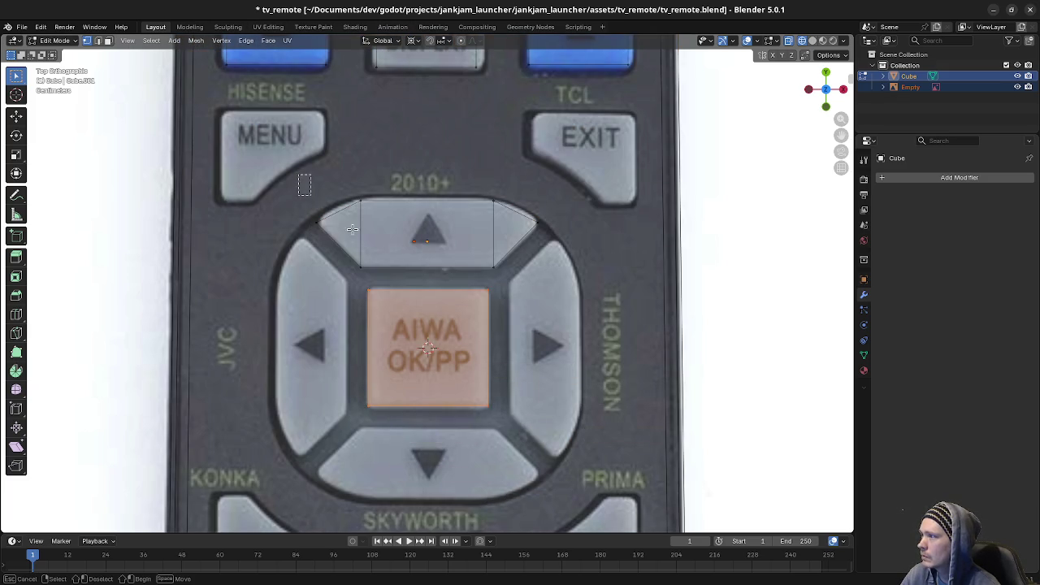
Step: Duplicate the up-arrow faces and rotate the copies around the cursor onto the down and left arrows
{"action": "mouse_move", "coordinate": [297, 174]}
{"action": "left_mouse_down"}
{"action": "mouse_move", "coordinate": [546, 247]}
{"action": "mouse_move", "coordinate": [551, 277]}
{"action": "left_mouse_up"}
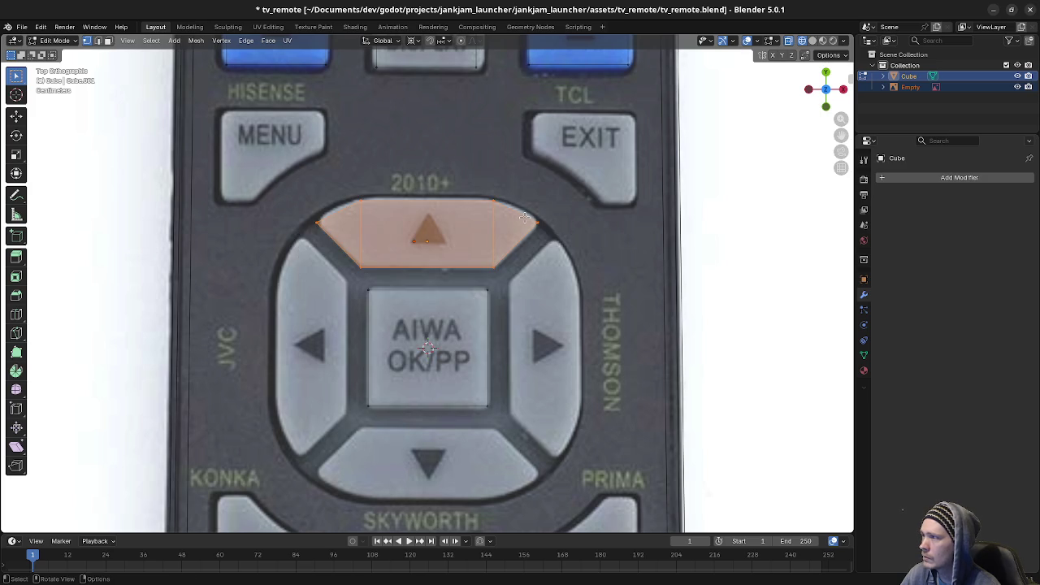
{"action": "key", "text": "shift+d"}
{"action": "right_click", "coordinate": [569, 215]}
{"action": "key", "text": "r"}
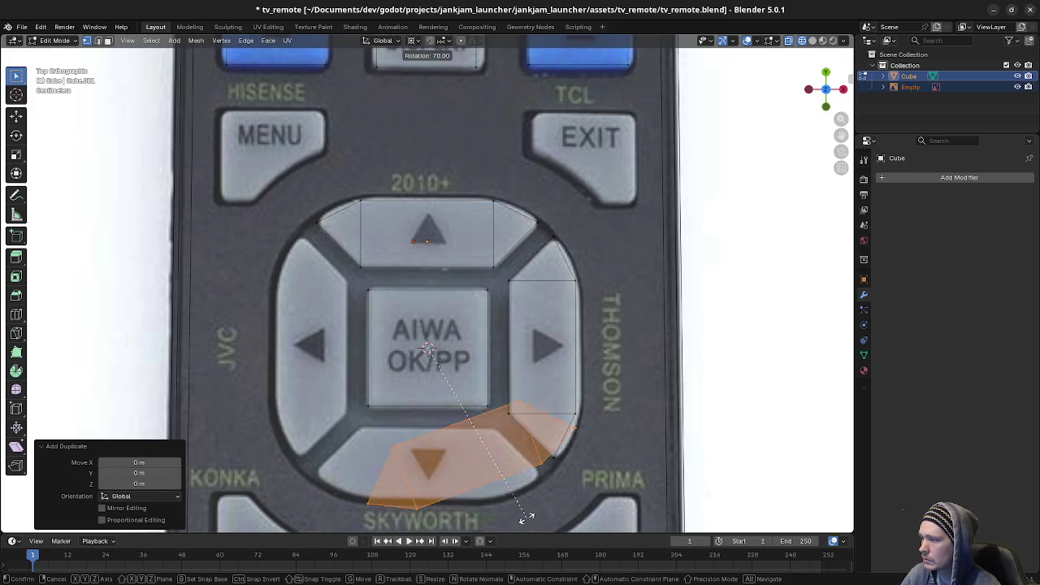
{"action": "key", "text": "Return"}
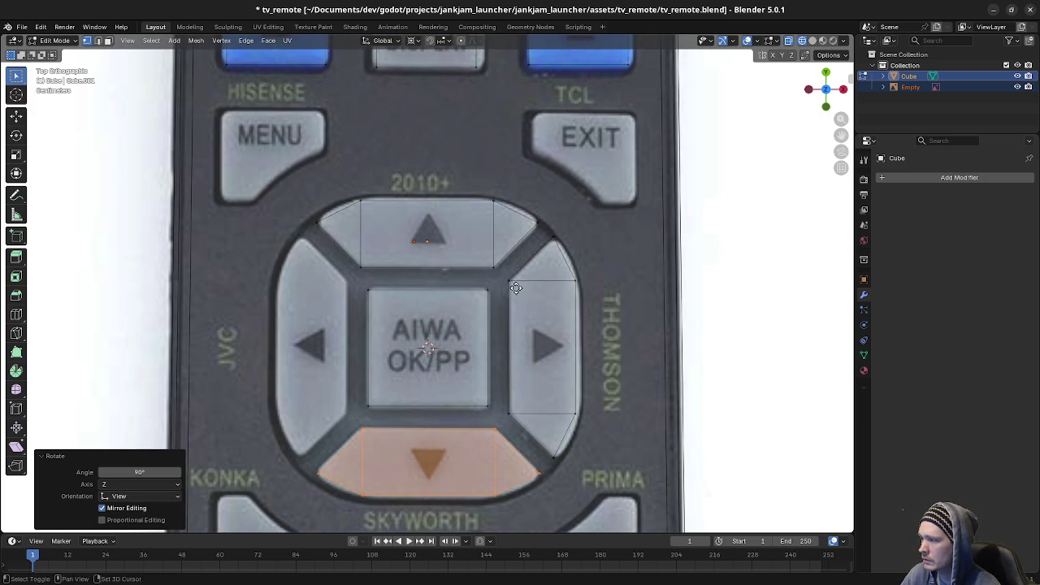
{"action": "key", "text": "shift+d"}
{"action": "right_click", "coordinate": [520, 285]}
{"action": "key", "text": "r"}
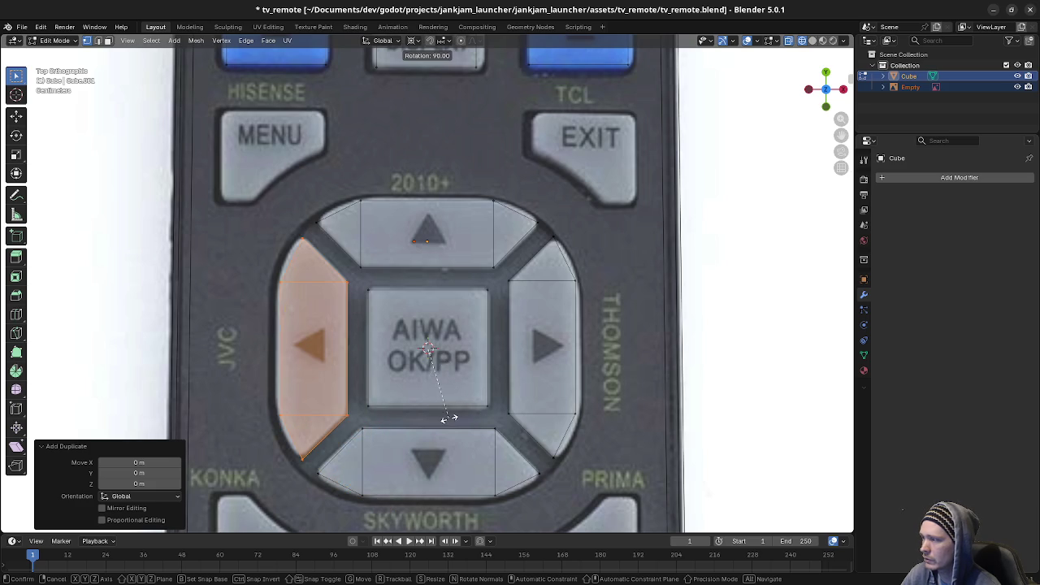
{"action": "key", "text": "Return"}
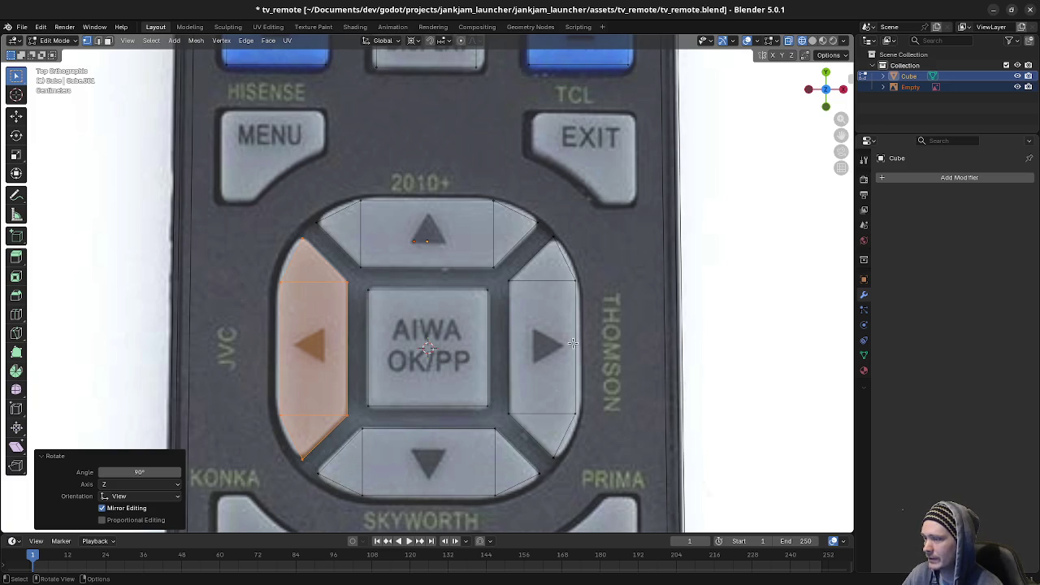
{"action": "mouse_move", "coordinate": [573, 343]}
{"action": "middle_mouse_down", "text": "shift"}
{"action": "mouse_move", "coordinate": [659, 319]}
{"action": "mouse_move", "coordinate": [670, 351]}
{"action": "middle_mouse_up", "text": "shift"}
{"action": "key", "text": "alt+a"}
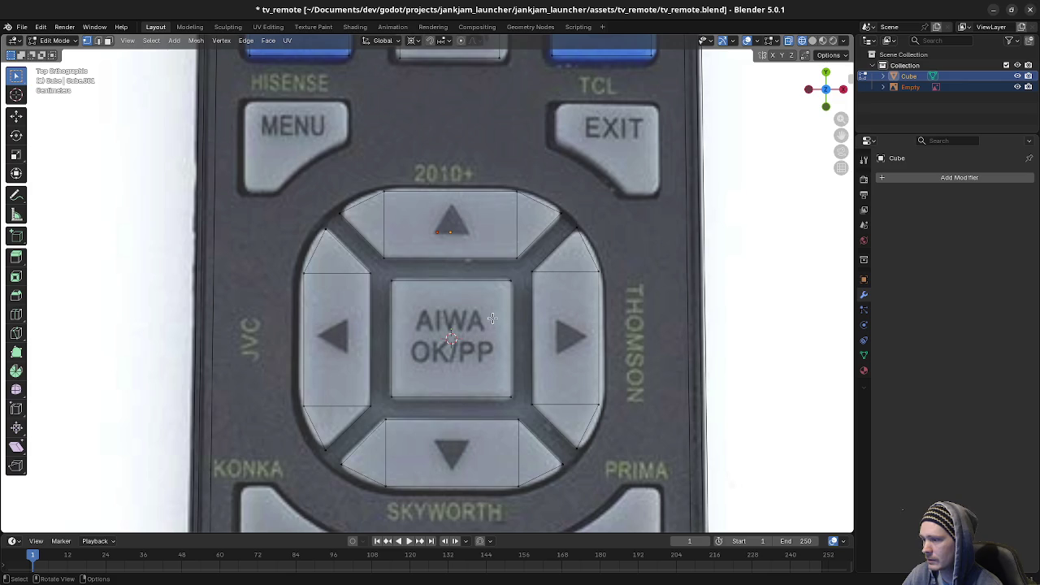
Step: Duplicate the VOL button face and move the copy along Y onto the MENU button
{"action": "middle_click_drag", "start_coordinate": [514, 223], "coordinate": [523, 235], "text": "shift"}
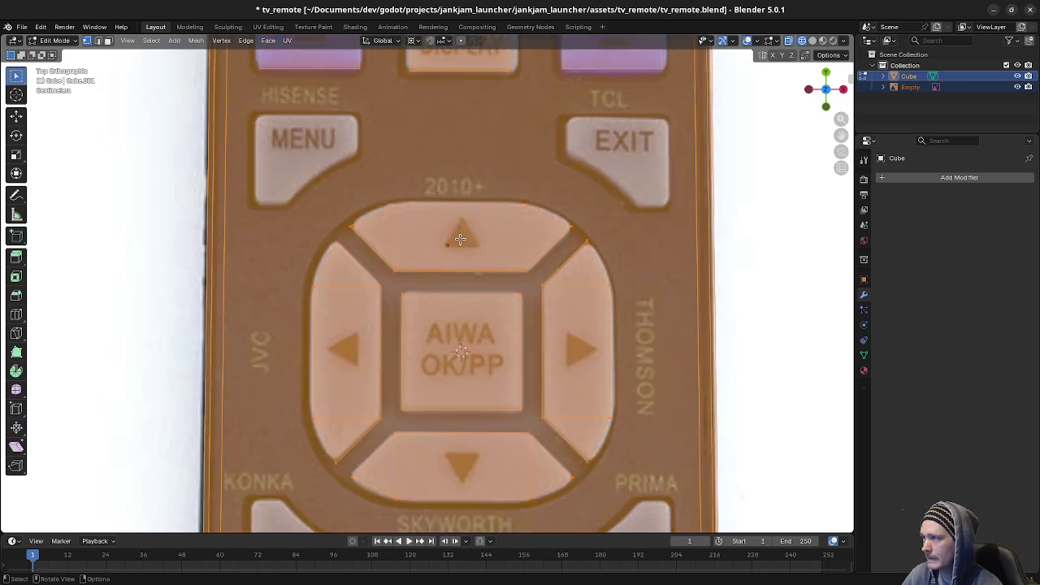
{"action": "middle_click_drag", "start_coordinate": [489, 155], "coordinate": [516, 275], "text": "shift"}
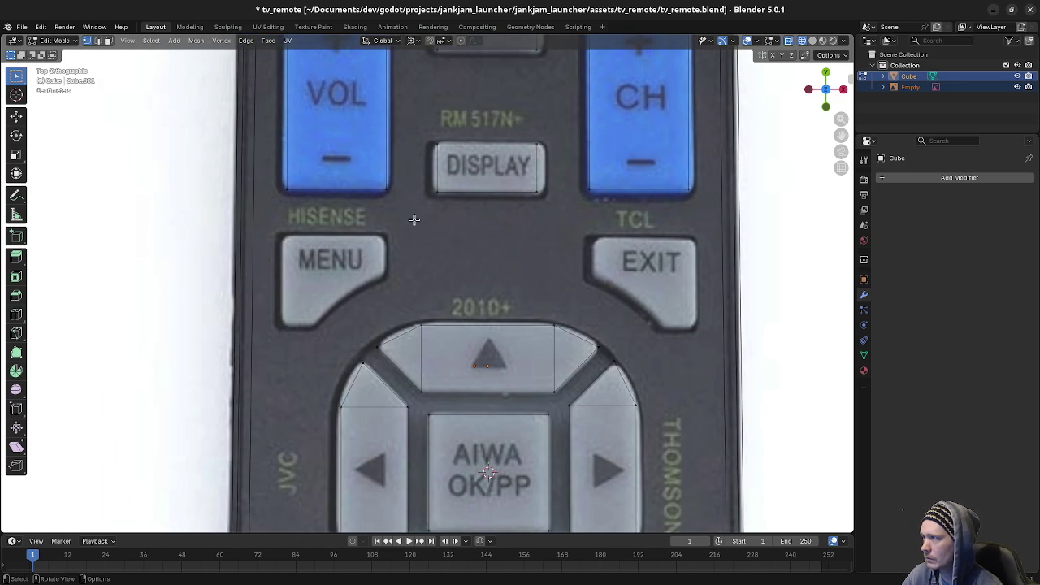
{"action": "key", "text": "a"}
{"action": "key", "text": "alt+a"}
{"action": "key", "text": "l"}
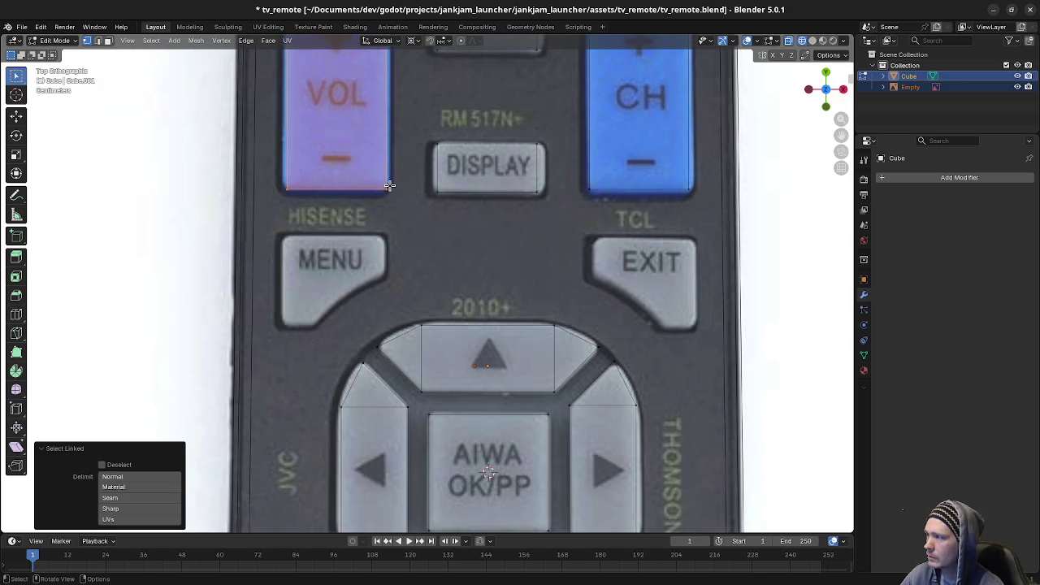
{"action": "key", "text": "shift+d"}
{"action": "key", "text": "y"}
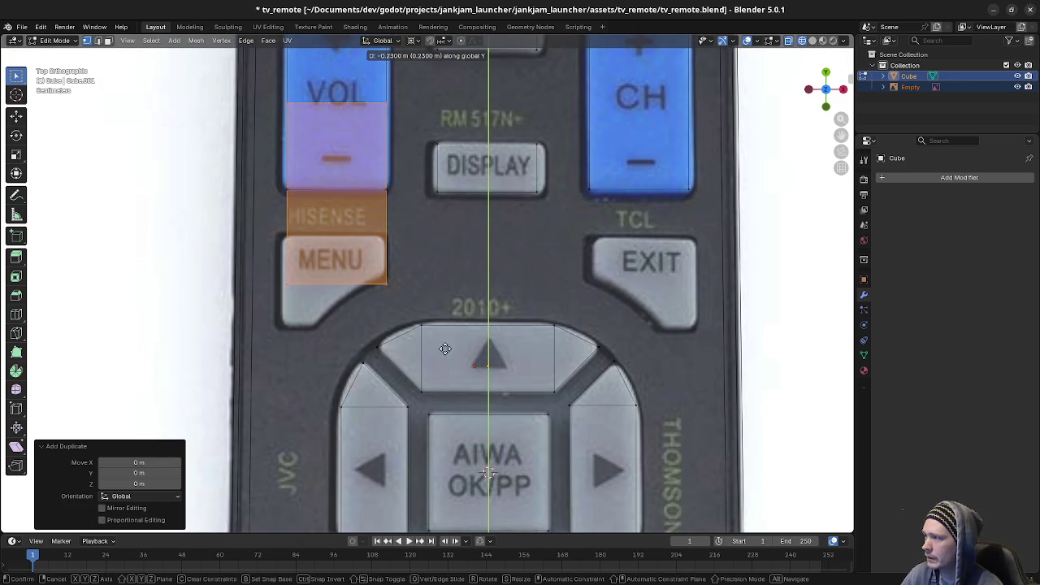
{"action": "left_click", "coordinate": [441, 395]}
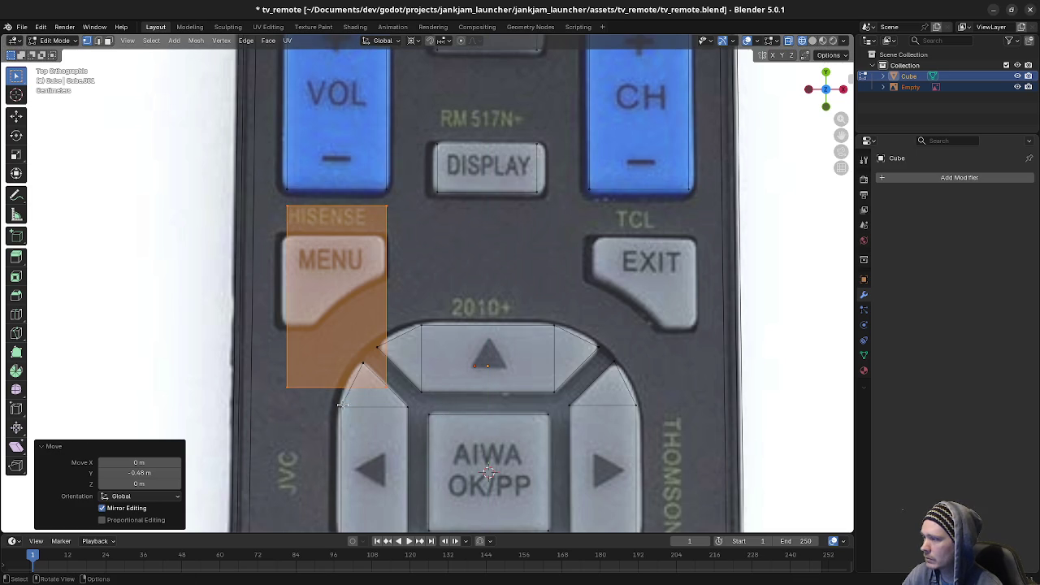
Step: Separate the copied face into its own object and return to Object Mode
{"action": "key", "text": "p"}
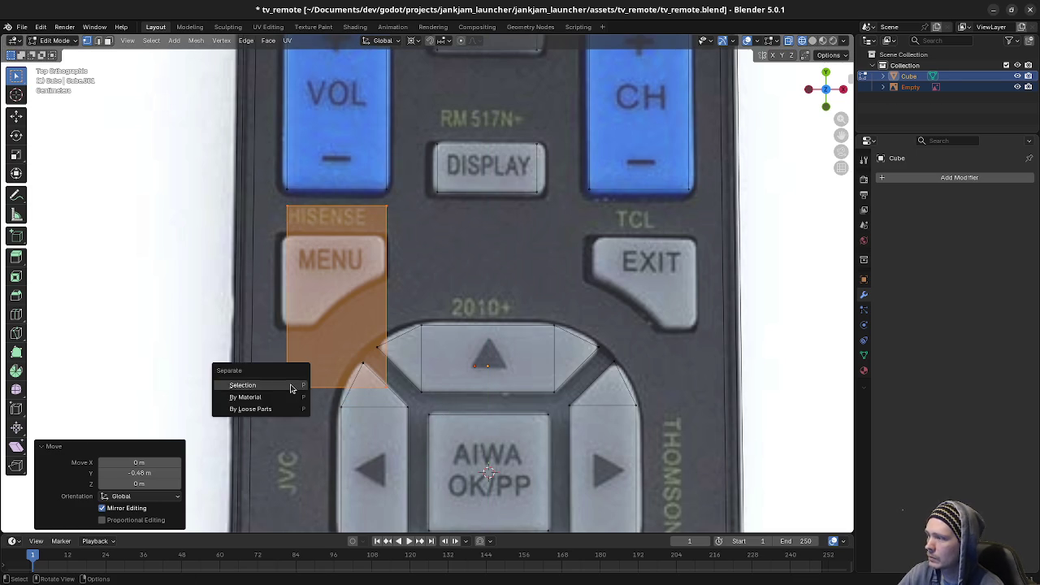
{"action": "left_click", "coordinate": [291, 384]}
{"action": "key", "text": "Tab"}
Step: Add a Mirror modifier to the new MENU rectangle and enter its Edit Mode
{"action": "left_click", "coordinate": [385, 306]}
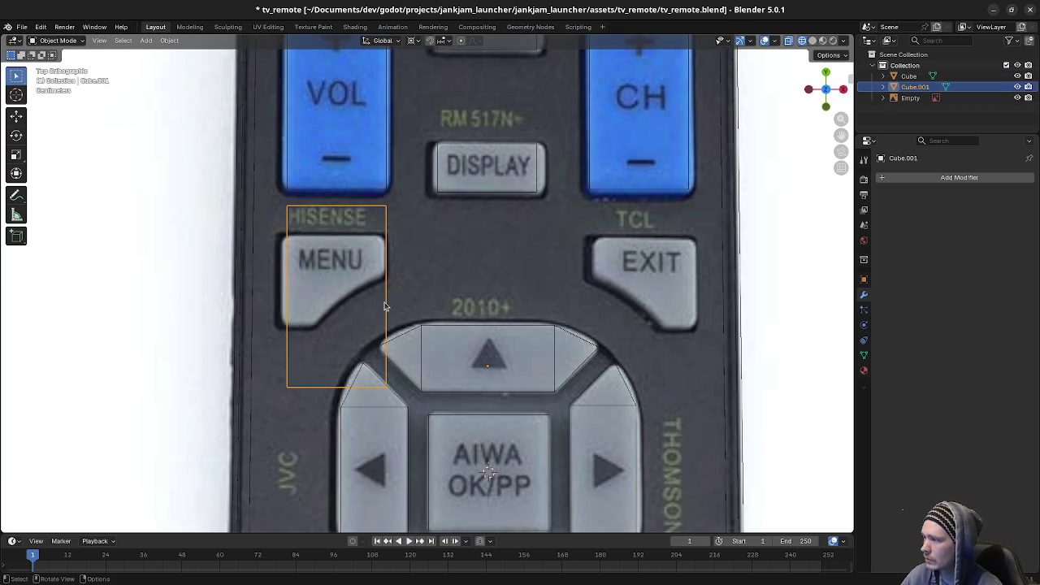
{"action": "key", "text": "Tab"}
{"action": "left_click", "coordinate": [935, 177]}
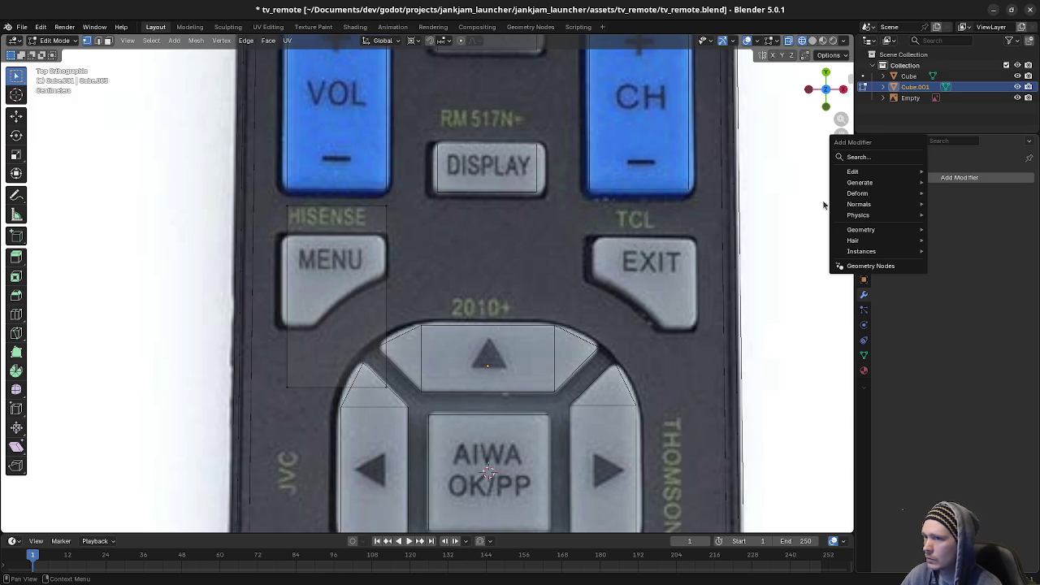
{"action": "mouse_move", "coordinate": [860, 182]}
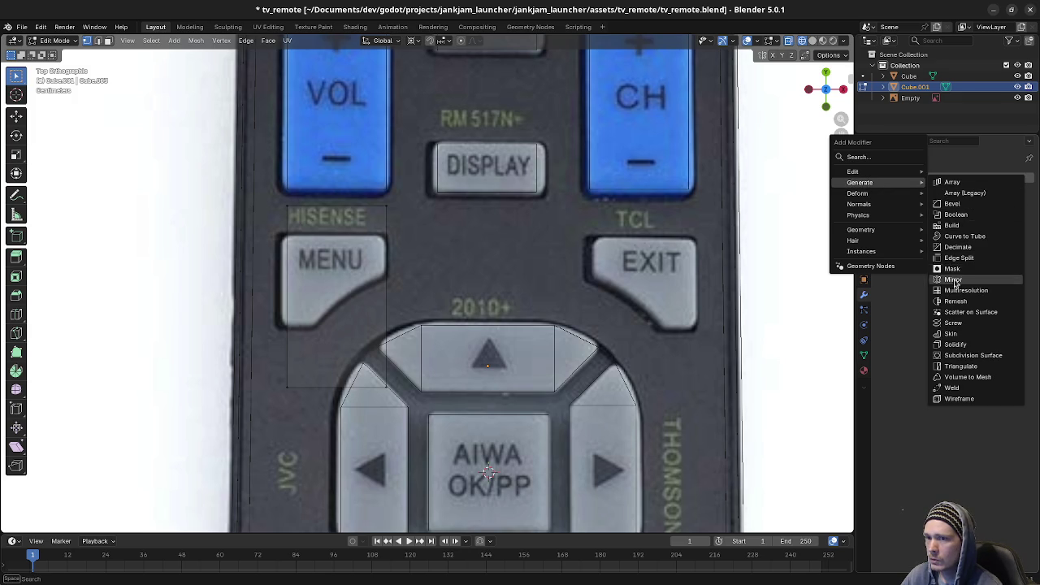
{"action": "left_click", "coordinate": [953, 280]}
Step: Move the MENU rectangle's top edge along Y
{"action": "left_click_drag", "start_coordinate": [275, 196], "coordinate": [415, 220]}
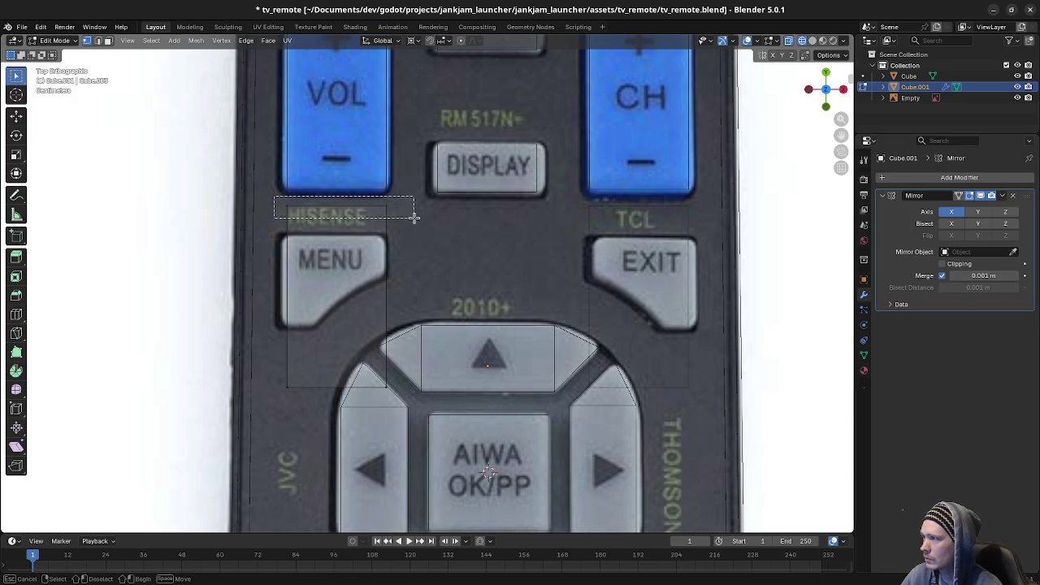
{"action": "key", "text": "g"}
{"action": "key", "text": "y"}
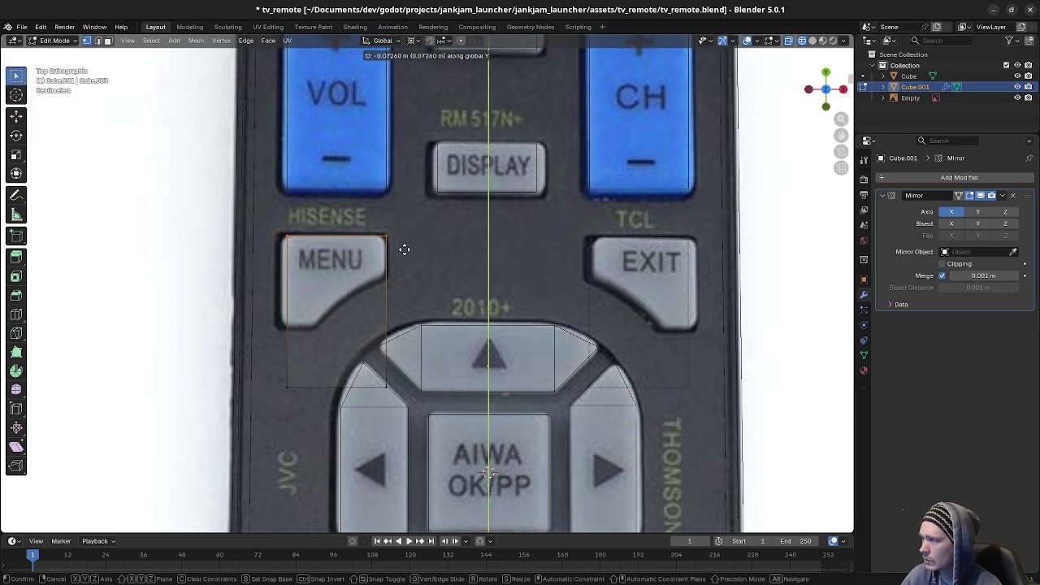
Step: Shift the whole MENU outline slightly left along X
{"action": "left_click", "coordinate": [393, 263]}
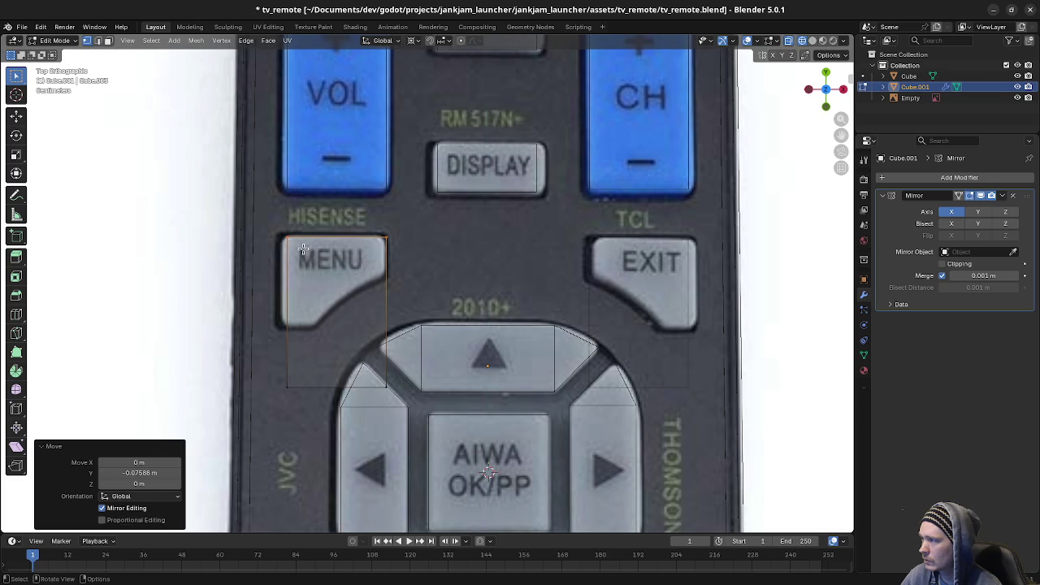
{"action": "key", "text": "ctrl+l"}
{"action": "left_click", "coordinate": [285, 236]}
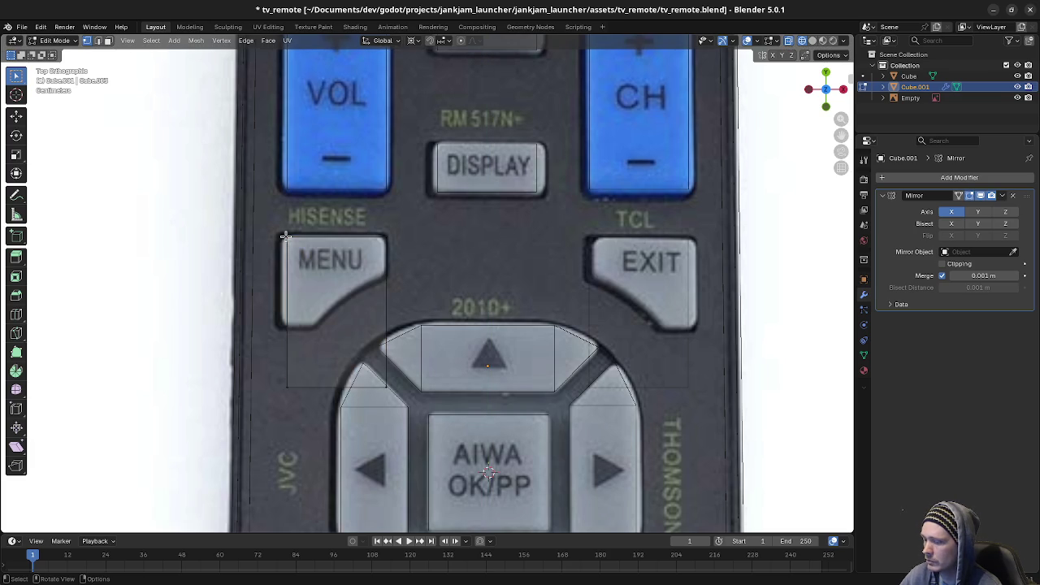
{"action": "key", "text": "ctrl+l"}
{"action": "key", "text": "g"}
{"action": "key", "text": "y"}
{"action": "key", "text": "x"}
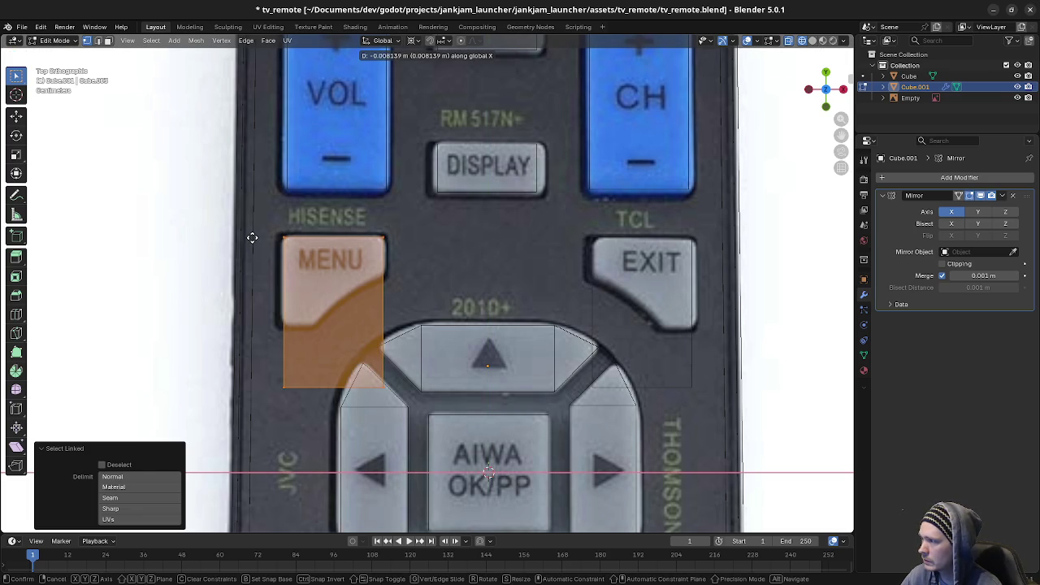
{"action": "left_click", "coordinate": [252, 236]}
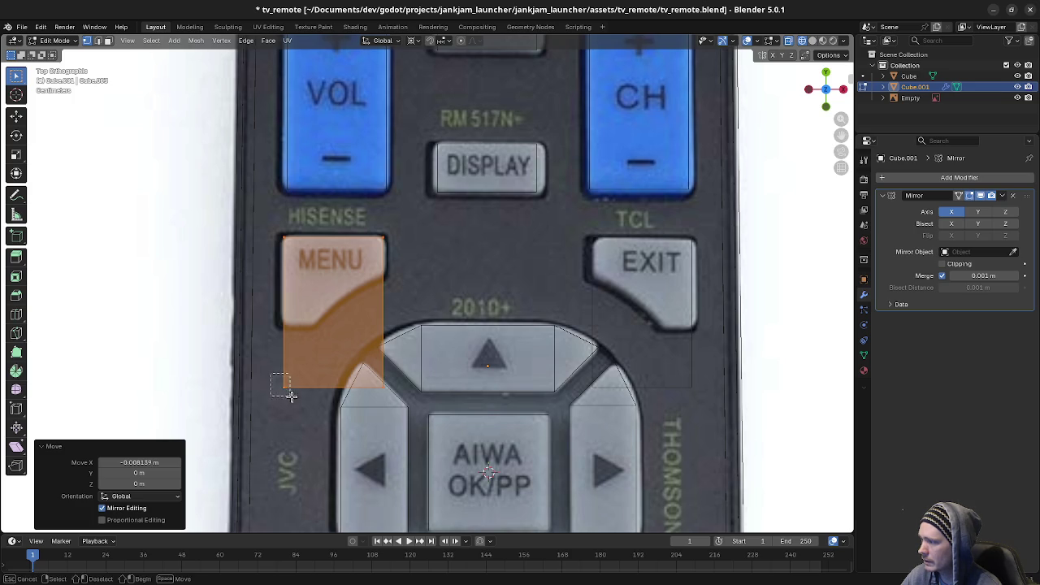
Step: Select the MENU outline's bottom edge and start raising it along Y
{"action": "key", "text": "alt+a"}
{"action": "left_click", "coordinate": [375, 385], "text": "shift"}
{"action": "key", "text": "g"}
{"action": "key", "text": "y"}
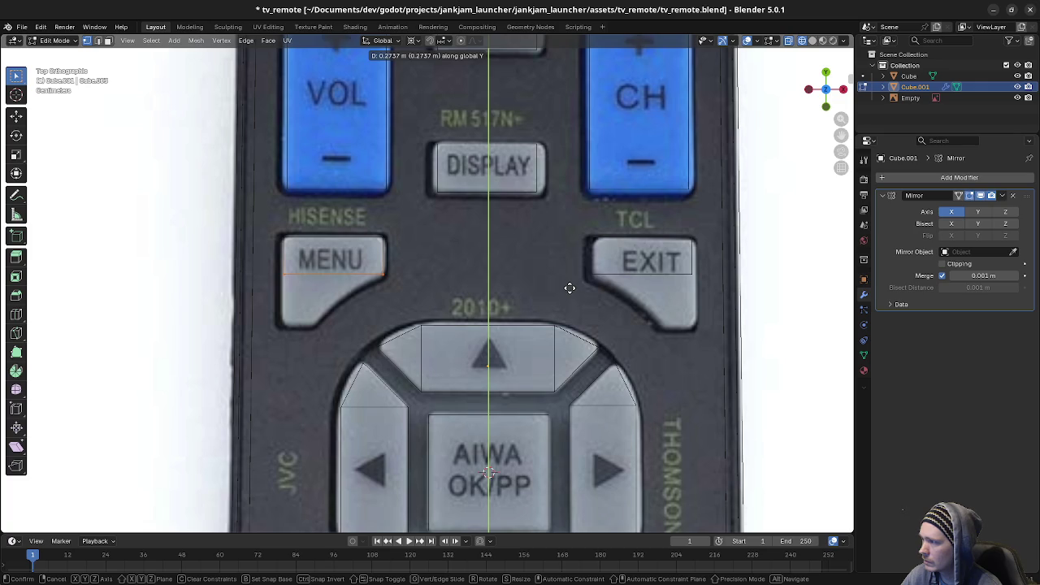
Step: Confirm the raised bottom edge and extend a new strip down the MENU button
{"action": "left_click", "coordinate": [569, 287]}
{"action": "left_click_drag", "start_coordinate": [250, 266], "coordinate": [405, 287]}
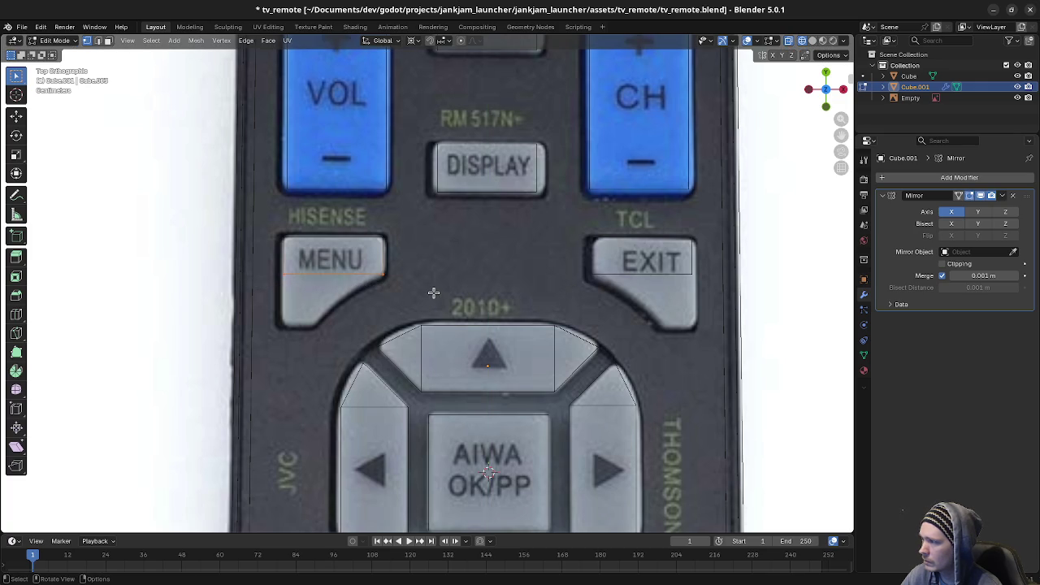
{"action": "key", "text": "g"}
{"action": "key", "text": "y"}
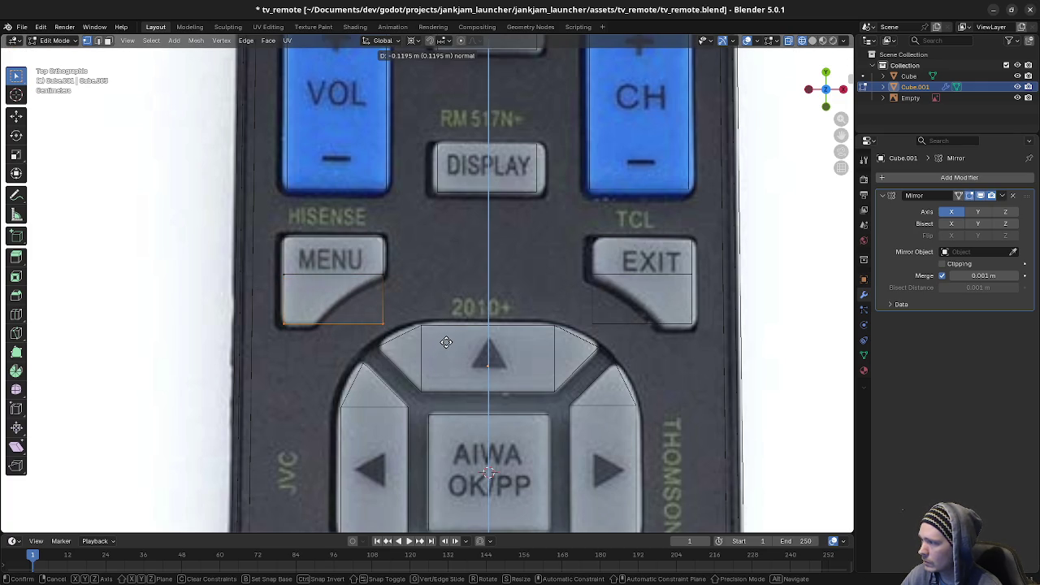
{"action": "left_click", "coordinate": [446, 342]}
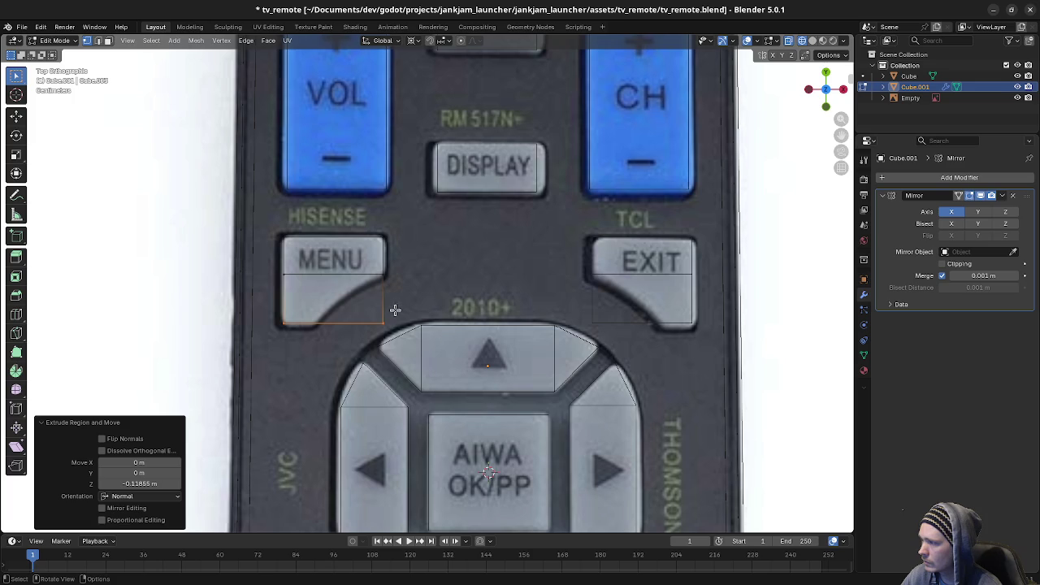
Step: Slide the strip's lower corner point along X to where the slant begins
{"action": "left_click_drag", "start_coordinate": [357, 304], "coordinate": [401, 326]}
{"action": "key", "text": "g"}
{"action": "key", "text": "x"}
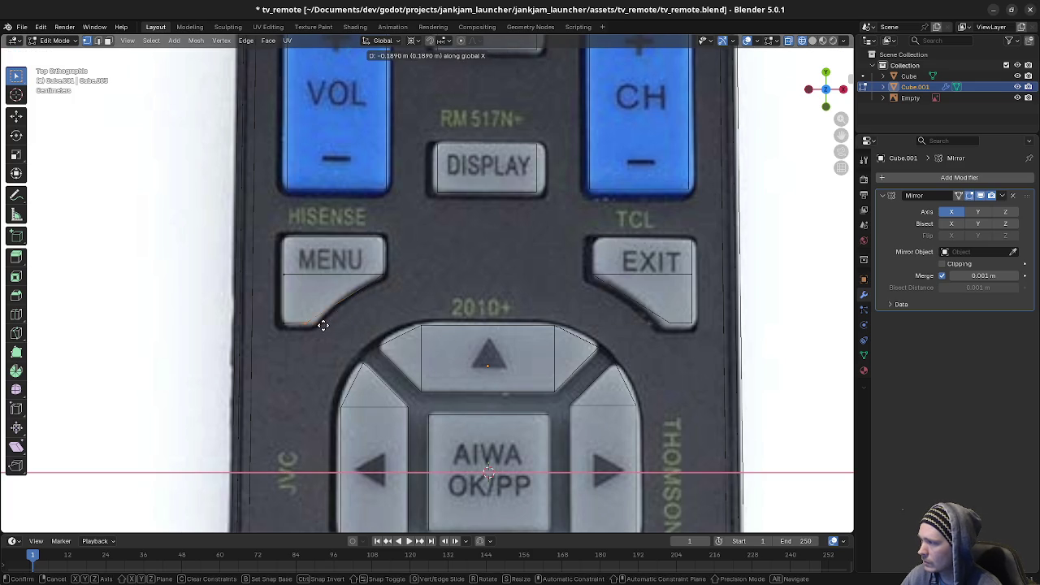
{"action": "left_click", "coordinate": [331, 323]}
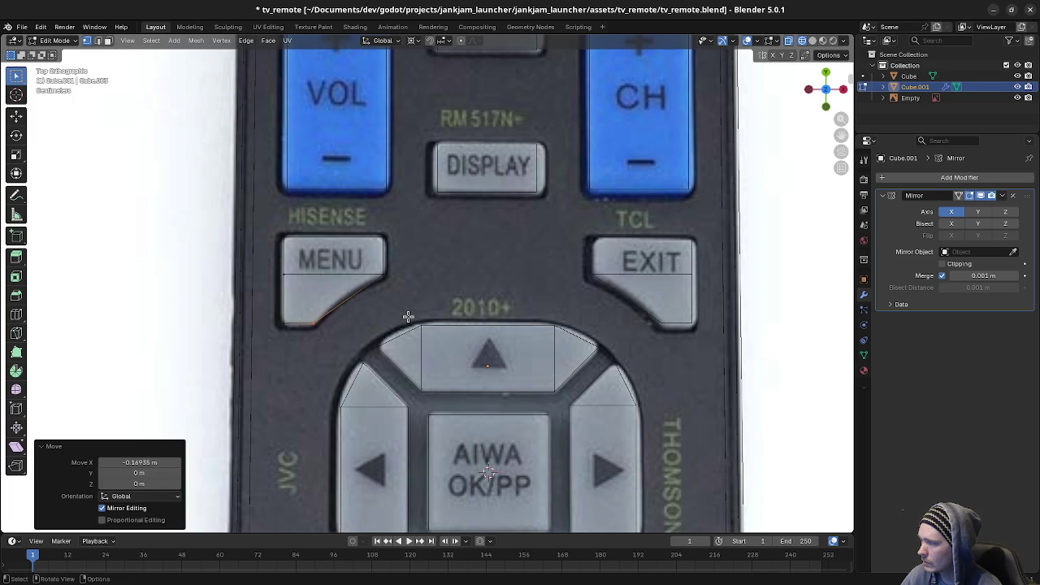
Step: Add a horizontal loop cut across MENU and fit it to the slanted corner, undoing the edge slide
{"action": "key", "text": "ctrl+r"}
{"action": "left_click", "coordinate": [344, 297]}
{"action": "right_click", "coordinate": [345, 298]}
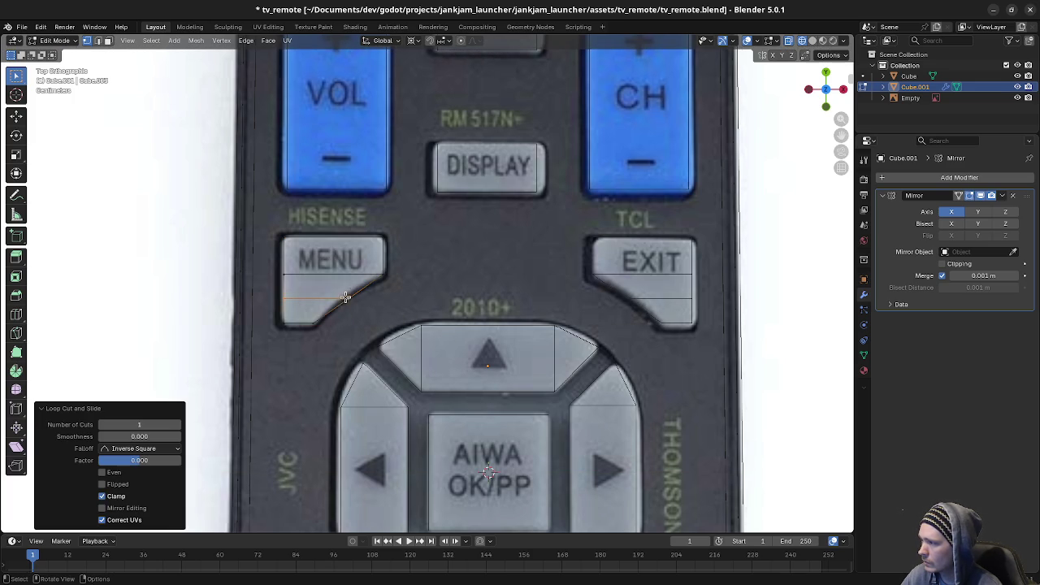
{"action": "key", "text": "g"}
{"action": "key", "text": "y"}
{"action": "key", "text": "x"}
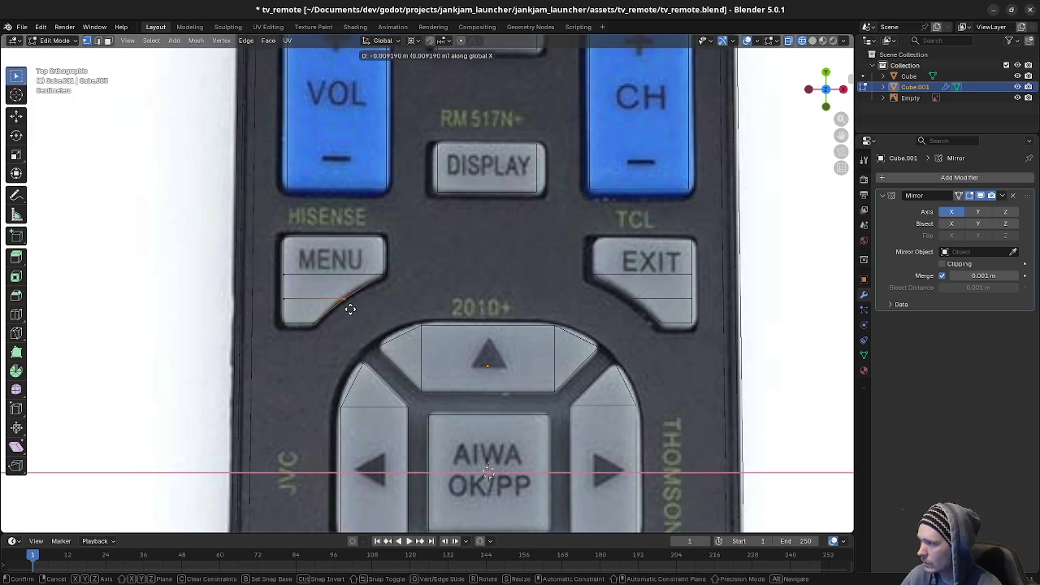
{"action": "left_click", "coordinate": [346, 307]}
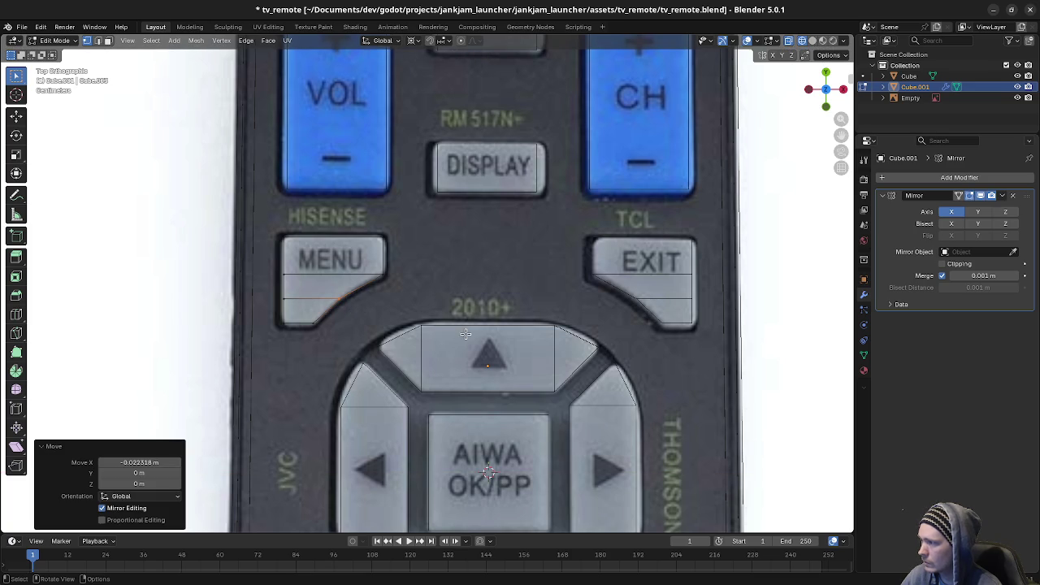
{"action": "left_click", "coordinate": [295, 302]}
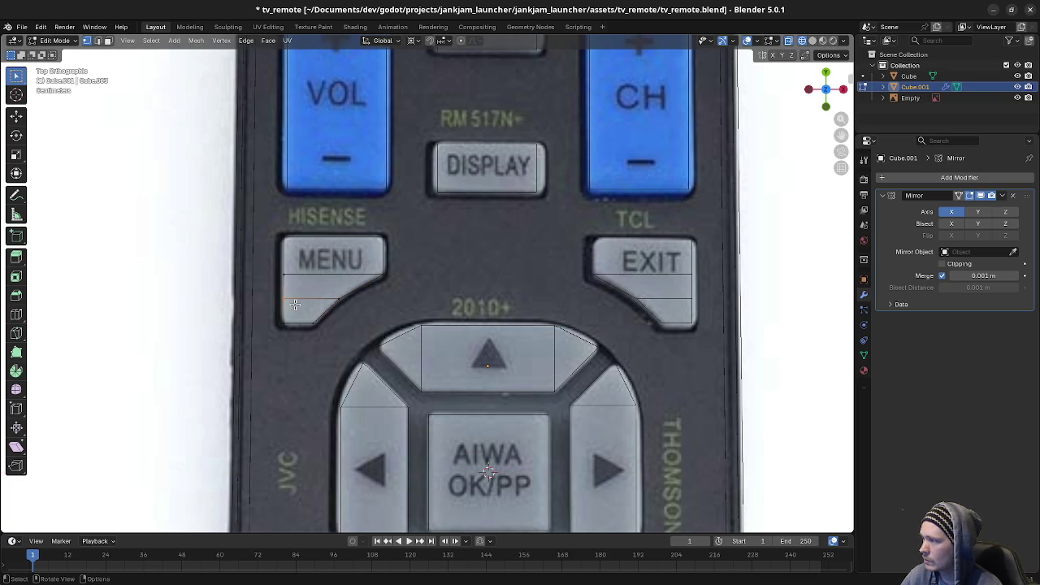
{"action": "key", "text": "g"}
{"action": "key", "text": "g"}
{"action": "left_click", "coordinate": [307, 210]}
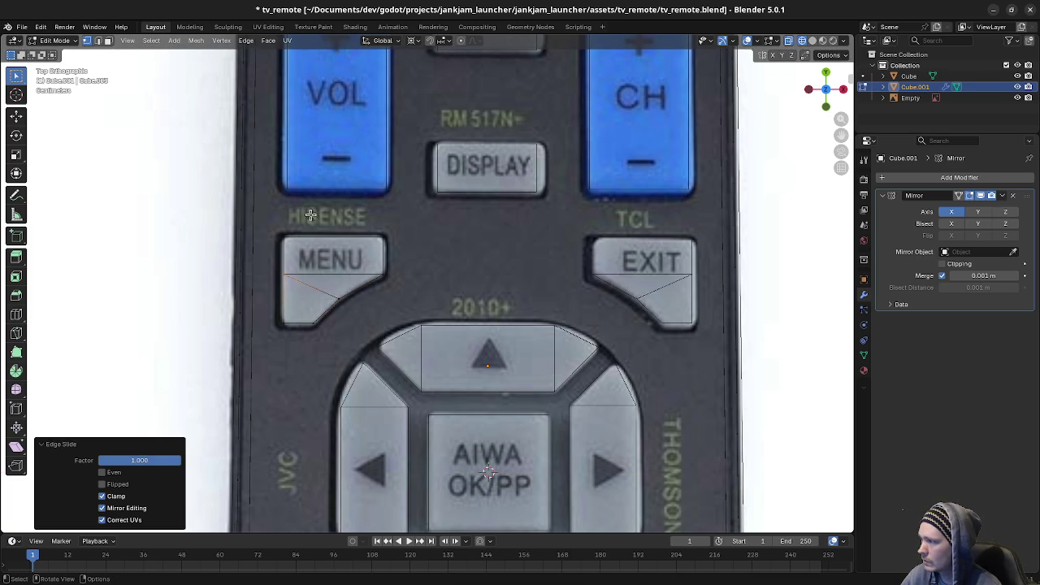
{"action": "right_click", "coordinate": [294, 263]}
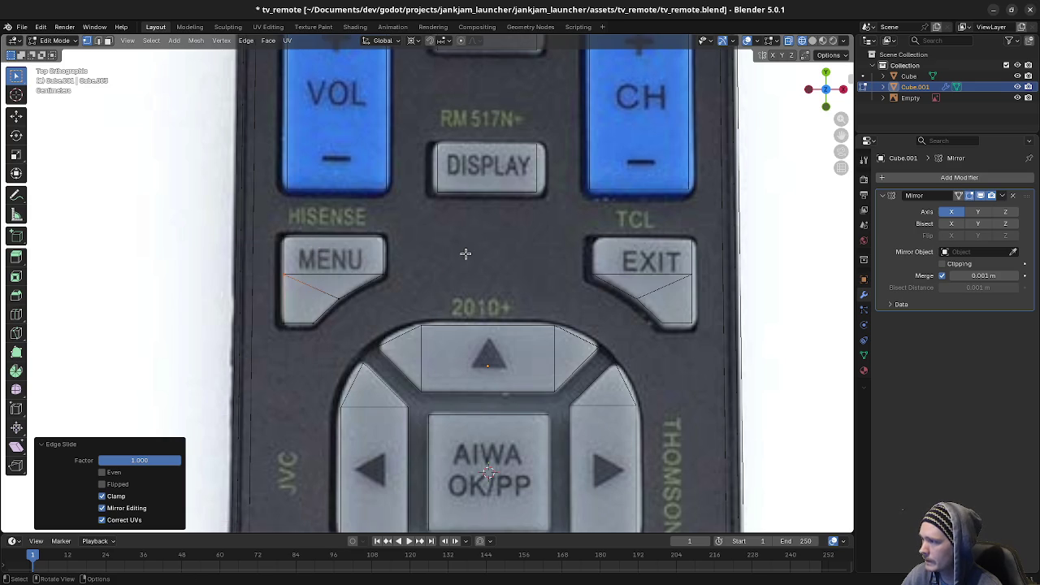
{"action": "key", "text": "ctrl+z"}
Step: Select the MENU outline and merge its duplicate vertices by distance
{"action": "left_click_drag", "start_coordinate": [269, 262], "coordinate": [301, 280]}
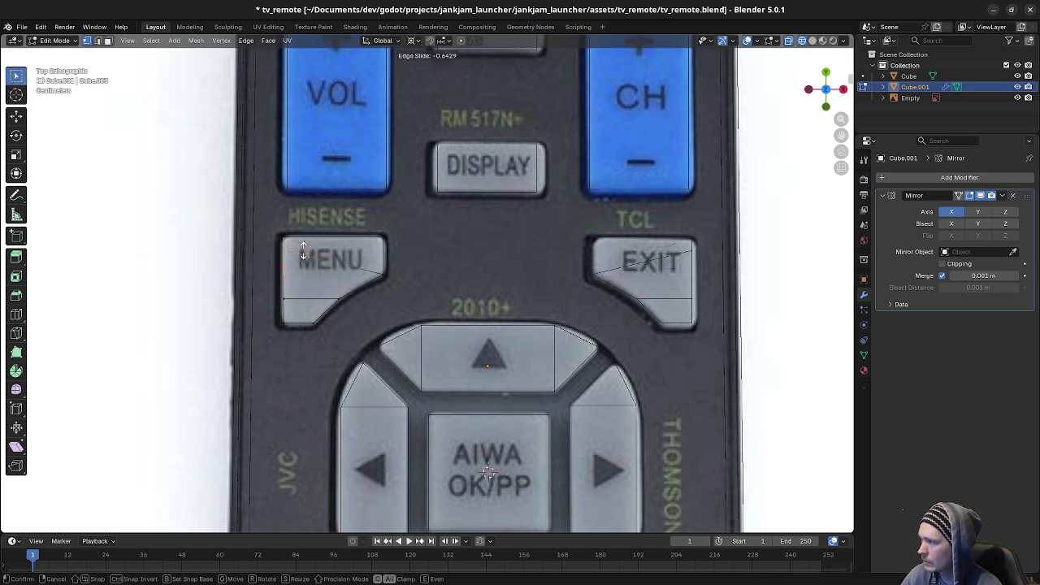
{"action": "key", "text": "g"}
{"action": "key", "text": "Escape"}
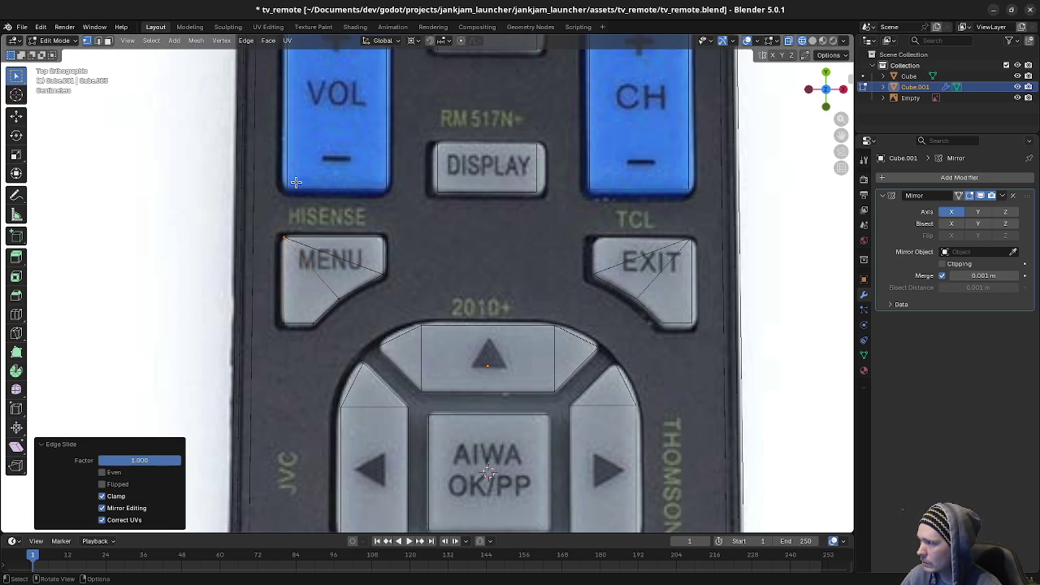
{"action": "left_click", "coordinate": [352, 293]}
{"action": "key", "text": "m"}
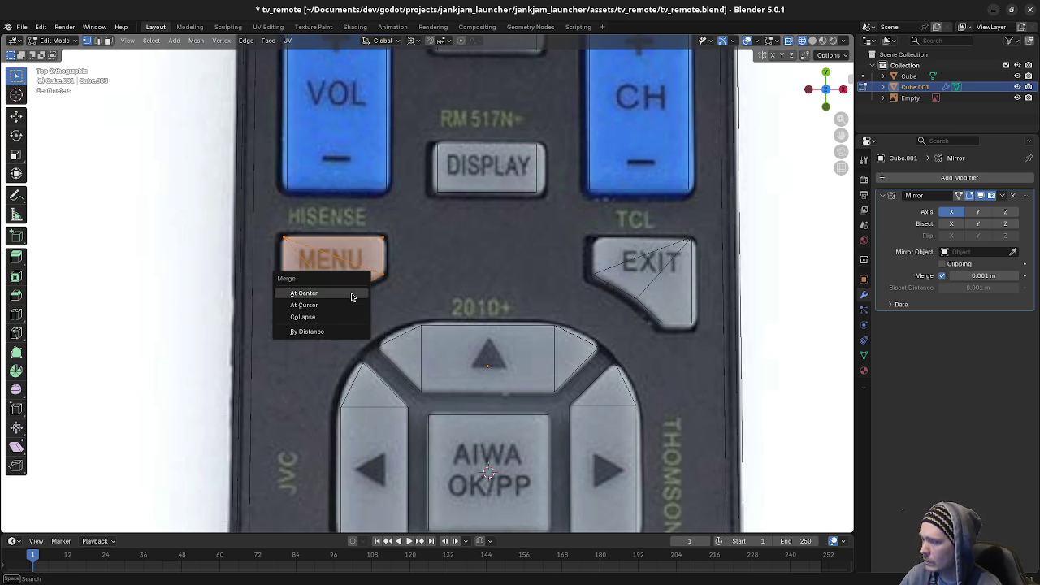
{"action": "left_click", "coordinate": [340, 330]}
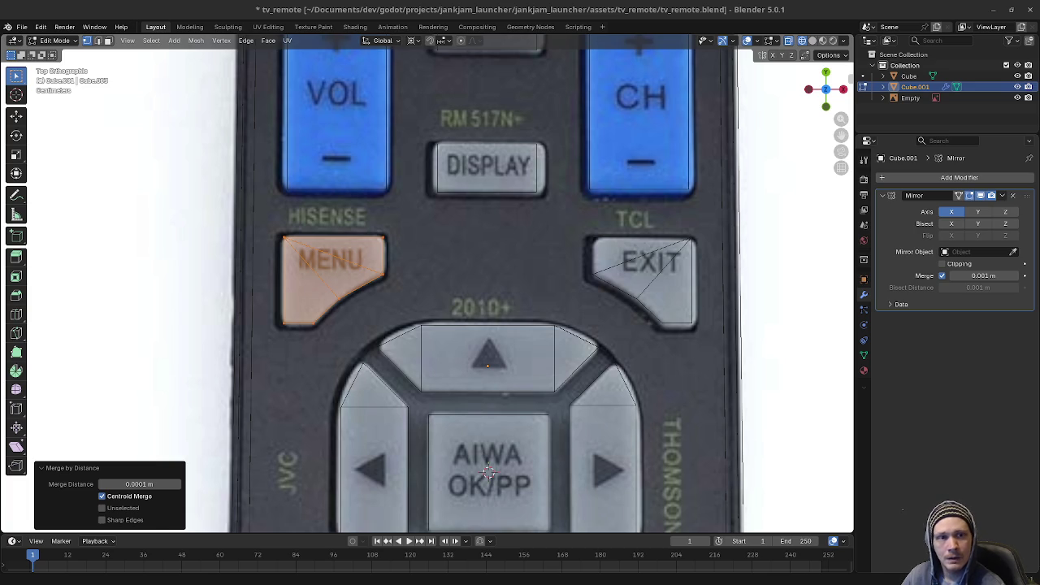
{"action": "key", "text": "alt+Tab"}
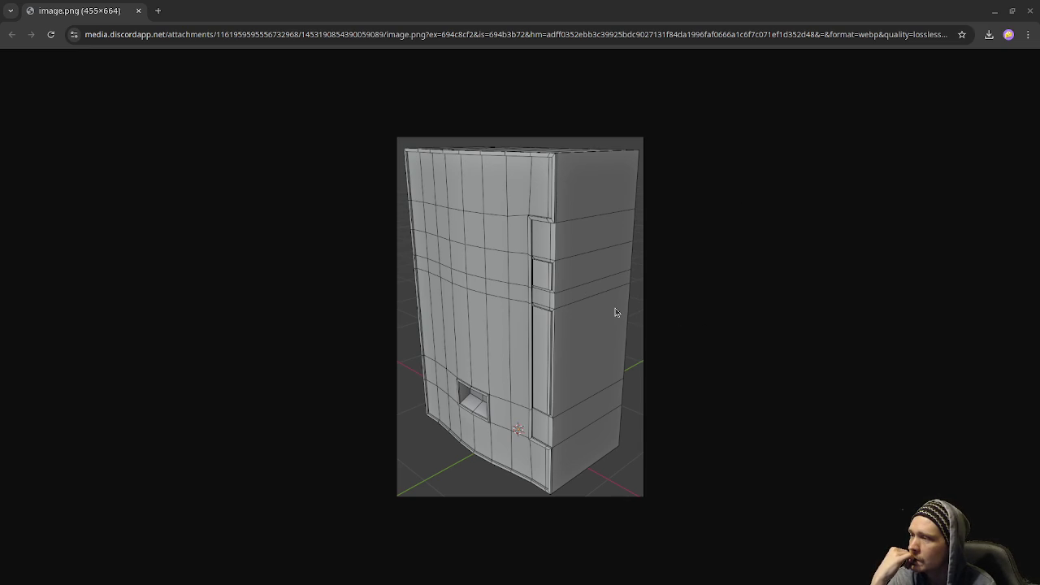
{"action": "left_click", "coordinate": [139, 11]}
{"action": "left_click", "coordinate": [139, 11]}
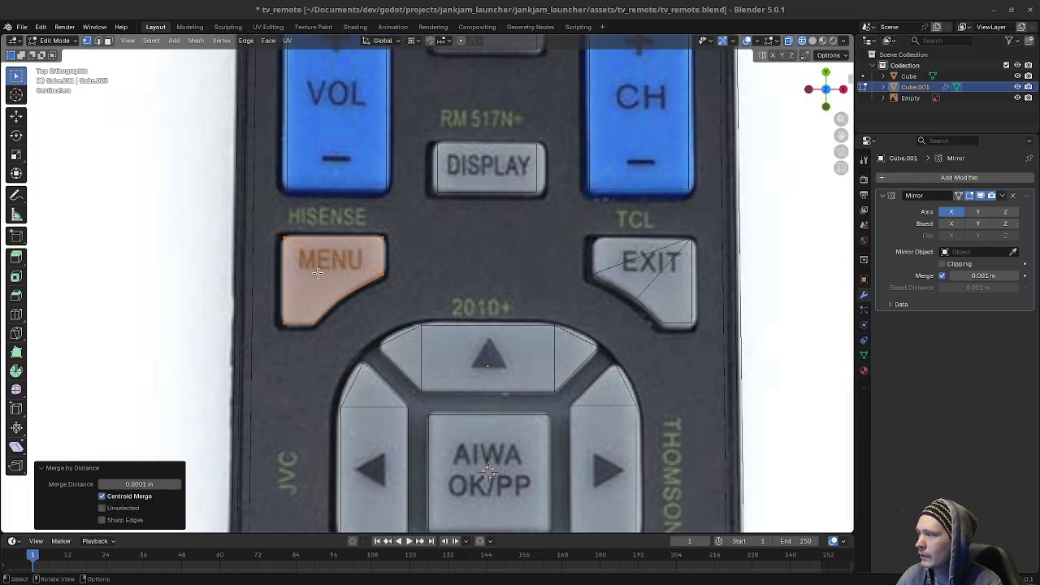
Step: Pan down to the arrow pad and enable the Y axis on the Mirror modifier
{"action": "left_click_drag", "start_coordinate": [280, 228], "coordinate": [396, 332]}
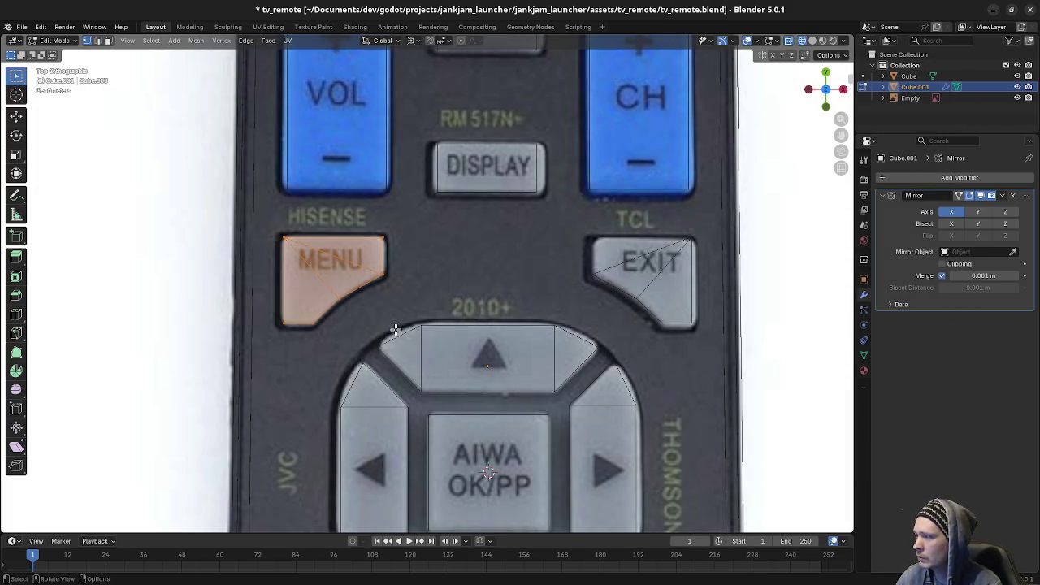
{"action": "scroll", "coordinate": [541, 472], "scroll_direction": "down", "scroll_amount": 1}
{"action": "middle_click_drag", "start_coordinate": [541, 472], "coordinate": [552, 367], "text": "shift"}
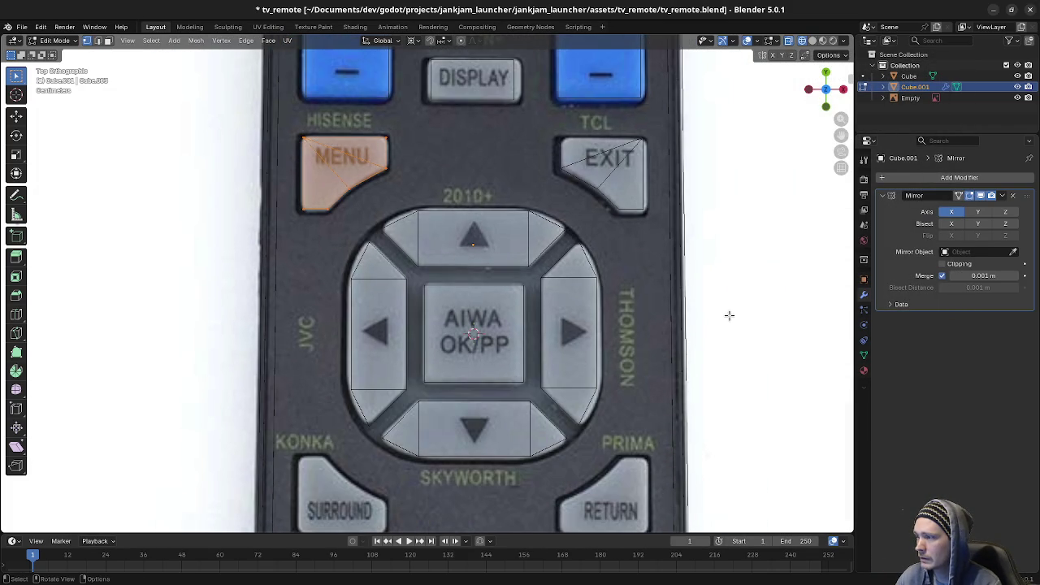
{"action": "middle_click_drag", "start_coordinate": [705, 333], "coordinate": [712, 274], "text": "shift"}
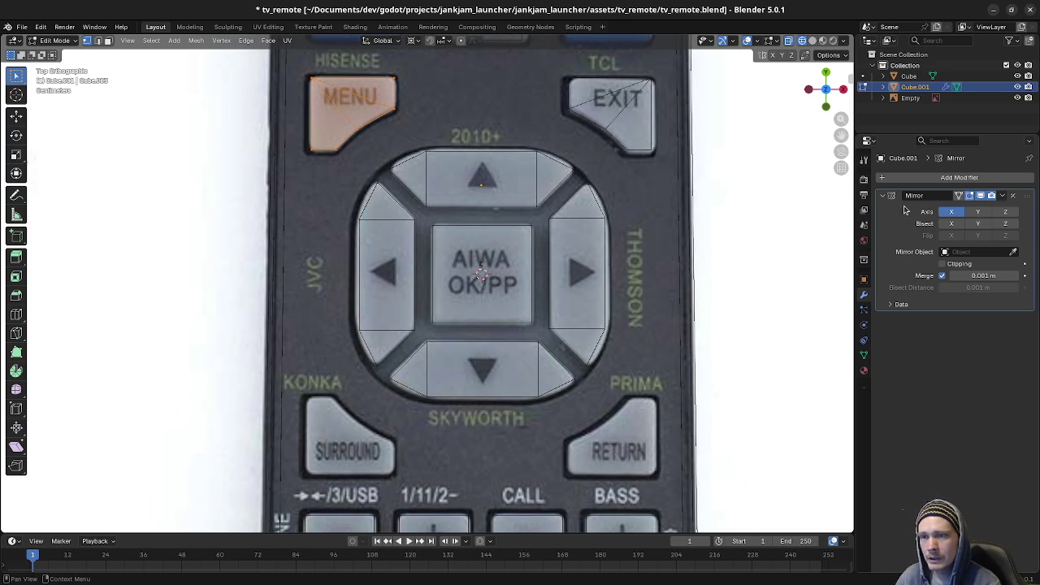
{"action": "left_click", "coordinate": [977, 211]}
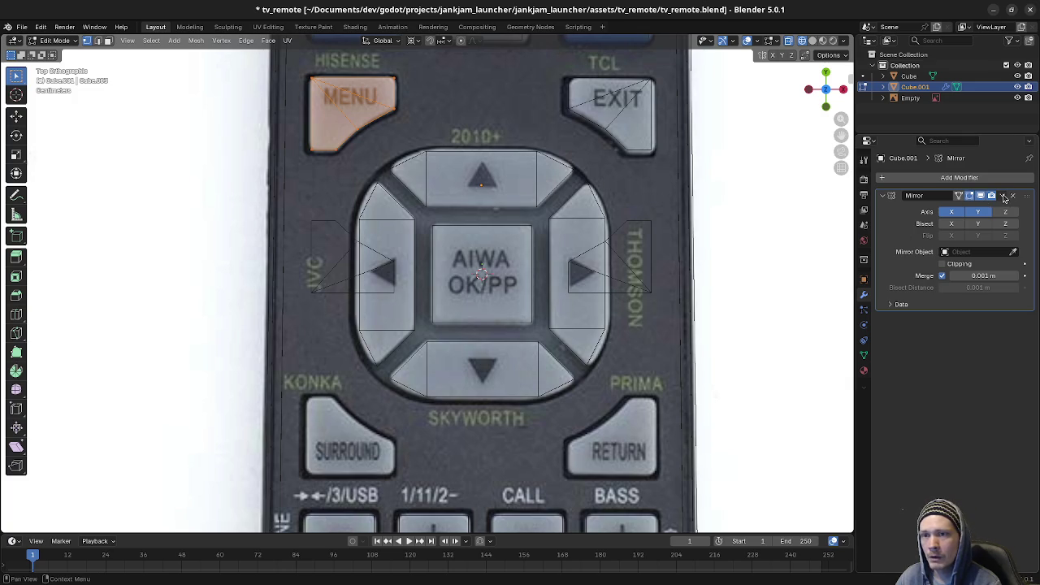
Step: Apply the Mirror modifier so the mirrored outlines become real geometry
{"action": "key", "text": "Tab"}
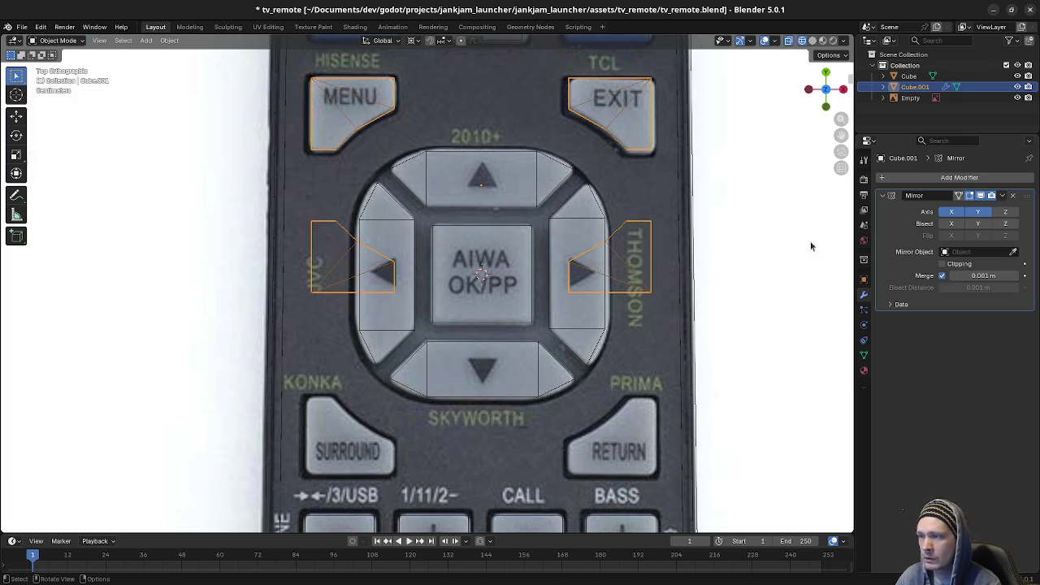
{"action": "left_click", "coordinate": [1001, 196]}
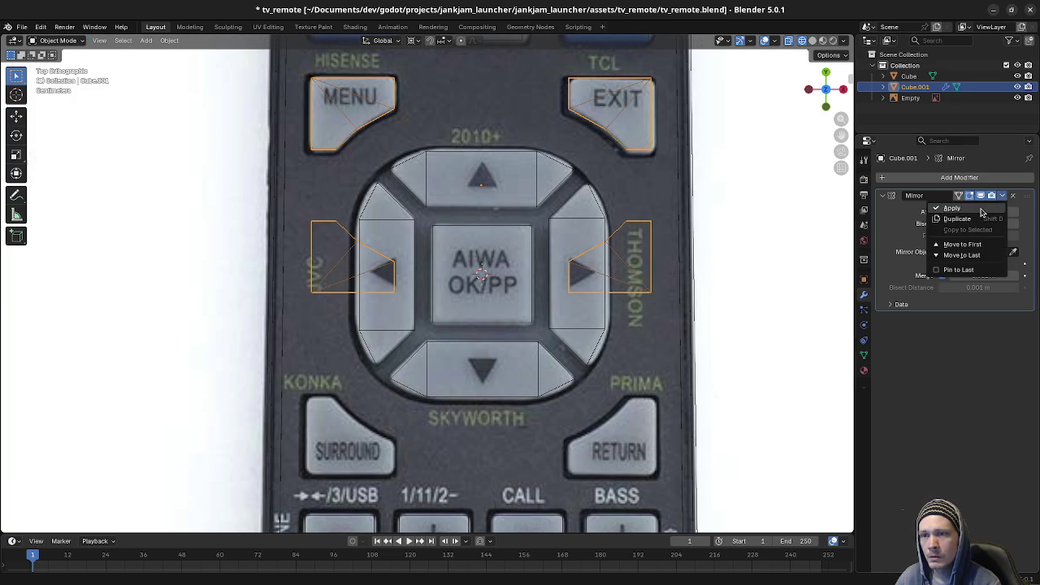
{"action": "left_click", "coordinate": [934, 207]}
{"action": "key", "text": "Tab"}
Step: Move the left and right wedge faces 0.524 m down along Y onto SURROUND and RETURN
{"action": "key", "text": "alt+a"}
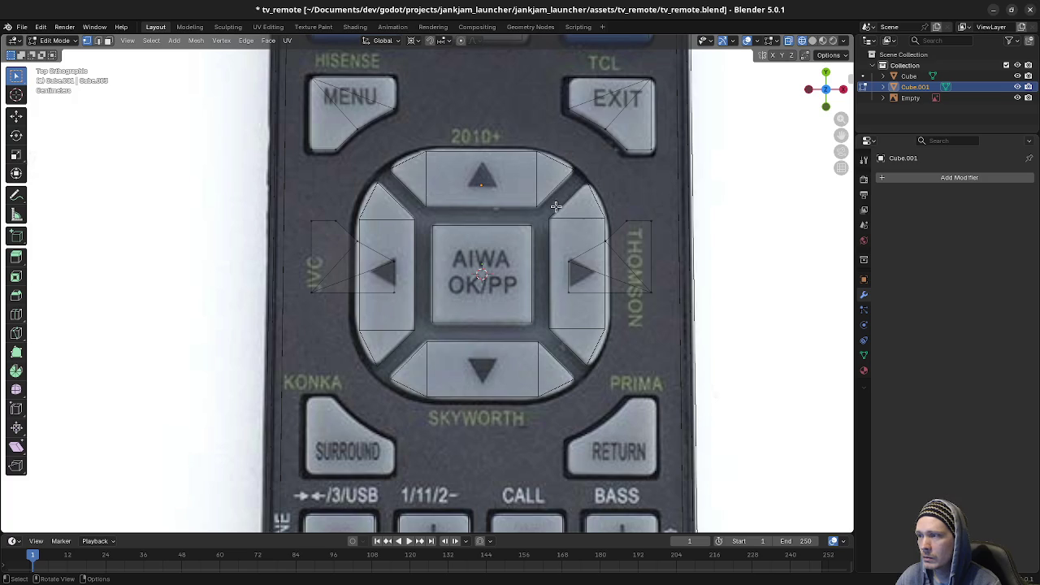
{"action": "left_click", "coordinate": [581, 276]}
{"action": "left_click", "coordinate": [364, 264], "text": "shift"}
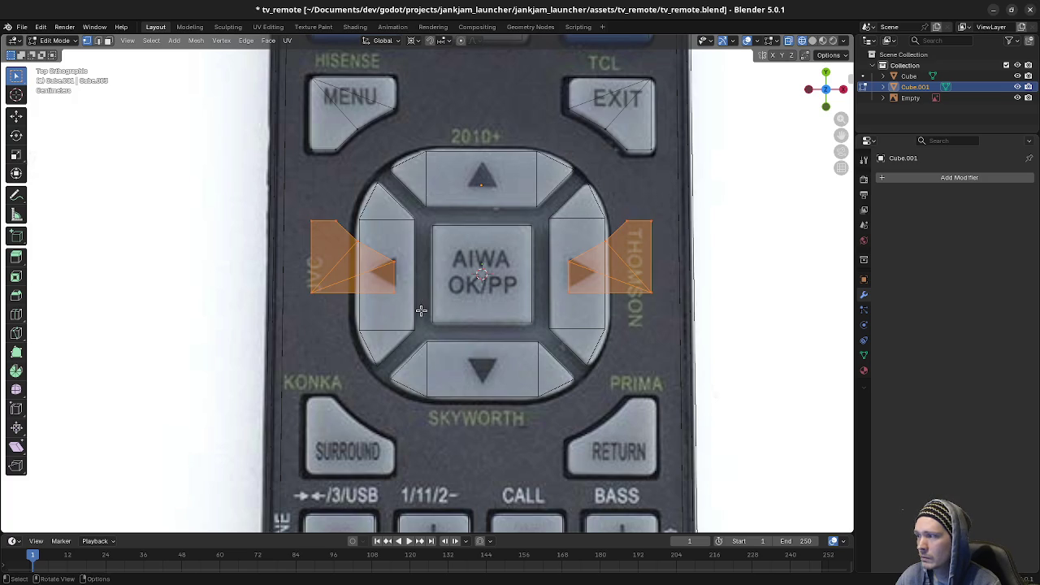
{"action": "key", "text": "g"}
{"action": "key", "text": "y"}
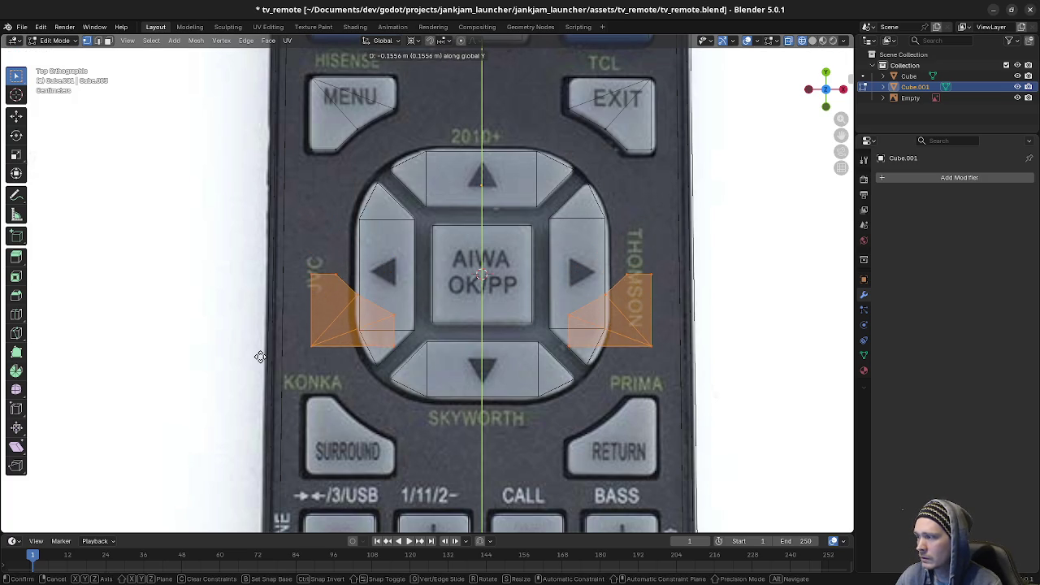
{"action": "left_click", "coordinate": [352, 364]}
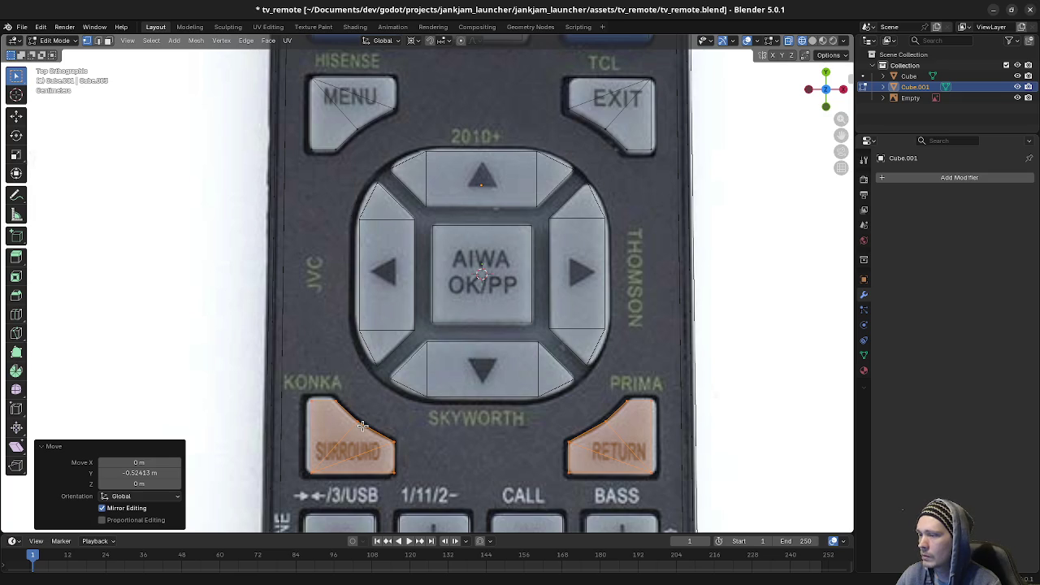
{"action": "key", "text": "ctrl+l"}
Step: Try nudging the SURROUND outline along X, then undo the nudges
{"action": "key", "text": "alt+a"}
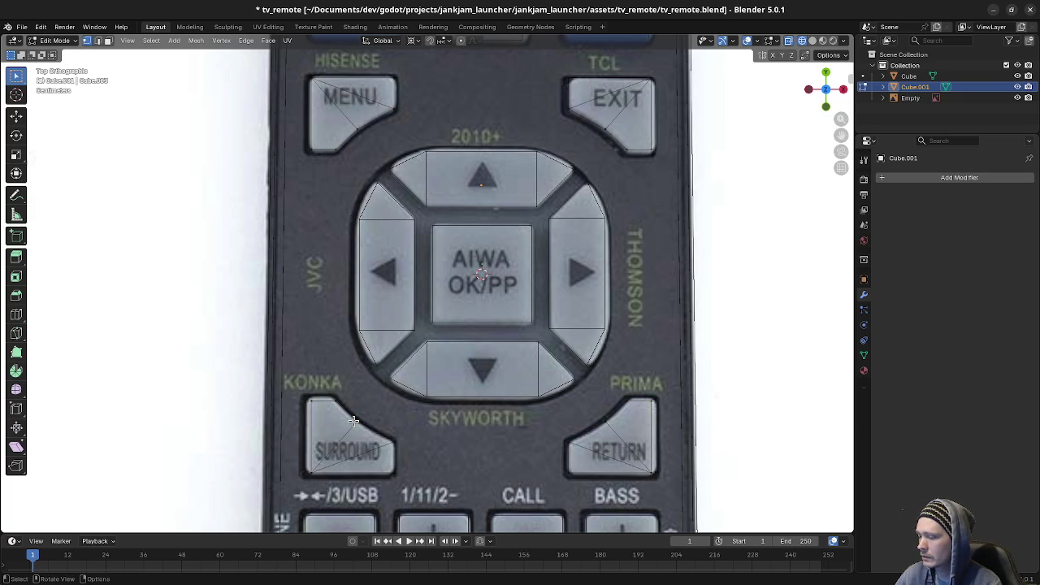
{"action": "key", "text": "l"}
{"action": "key", "text": "g"}
{"action": "key", "text": "x"}
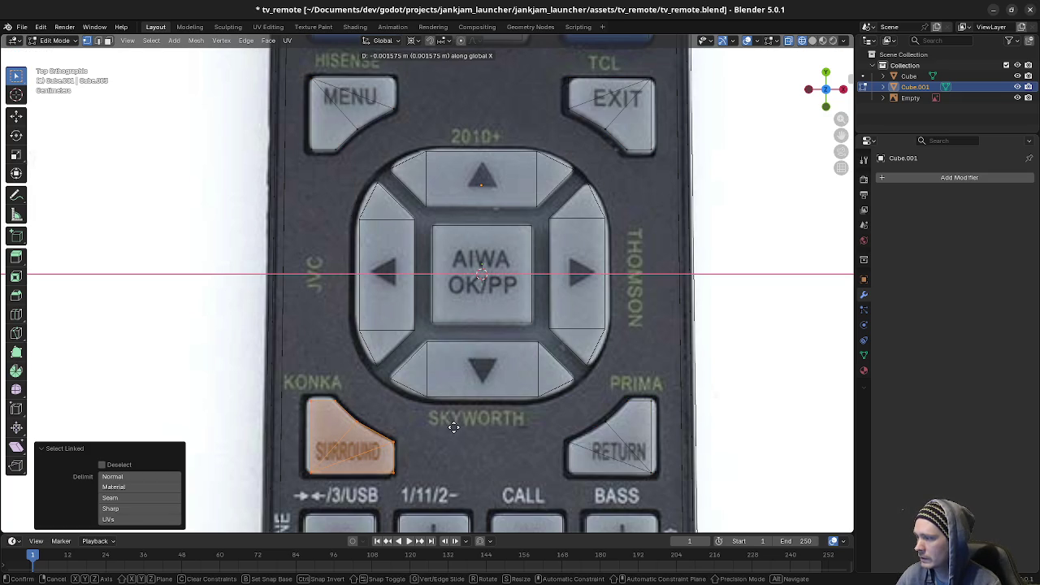
{"action": "key", "text": "Escape"}
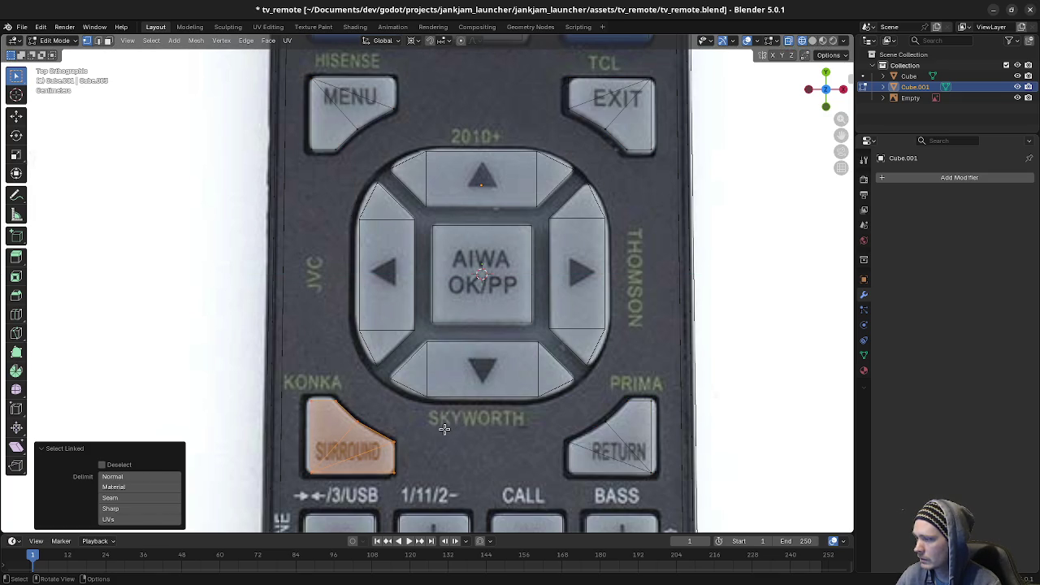
{"action": "key", "text": "g"}
{"action": "key", "text": "x"}
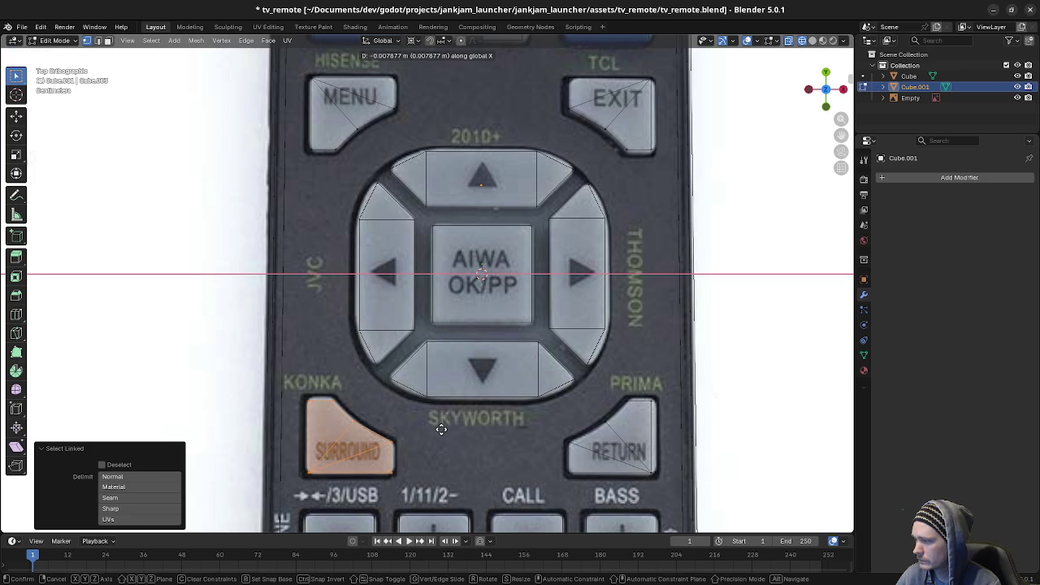
{"action": "key", "text": "Escape"}
{"action": "key", "text": "ctrl+z"}
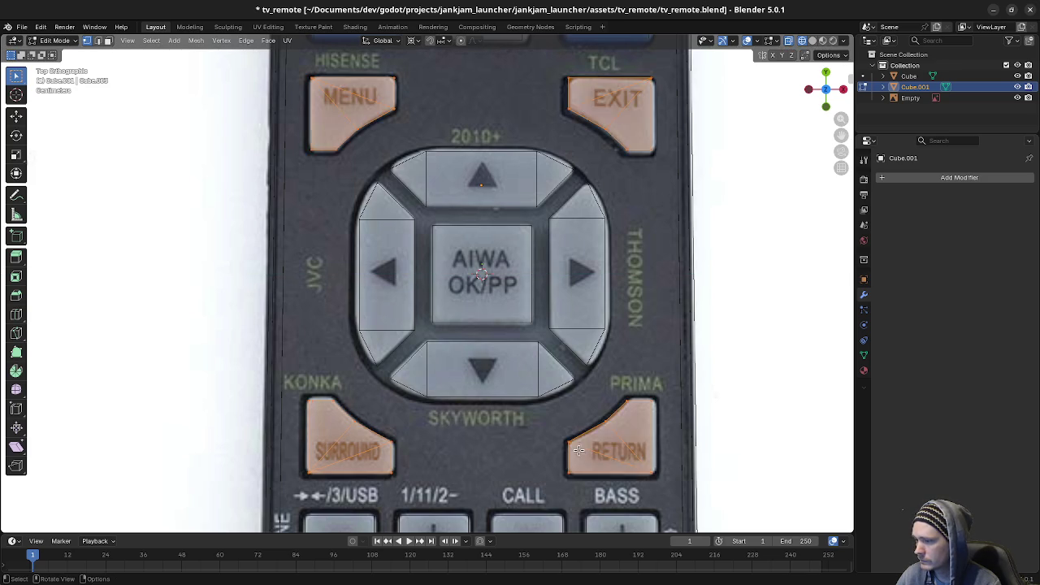
{"action": "key", "text": "ctrl+z"}
{"action": "key", "text": "ctrl+z"}
{"action": "key", "text": "ctrl+z"}
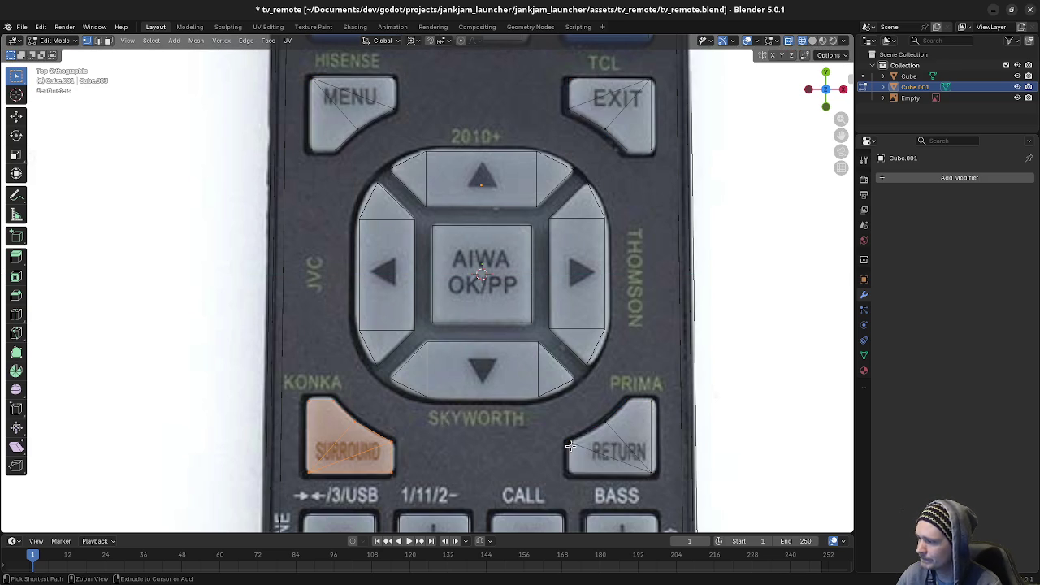
{"action": "key", "text": "ctrl+z"}
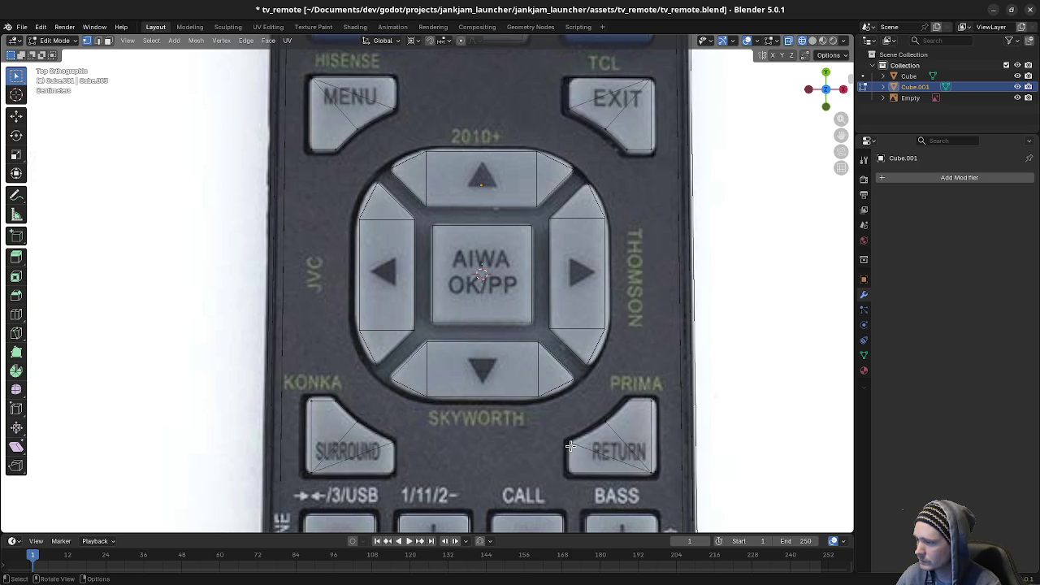
Step: Delete the RETURN outline's vertices
{"action": "key", "text": "l"}
{"action": "key", "text": "x"}
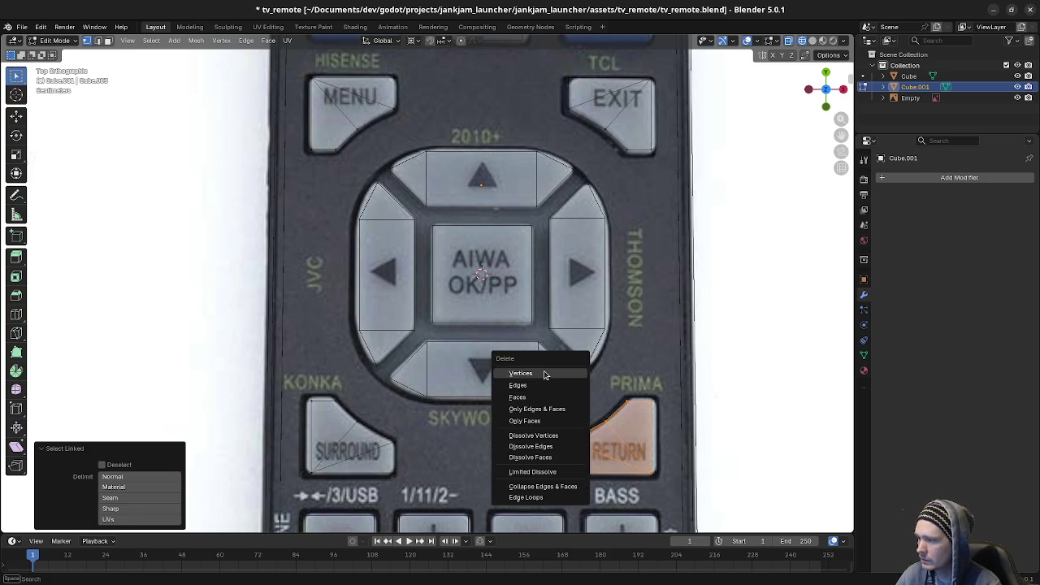
{"action": "left_click", "coordinate": [544, 375]}
Step: Separate the SURROUND outline into object Cube.002 and select it in Object Mode
{"action": "key", "text": "ctrl+z"}
{"action": "key", "text": "ctrl+z"}
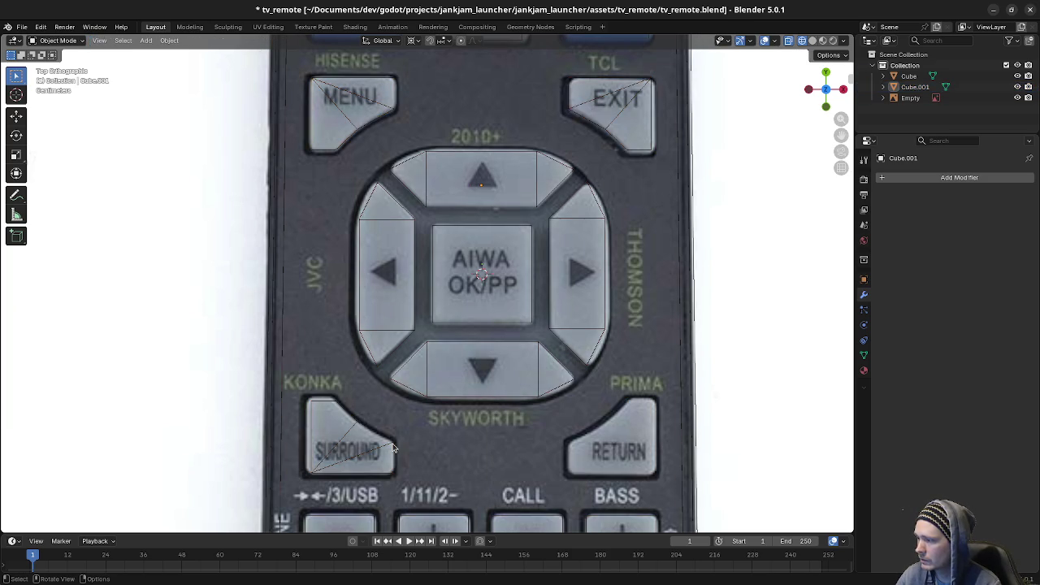
{"action": "key", "text": "ctrl+z"}
{"action": "key", "text": "ctrl+z"}
{"action": "key", "text": "alt+a"}
{"action": "key", "text": "l"}
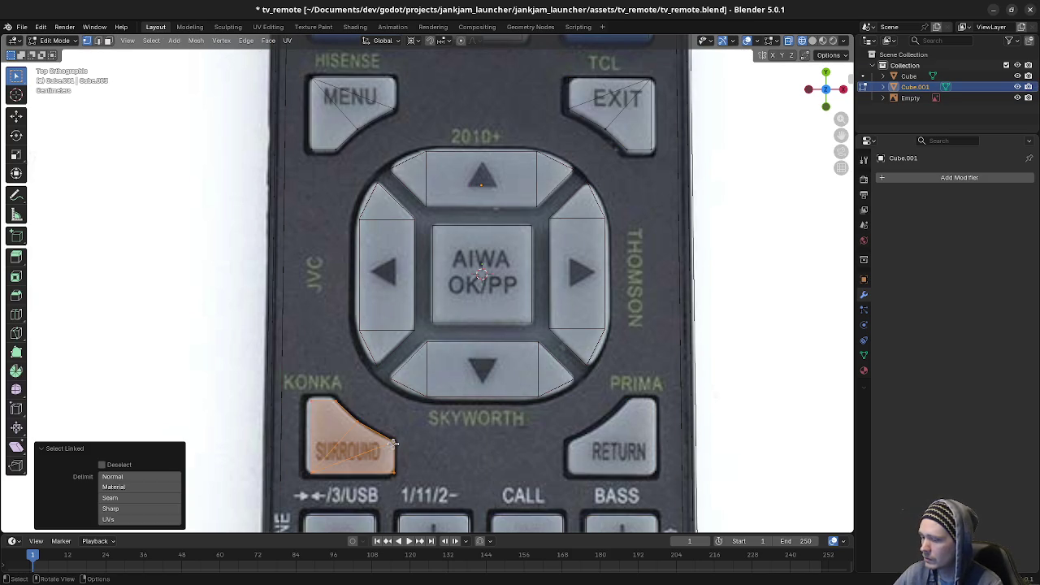
{"action": "key", "text": "p"}
{"action": "left_click", "coordinate": [393, 443]}
{"action": "key", "text": "Tab"}
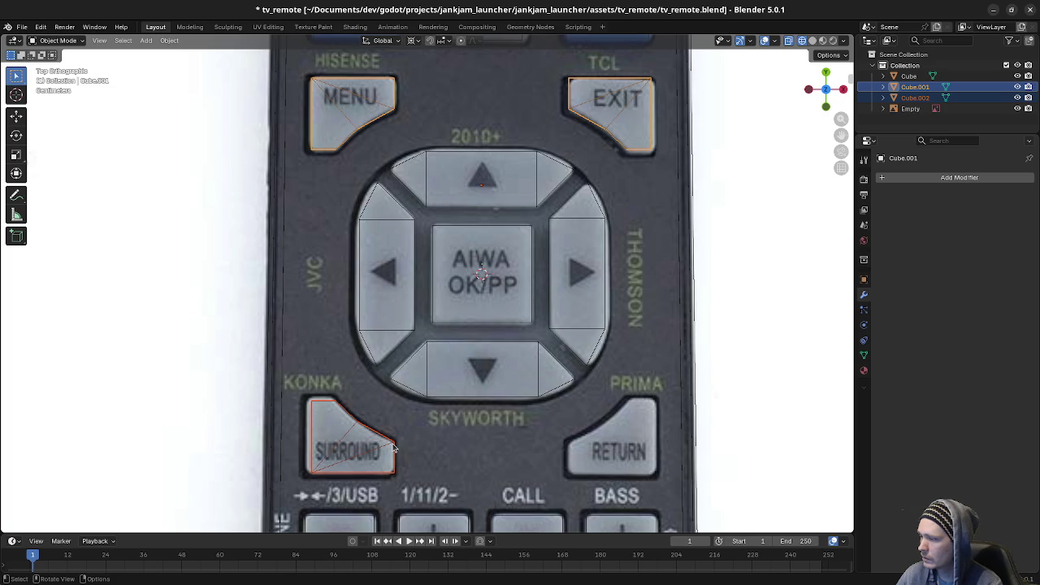
{"action": "left_click", "coordinate": [392, 447]}
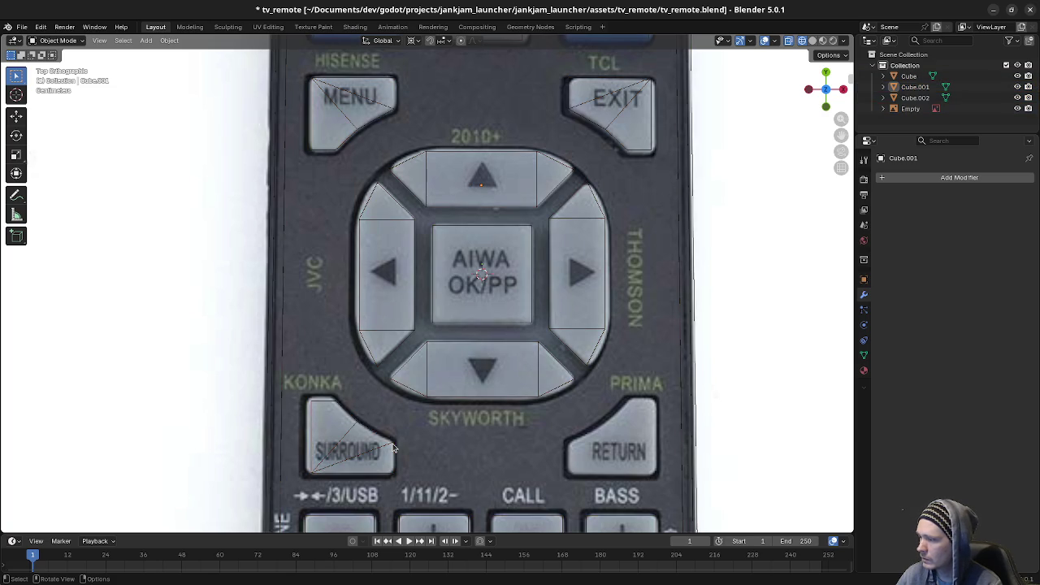
Step: Add a Mirror modifier to the SURROUND outline and shift the outline horizontally into place
{"action": "left_click", "coordinate": [954, 179]}
{"action": "mouse_move", "coordinate": [904, 177]}
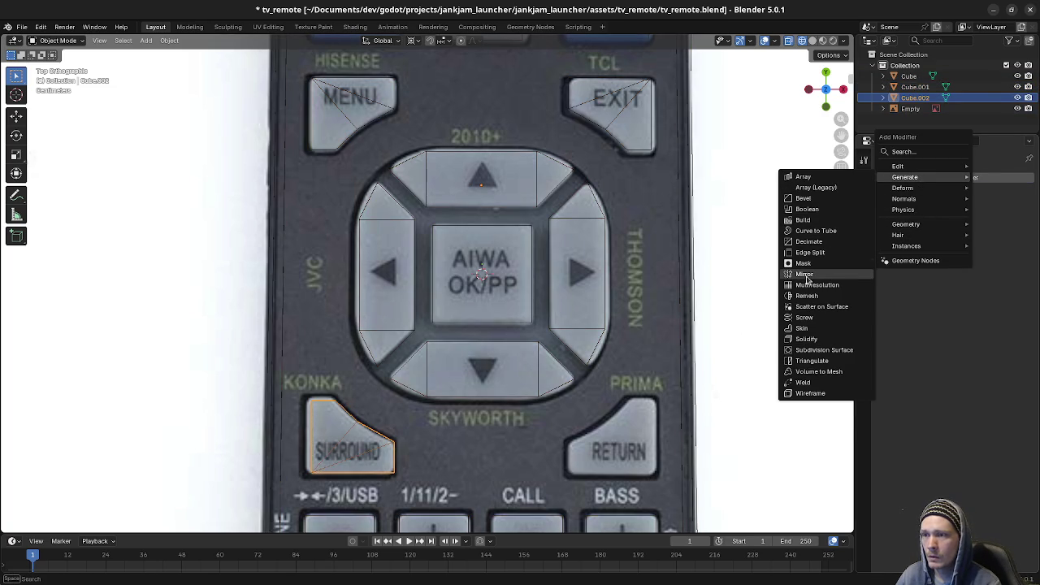
{"action": "left_click", "coordinate": [804, 275]}
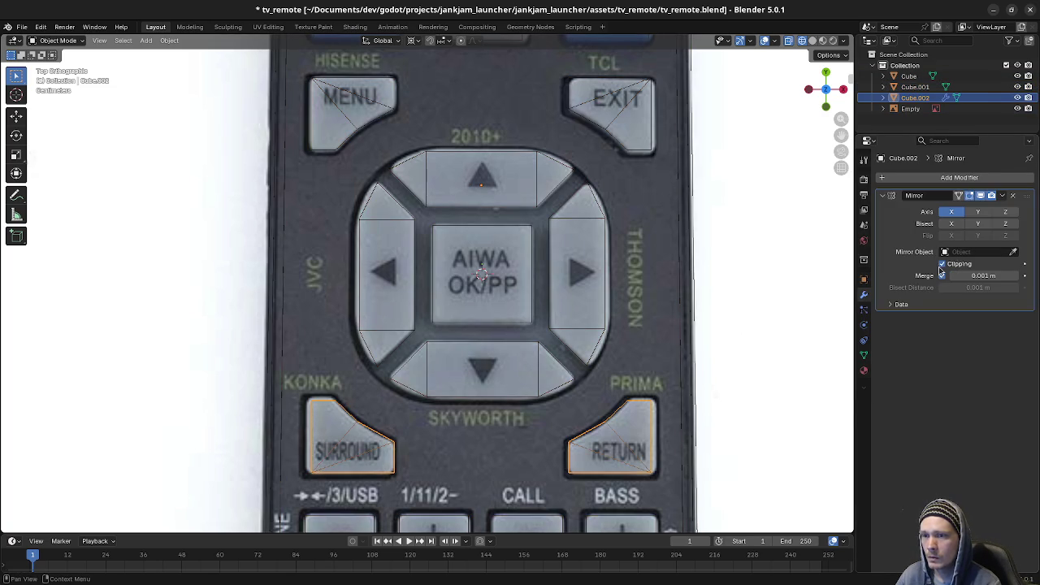
{"action": "key", "text": "Tab"}
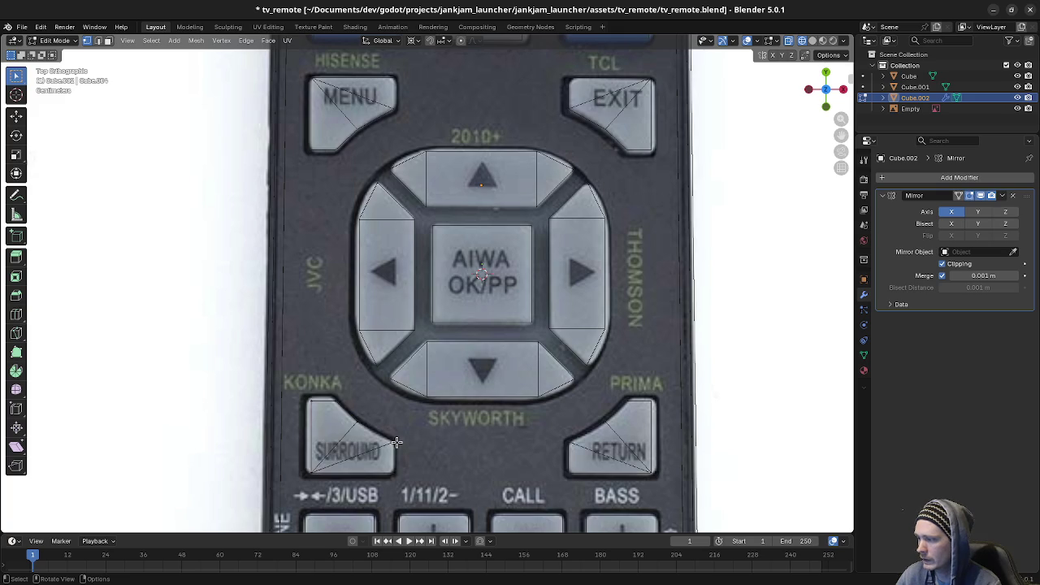
{"action": "key", "text": "l"}
{"action": "key", "text": "g"}
{"action": "key", "text": "x"}
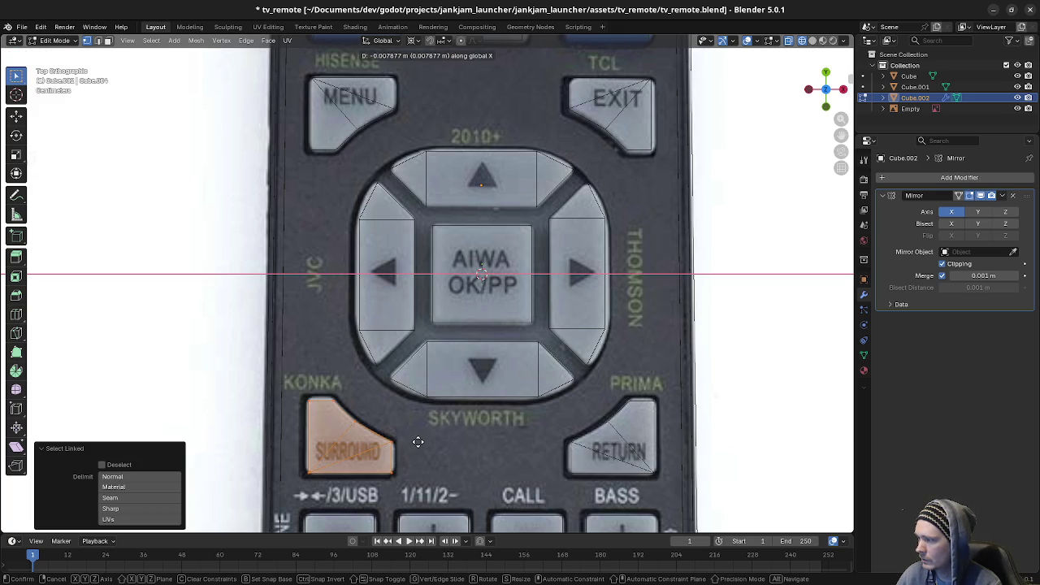
{"action": "left_click", "coordinate": [417, 441]}
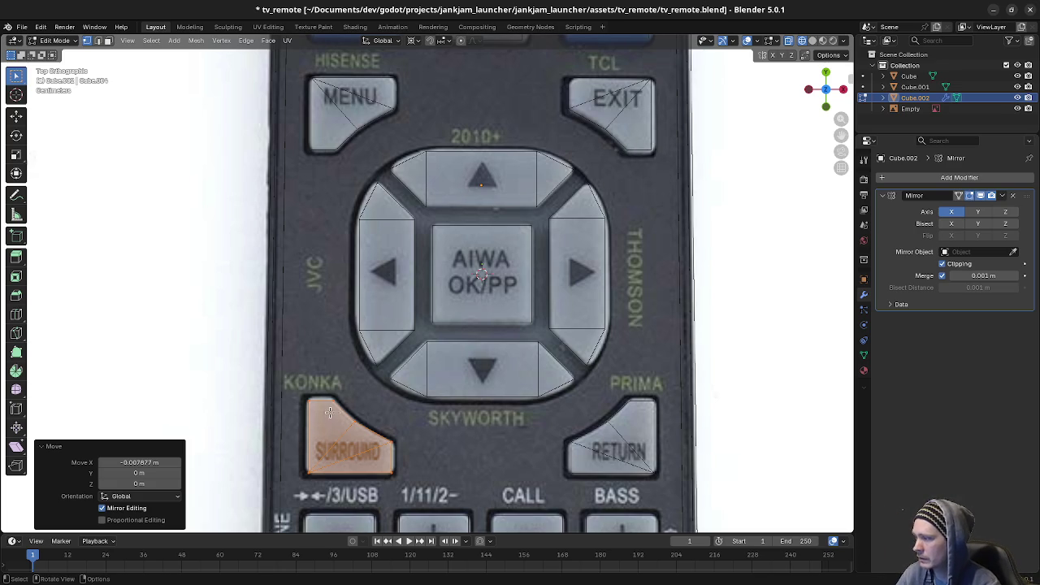
Step: Fit the SURROUND outline's right vertex and bottom edge to the button's right side and bottom
{"action": "scroll", "coordinate": [332, 420], "scroll_direction": "up", "scroll_amount": 2}
{"action": "scroll", "coordinate": [349, 441], "scroll_direction": "up", "scroll_amount": 2}
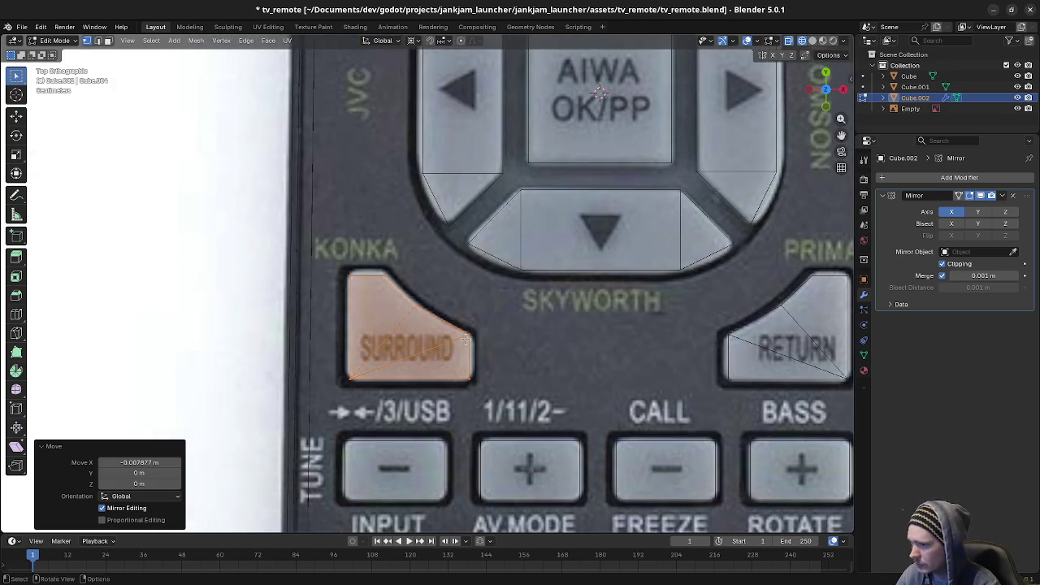
{"action": "scroll", "coordinate": [488, 425], "scroll_direction": "up", "scroll_amount": 1}
{"action": "left_click", "coordinate": [502, 374]}
{"action": "key", "text": "g"}
{"action": "key", "text": "x"}
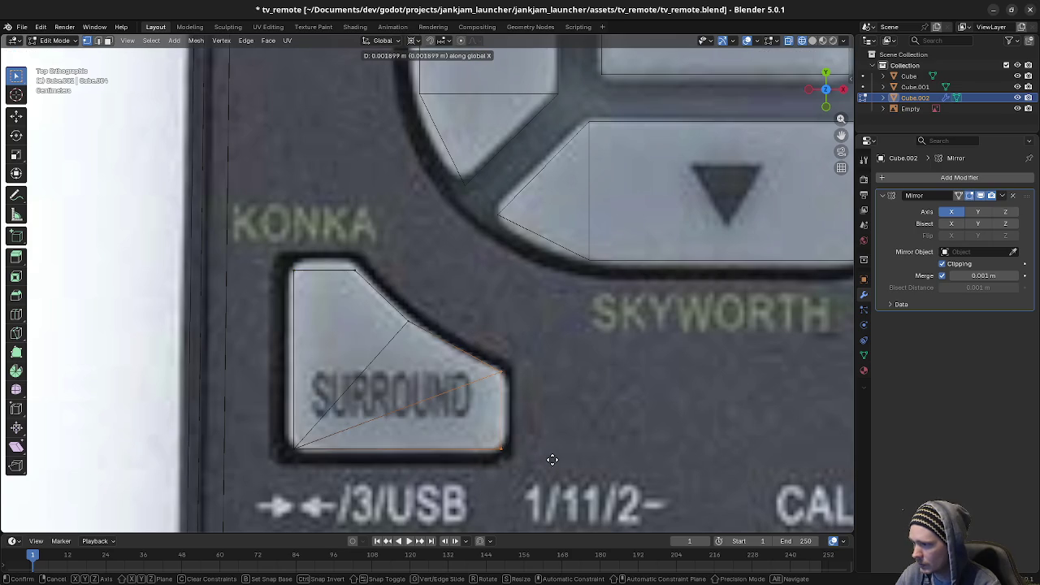
{"action": "left_click", "coordinate": [557, 460]}
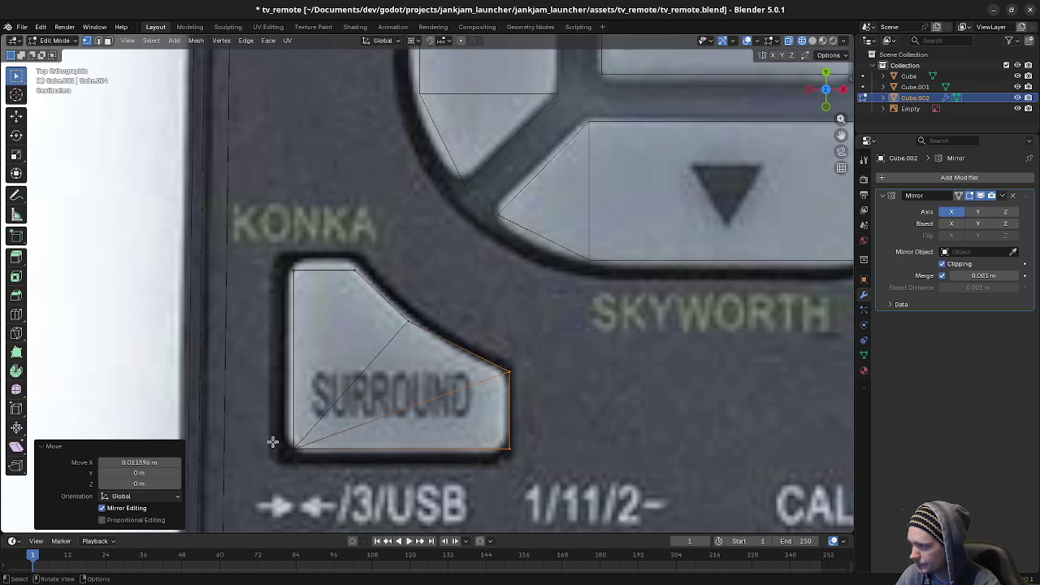
{"action": "left_click_drag", "start_coordinate": [273, 441], "coordinate": [541, 465]}
{"action": "key", "text": "g"}
{"action": "key", "text": "y"}
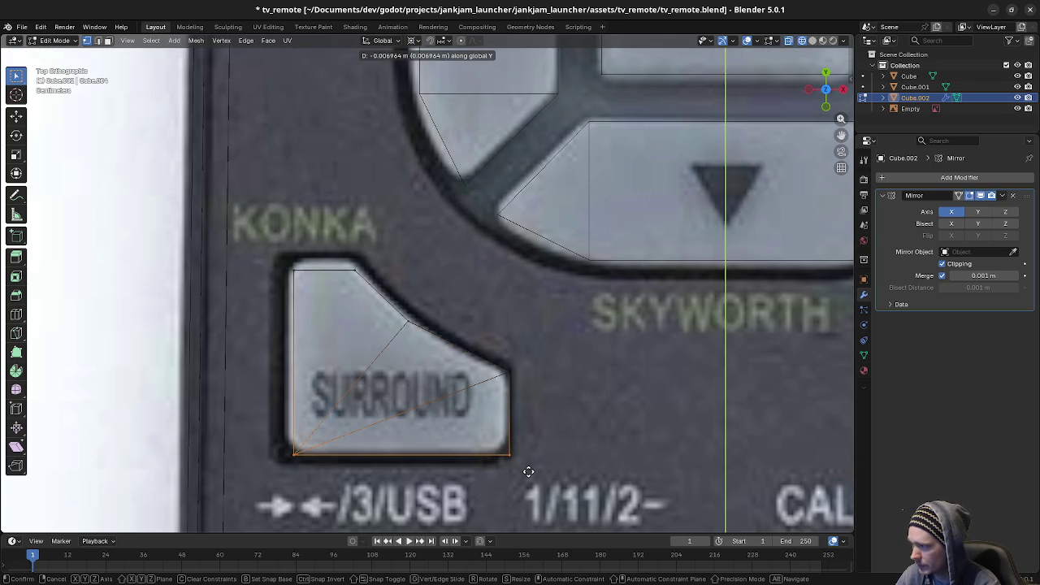
{"action": "left_click", "coordinate": [528, 471]}
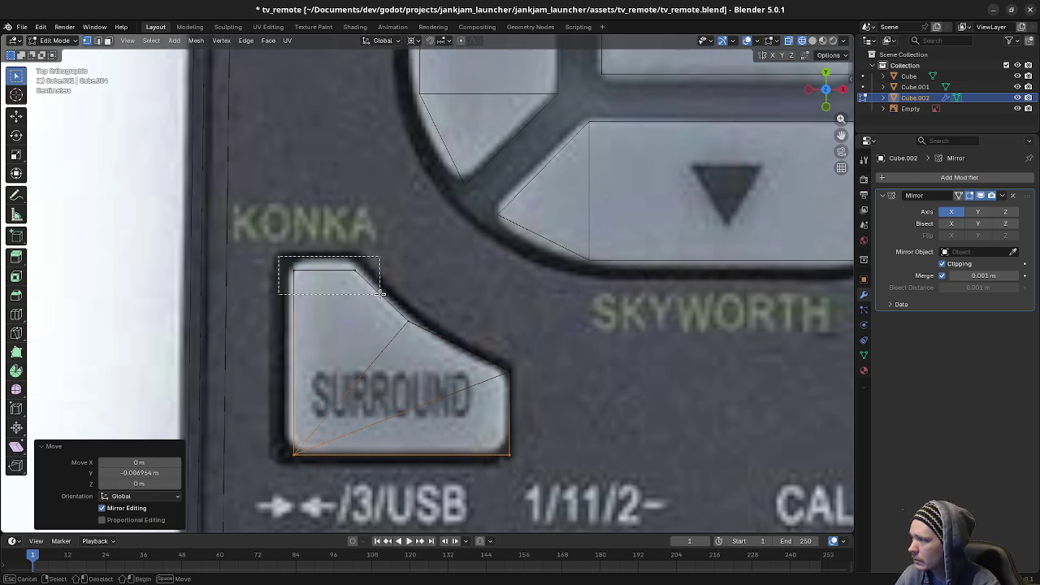
Step: Align the outline's top edge and left edge with the SURROUND button's top and side
{"action": "left_click_drag", "start_coordinate": [278, 257], "coordinate": [378, 294]}
{"action": "key", "text": "g"}
{"action": "key", "text": "y"}
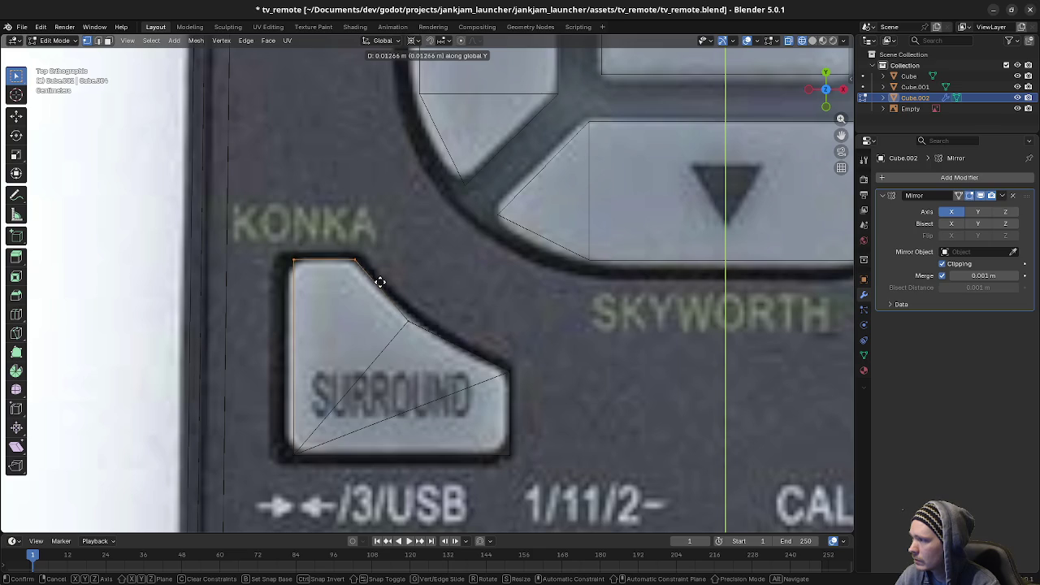
{"action": "left_click", "coordinate": [379, 280]}
{"action": "left_click_drag", "start_coordinate": [268, 233], "coordinate": [321, 467]}
{"action": "key", "text": "g"}
{"action": "key", "text": "x"}
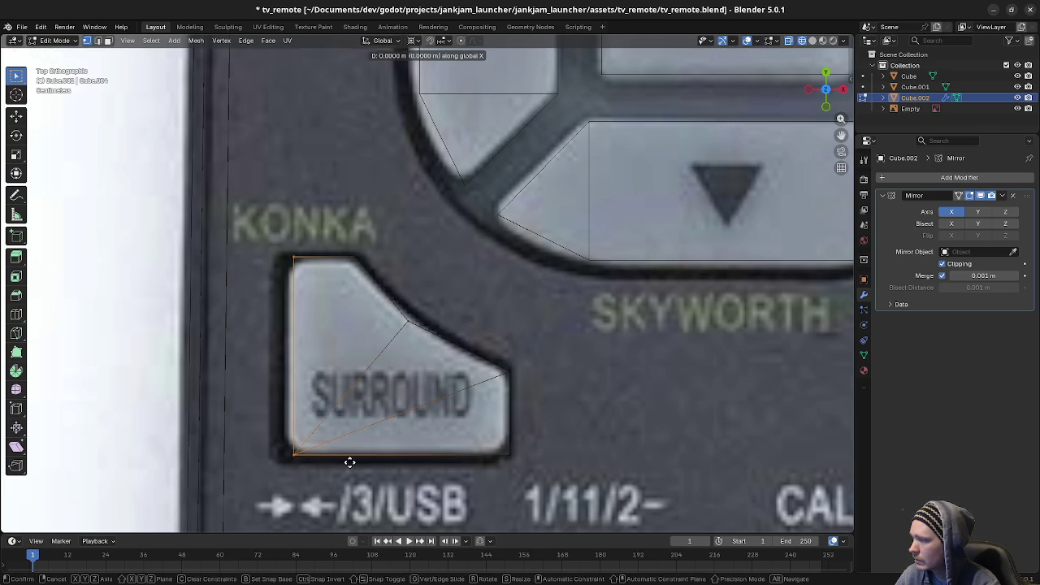
{"action": "left_click", "coordinate": [338, 464]}
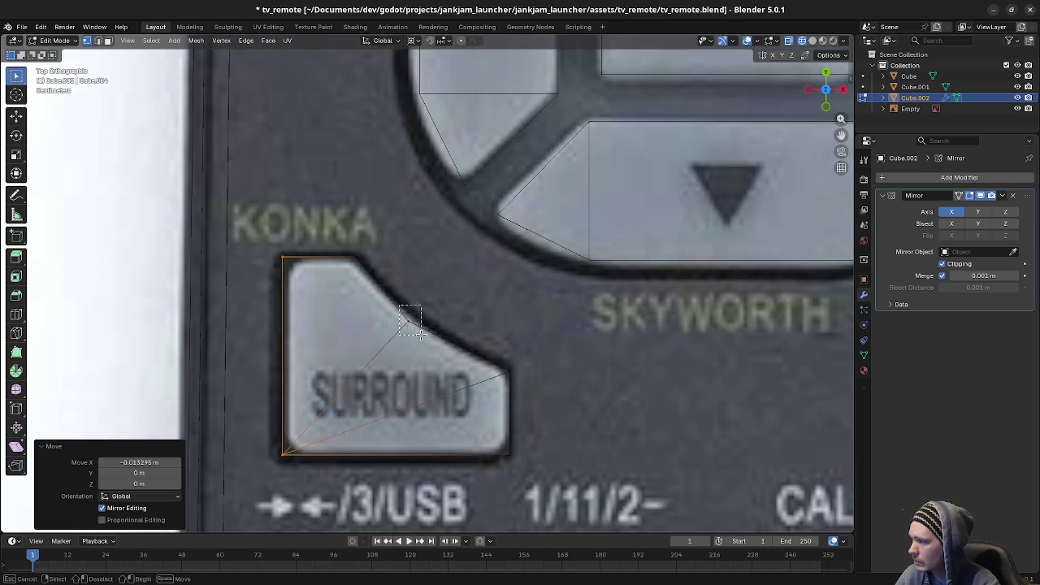
Step: Place the diagonal corner vertex on the SURROUND button's bend and finish editing the outline
{"action": "left_click", "coordinate": [408, 320]}
{"action": "key", "text": "g"}
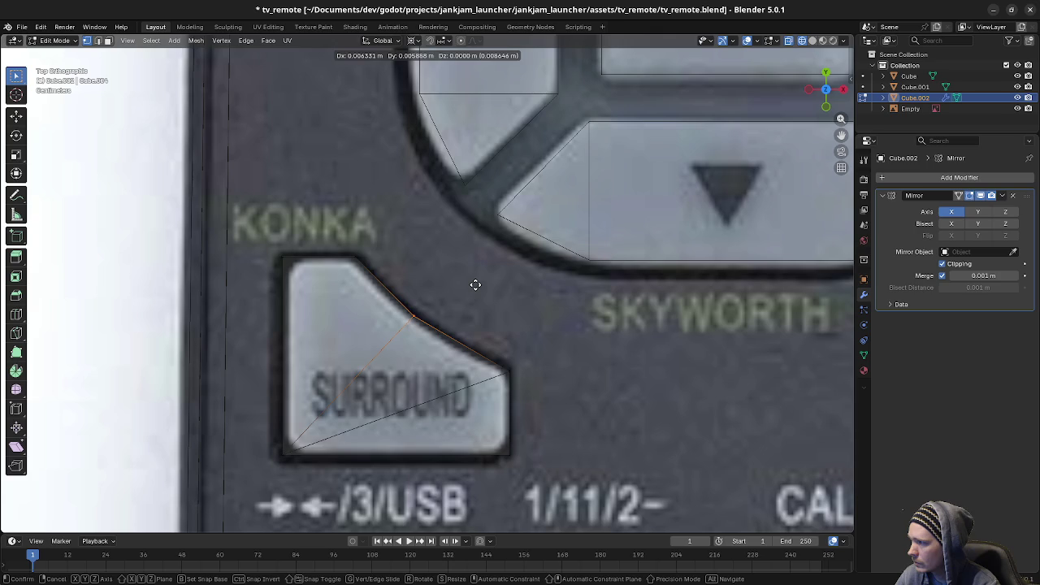
{"action": "left_click", "coordinate": [475, 284]}
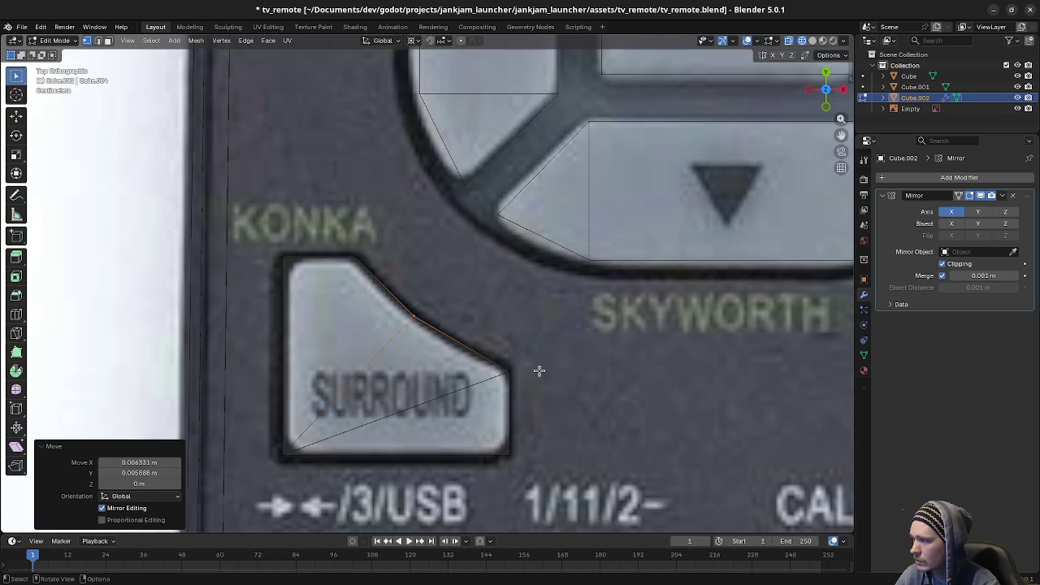
{"action": "scroll", "coordinate": [537, 370], "scroll_direction": "down", "scroll_amount": 4}
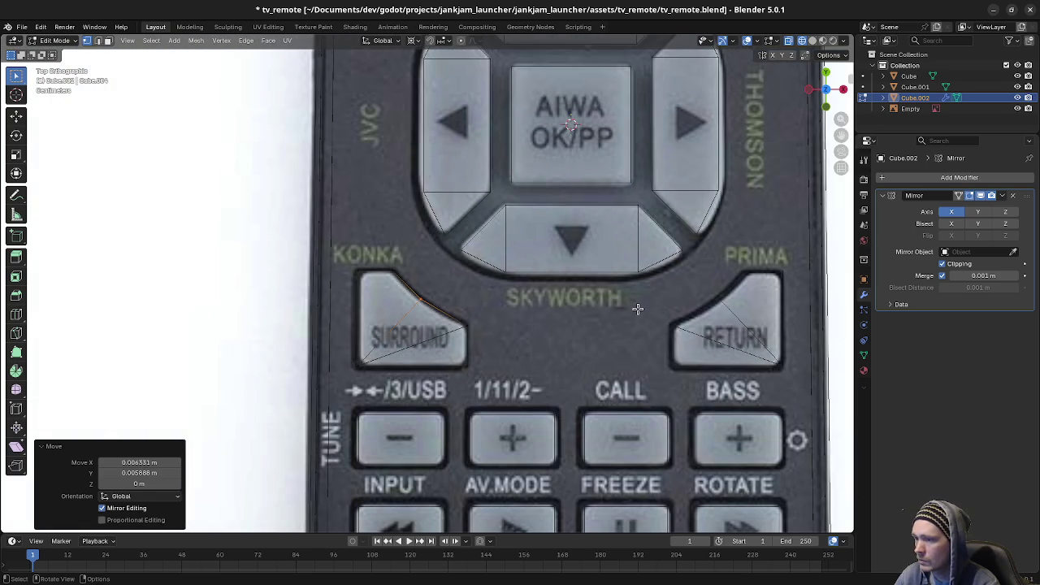
{"action": "scroll", "coordinate": [483, 237], "scroll_direction": "up", "scroll_amount": 3, "text": "shift"}
{"action": "scroll", "coordinate": [483, 237], "scroll_direction": "up", "scroll_amount": 3, "text": "shift"}
{"action": "left_click", "coordinate": [458, 187]}
Step: Edit the MENU outline (Cube.001) and drop its bottom edge onto the photo's button edge
{"action": "left_click", "coordinate": [457, 187]}
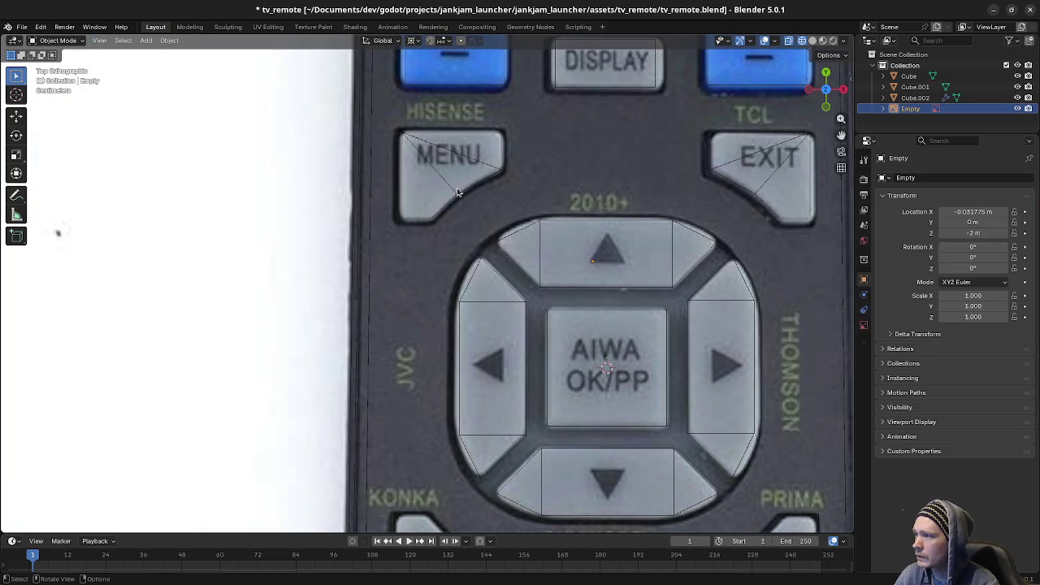
{"action": "left_click", "coordinate": [453, 188]}
{"action": "scroll", "coordinate": [443, 182], "scroll_direction": "up", "scroll_amount": 4}
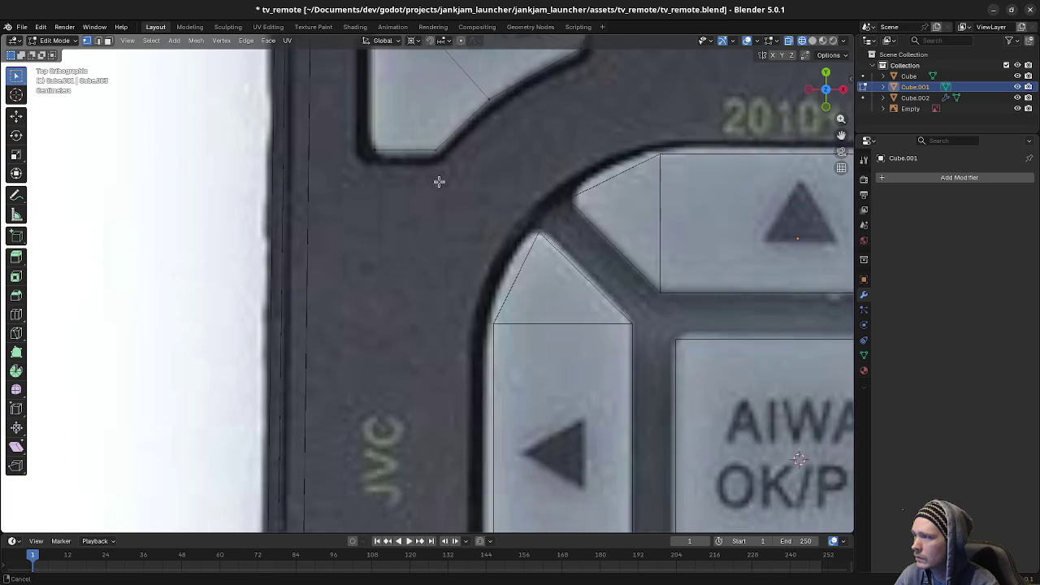
{"action": "scroll", "coordinate": [355, 315], "scroll_direction": "up", "scroll_amount": 3, "text": "shift"}
{"action": "key", "text": "g"}
{"action": "key", "text": "y"}
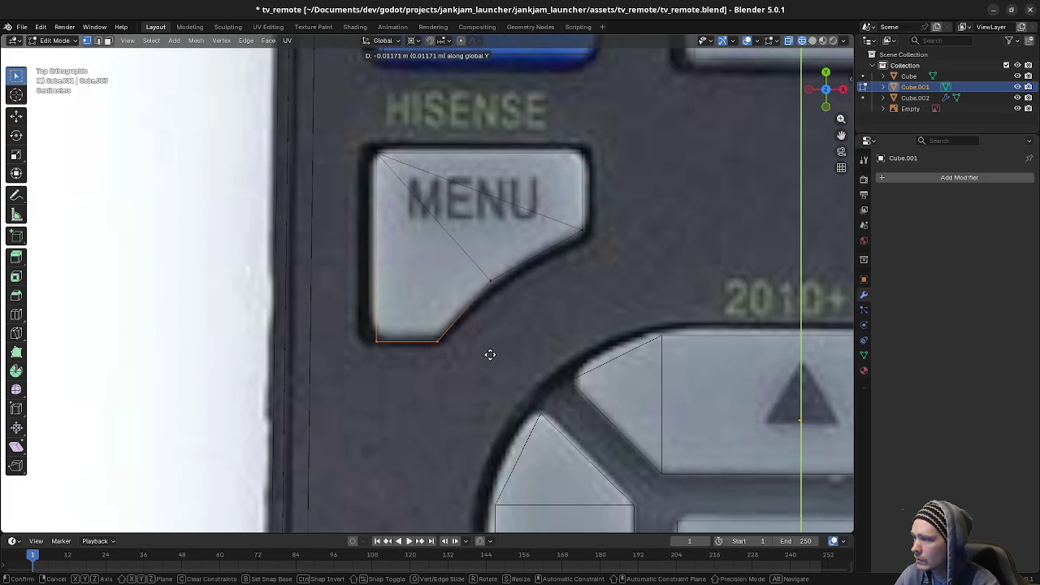
{"action": "left_click", "coordinate": [490, 355]}
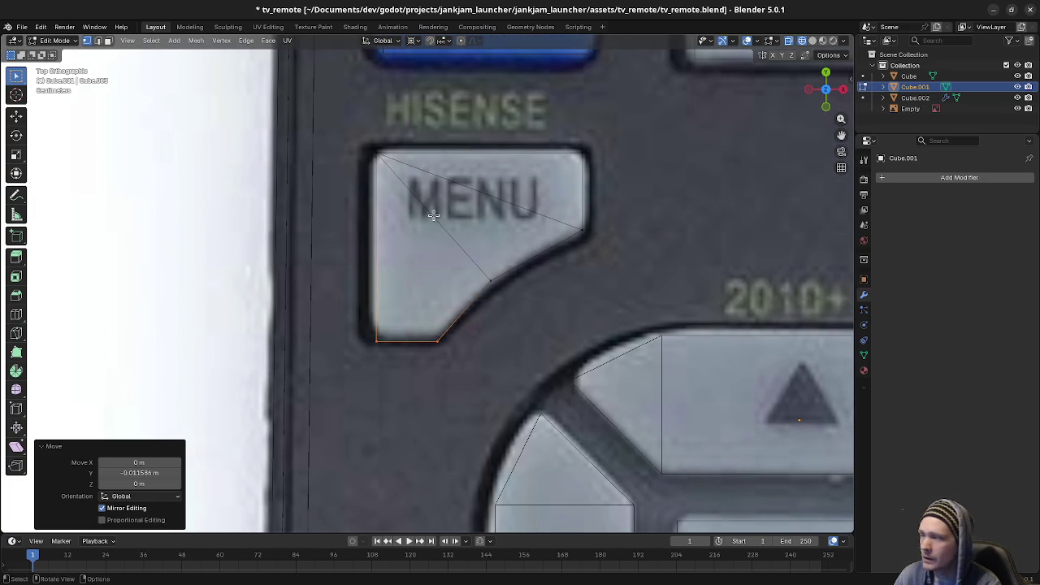
Step: Align the MENU outline's top edge and right side with the photo's button edges
{"action": "mouse_move", "coordinate": [367, 136]}
{"action": "left_mouse_down"}
{"action": "mouse_move", "coordinate": [545, 168]}
{"action": "mouse_move", "coordinate": [622, 163]}
{"action": "left_mouse_up"}
{"action": "key", "text": "g"}
{"action": "key", "text": "y"}
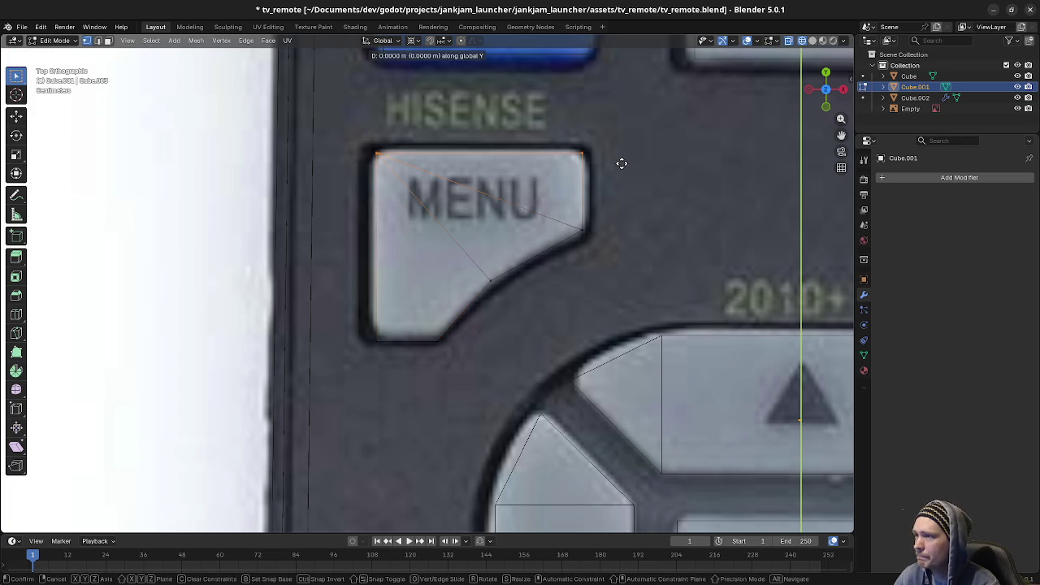
{"action": "left_click", "coordinate": [629, 134]}
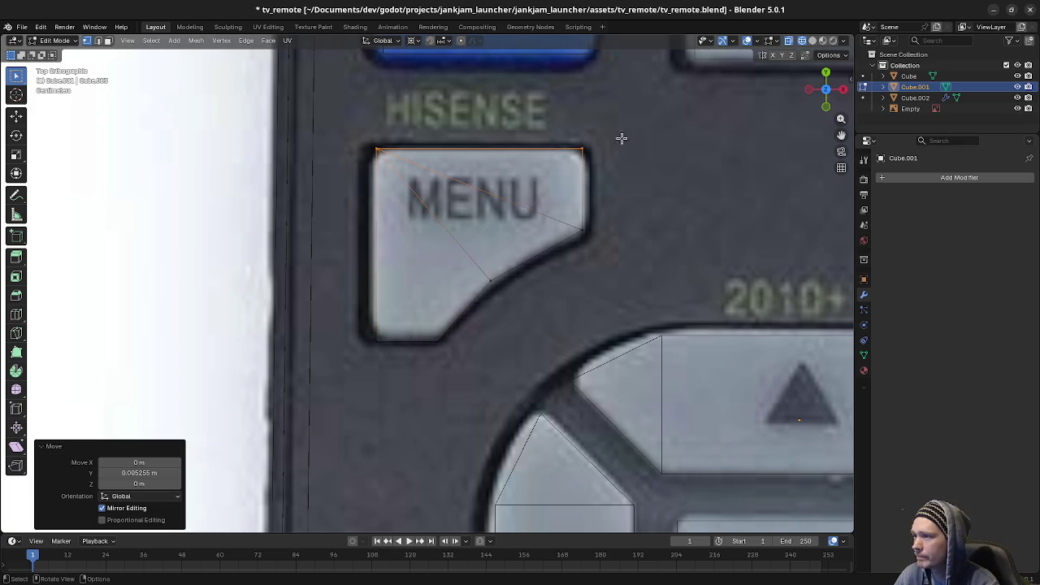
{"action": "left_click", "coordinate": [615, 277], "text": "shift"}
{"action": "key", "text": "g"}
{"action": "key", "text": "x"}
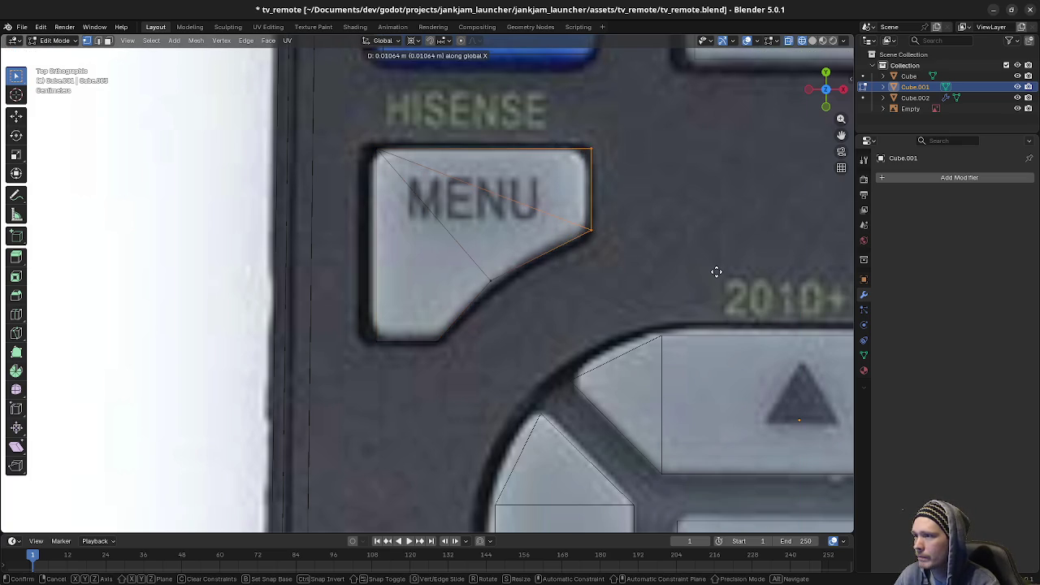
{"action": "left_click", "coordinate": [614, 255]}
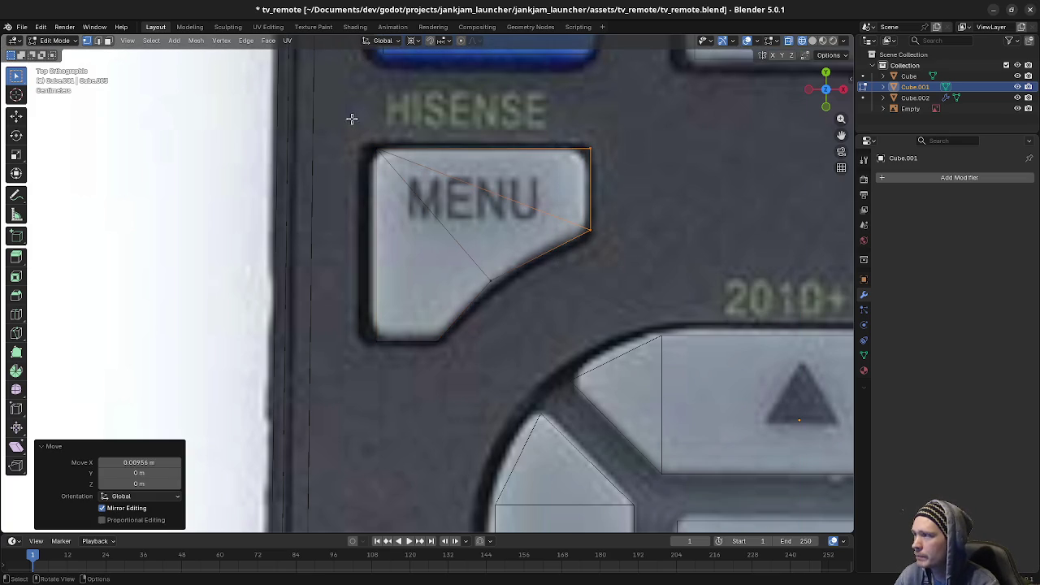
Step: Widen the MENU outline's left edge slightly and set the diagonal vertex onto the button's curve
{"action": "left_click_drag", "start_coordinate": [352, 116], "coordinate": [412, 360]}
{"action": "key", "text": "g"}
{"action": "key", "text": "x"}
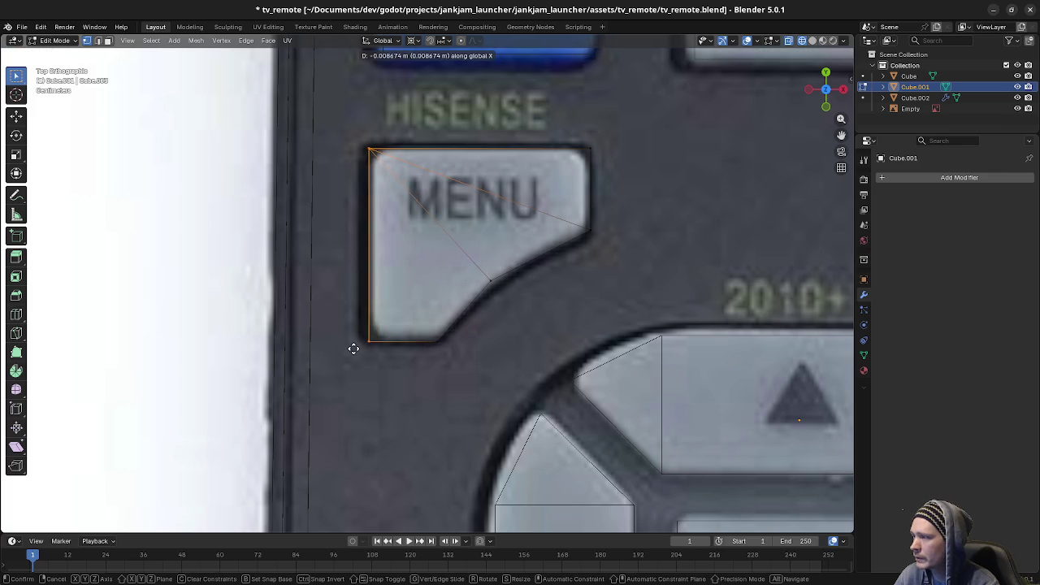
{"action": "left_click", "coordinate": [345, 346]}
{"action": "left_click", "coordinate": [502, 293]}
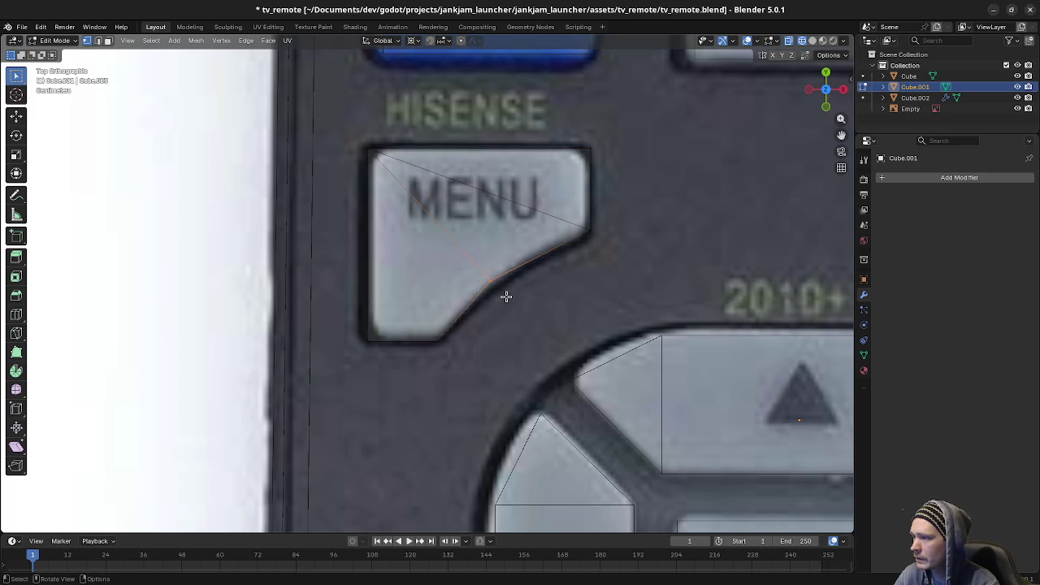
{"action": "key", "text": "g"}
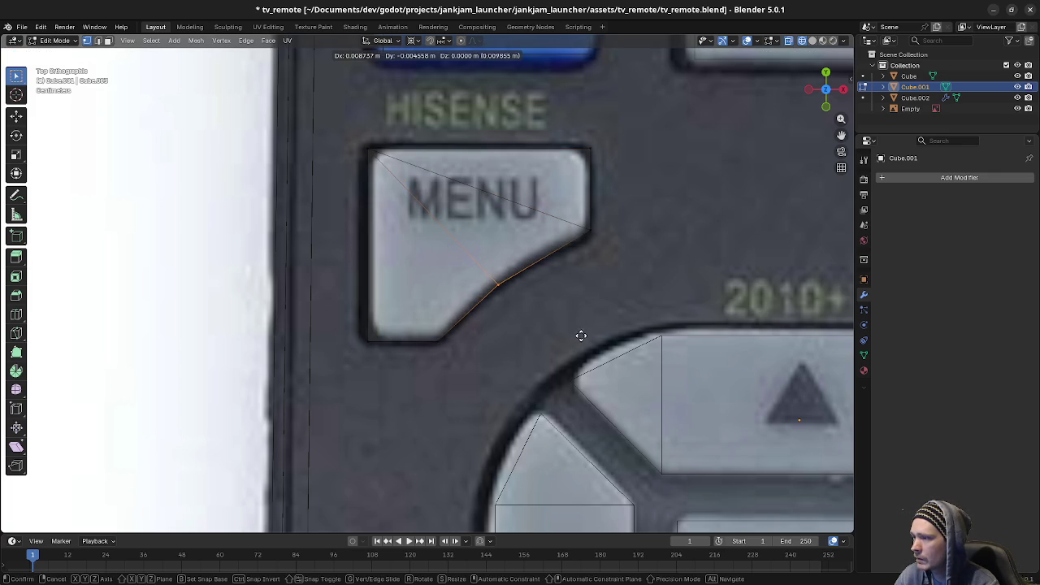
{"action": "left_click", "coordinate": [581, 332]}
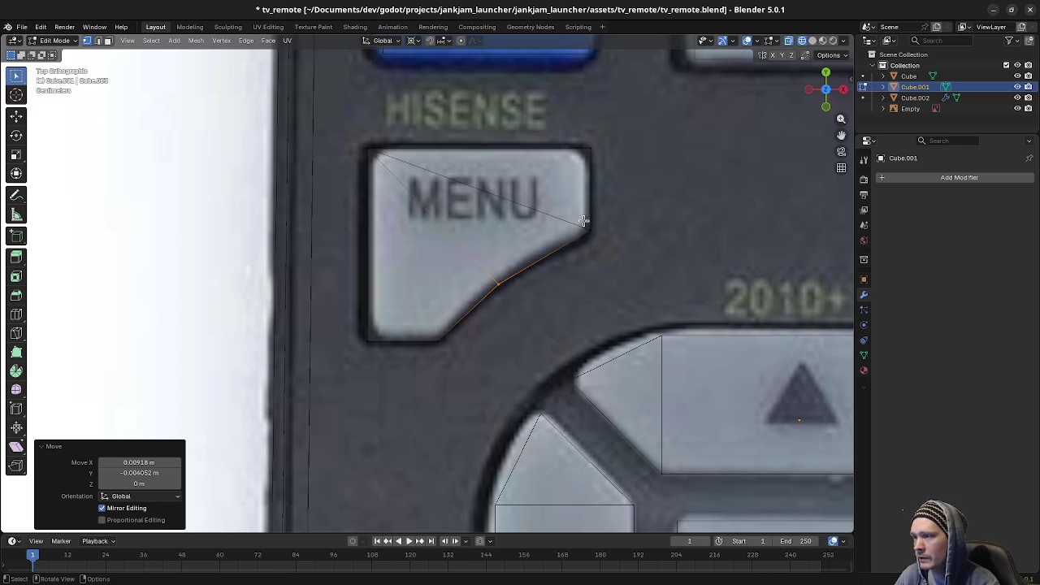
Step: Lower the MENU right corner vertex and realign the top vertices with the photo's top edge
{"action": "left_click", "coordinate": [626, 250]}
{"action": "key", "text": "g"}
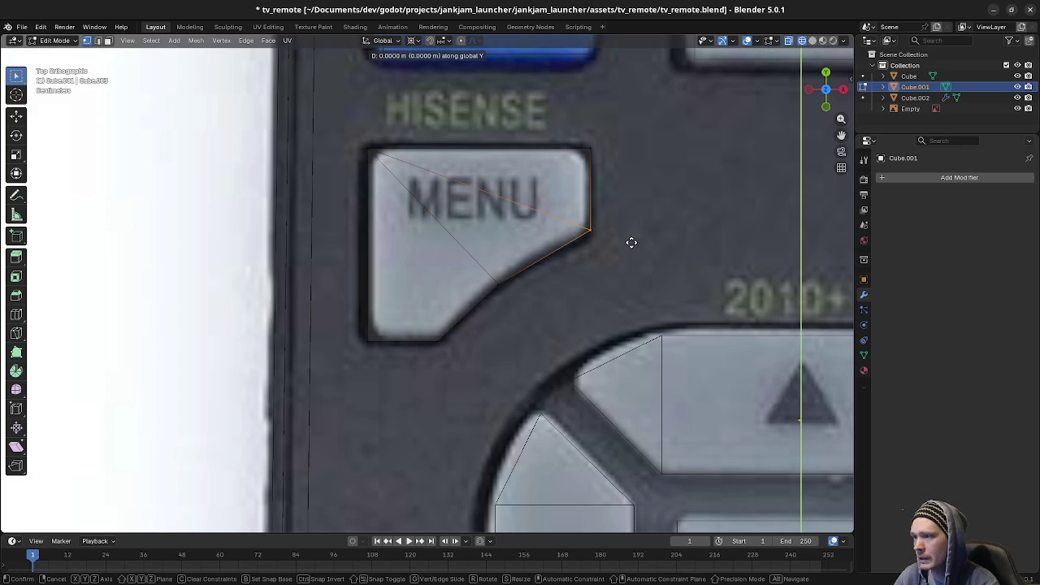
{"action": "key", "text": "y"}
{"action": "left_click", "coordinate": [624, 262]}
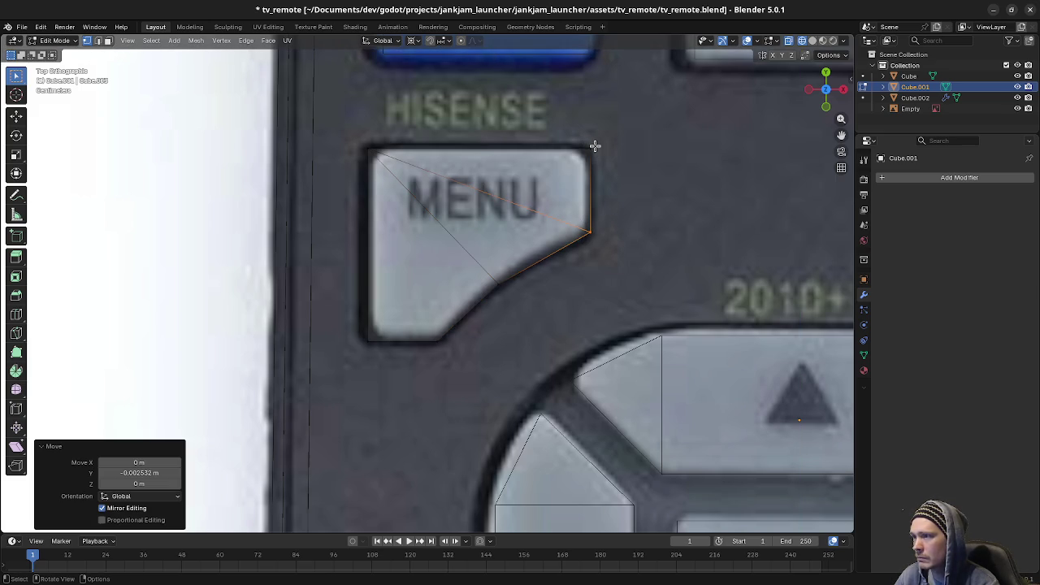
{"action": "left_click_drag", "start_coordinate": [355, 139], "coordinate": [622, 156]}
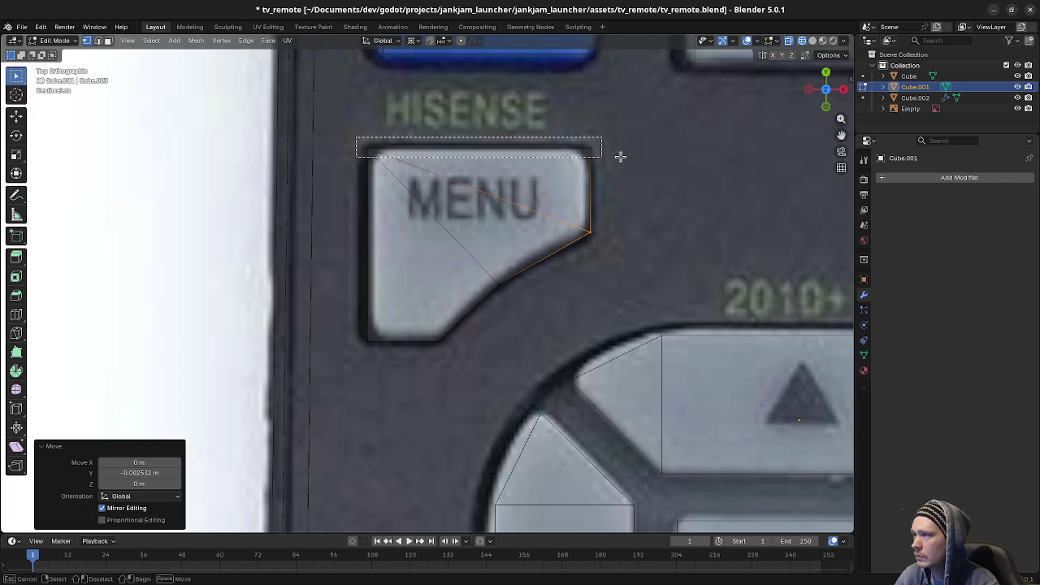
{"action": "key", "text": "g"}
{"action": "key", "text": "y"}
{"action": "left_click", "coordinate": [623, 153]}
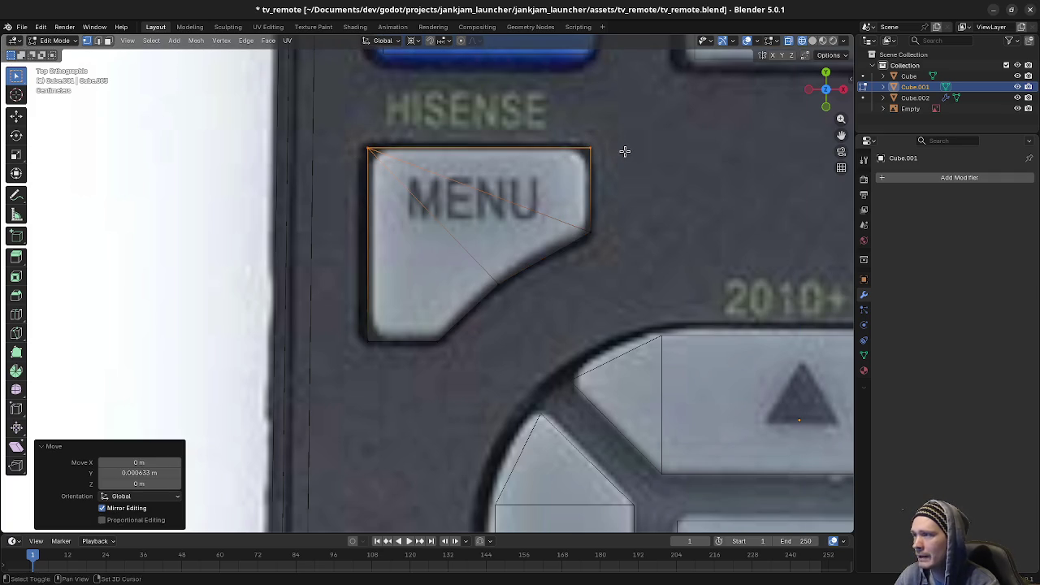
{"action": "left_click", "coordinate": [601, 167]}
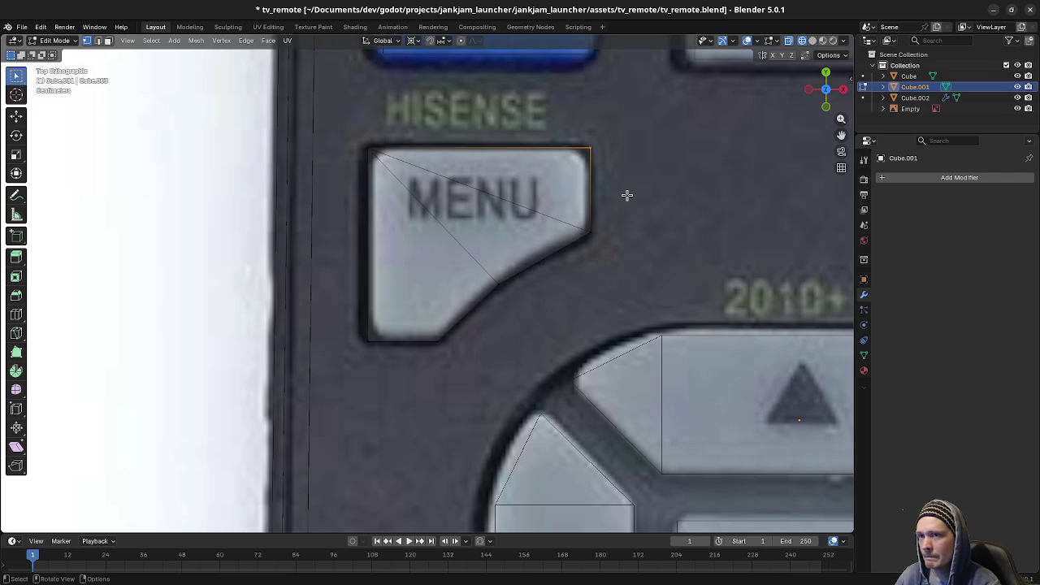
{"action": "scroll", "coordinate": [627, 213], "scroll_direction": "down", "scroll_amount": 1}
Step: Zoom out over the upper remote and switch editing to the main Cube's D-pad outline
{"action": "scroll", "coordinate": [631, 232], "scroll_direction": "down", "scroll_amount": 5}
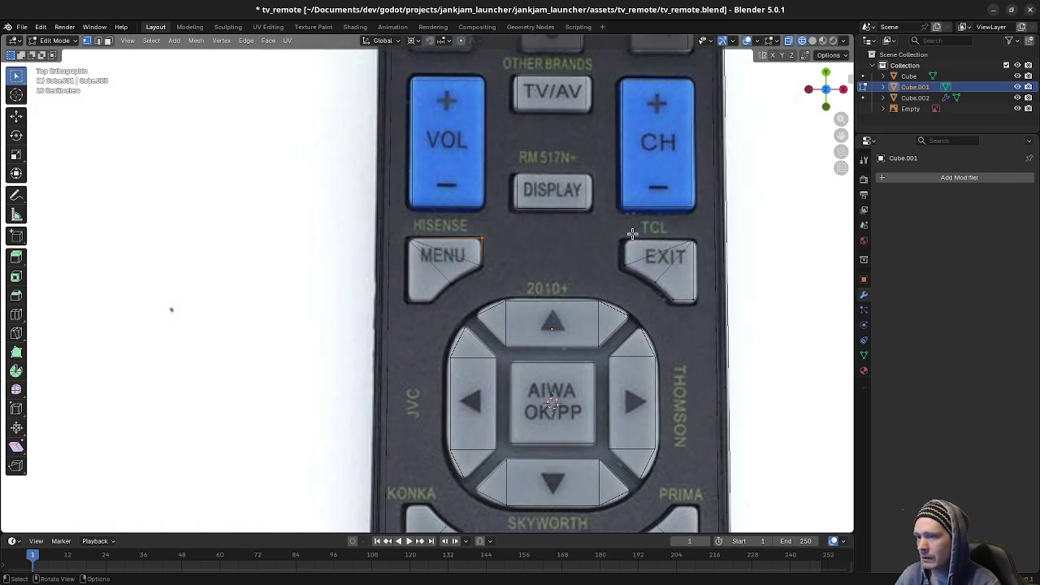
{"action": "middle_click_drag", "start_coordinate": [573, 251], "coordinate": [560, 259], "text": "shift"}
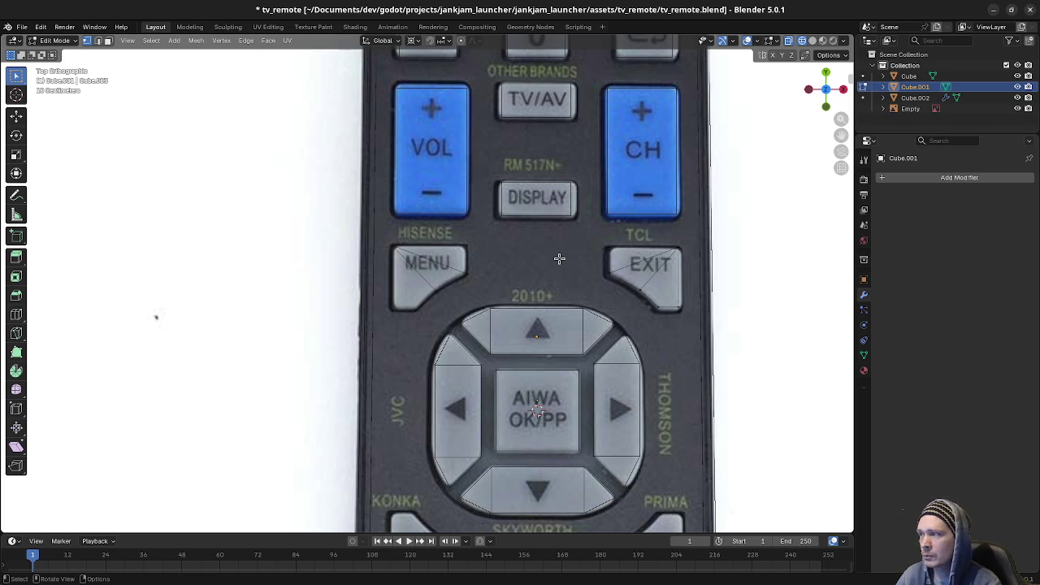
{"action": "left_click", "coordinate": [545, 311]}
{"action": "scroll", "coordinate": [542, 321], "scroll_direction": "up", "scroll_amount": 1}
Step: Select the up button outline's top edge and raise it to the photo's button edge
{"action": "scroll", "coordinate": [536, 331], "scroll_direction": "up", "scroll_amount": 1}
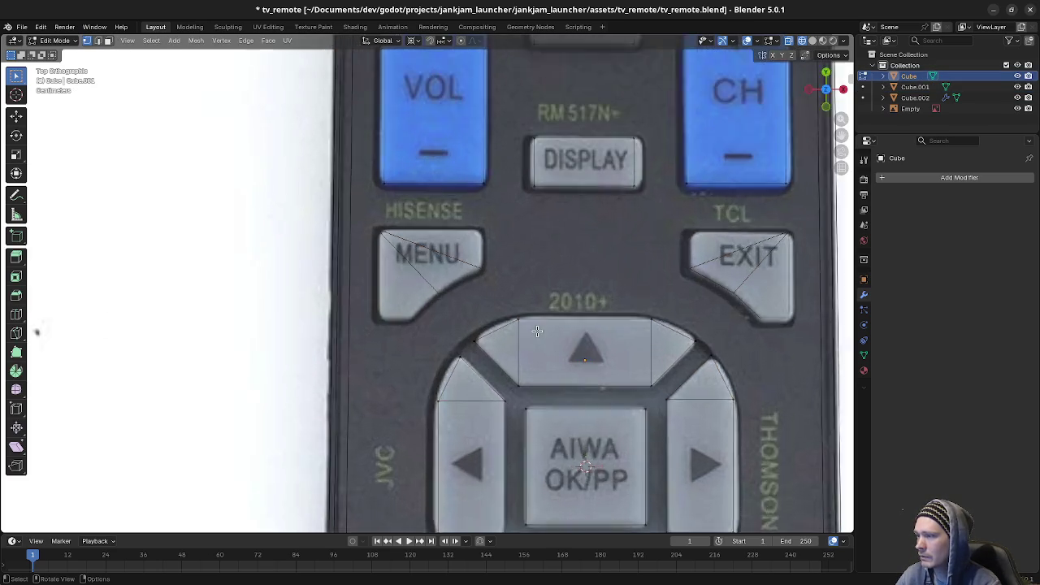
{"action": "scroll", "coordinate": [536, 331], "scroll_direction": "up", "scroll_amount": 3}
{"action": "middle_click_drag", "start_coordinate": [537, 330], "coordinate": [495, 314], "text": "shift"}
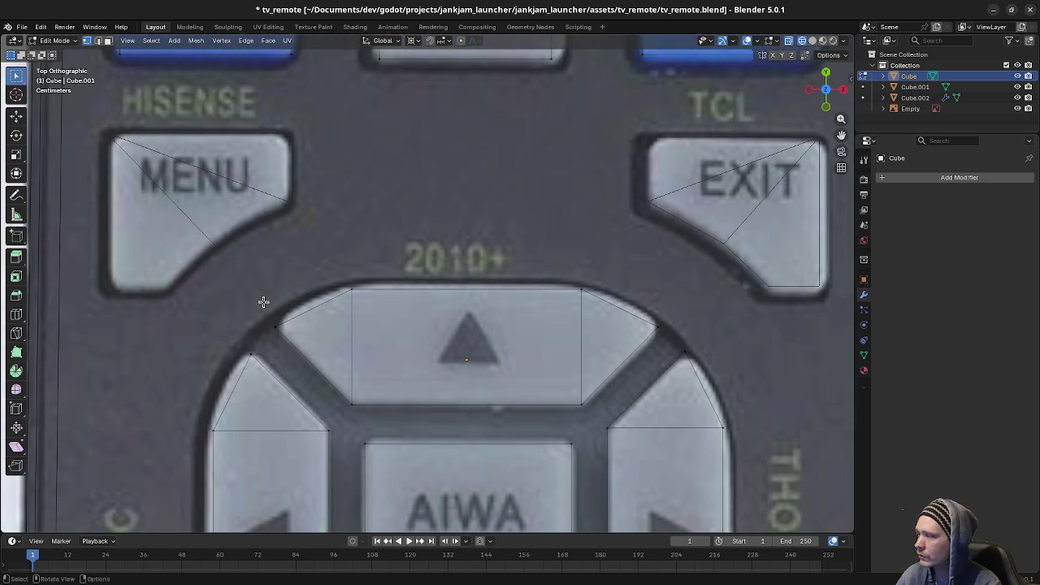
{"action": "left_click", "coordinate": [276, 327]}
{"action": "left_click", "coordinate": [646, 315], "text": "shift"}
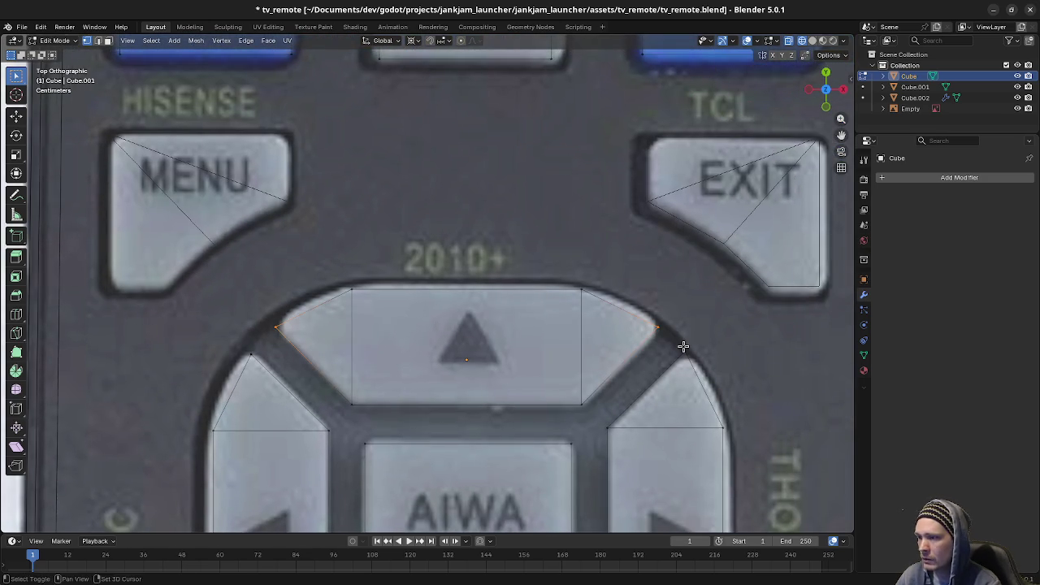
{"action": "left_click", "coordinate": [350, 286]}
{"action": "left_click", "coordinate": [581, 287], "text": "shift"}
{"action": "key", "text": "g"}
{"action": "key", "text": "y"}
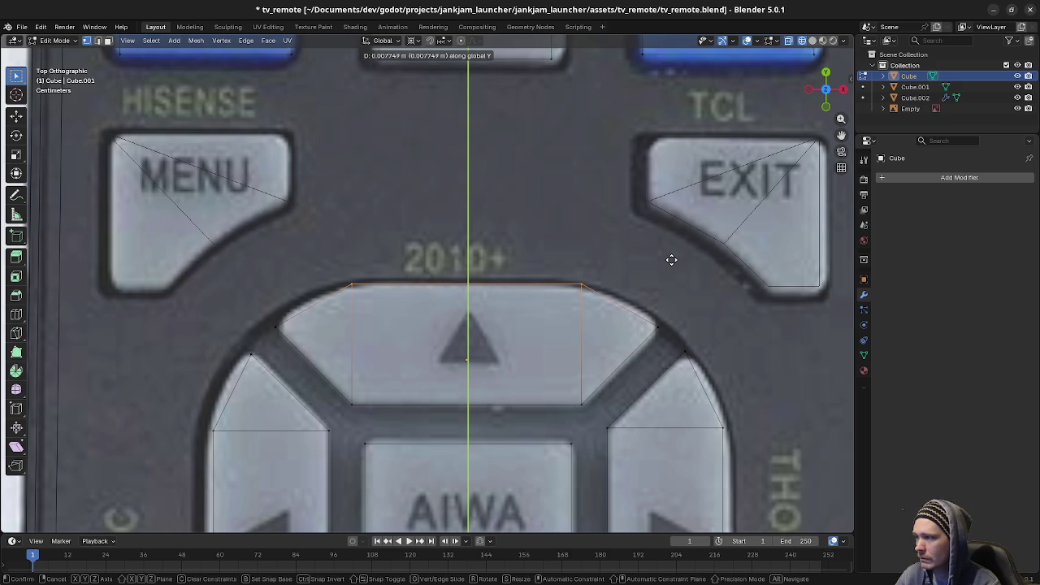
{"action": "left_click", "coordinate": [671, 260]}
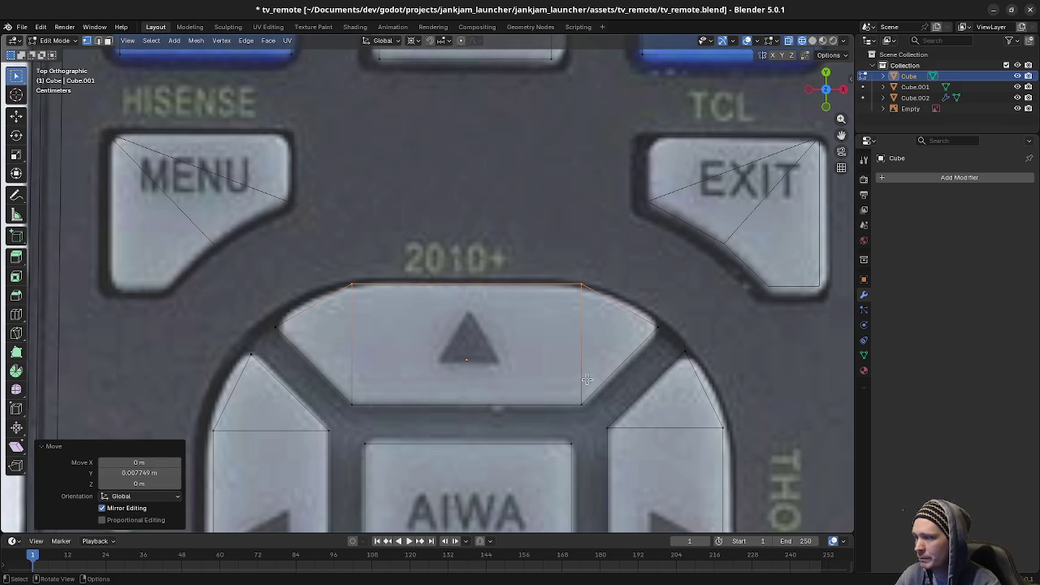
Step: Move the up button's bottom edge along Y onto the photo's edge, then re-enter Edit Mode
{"action": "left_click", "coordinate": [604, 425]}
{"action": "key", "text": "g"}
{"action": "key", "text": "y"}
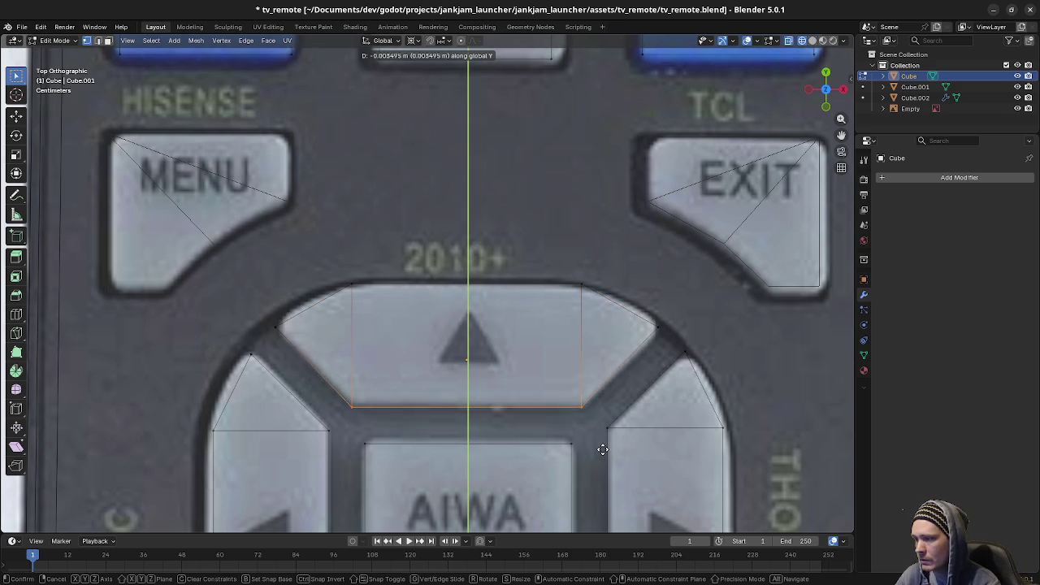
{"action": "left_click", "coordinate": [608, 438]}
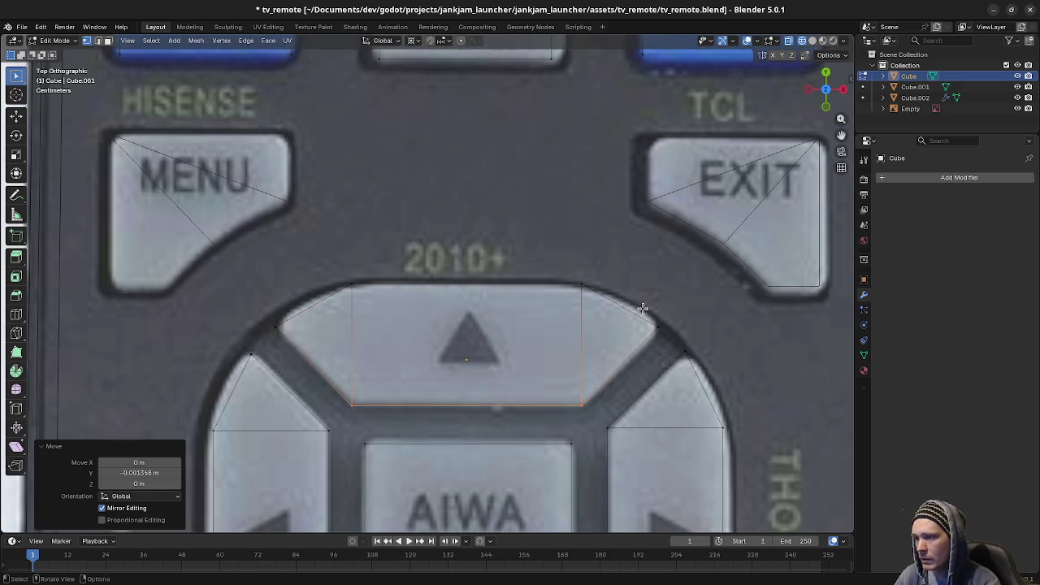
{"action": "left_click", "coordinate": [678, 345]}
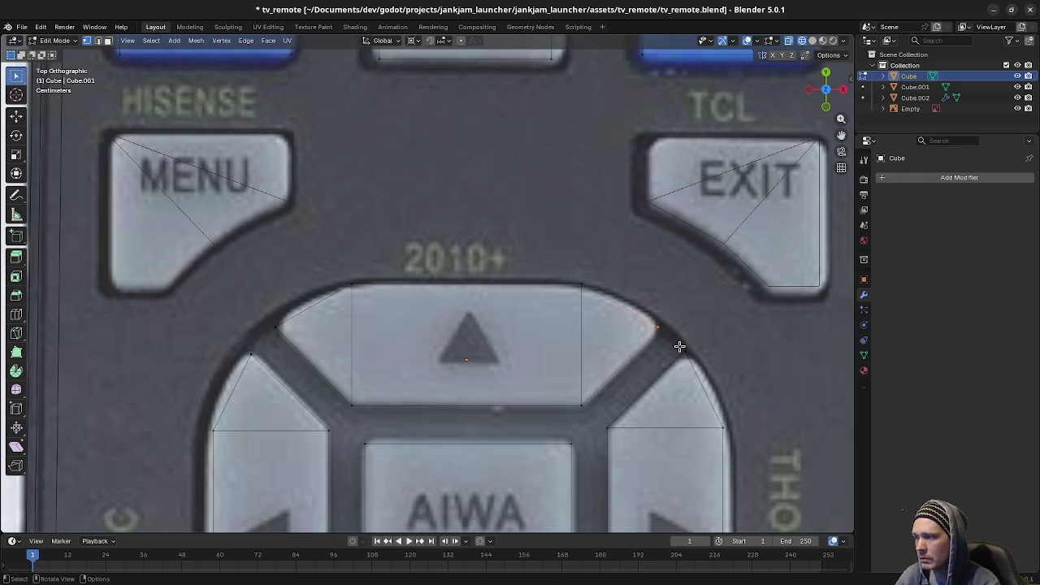
{"action": "key", "text": "Tab"}
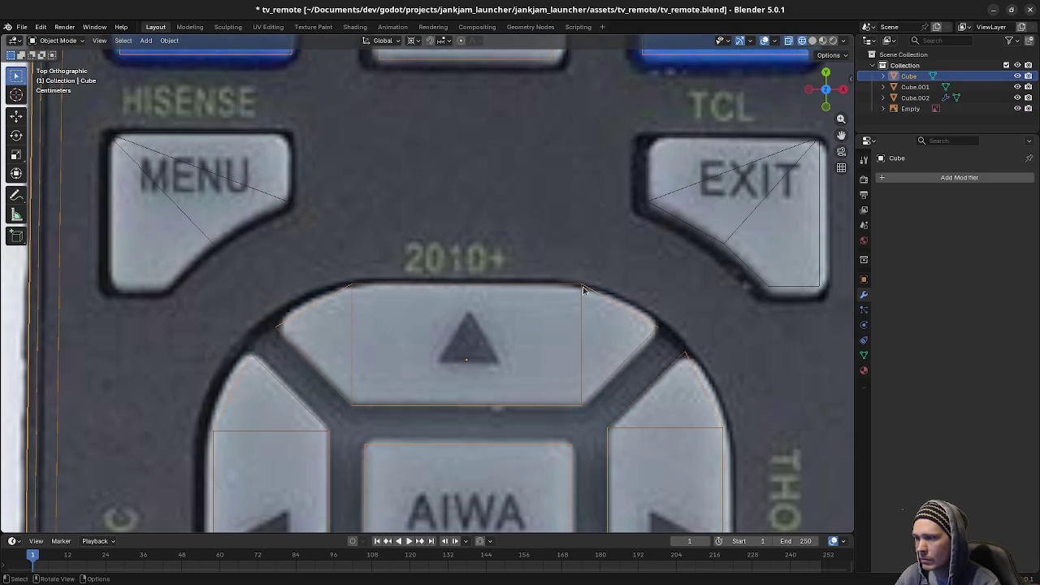
{"action": "key", "text": "Tab"}
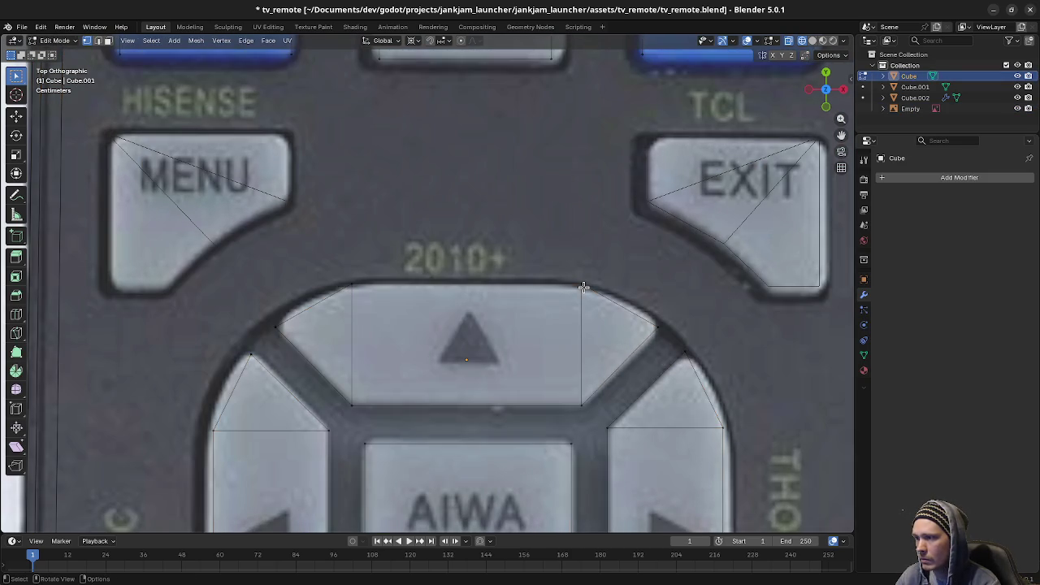
Step: Separate the linked up-button faces into their own object, Cube.003, and return to Object Mode
{"action": "key", "text": "l"}
{"action": "key", "text": "p"}
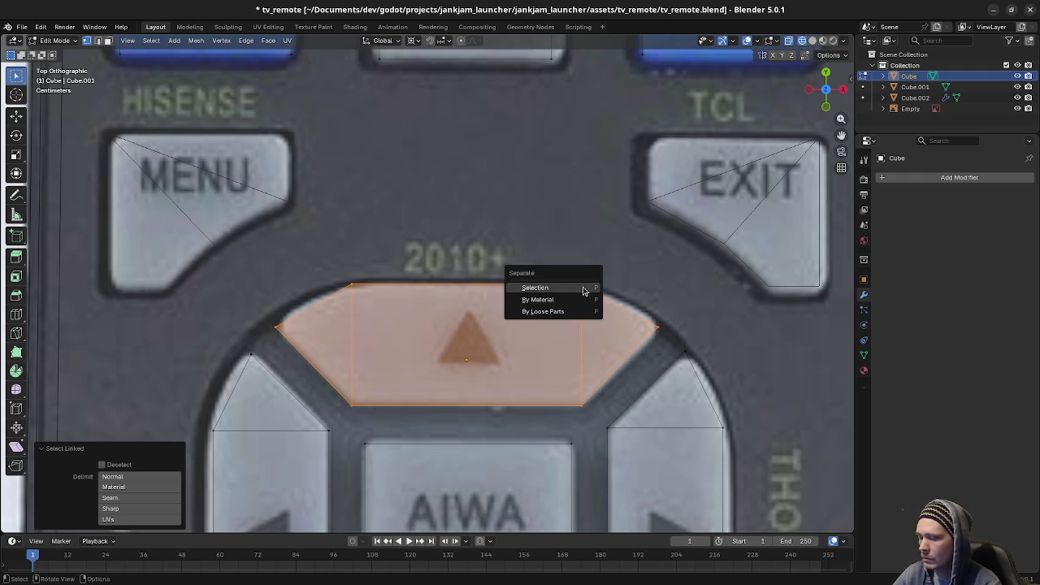
{"action": "left_click", "coordinate": [584, 286]}
{"action": "middle_click_drag", "start_coordinate": [526, 434], "coordinate": [537, 358], "text": "shift"}
{"action": "key", "text": "Tab"}
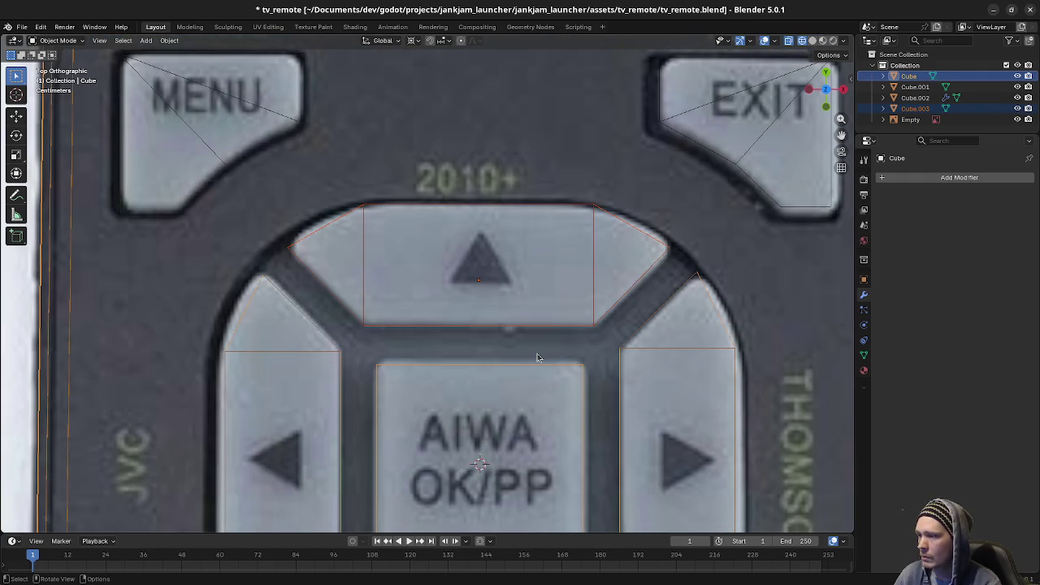
{"action": "key", "text": "alt+a"}
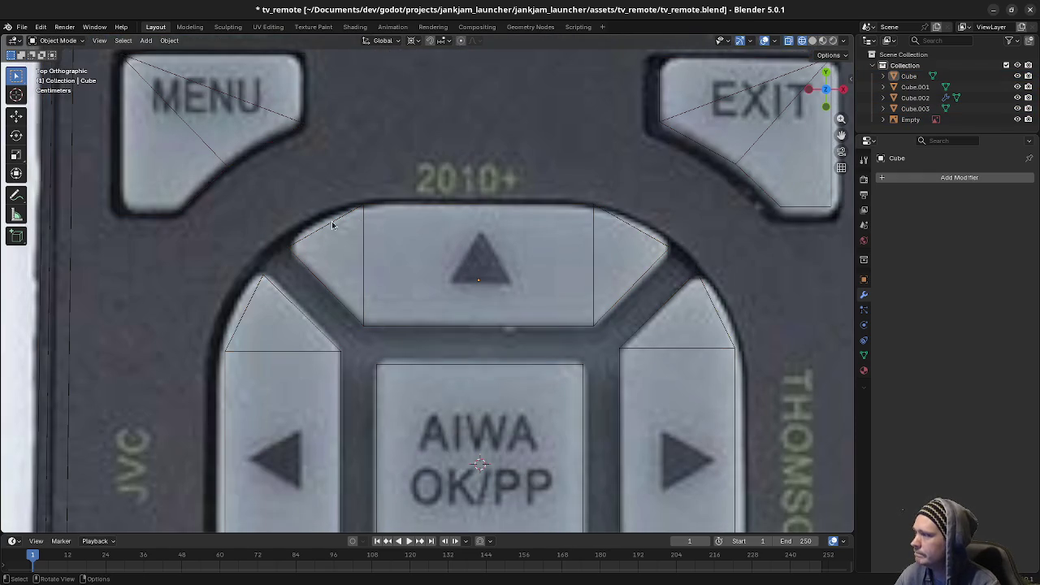
{"action": "left_click_drag", "start_coordinate": [661, 227], "coordinate": [697, 289]}
{"action": "key", "text": "Tab"}
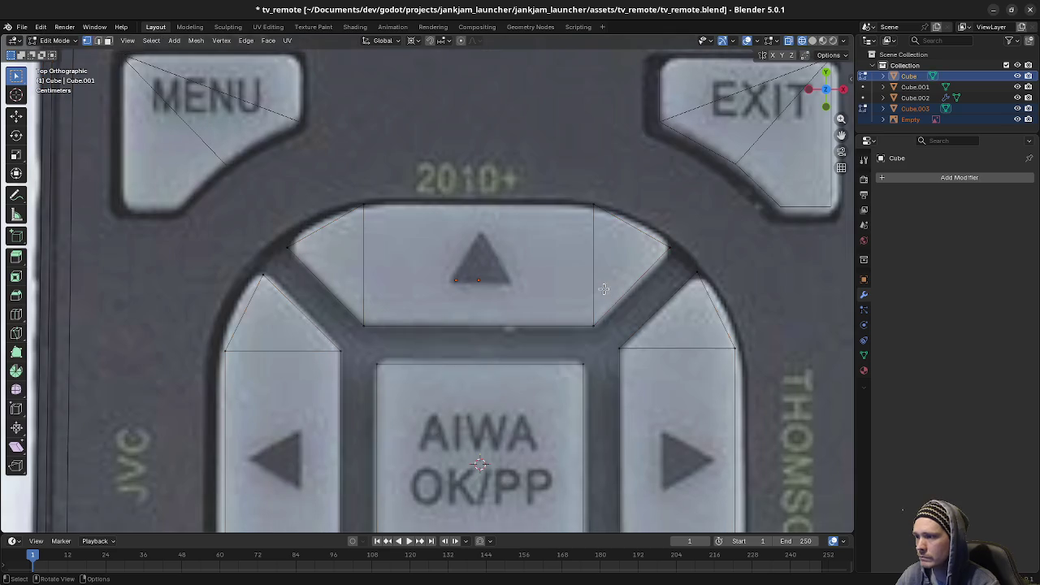
{"action": "key", "text": "Tab"}
Step: Loop-cut Cube.003 down its centre and delete the left half of the up button
{"action": "left_click", "coordinate": [589, 327]}
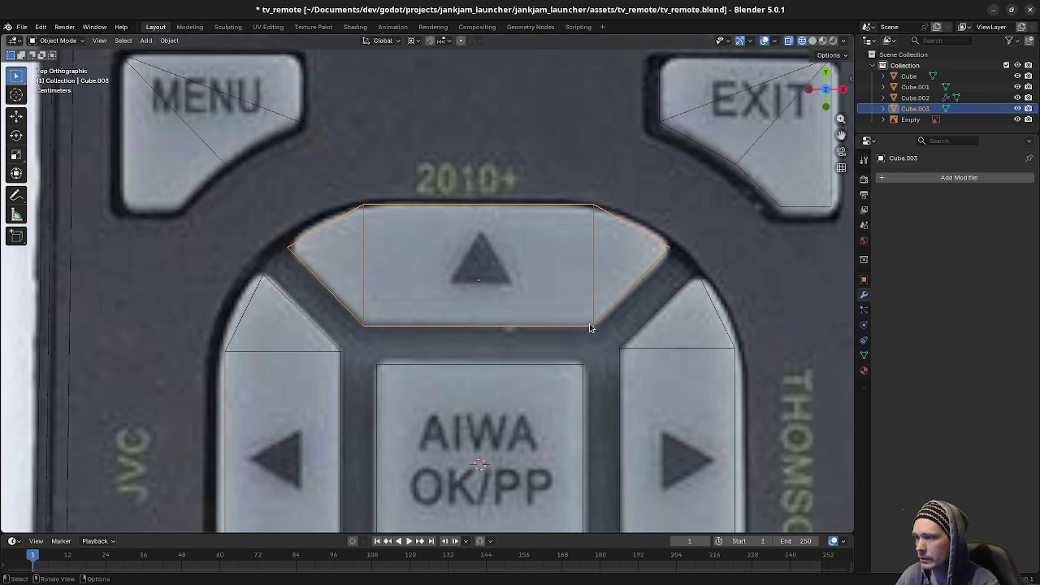
{"action": "key", "text": "Tab"}
{"action": "key", "text": "ctrl+r"}
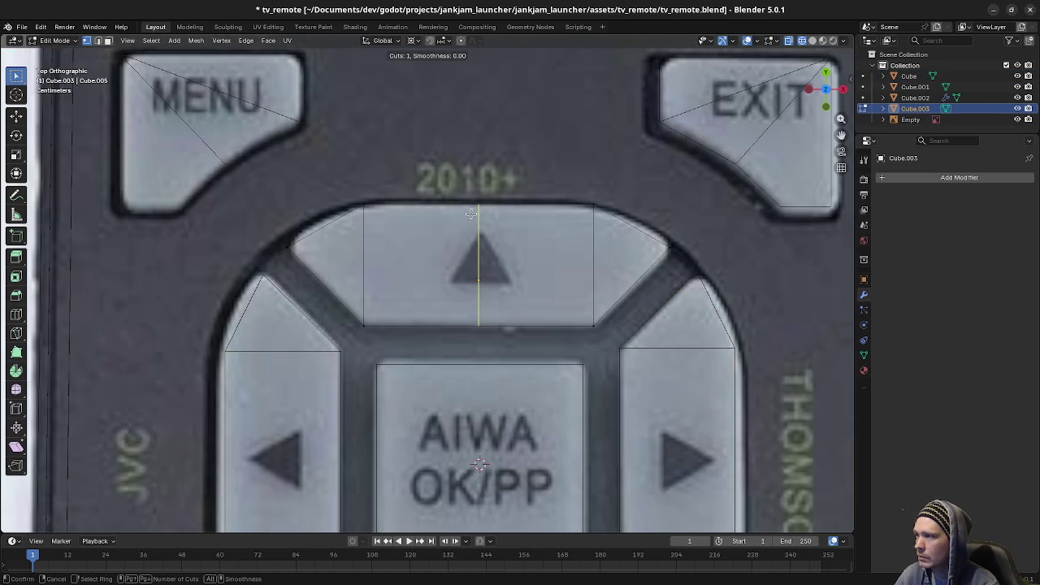
{"action": "left_click", "coordinate": [480, 228]}
{"action": "right_click", "coordinate": [480, 228]}
{"action": "left_click_drag", "start_coordinate": [265, 177], "coordinate": [383, 331]}
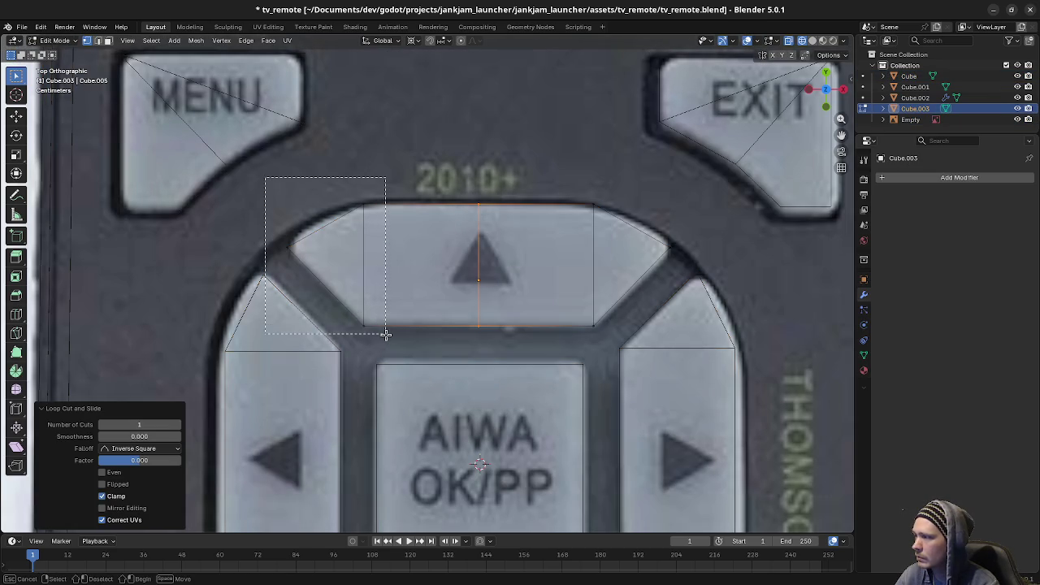
{"action": "key", "text": "x"}
{"action": "left_click", "coordinate": [384, 336]}
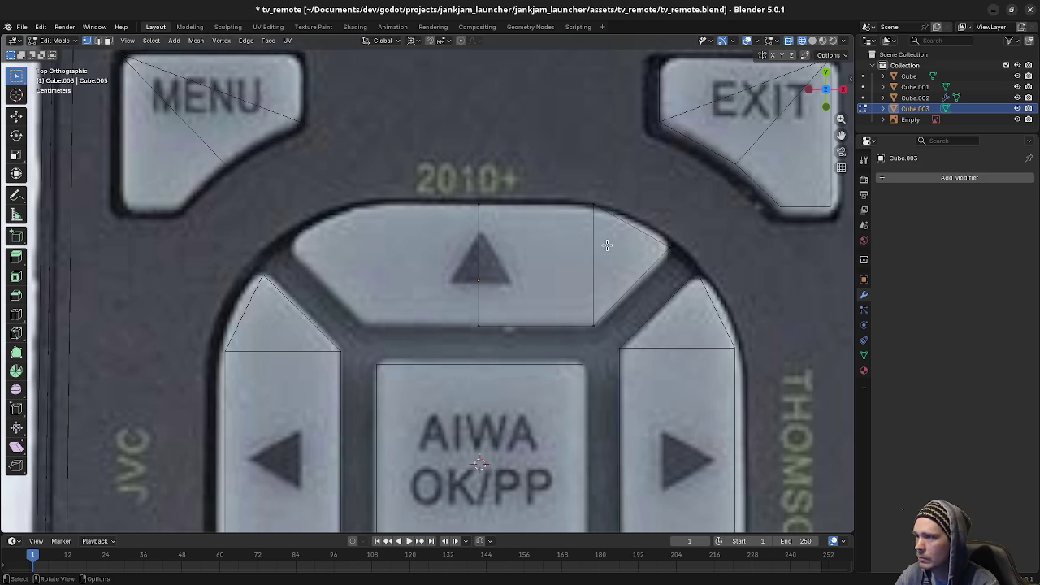
Step: Add an X-axis Mirror modifier and push the upper-right corner vertex 0.01 m along X
{"action": "left_click", "coordinate": [899, 178]}
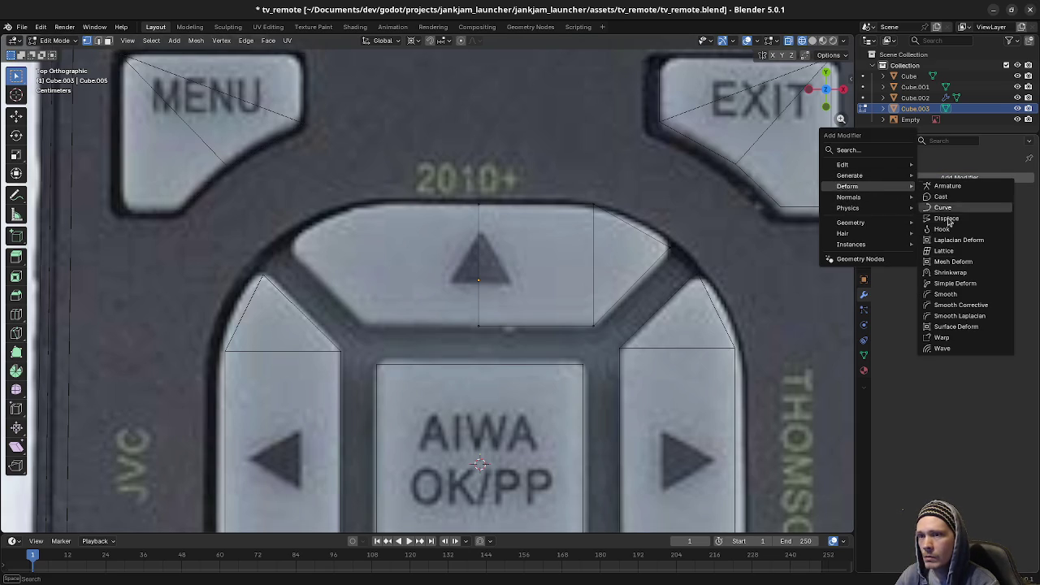
{"action": "mouse_move", "coordinate": [850, 176]}
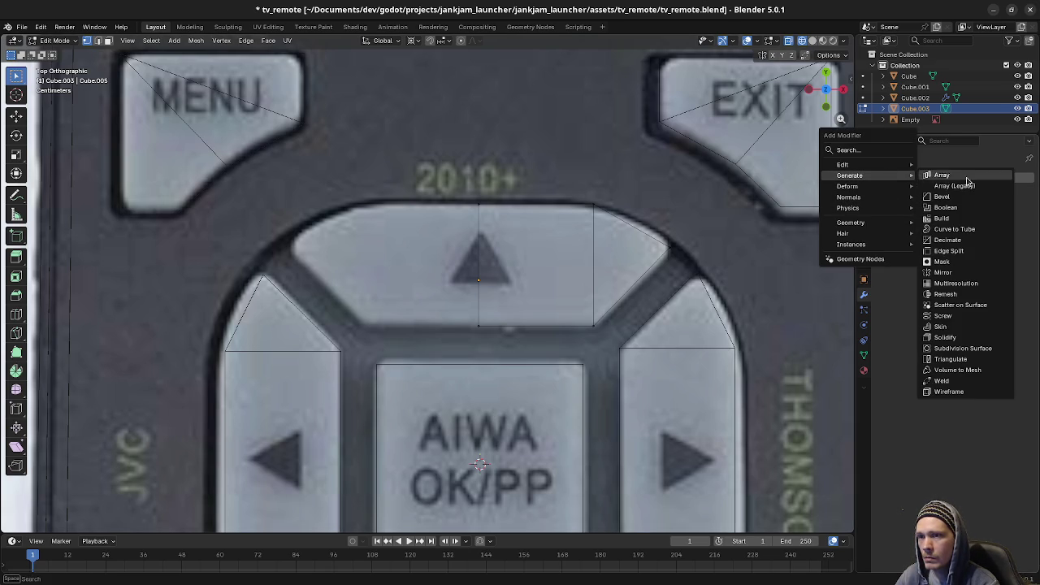
{"action": "left_click", "coordinate": [942, 272]}
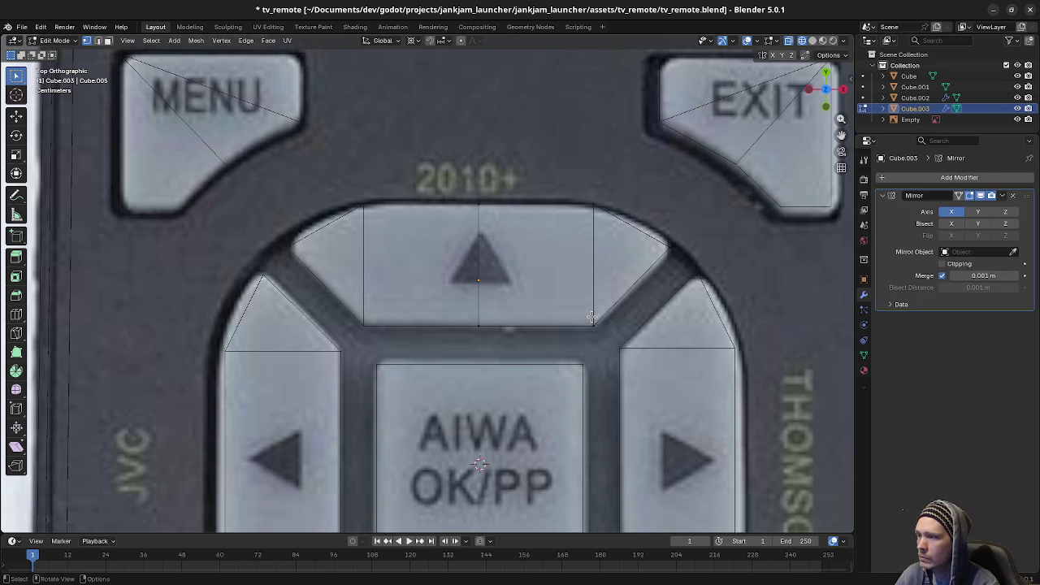
{"action": "left_click", "coordinate": [664, 240]}
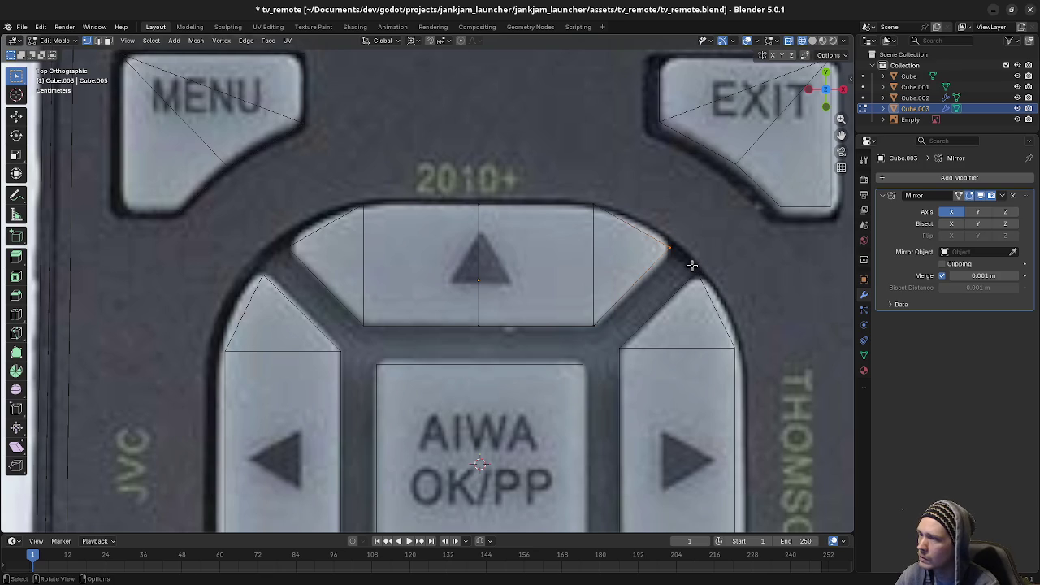
{"action": "key", "text": "g"}
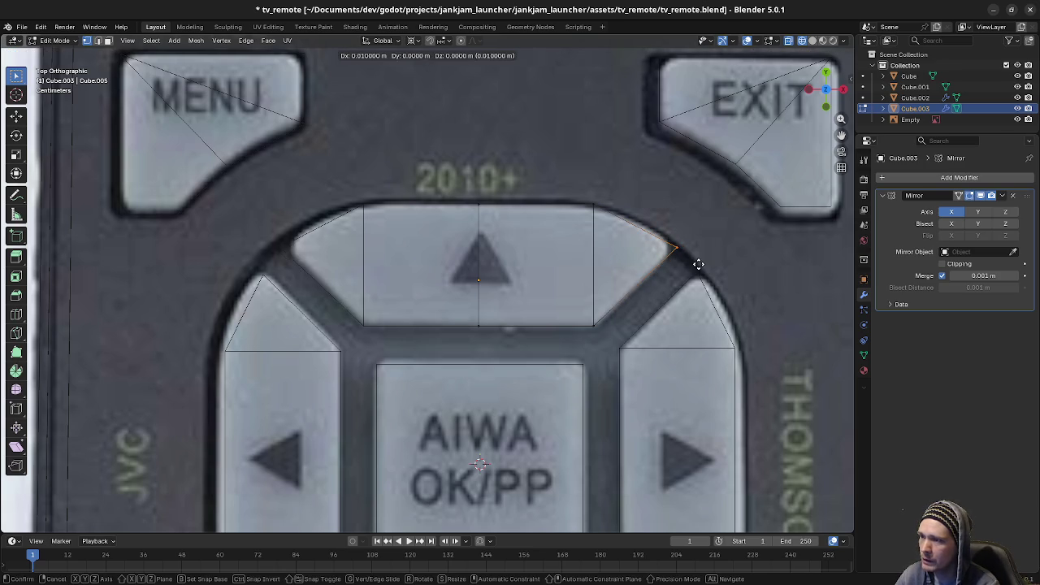
{"action": "left_click", "coordinate": [698, 264]}
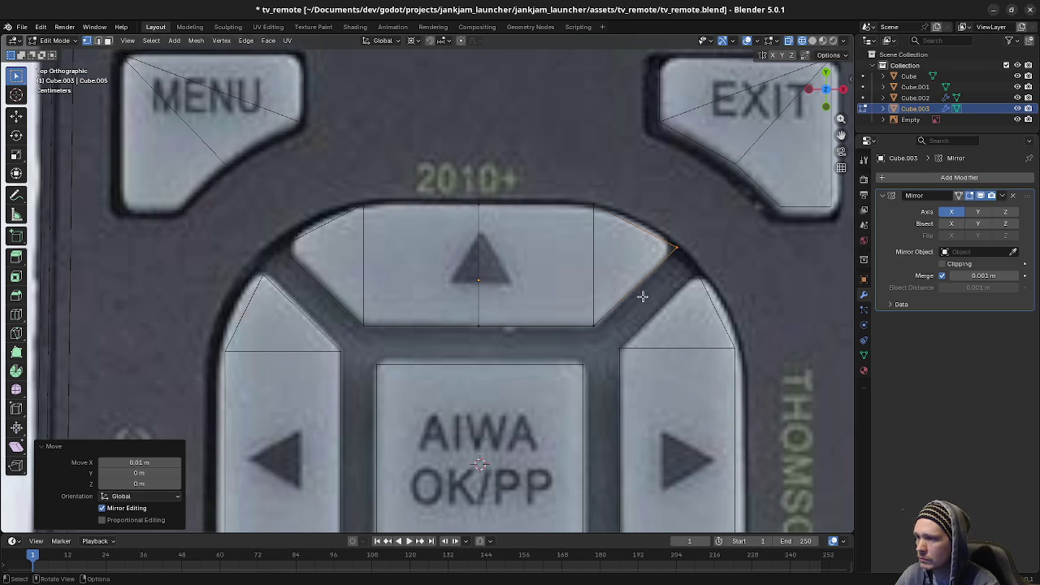
Step: Add a loop cut near the up button's right end and offset it along Y
{"action": "key", "text": "a"}
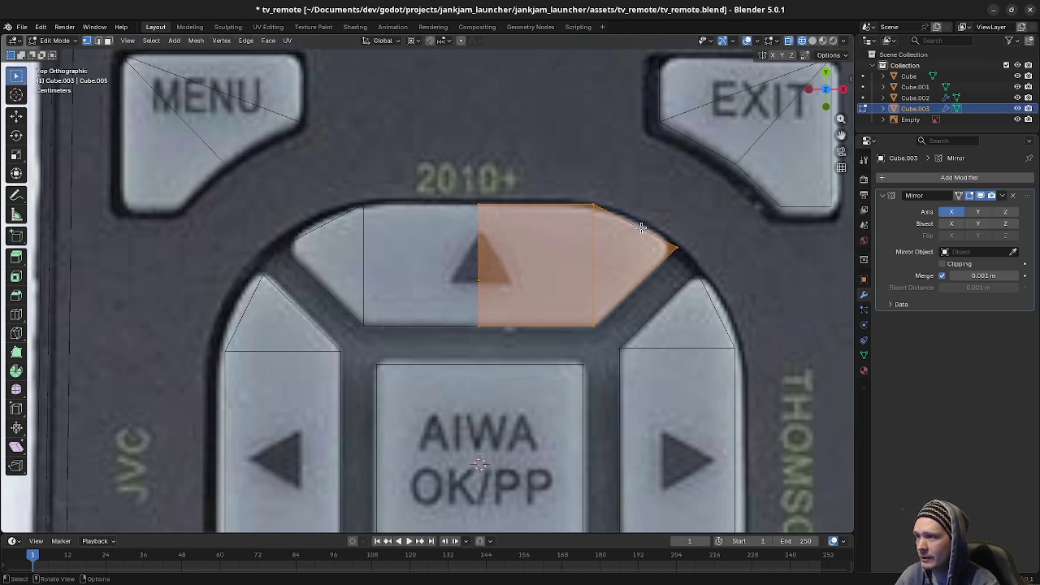
{"action": "key", "text": "alt+a"}
{"action": "key", "text": "ctrl+r"}
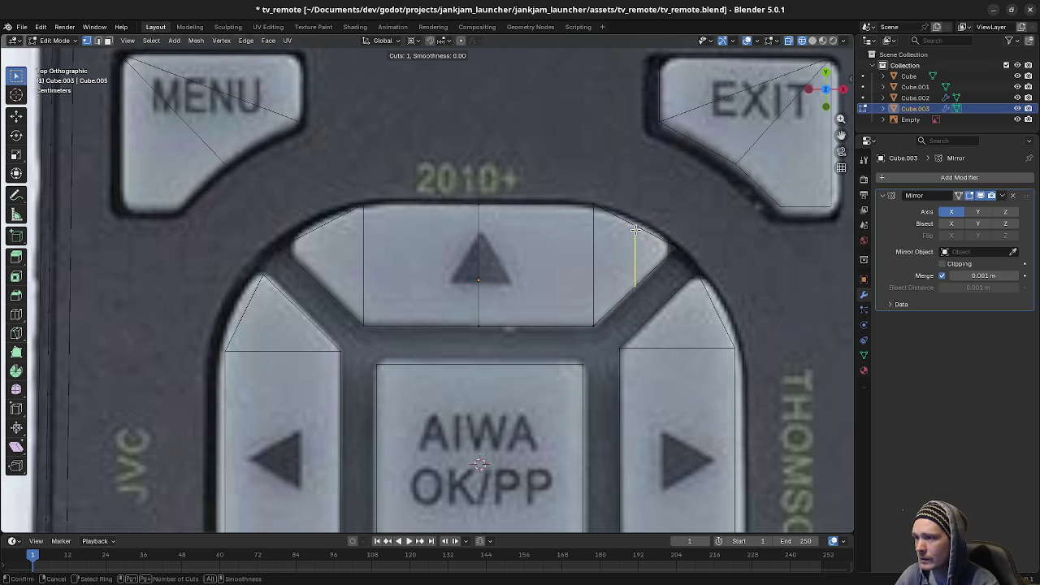
{"action": "left_click", "coordinate": [635, 230]}
{"action": "right_click", "coordinate": [635, 230]}
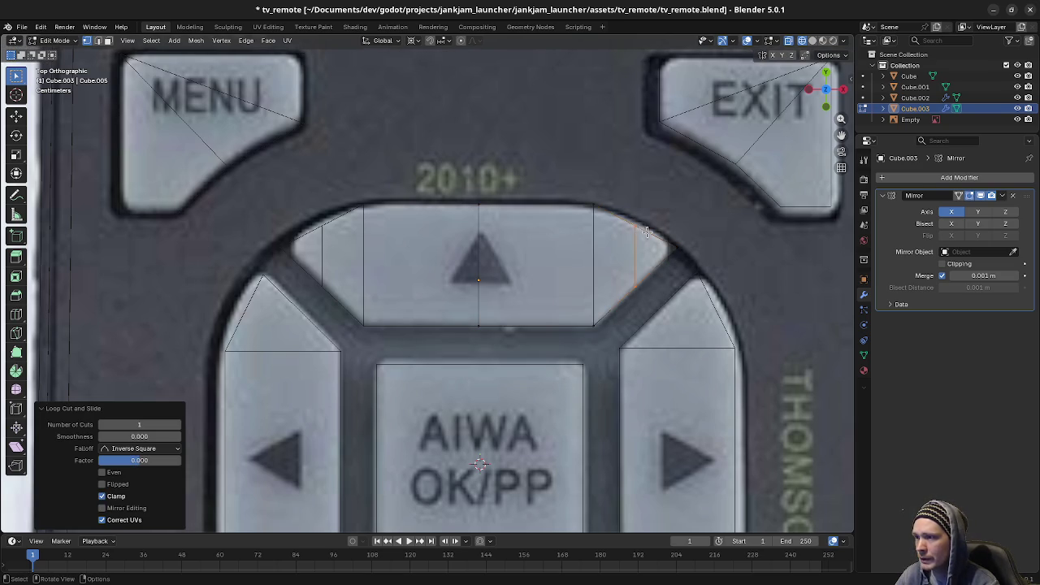
{"action": "key", "text": "g"}
{"action": "key", "text": "y"}
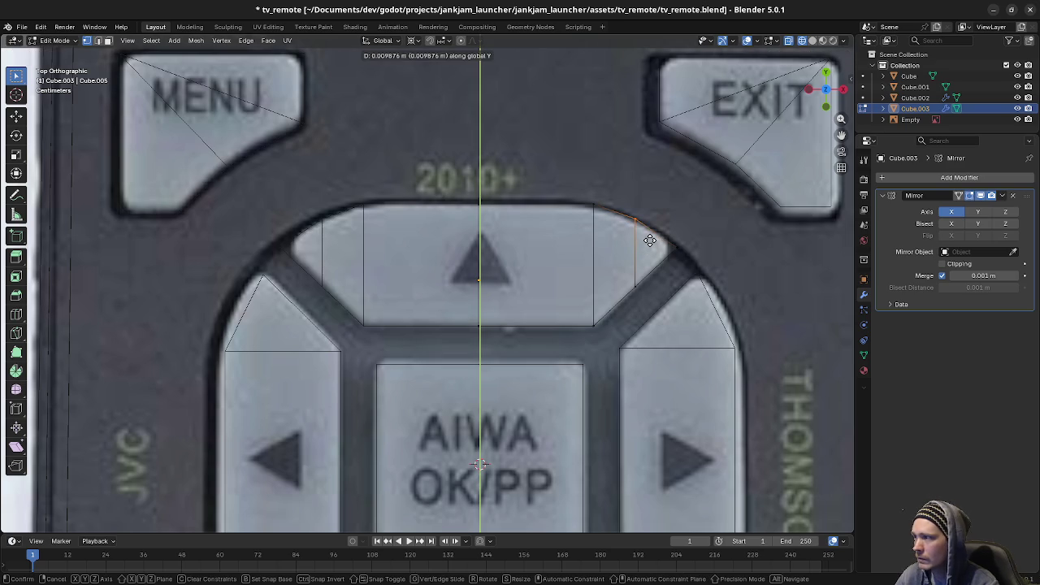
{"action": "left_click", "coordinate": [649, 241]}
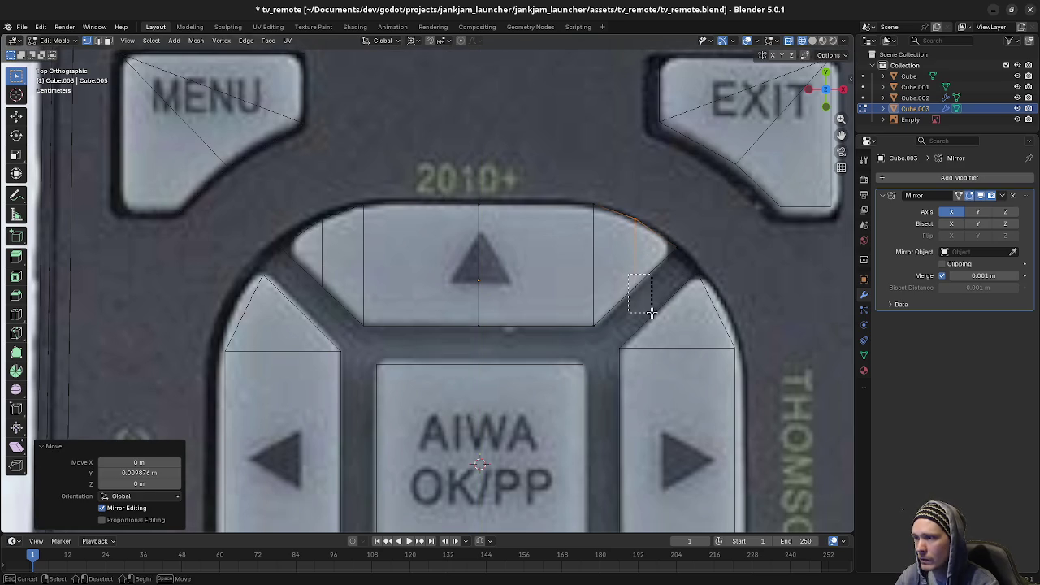
Step: Edge-slide the lower corner edge to factor -1 onto the photo's button edge, then return to Object Mode
{"action": "left_click", "coordinate": [652, 312]}
{"action": "key", "text": "g"}
{"action": "key", "text": "g"}
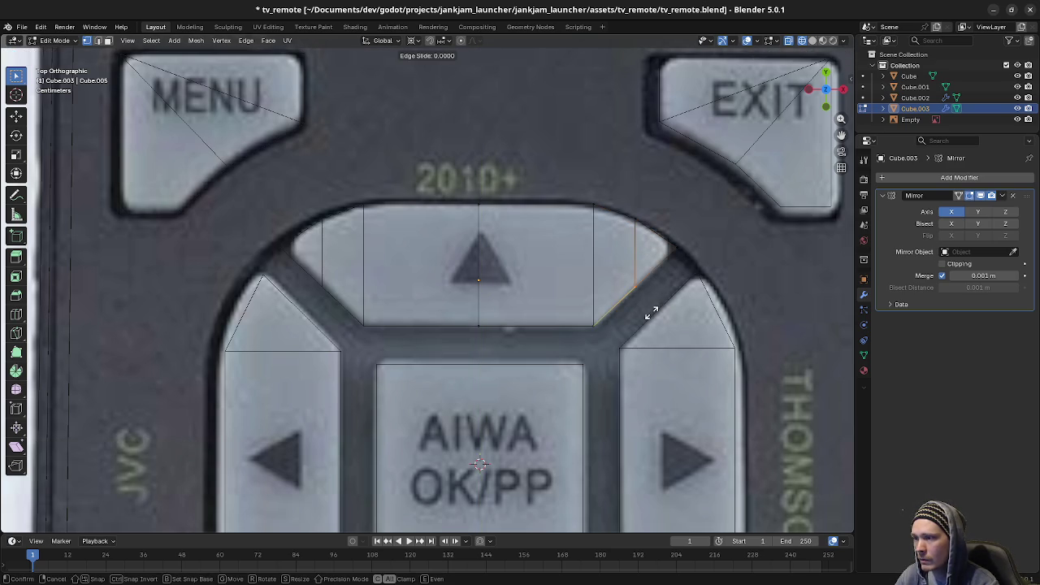
{"action": "left_click", "coordinate": [512, 408]}
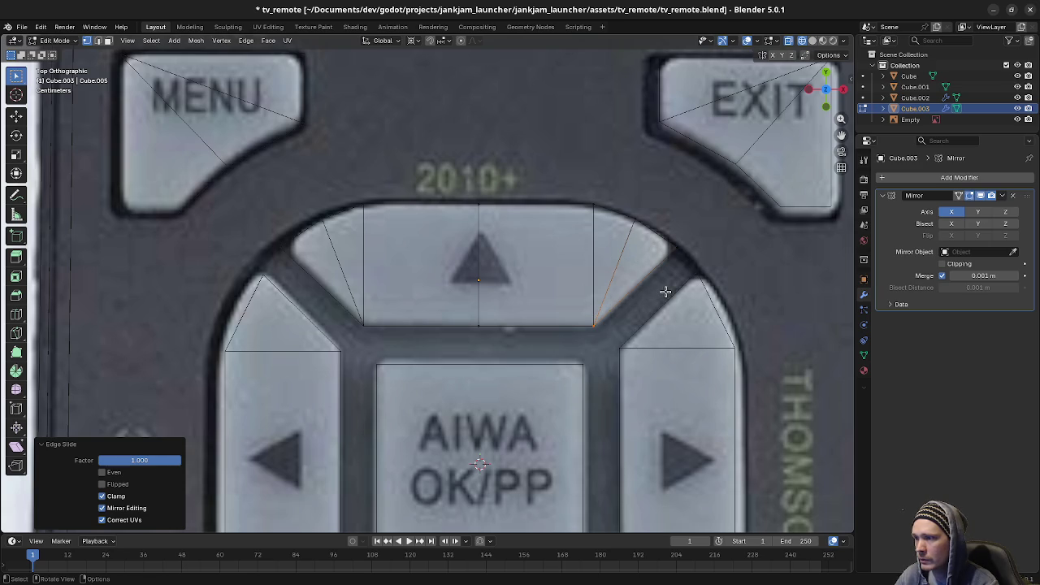
{"action": "key", "text": "g"}
{"action": "key", "text": "g"}
{"action": "left_click", "coordinate": [464, 288]}
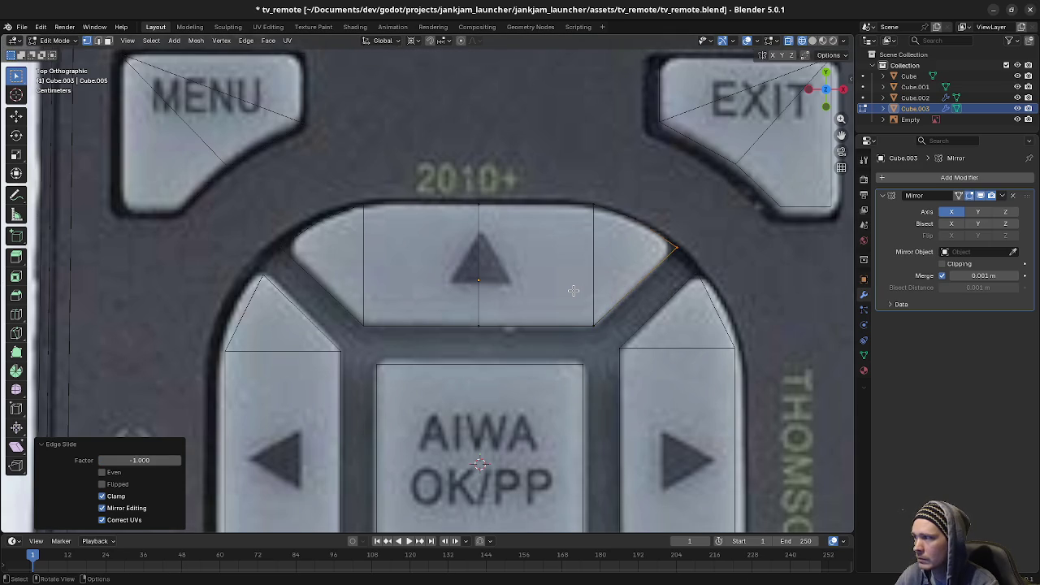
{"action": "left_click", "coordinate": [671, 235]}
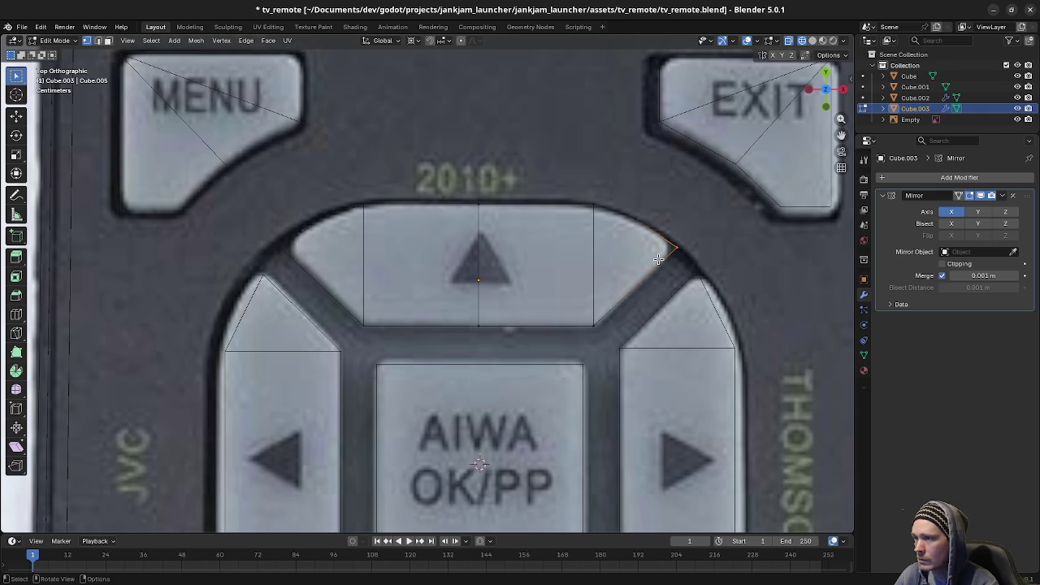
{"action": "left_click", "coordinate": [532, 299]}
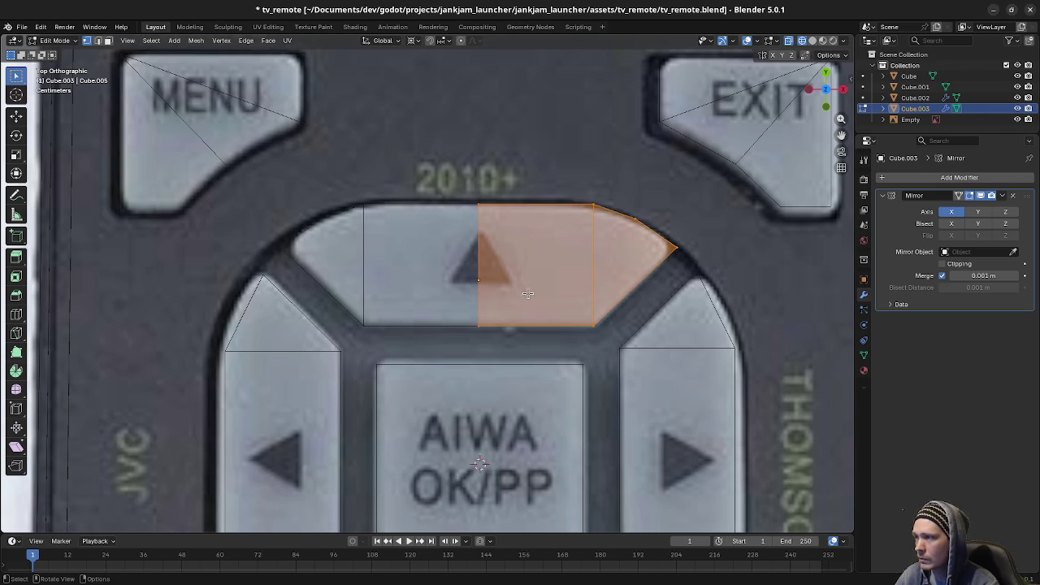
{"action": "scroll", "coordinate": [563, 287], "scroll_direction": "down", "scroll_amount": 3}
{"action": "key", "text": "Tab"}
Step: Delete the right, down and left arrow button faces from the remote body mesh
{"action": "left_click", "coordinate": [604, 323]}
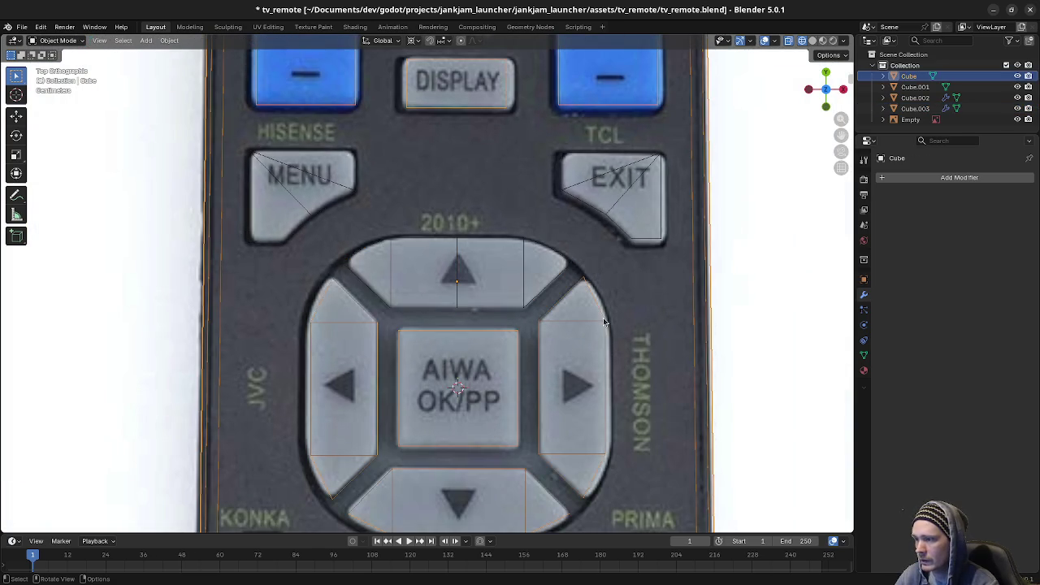
{"action": "key", "text": "Tab"}
{"action": "key", "text": "a"}
{"action": "key", "text": "alt+a"}
{"action": "key", "text": "l"}
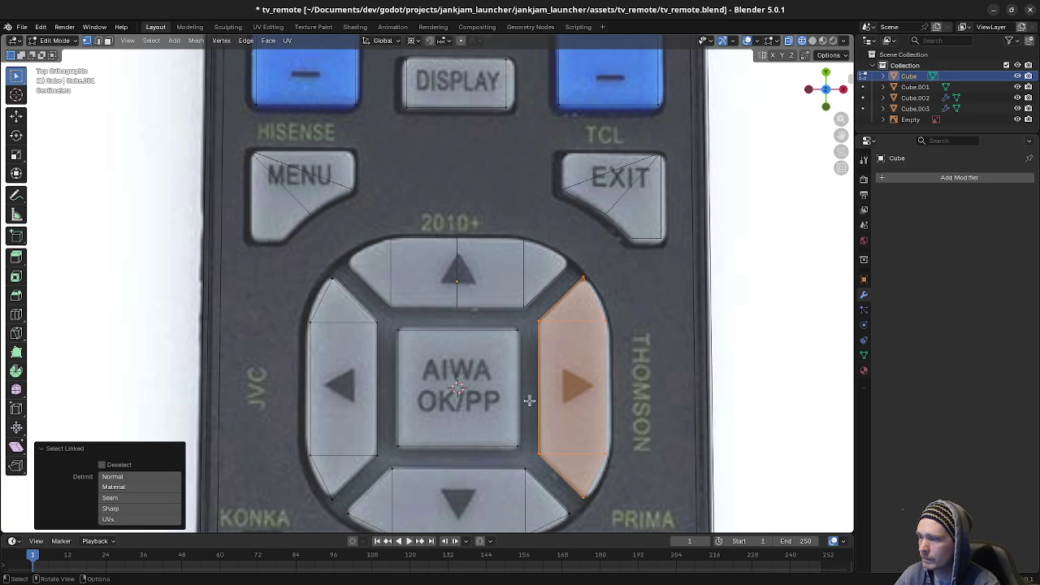
{"action": "key", "text": "l"}
{"action": "key", "text": "l"}
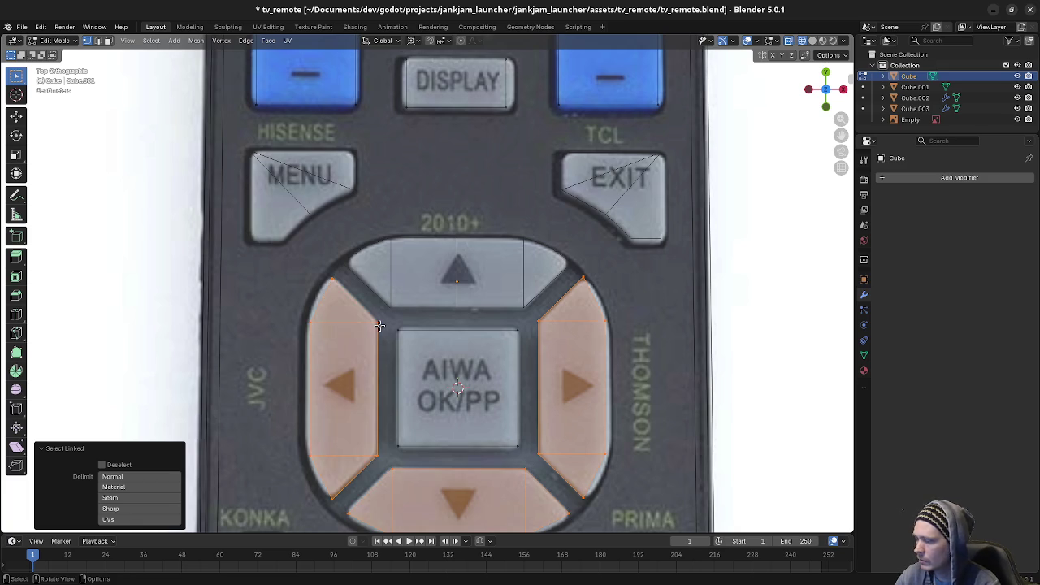
{"action": "key", "text": "x"}
{"action": "left_click", "coordinate": [379, 326]}
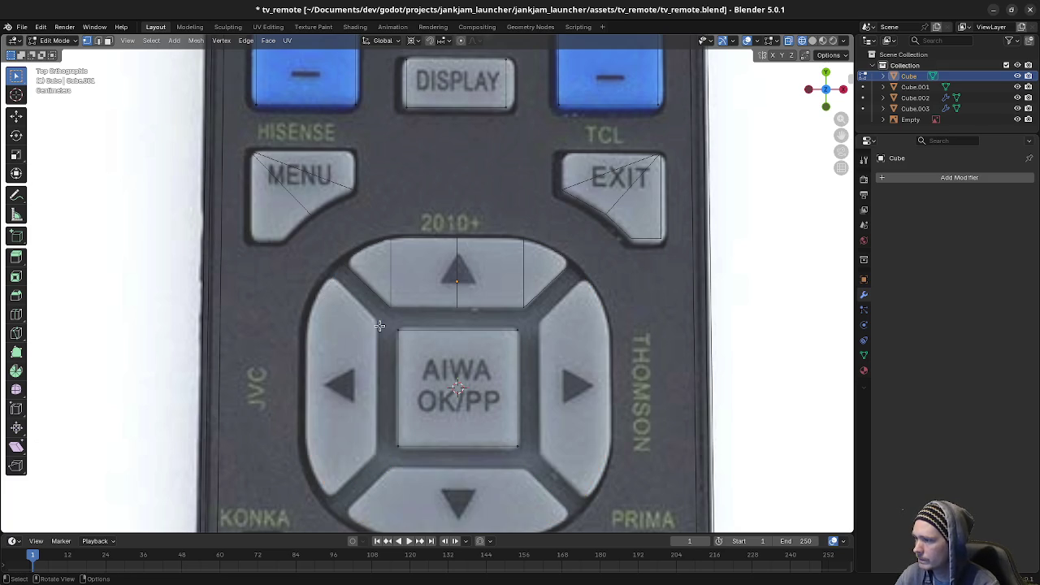
Step: Apply the Mirror modifier on the up-arrow outline object Cube.003
{"action": "key", "text": "Tab"}
{"action": "left_click", "coordinate": [522, 297]}
{"action": "key", "text": "Tab"}
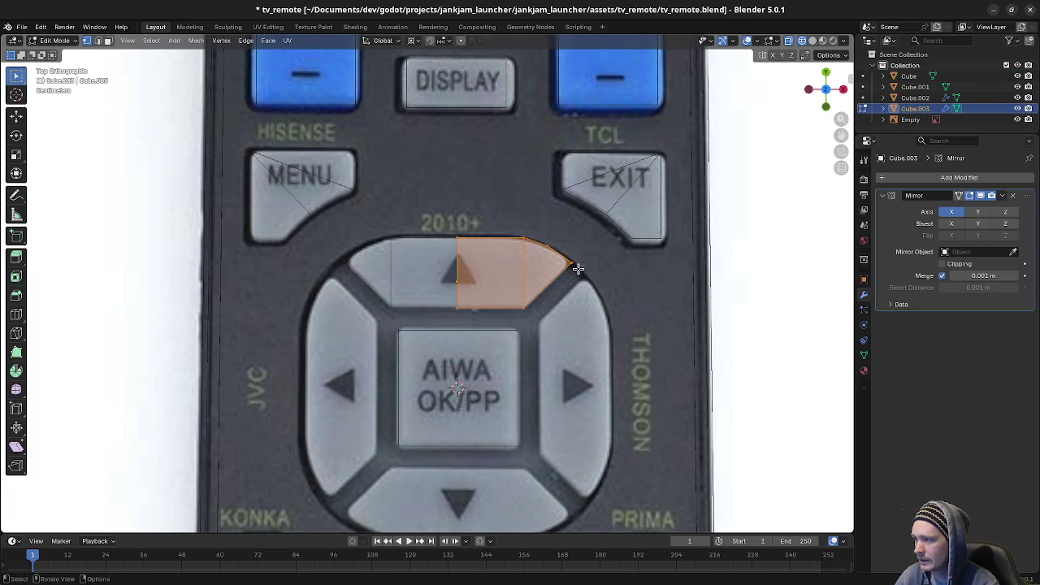
{"action": "key", "text": "Tab"}
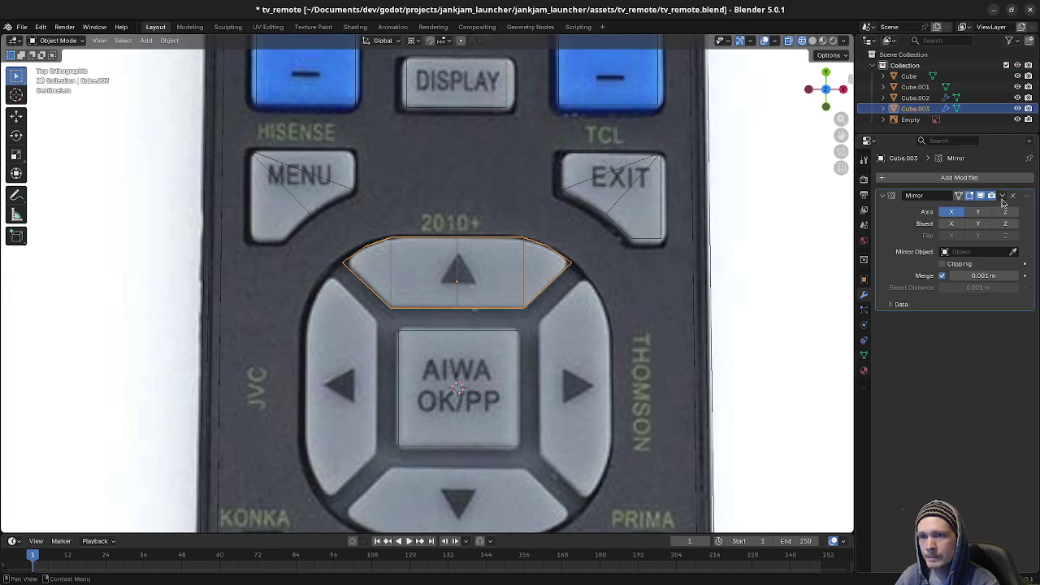
{"action": "left_click", "coordinate": [1003, 197]}
{"action": "left_click", "coordinate": [950, 205]}
Step: Dissolve the up-arrow's centre edge into one face and select that whole face
{"action": "key", "text": "Tab"}
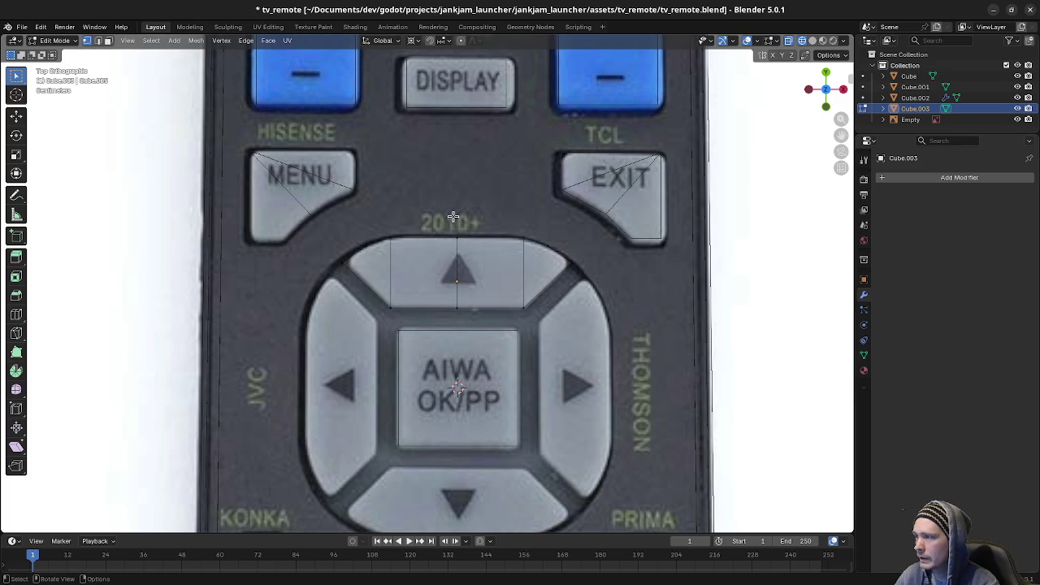
{"action": "left_click", "coordinate": [457, 276]}
{"action": "key", "text": "x"}
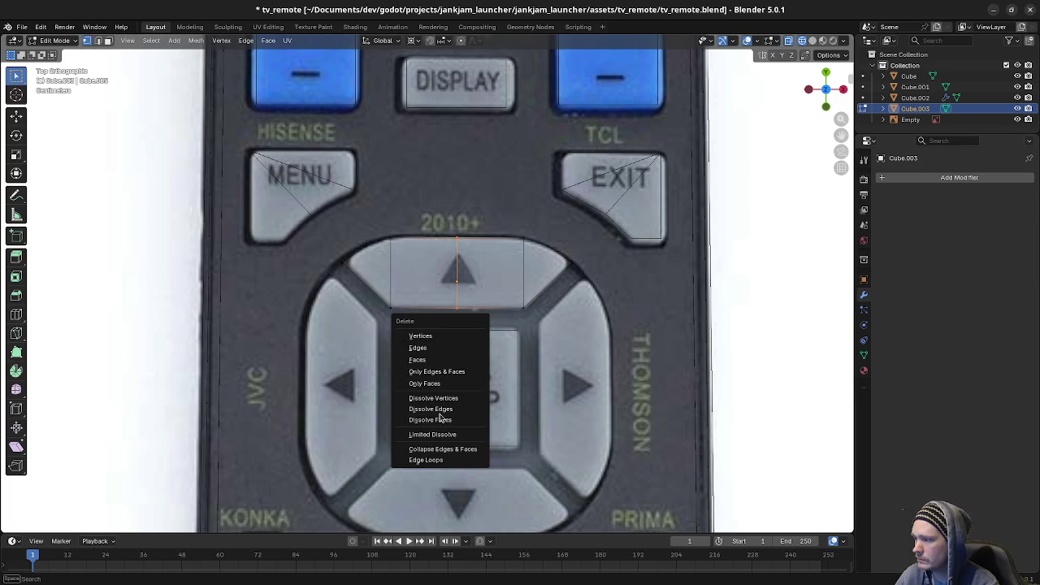
{"action": "left_click", "coordinate": [442, 408]}
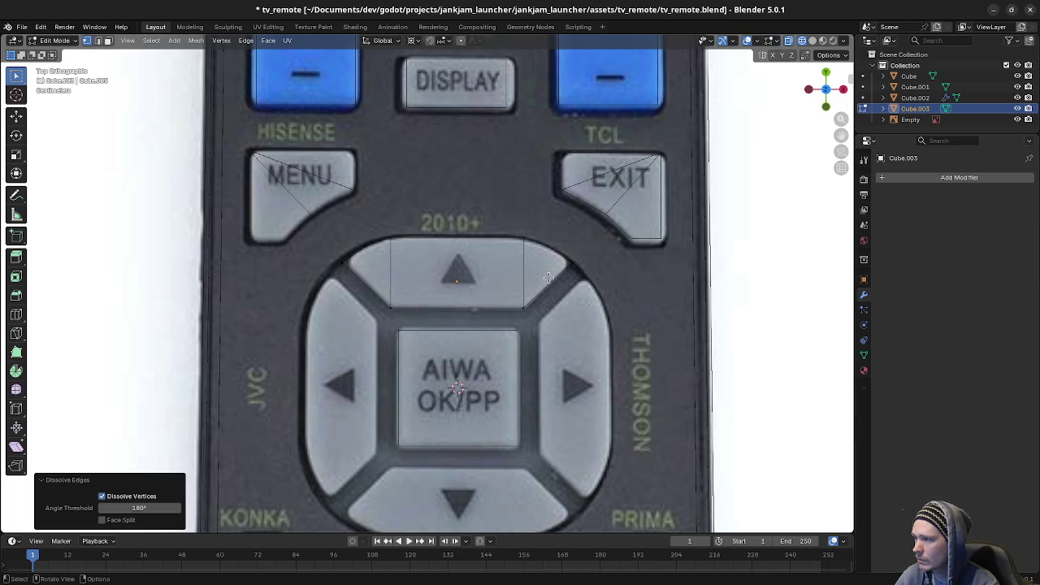
{"action": "left_click", "coordinate": [574, 265]}
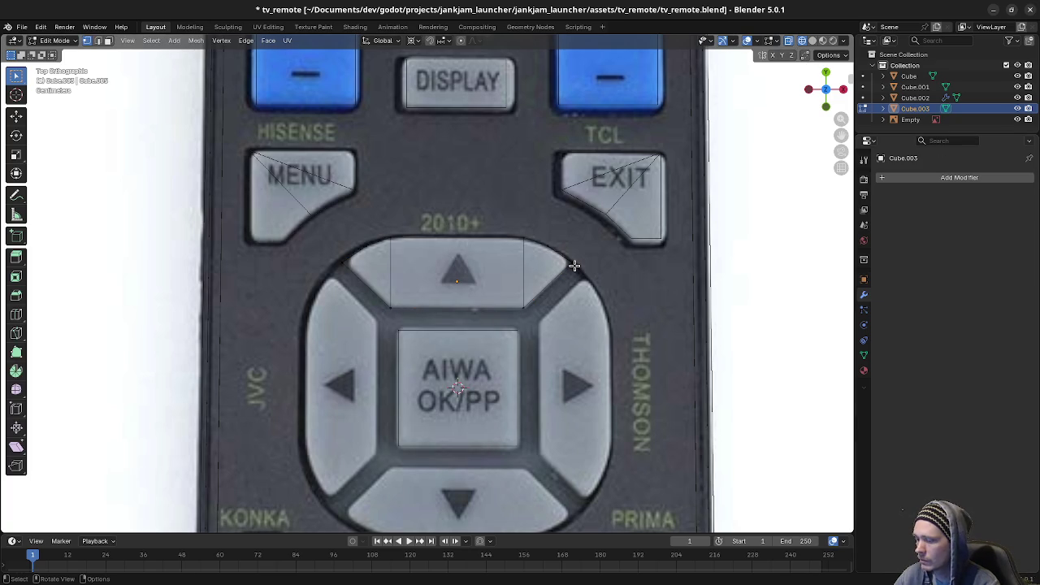
{"action": "key", "text": "l"}
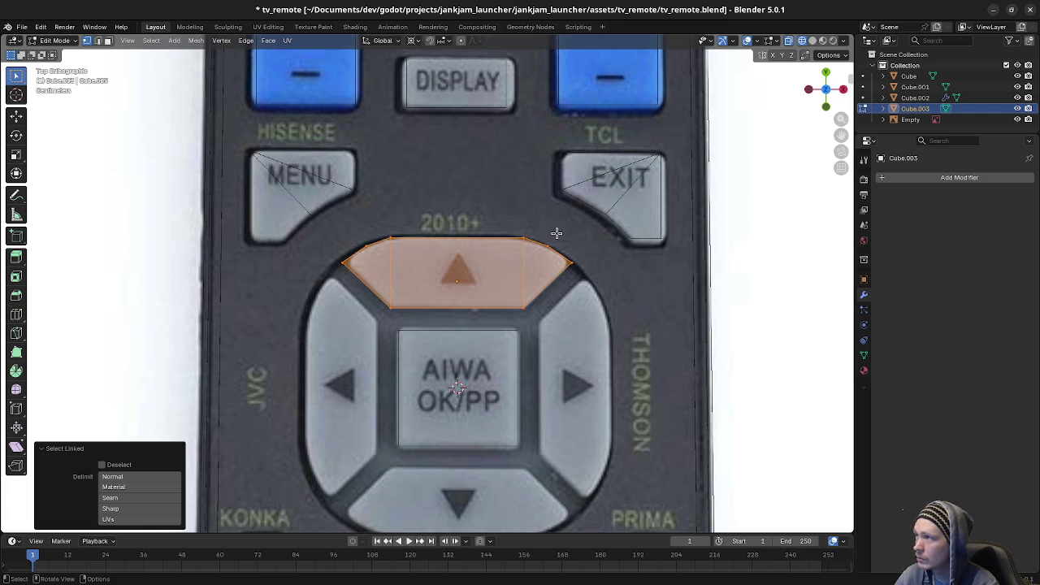
Step: Duplicate the up-arrow face, rotate it 90° and place it over the right arrow button
{"action": "key", "text": "shift+d"}
{"action": "key", "text": "r"}
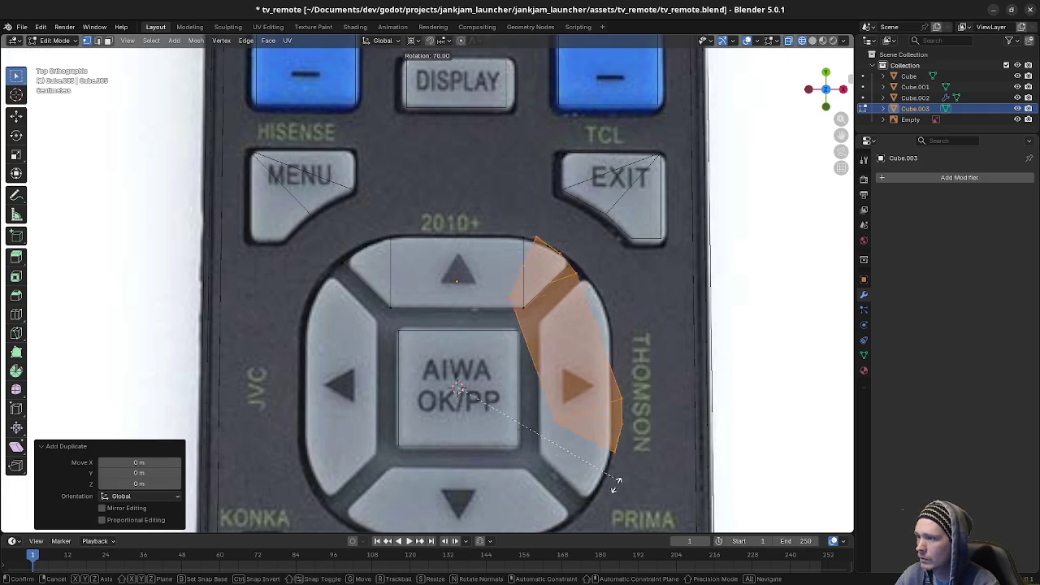
{"action": "left_click", "coordinate": [568, 44]}
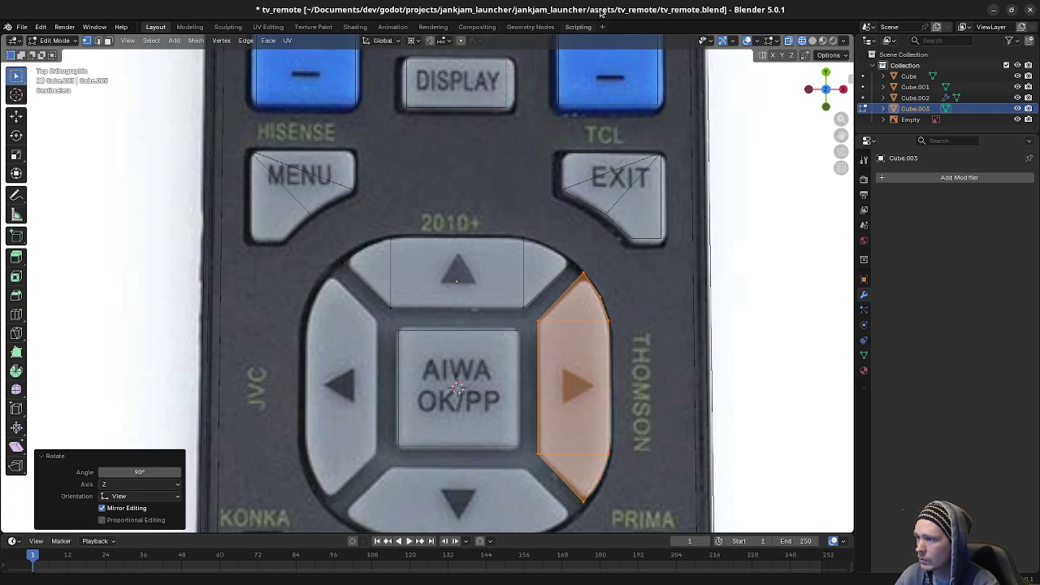
{"action": "middle_click_drag", "start_coordinate": [638, 309], "coordinate": [622, 272], "text": "shift"}
{"action": "key", "text": "g"}
{"action": "key", "text": "Escape"}
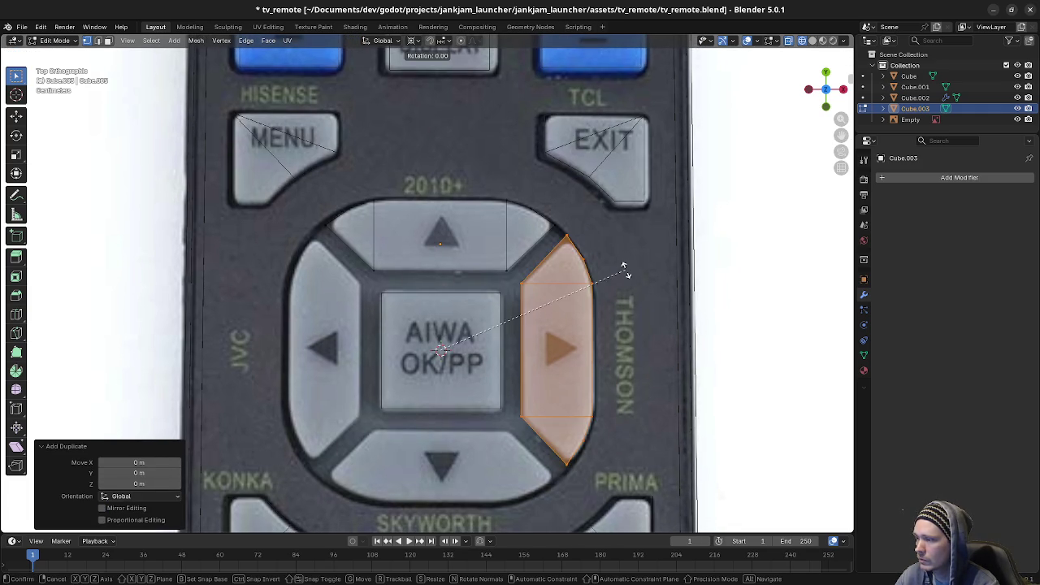
Step: Add further 90° rotated copies over the down and left arrows, then deselect everything
{"action": "key", "text": "shift+d"}
{"action": "key", "text": "Escape"}
{"action": "key", "text": "r"}
{"action": "left_click", "coordinate": [481, 443]}
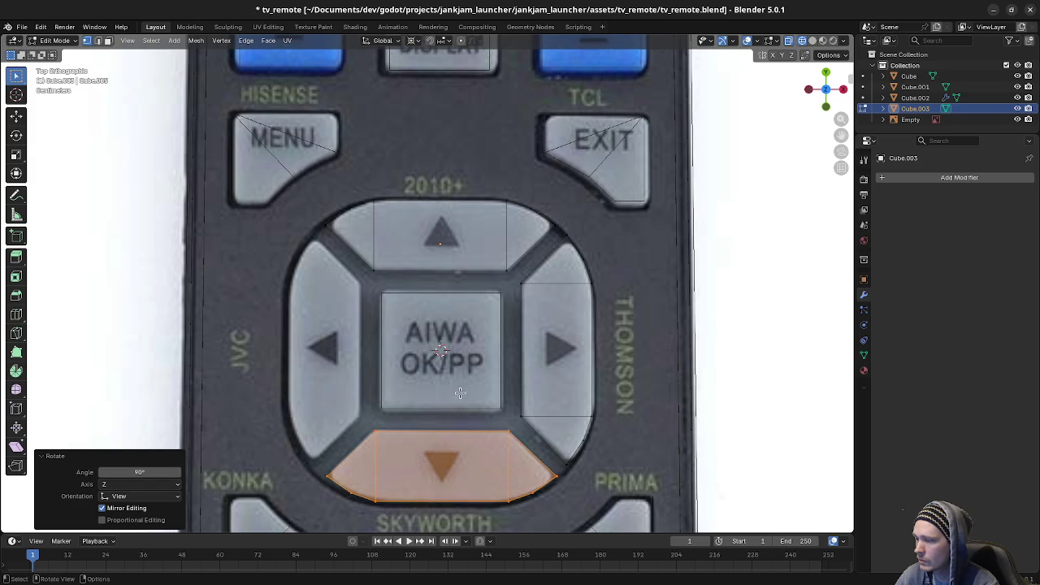
{"action": "key", "text": "shift+d"}
{"action": "key", "text": "Escape"}
{"action": "key", "text": "r"}
{"action": "left_click", "coordinate": [440, 475]}
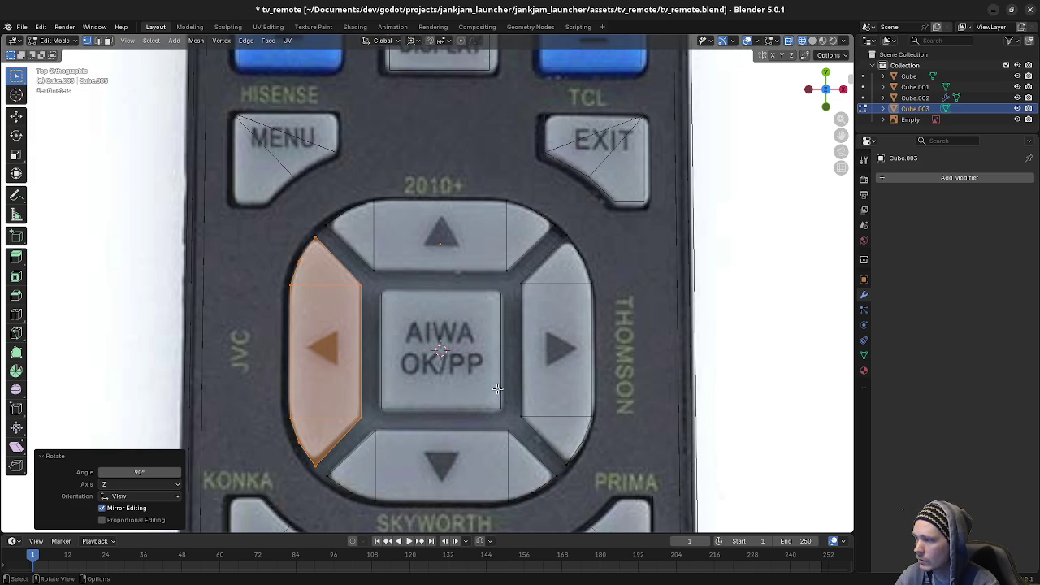
{"action": "key", "text": "a"}
{"action": "key", "text": "alt+a"}
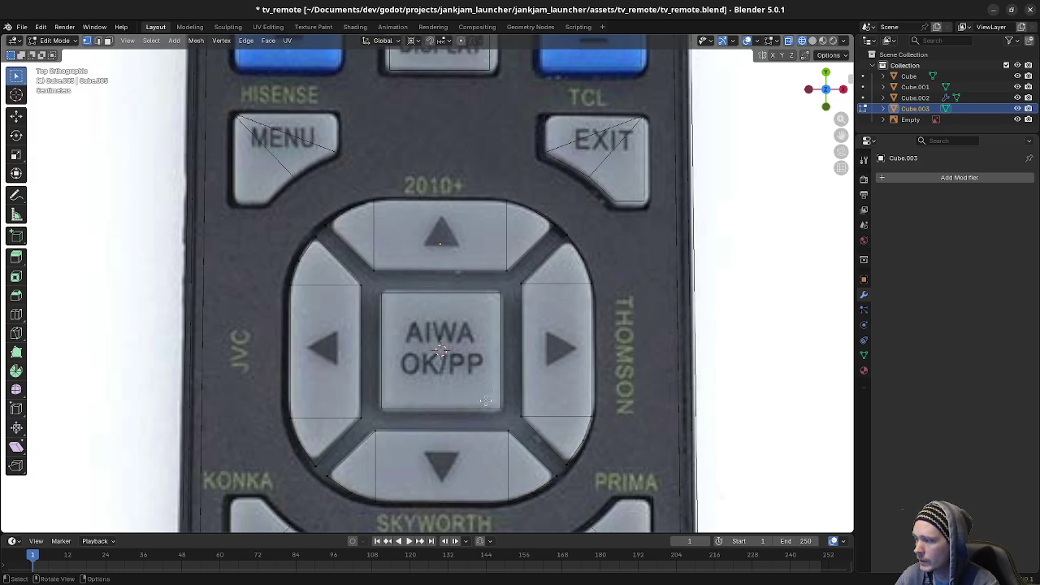
Step: Zoom out and switch to editing the main Cube mesh
{"action": "scroll", "coordinate": [511, 436], "scroll_direction": "down", "scroll_amount": 2}
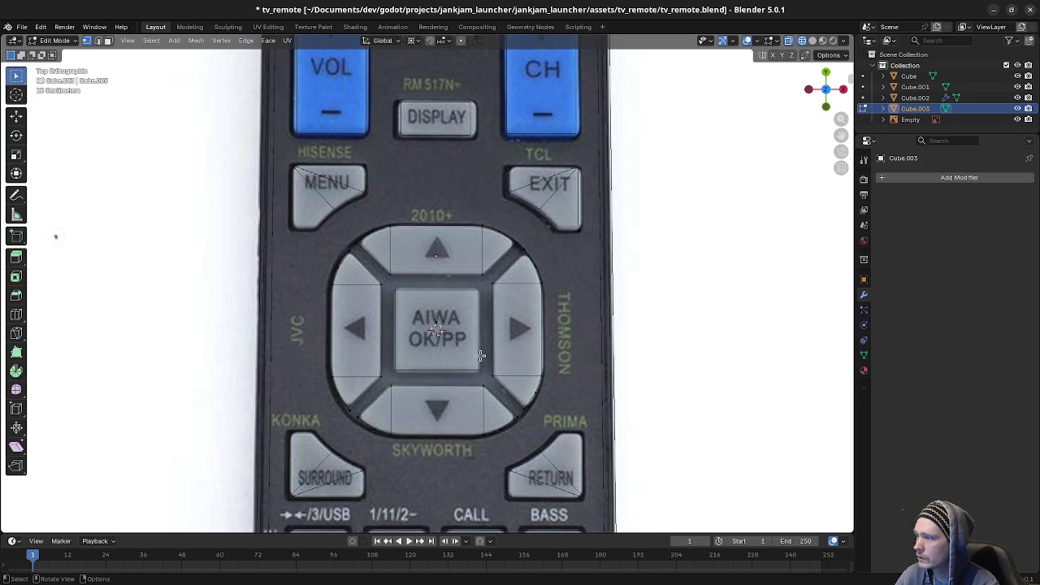
{"action": "scroll", "coordinate": [471, 382], "scroll_direction": "down", "scroll_amount": 3, "text": "shift"}
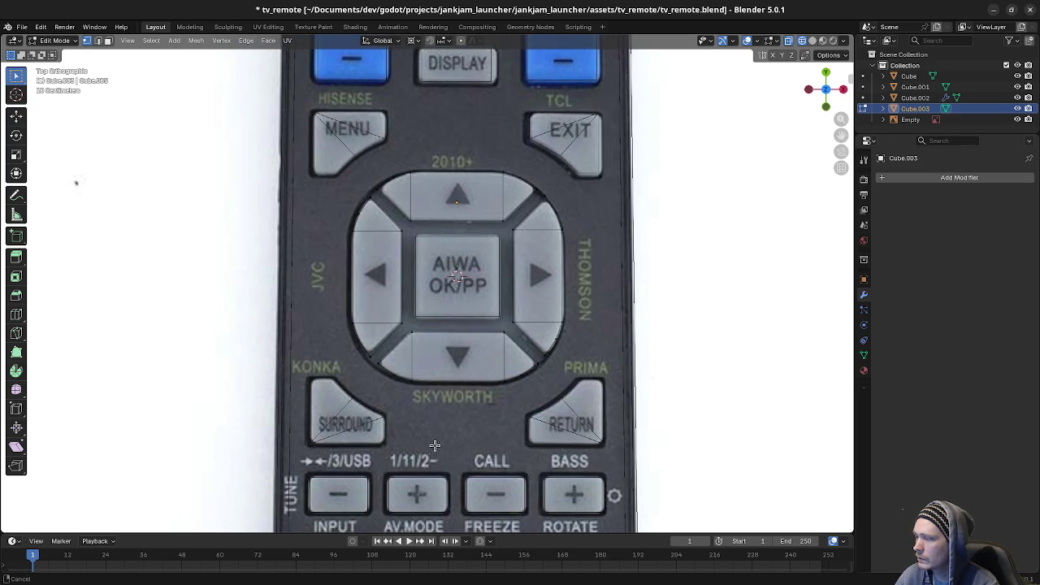
{"action": "scroll", "coordinate": [435, 445], "scroll_direction": "down", "scroll_amount": 3, "text": "shift"}
{"action": "scroll", "coordinate": [349, 258], "scroll_direction": "down", "scroll_amount": 1, "text": "shift"}
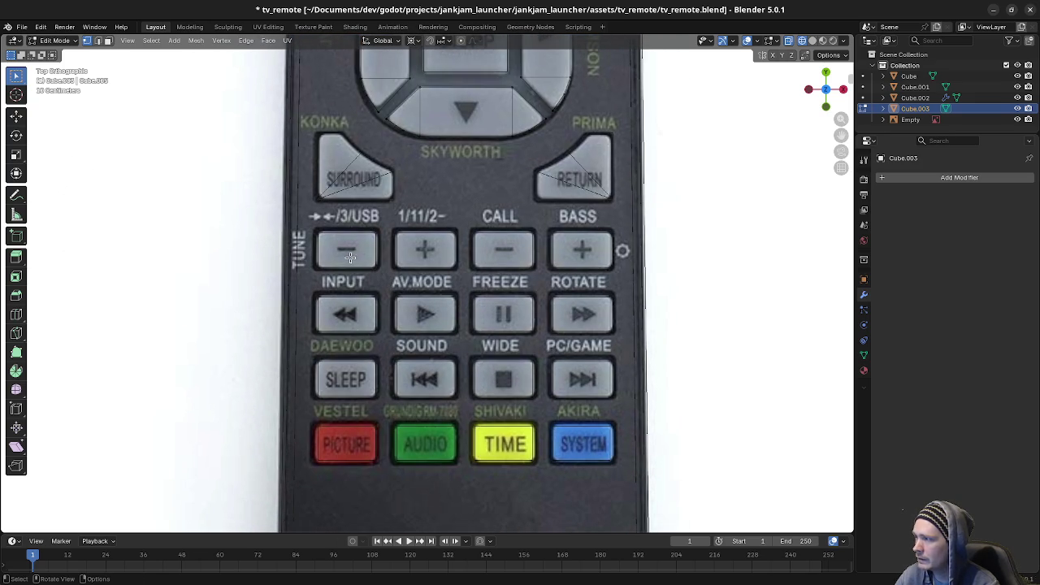
{"action": "key", "text": "Tab"}
{"action": "left_click", "coordinate": [373, 260]}
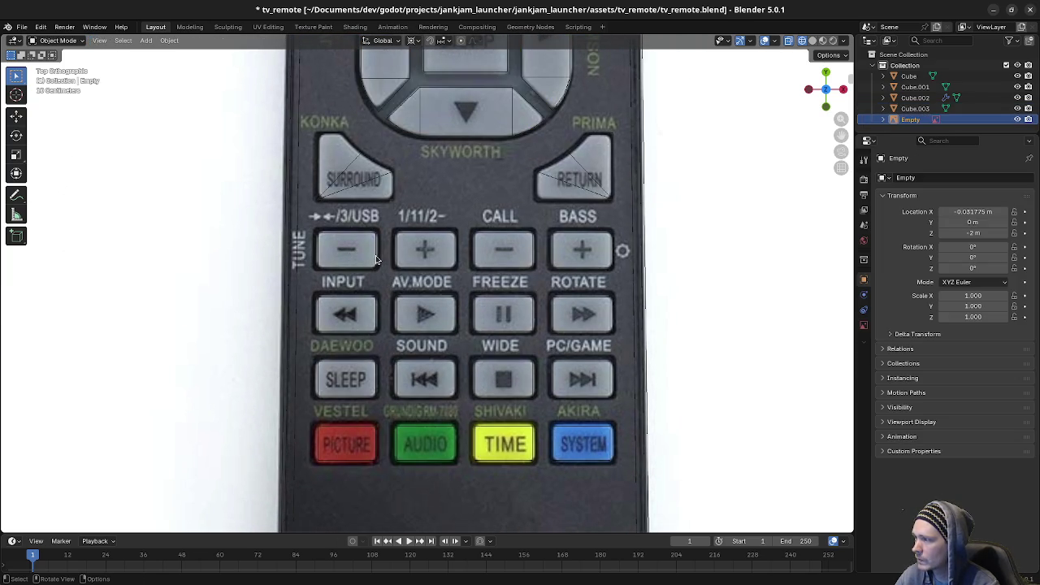
{"action": "left_click", "coordinate": [376, 260]}
{"action": "key", "text": "Tab"}
Step: Select the outline face over the TUNE minus button and zoom in on it
{"action": "left_click", "coordinate": [312, 227]}
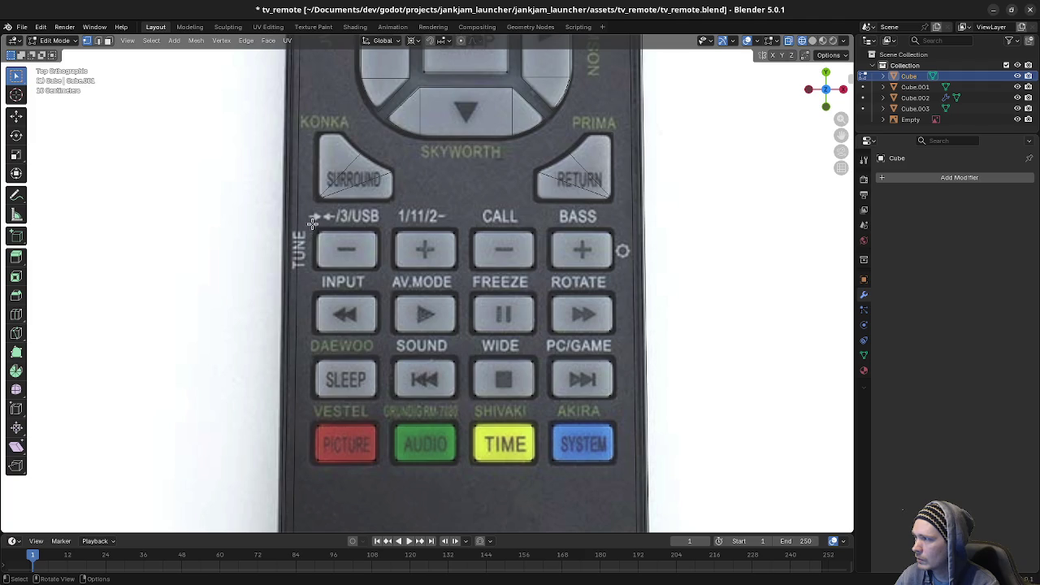
{"action": "left_click_drag", "start_coordinate": [312, 224], "coordinate": [381, 276]}
{"action": "scroll", "coordinate": [380, 276], "scroll_direction": "up", "scroll_amount": 4}
{"action": "middle_click_drag", "start_coordinate": [241, 198], "coordinate": [455, 283], "text": "shift"}
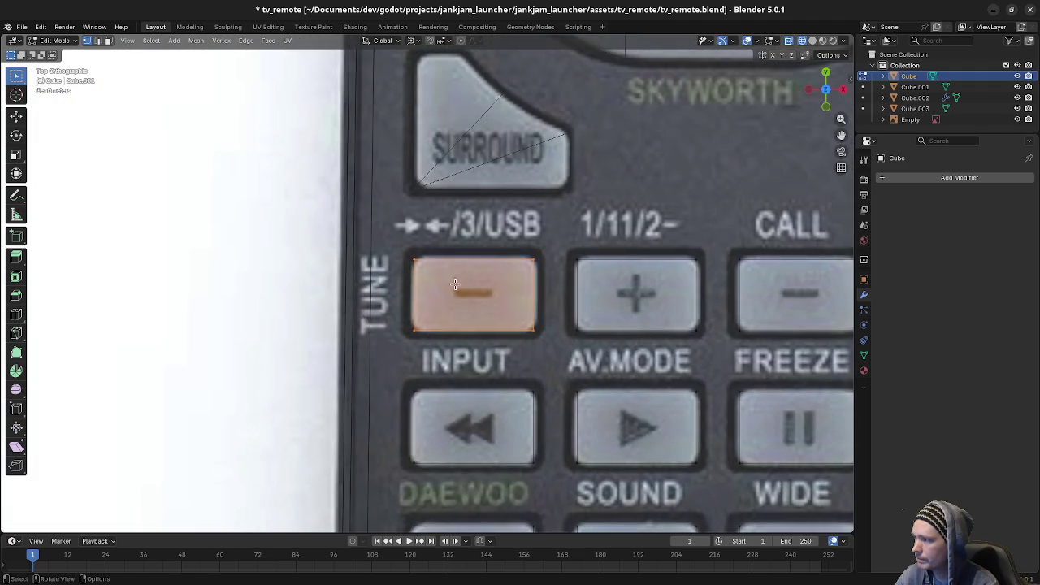
{"action": "scroll", "coordinate": [455, 282], "scroll_direction": "up", "scroll_amount": 2}
{"action": "scroll", "coordinate": [455, 283], "scroll_direction": "up", "scroll_amount": 1}
Step: Move the minus outline's left and right edges along X onto the photo button's sides
{"action": "left_click", "coordinate": [383, 369]}
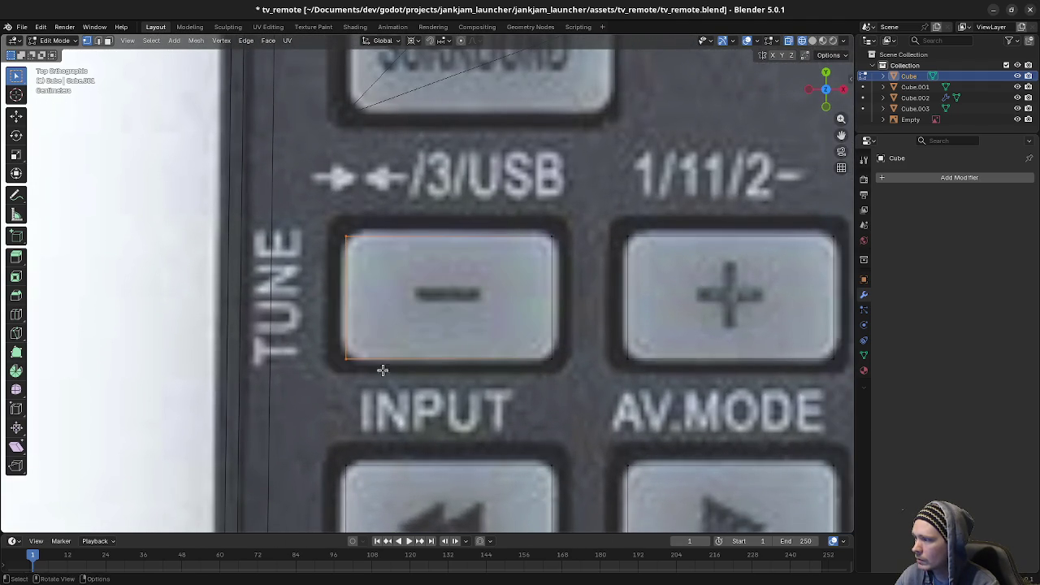
{"action": "key", "text": "g"}
{"action": "key", "text": "x"}
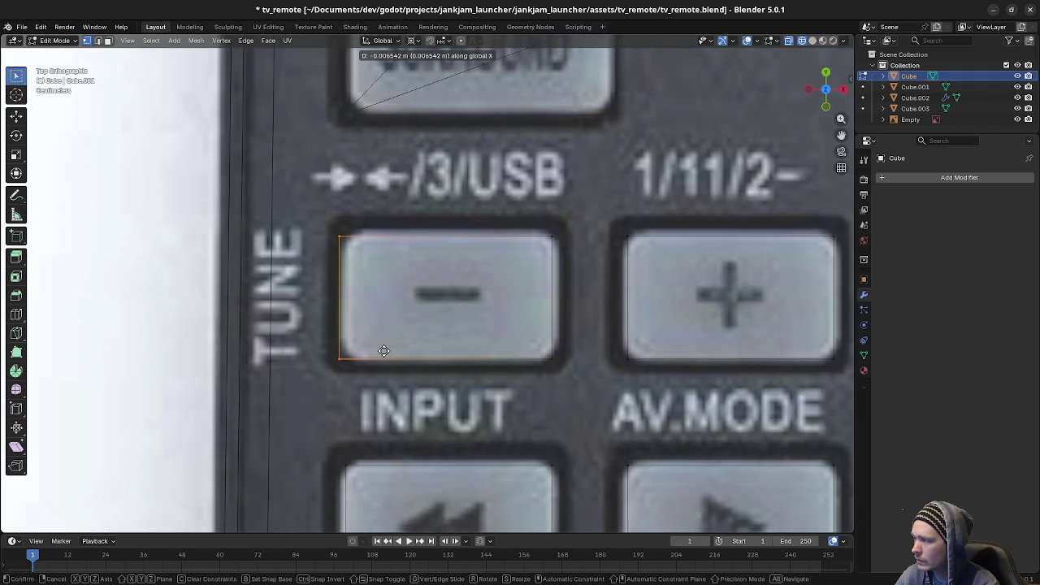
{"action": "left_click", "coordinate": [372, 350]}
{"action": "key", "text": "g"}
{"action": "key", "text": "x"}
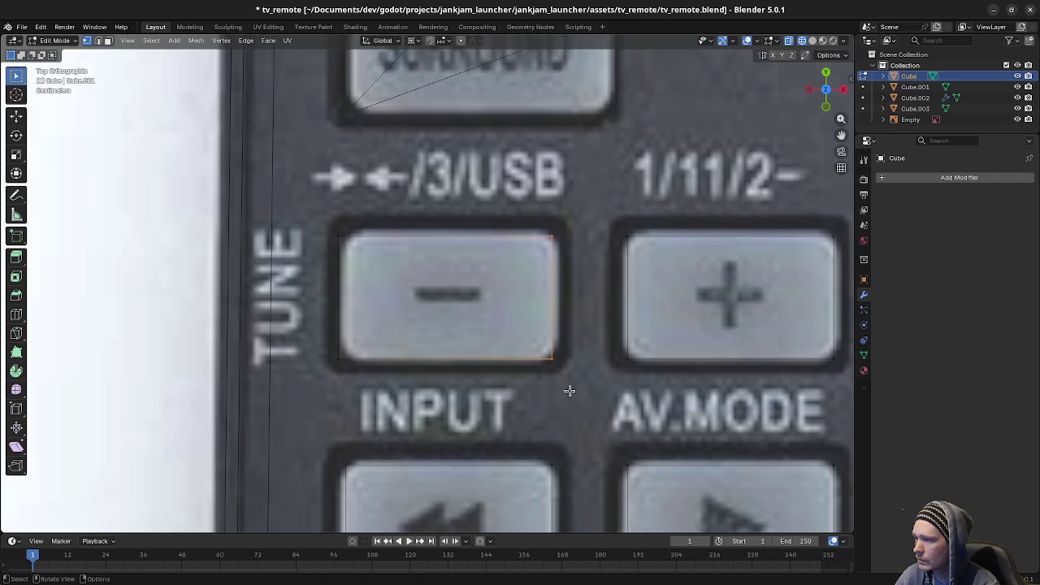
{"action": "left_click", "coordinate": [669, 380]}
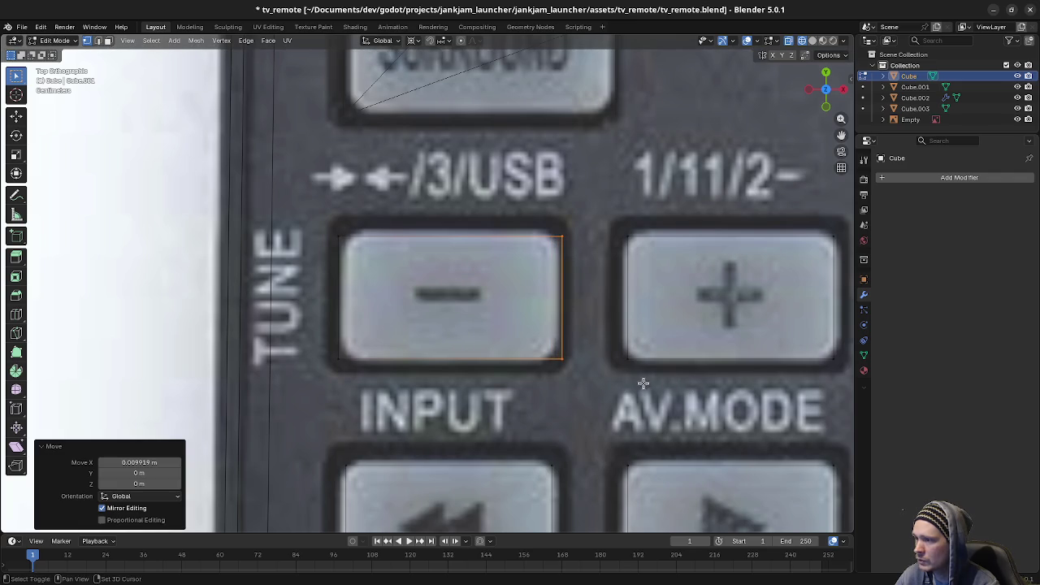
{"action": "left_click_drag", "start_coordinate": [325, 347], "coordinate": [584, 375]}
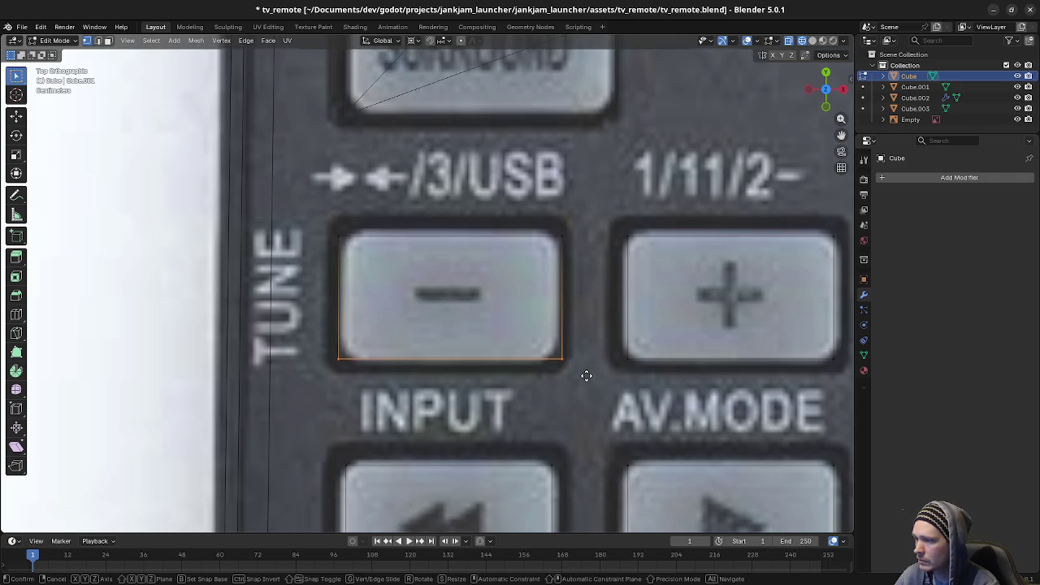
Step: Align the minus outline's bottom and top edges along Y to the photo button
{"action": "key", "text": "g"}
{"action": "key", "text": "y"}
{"action": "left_click", "coordinate": [552, 436]}
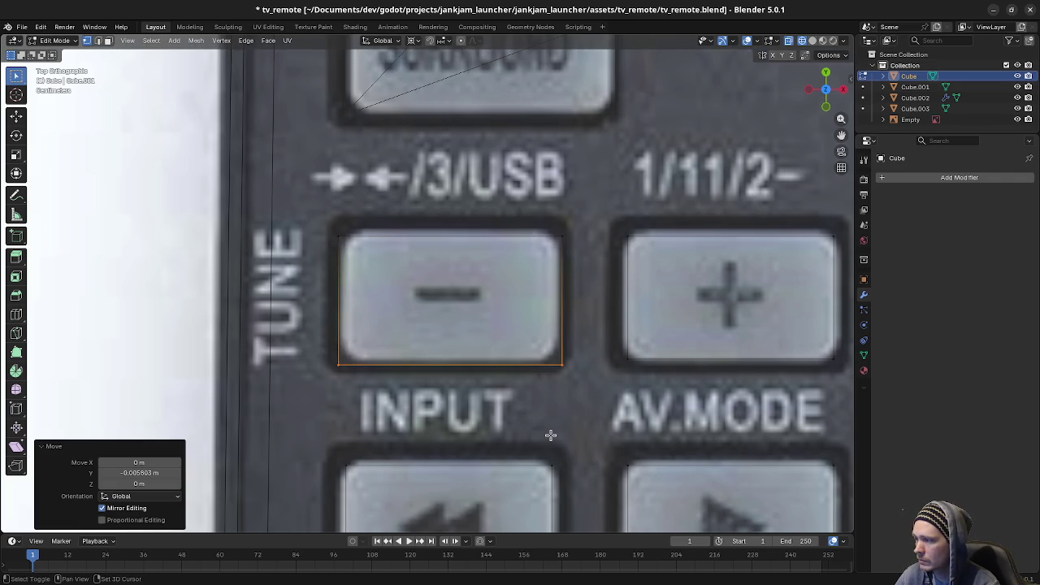
{"action": "left_click_drag", "start_coordinate": [332, 229], "coordinate": [576, 258]}
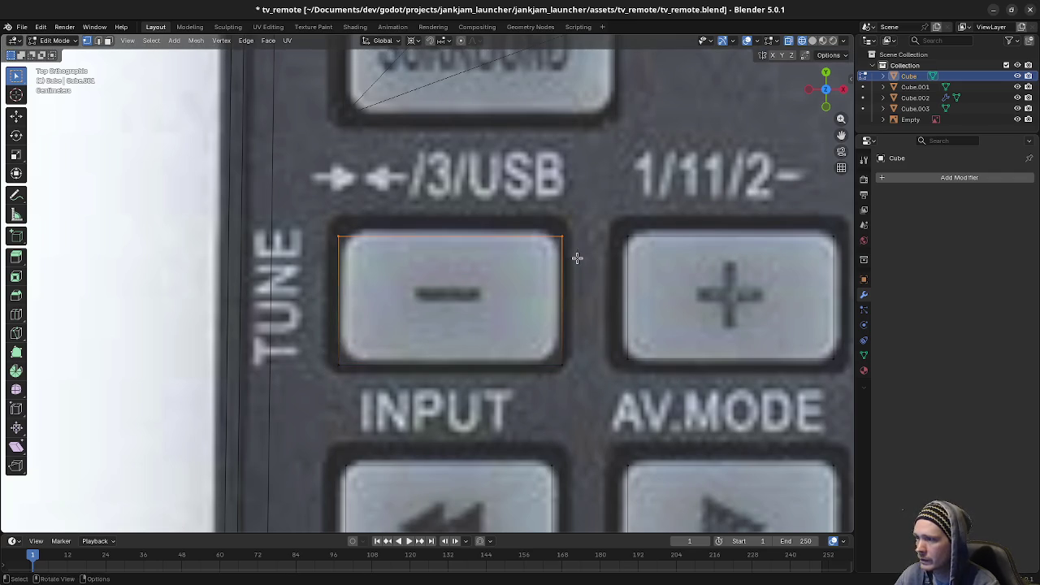
{"action": "key", "text": "g"}
{"action": "key", "text": "y"}
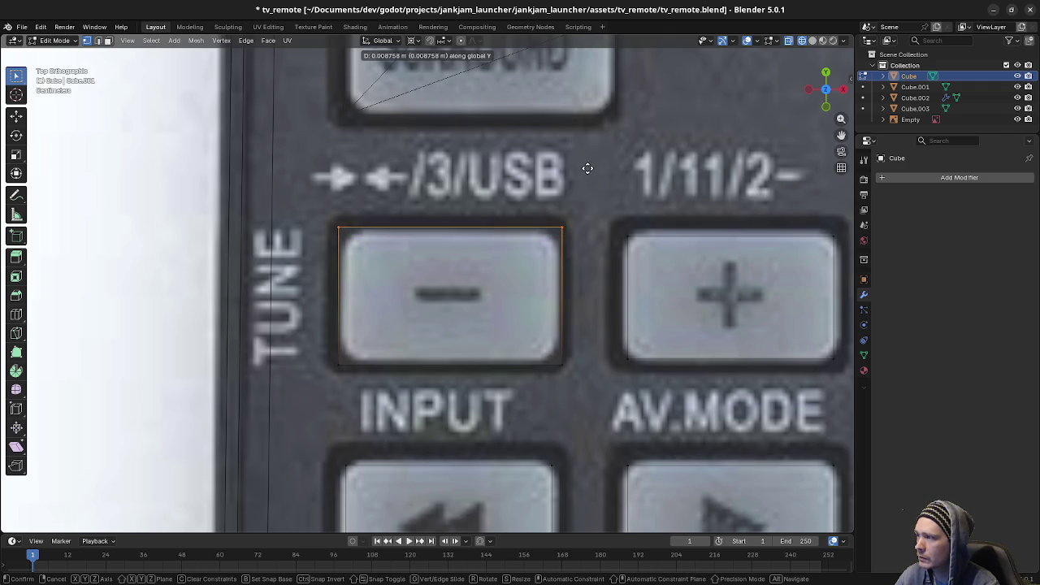
{"action": "left_click", "coordinate": [588, 169]}
Step: Delete the badly fitted outline face over the neighbouring plus button
{"action": "middle_click_drag", "start_coordinate": [666, 260], "coordinate": [439, 256], "text": "shift"}
{"action": "left_click_drag", "start_coordinate": [351, 213], "coordinate": [607, 258]}
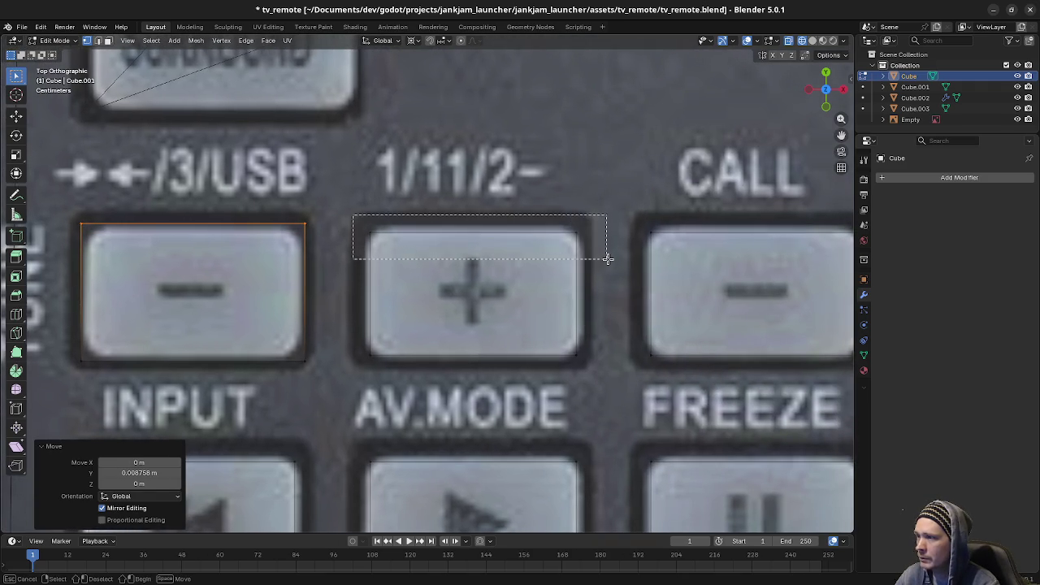
{"action": "scroll", "coordinate": [562, 270], "scroll_direction": "down", "scroll_amount": 5}
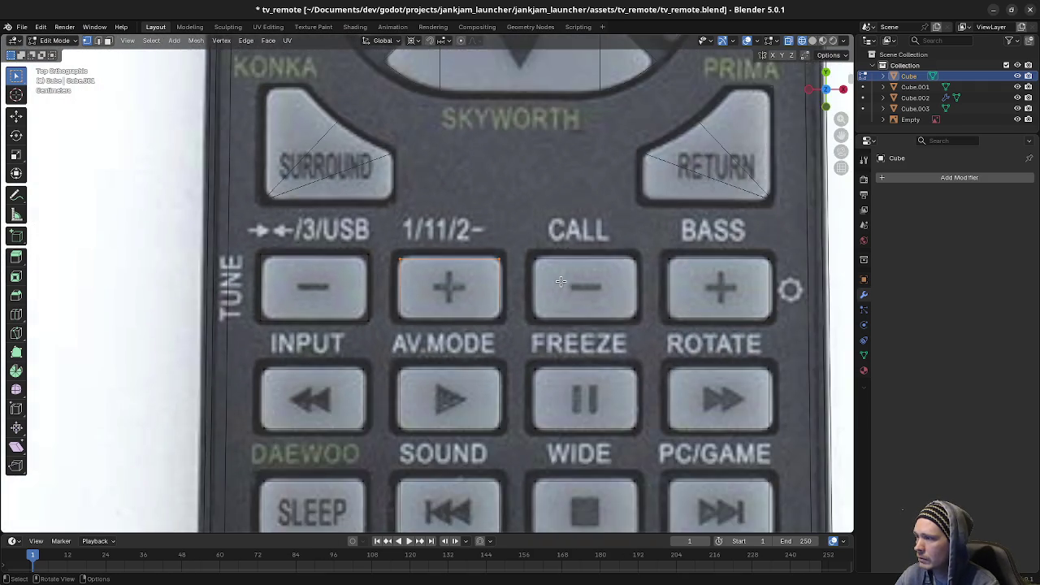
{"action": "scroll", "coordinate": [553, 278], "scroll_direction": "down", "scroll_amount": 1}
{"action": "scroll", "coordinate": [553, 278], "scroll_direction": "up", "scroll_amount": 4}
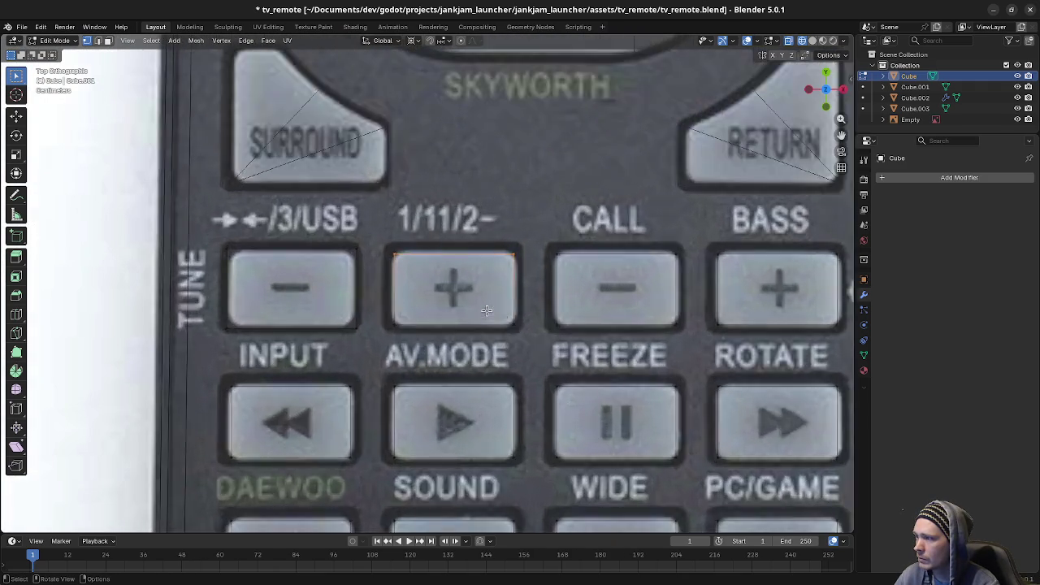
{"action": "left_click_drag", "start_coordinate": [374, 242], "coordinate": [529, 352]}
{"action": "right_click", "coordinate": [479, 272]}
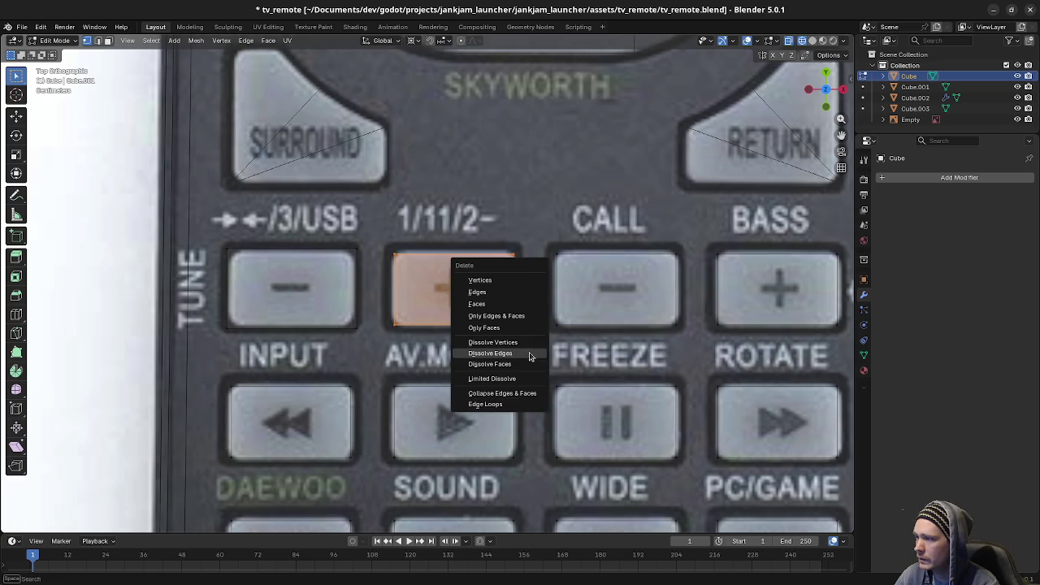
{"action": "left_click", "coordinate": [290, 267]}
Step: Duplicate the minus button's outline face, constrained to slide along X
{"action": "mouse_move", "coordinate": [218, 234]}
{"action": "left_mouse_down"}
{"action": "mouse_move", "coordinate": [353, 344]}
{"action": "mouse_move", "coordinate": [372, 341]}
{"action": "left_mouse_up"}
{"action": "key", "text": "shift+d"}
{"action": "key", "text": "x"}
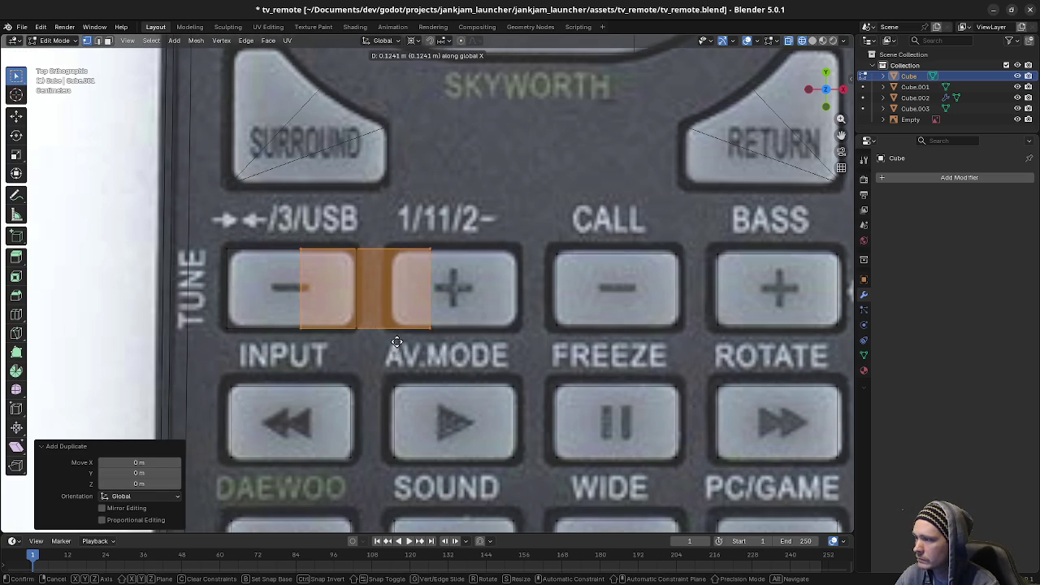
Step: Place the duplicated minus outline over the 1/11/2− plus button
{"action": "left_click", "coordinate": [307, 329]}
{"action": "scroll", "coordinate": [527, 355], "scroll_direction": "down", "scroll_amount": 2}
{"action": "key", "text": "l"}
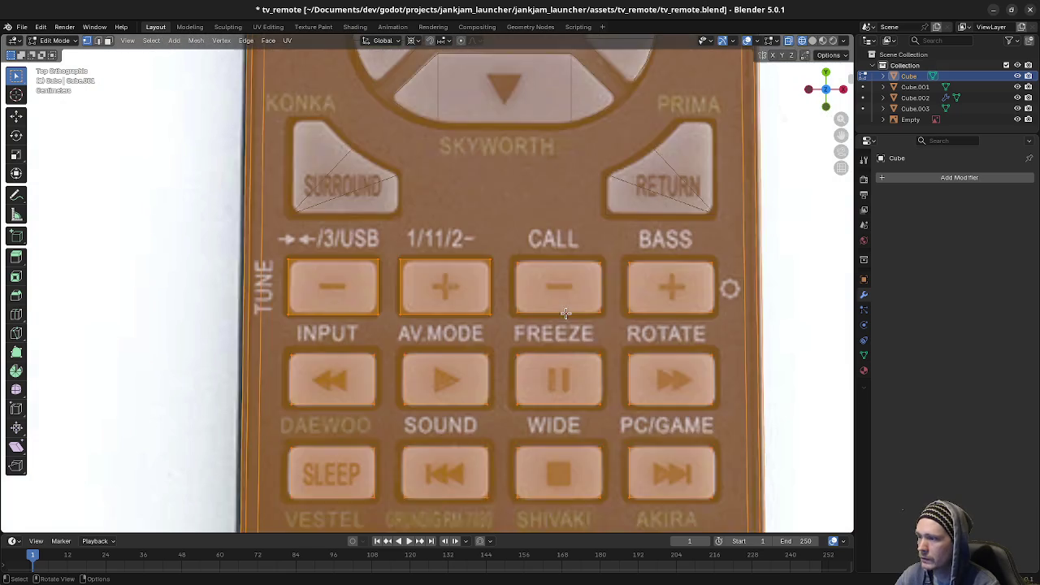
{"action": "key", "text": "alt+a"}
Step: Delete the old outlines on CALL, BASS, transport, SLEEP, skip and SYSTEM buttons
{"action": "key", "text": "l"}
{"action": "key", "text": "l"}
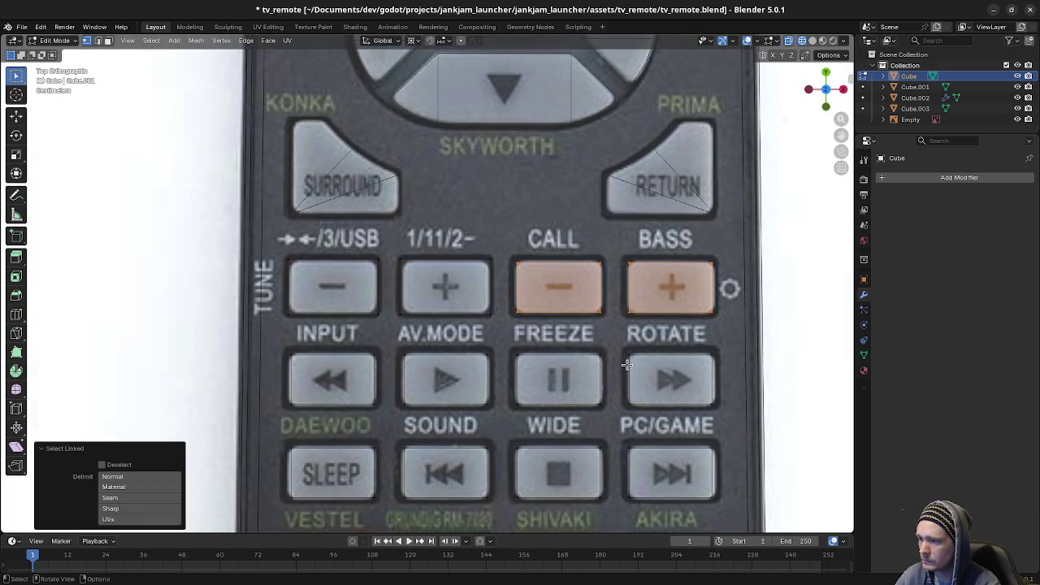
{"action": "key", "text": "l"}
{"action": "key", "text": "l"}
{"action": "key", "text": "l"}
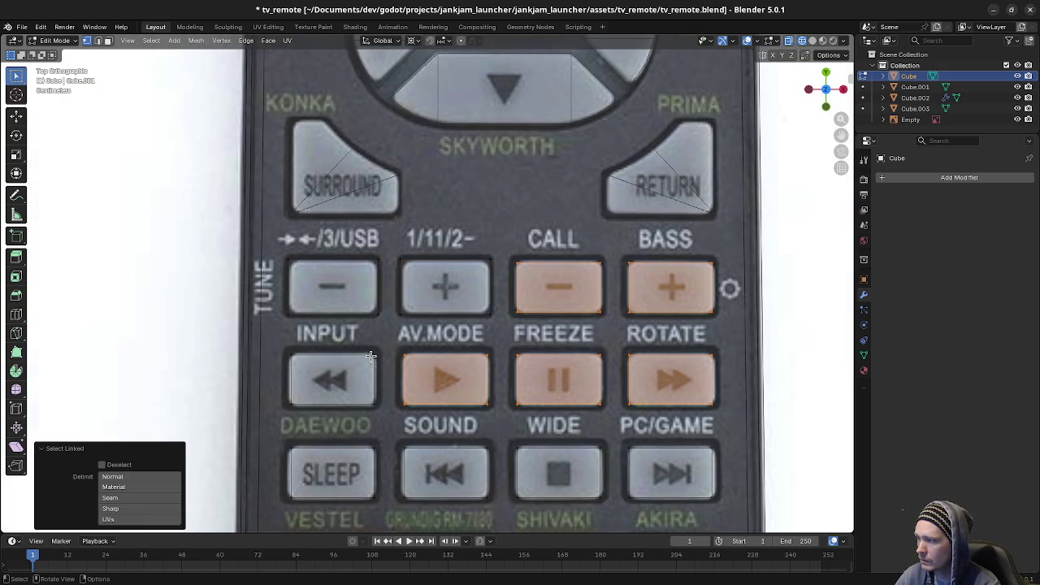
{"action": "key", "text": "l"}
{"action": "key", "text": "l"}
{"action": "key", "text": "l"}
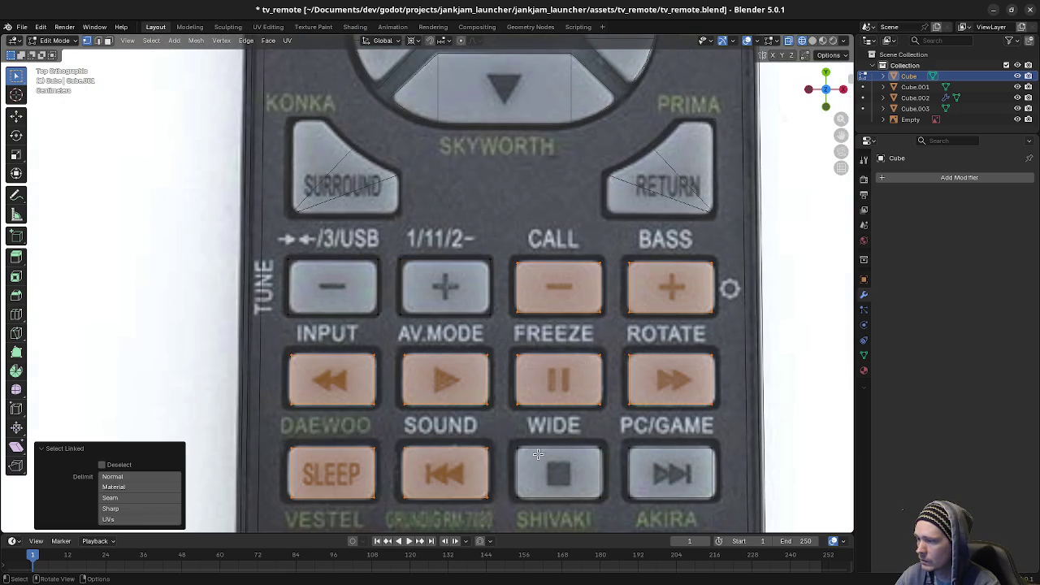
{"action": "key", "text": "l"}
{"action": "key", "text": "l"}
{"action": "middle_click_drag", "start_coordinate": [627, 457], "coordinate": [633, 370], "text": "shift"}
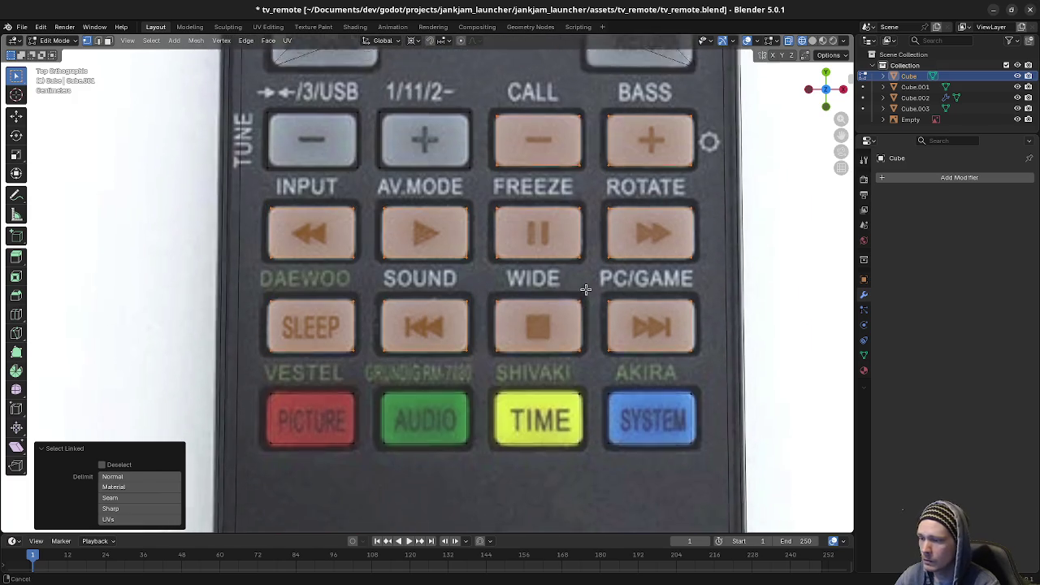
{"action": "key", "text": "l"}
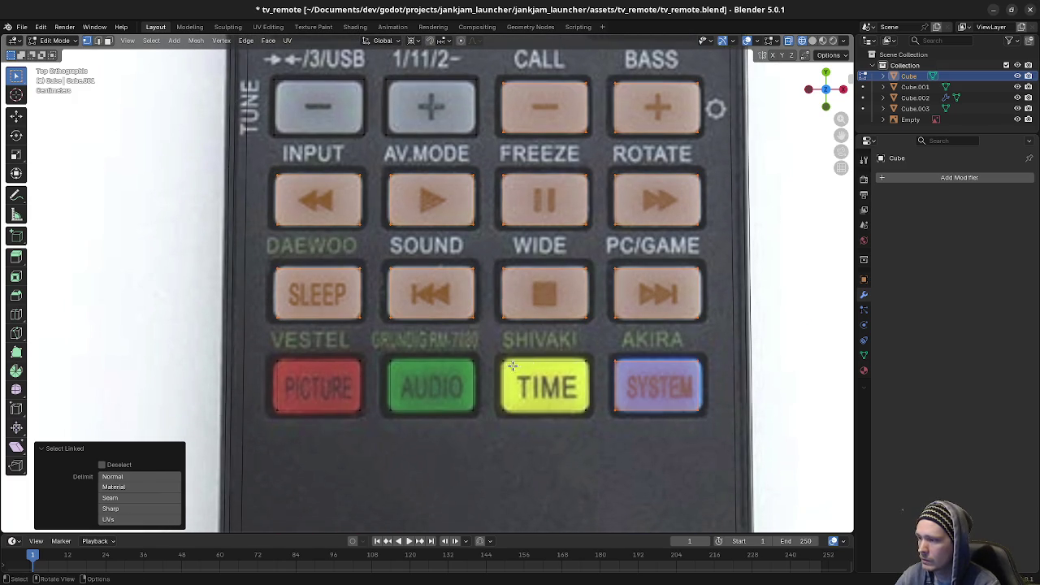
{"action": "key", "text": "l"}
{"action": "key", "text": "l"}
{"action": "key", "text": "l"}
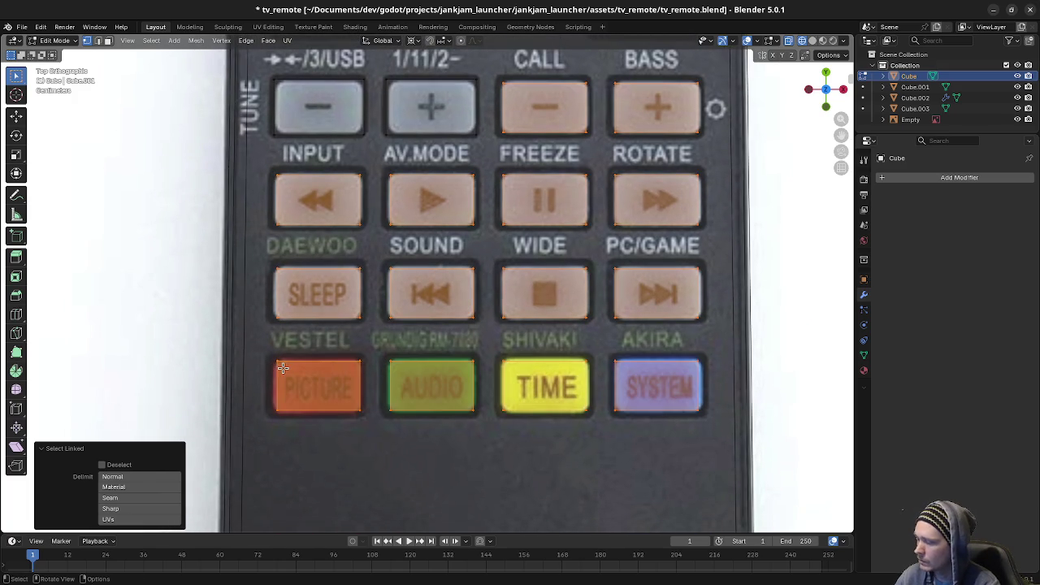
{"action": "key", "text": "x"}
{"action": "left_click", "coordinate": [282, 368]}
{"action": "middle_click_drag", "start_coordinate": [428, 275], "coordinate": [419, 421], "text": "shift"}
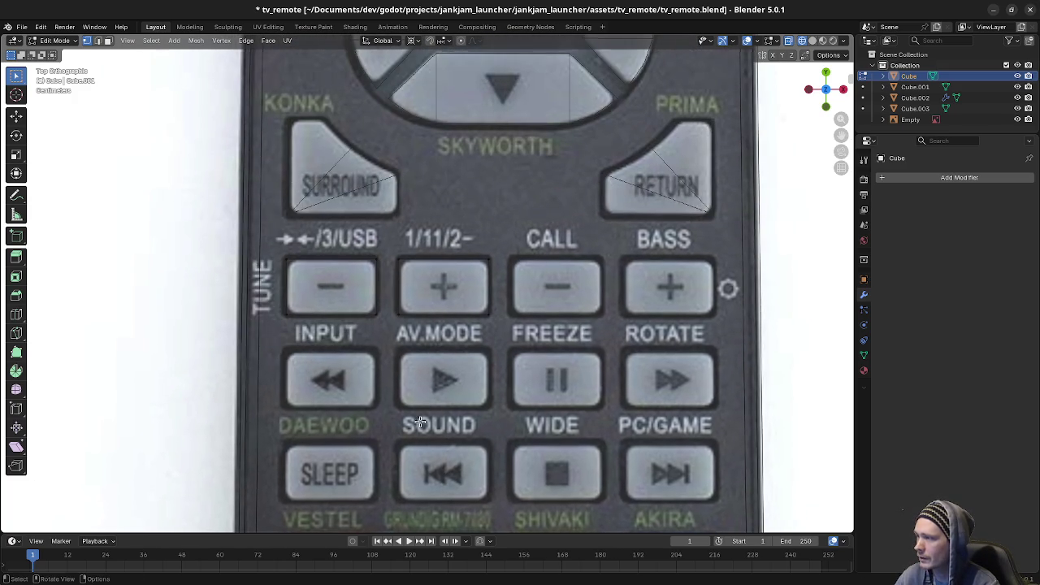
Step: Copy the 1/11/2− plus outline face along X onto the CALL minus button
{"action": "key", "text": "l"}
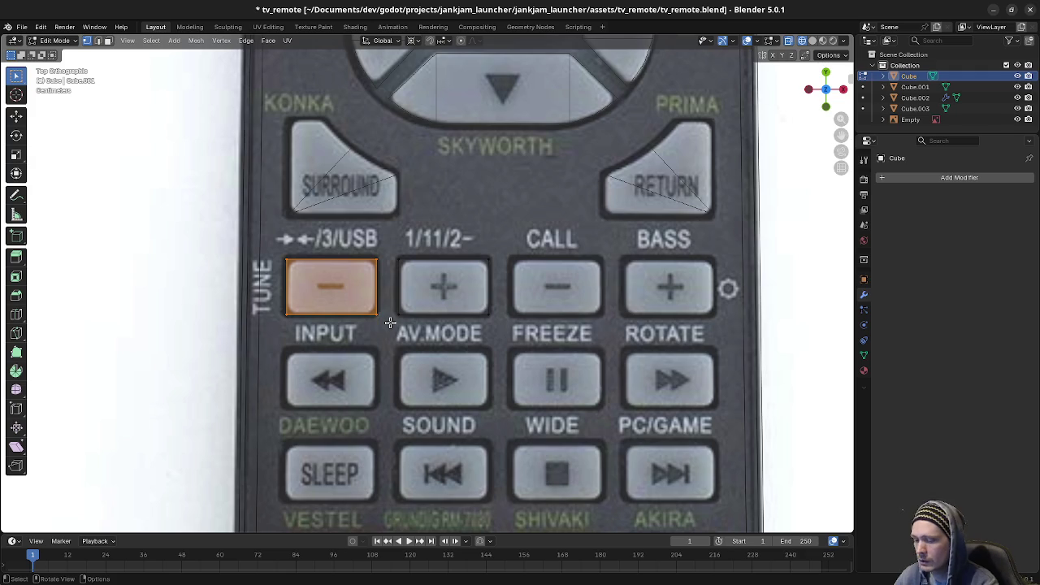
{"action": "scroll", "coordinate": [390, 323], "scroll_direction": "up", "scroll_amount": 1}
{"action": "scroll", "coordinate": [386, 320], "scroll_direction": "up", "scroll_amount": 3}
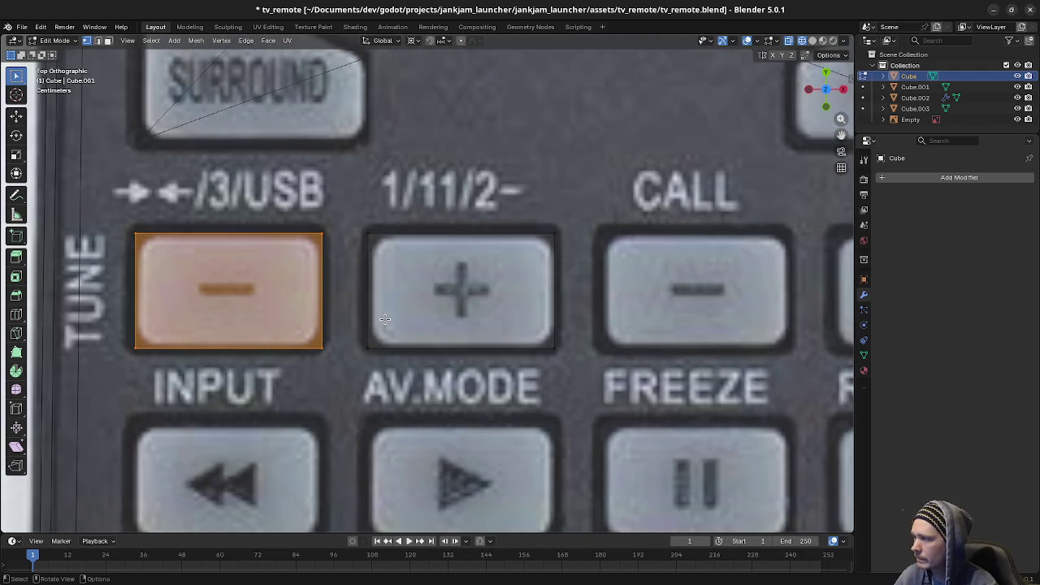
{"action": "left_click_drag", "start_coordinate": [346, 208], "coordinate": [586, 380]}
{"action": "middle_click_drag", "start_coordinate": [605, 352], "coordinate": [382, 363], "text": "shift"}
{"action": "key", "text": "shift+d"}
{"action": "key", "text": "x"}
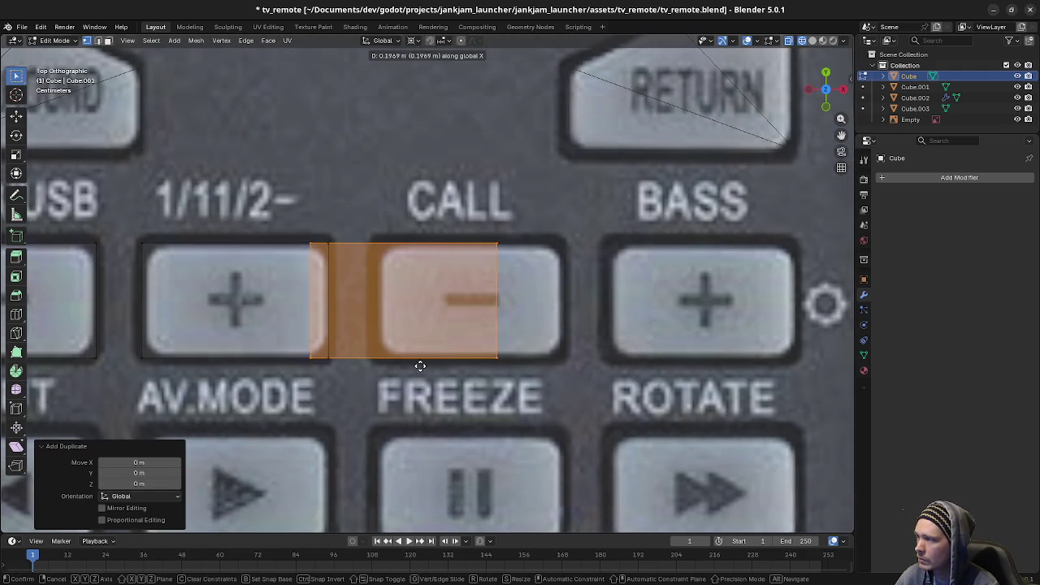
{"action": "left_click", "coordinate": [219, 370]}
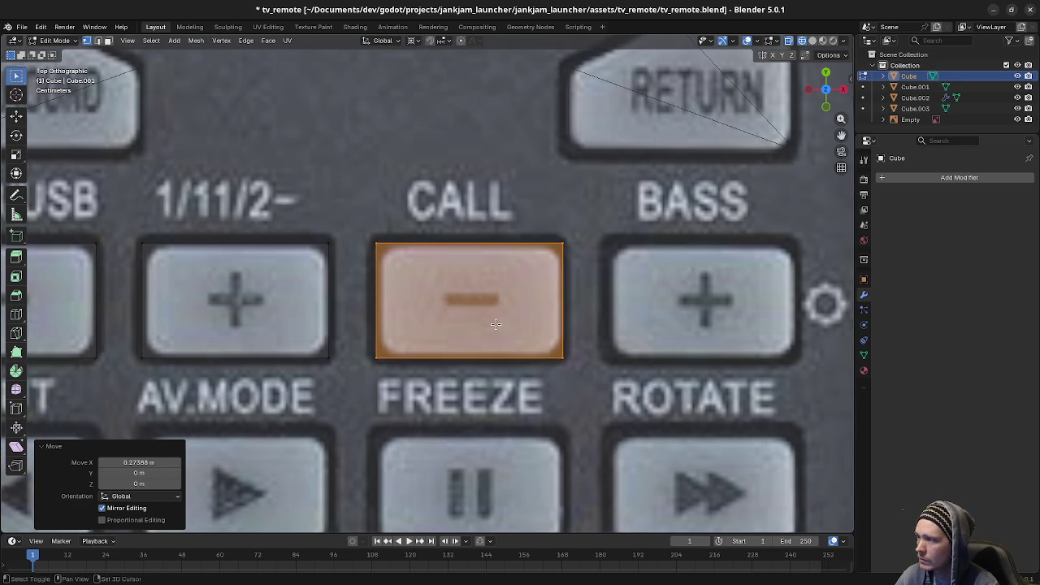
Step: Copy the CALL outline face along X onto the BASS plus button
{"action": "key", "text": "shift+d"}
{"action": "key", "text": "x"}
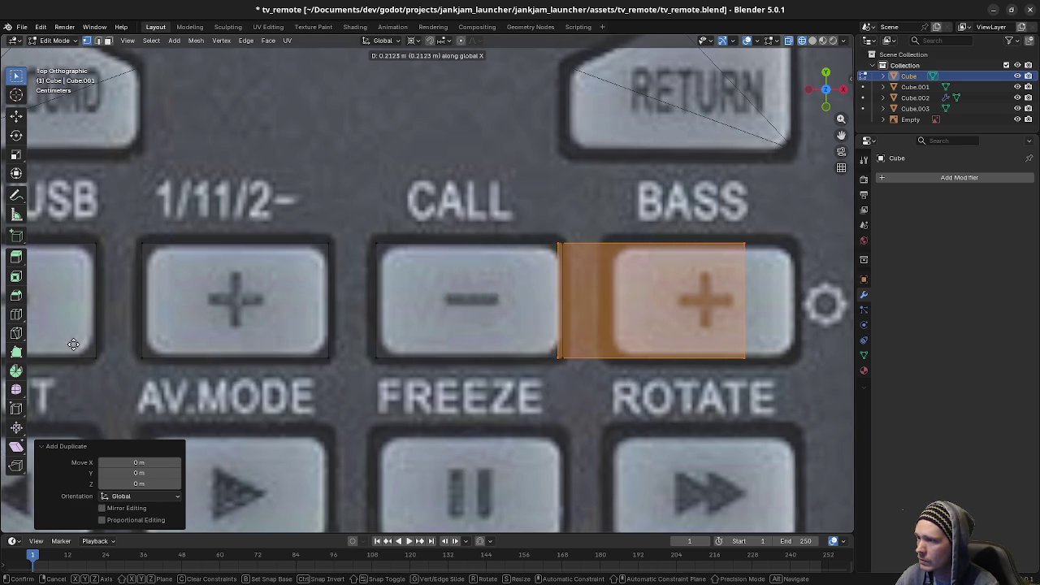
{"action": "left_click", "coordinate": [539, 336]}
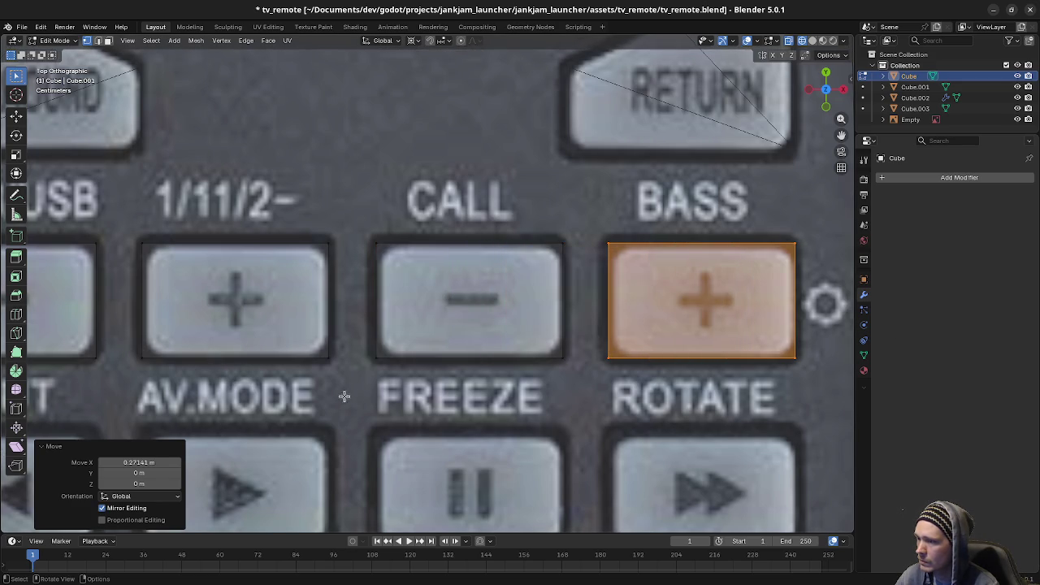
{"action": "scroll", "coordinate": [211, 213], "scroll_direction": "down", "scroll_amount": 4}
{"action": "scroll", "coordinate": [210, 213], "scroll_direction": "up", "scroll_amount": 1}
Step: Copy the four top-row outlines straight down onto the rewind/play/pause row
{"action": "left_click_drag", "start_coordinate": [201, 193], "coordinate": [720, 296]}
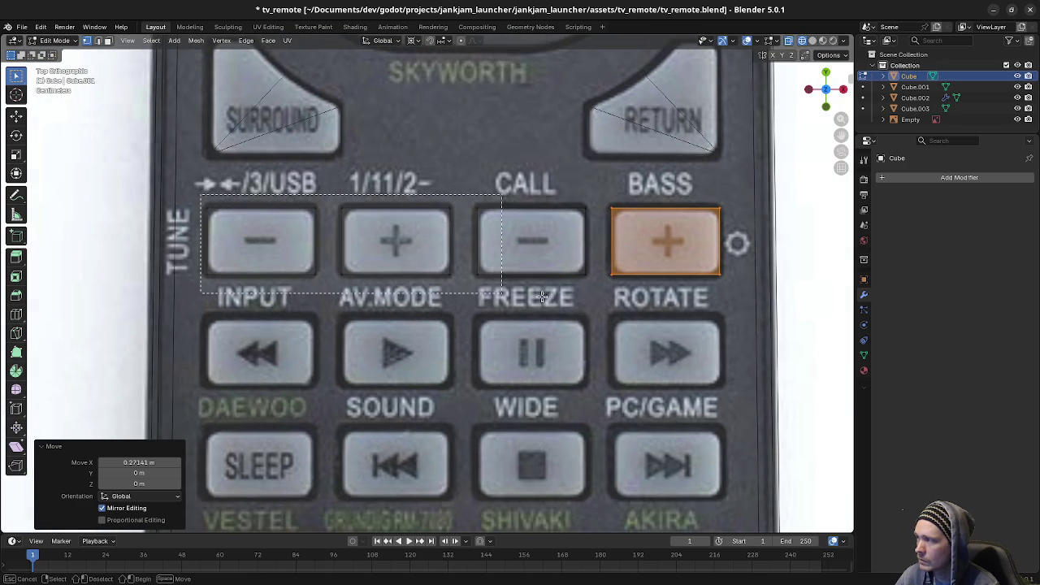
{"action": "key", "text": "shift+d"}
{"action": "key", "text": "Escape"}
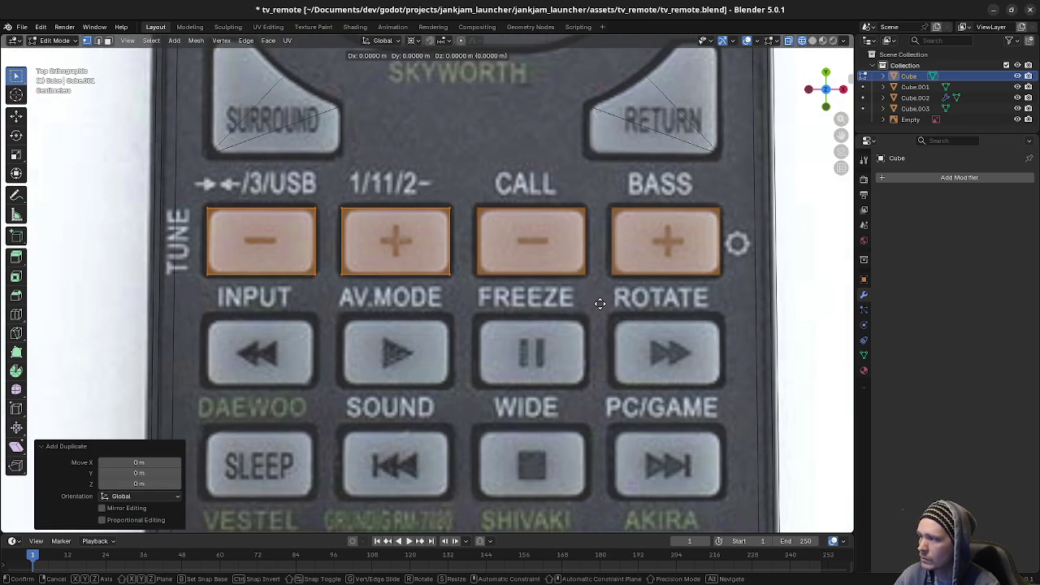
{"action": "key", "text": "g"}
{"action": "key", "text": "y"}
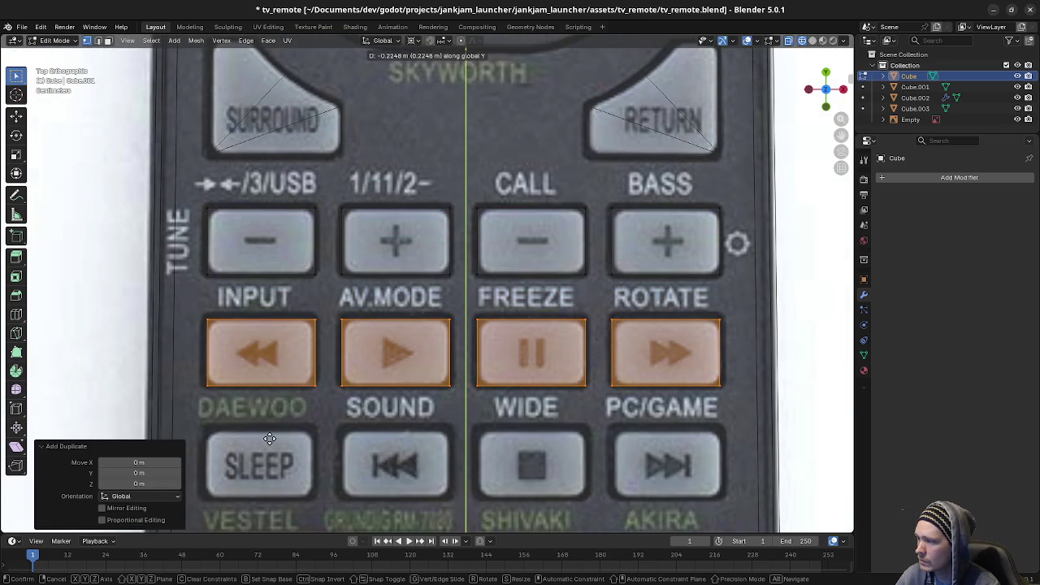
{"action": "left_click", "coordinate": [271, 435]}
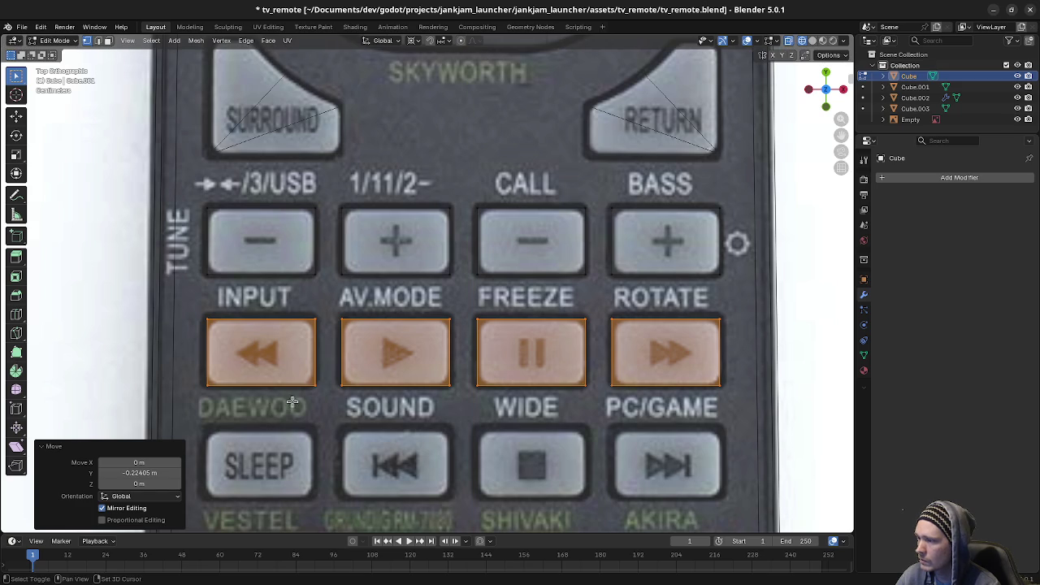
{"action": "scroll", "coordinate": [317, 308], "scroll_direction": "down", "scroll_amount": 5, "text": "shift"}
Step: Copy that row down onto the SLEEP row and start another vertical copy
{"action": "key", "text": "shift+d"}
{"action": "key", "text": "Escape"}
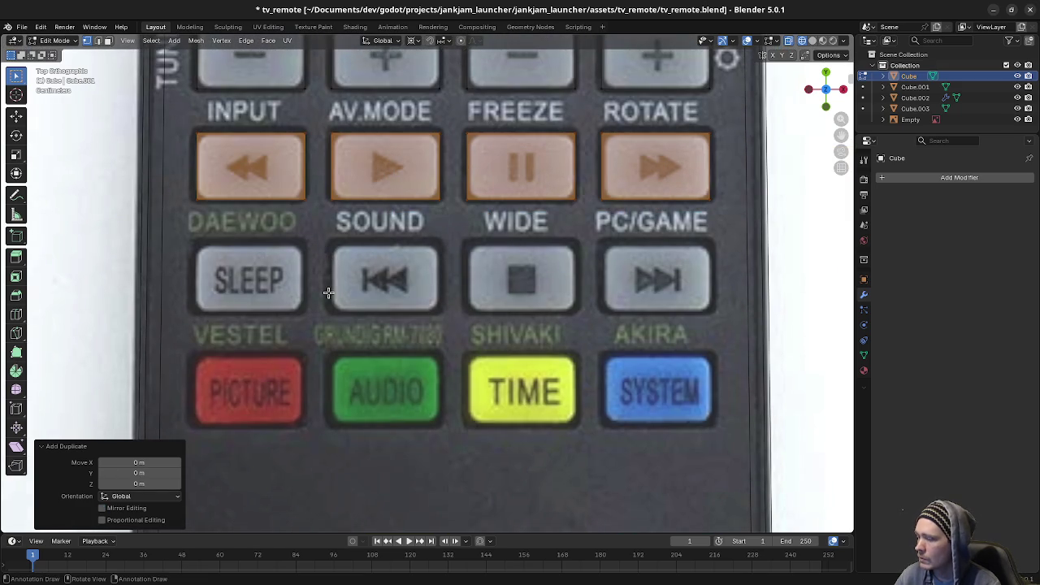
{"action": "key", "text": "g"}
{"action": "key", "text": "y"}
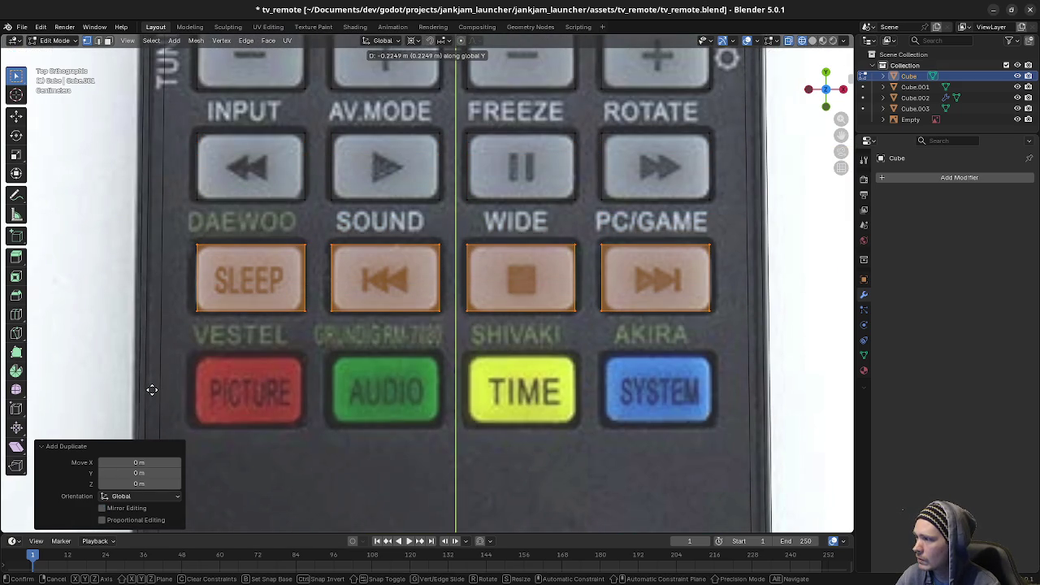
{"action": "left_click", "coordinate": [152, 390]}
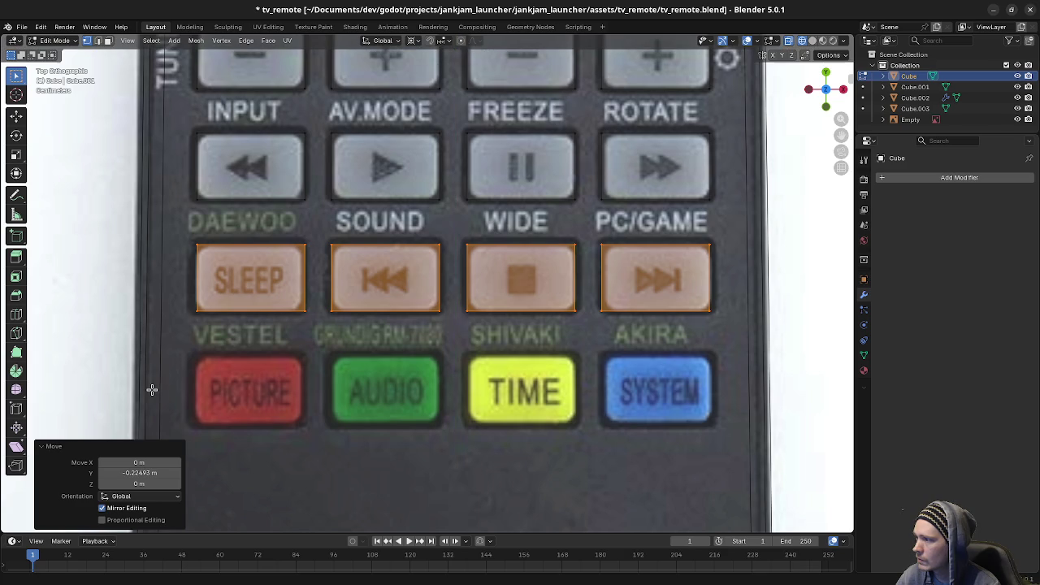
{"action": "key", "text": "shift+d"}
{"action": "key", "text": "y"}
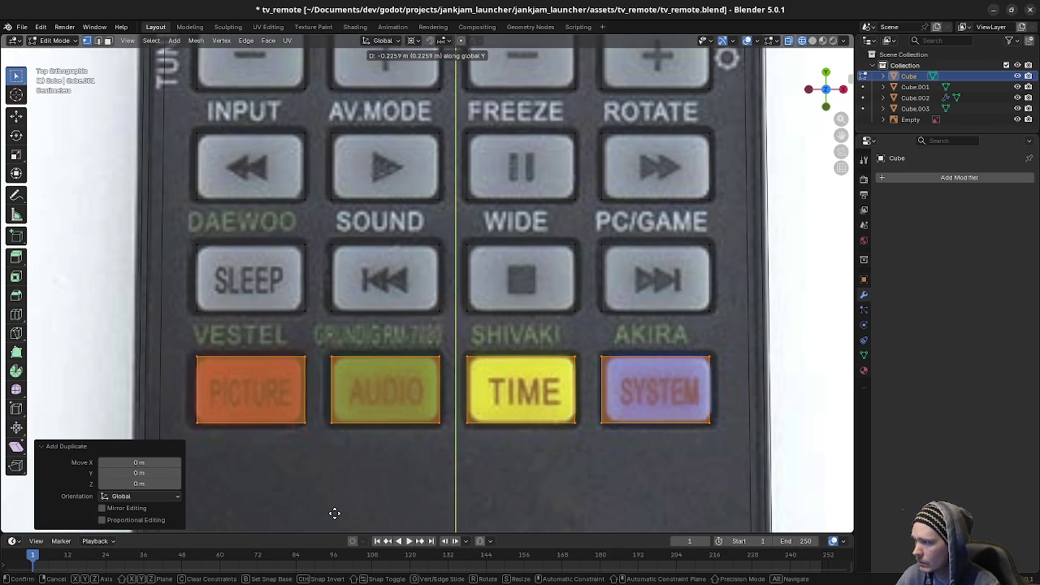
Step: Drop the copied row onto the PICTURE–SYSTEM buttons and align the PICTURE outline along X
{"action": "left_click", "coordinate": [333, 513]}
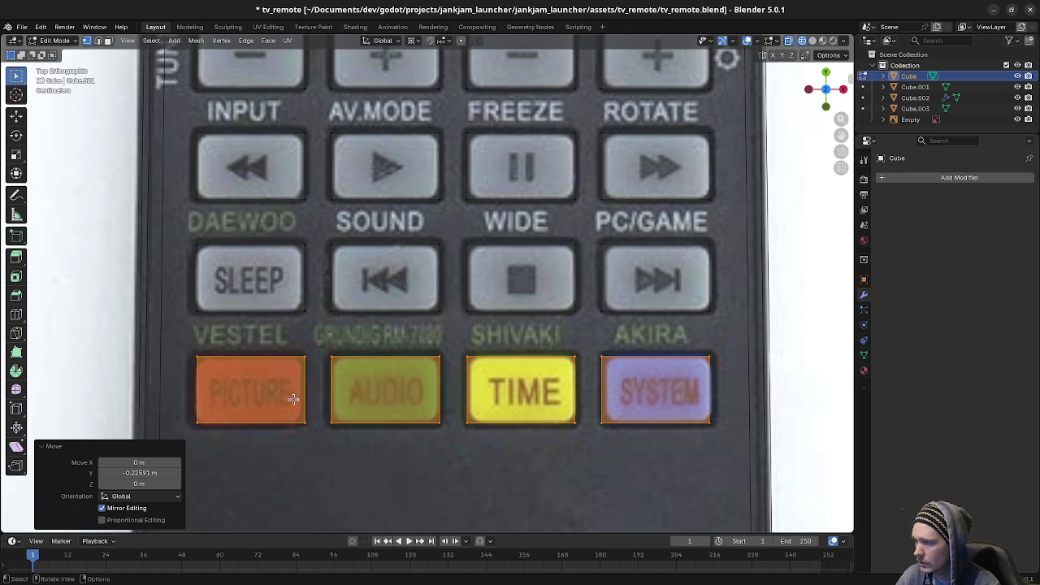
{"action": "left_click_drag", "start_coordinate": [185, 347], "coordinate": [313, 454]}
{"action": "key", "text": "g"}
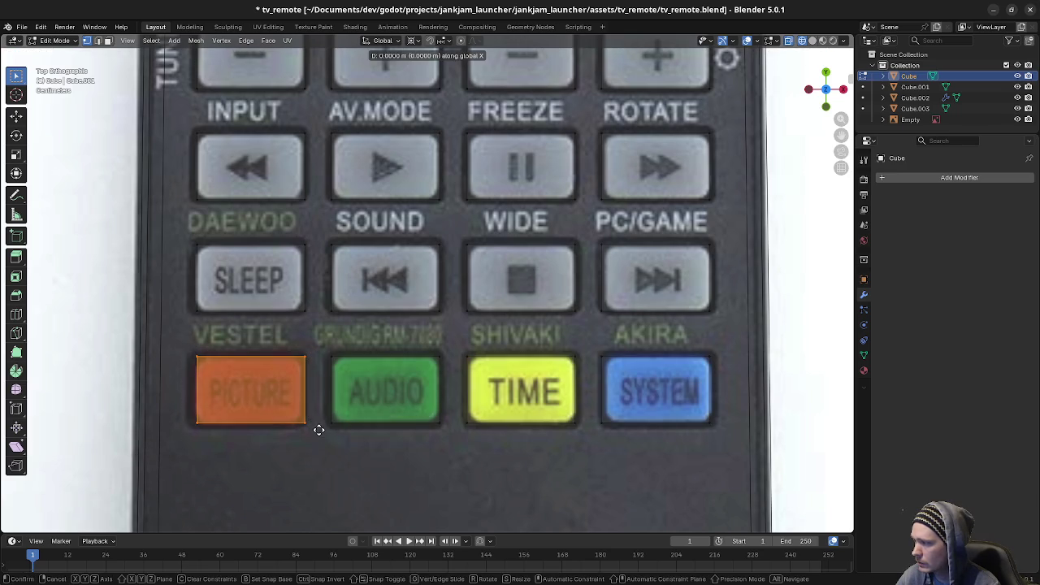
{"action": "key", "text": "x"}
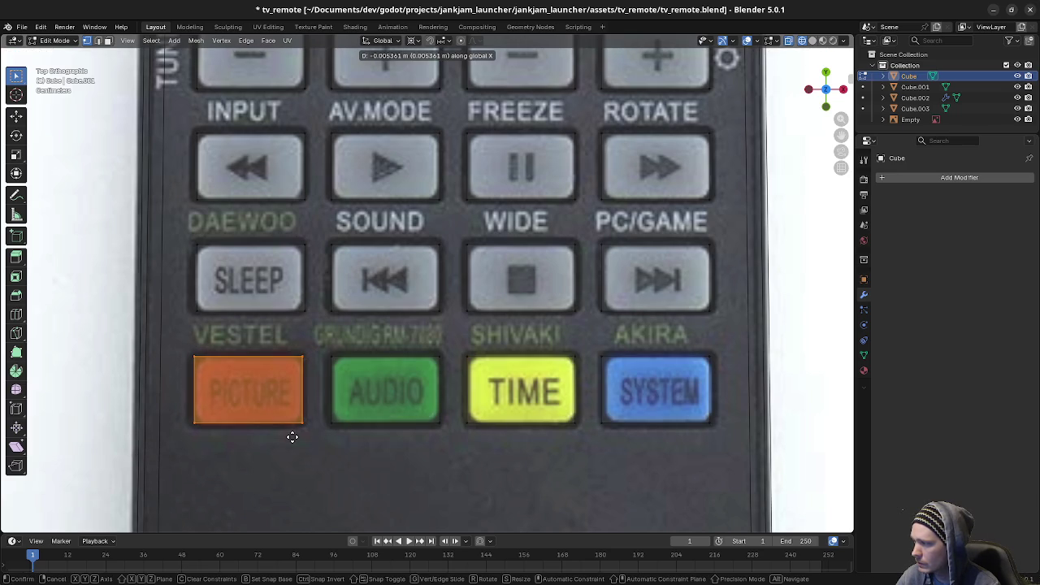
{"action": "left_click", "coordinate": [292, 437]}
Step: Shift the SYSTEM outline slightly right along X to match its photo button
{"action": "left_click_drag", "start_coordinate": [590, 346], "coordinate": [747, 455]}
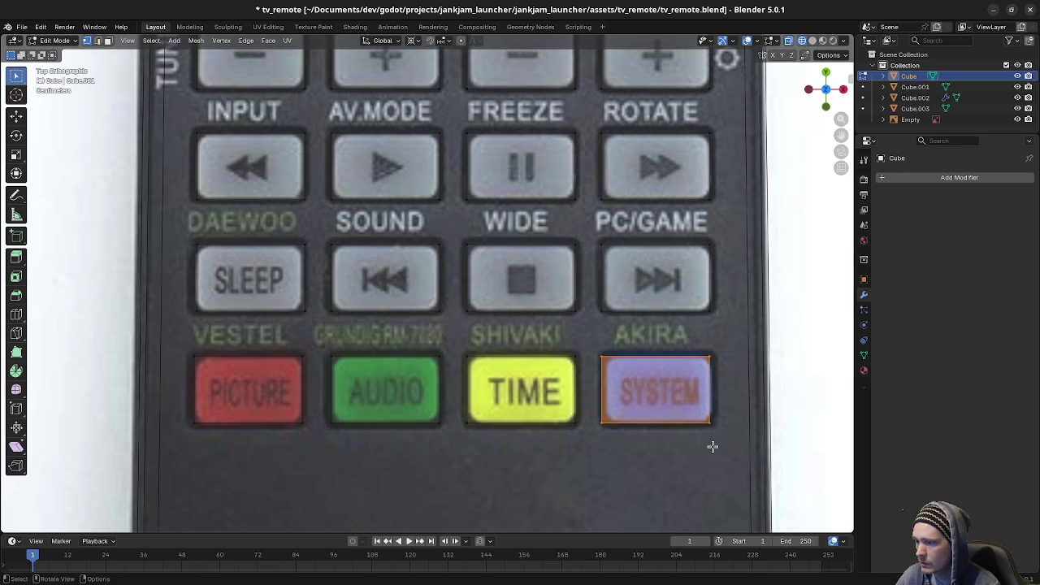
{"action": "key", "text": "g"}
{"action": "key", "text": "x"}
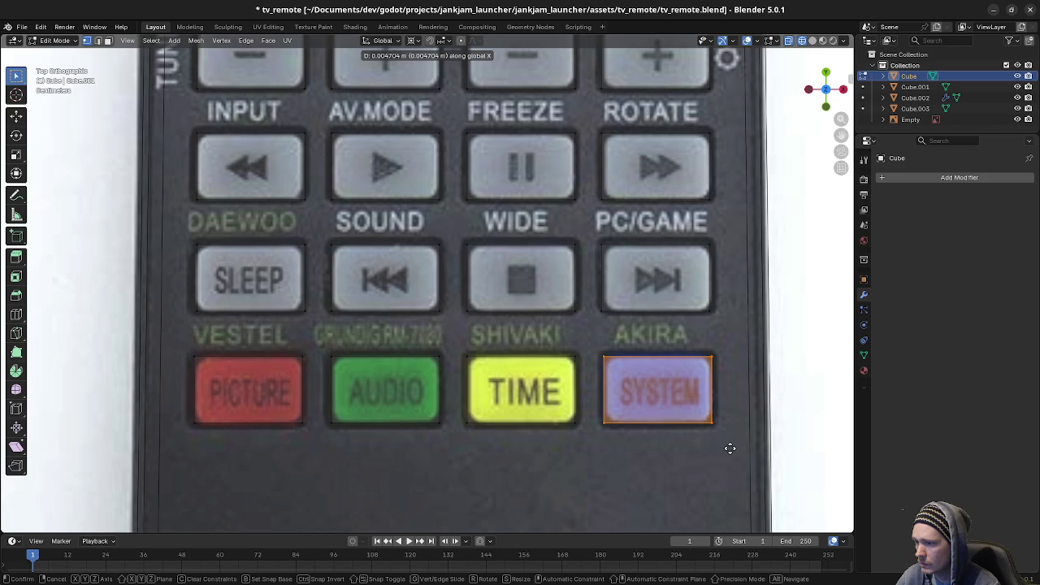
{"action": "left_click", "coordinate": [731, 448]}
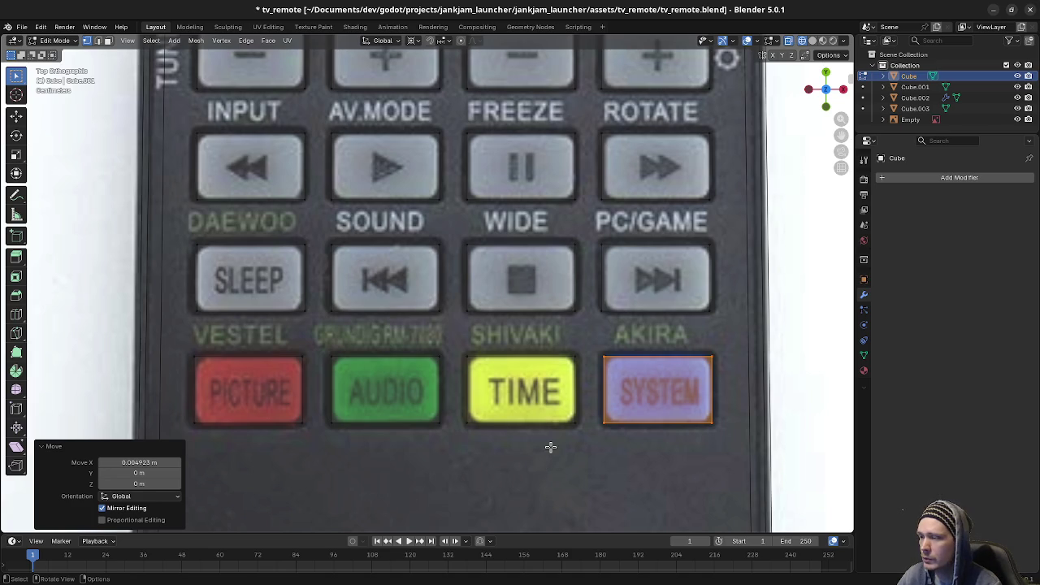
Step: Select the DISPLAY button outline and change the transform pivot point used for scaling
{"action": "scroll", "coordinate": [567, 335], "scroll_direction": "down", "scroll_amount": 2}
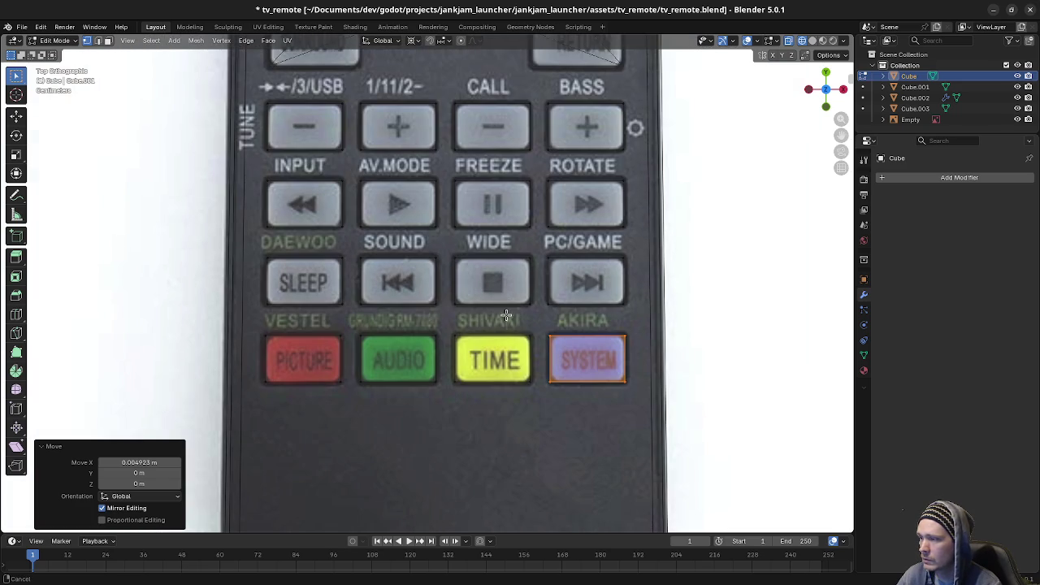
{"action": "middle_click_drag", "start_coordinate": [529, 330], "coordinate": [488, 439], "text": "shift"}
{"action": "scroll", "coordinate": [495, 483], "scroll_direction": "up", "scroll_amount": 1}
{"action": "middle_click_drag", "start_coordinate": [533, 172], "coordinate": [502, 488], "text": "shift"}
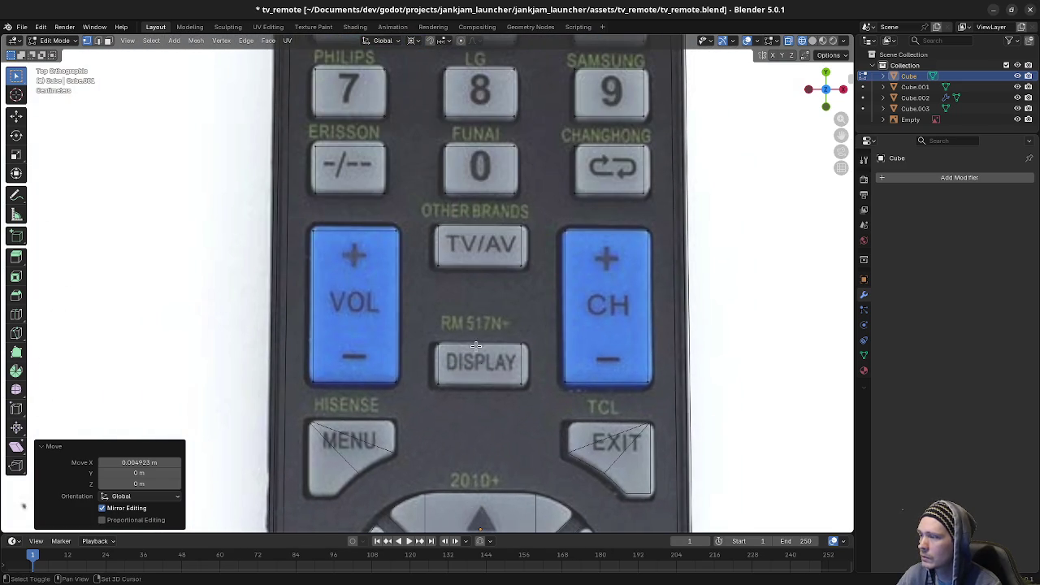
{"action": "left_click_drag", "start_coordinate": [426, 325], "coordinate": [540, 420]}
{"action": "scroll", "coordinate": [544, 406], "scroll_direction": "up", "scroll_amount": 2}
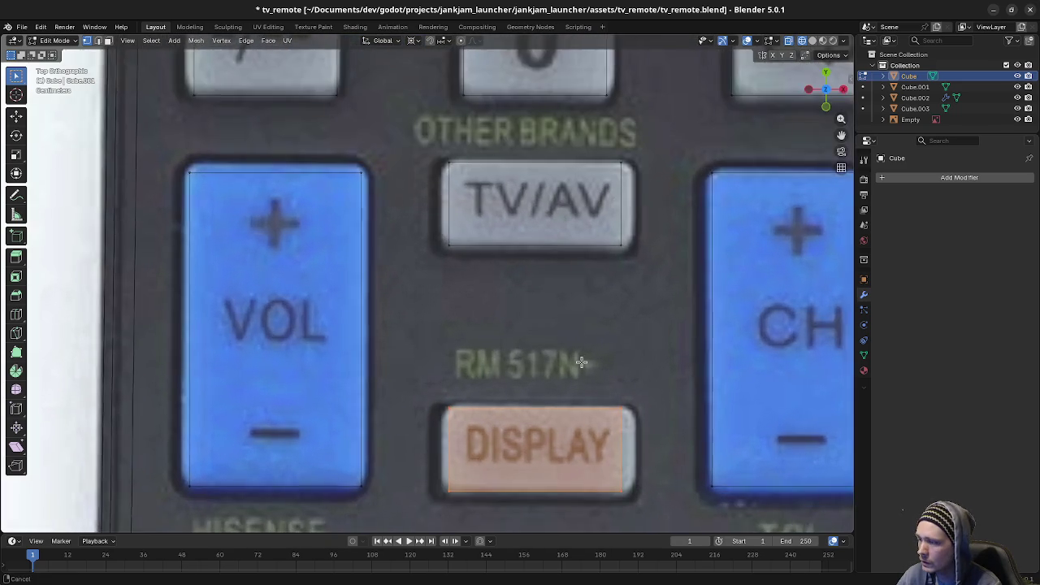
{"action": "scroll", "coordinate": [559, 364], "scroll_direction": "up", "scroll_amount": 2}
{"action": "key", "text": "s"}
{"action": "key", "text": "x"}
{"action": "key", "text": "Escape"}
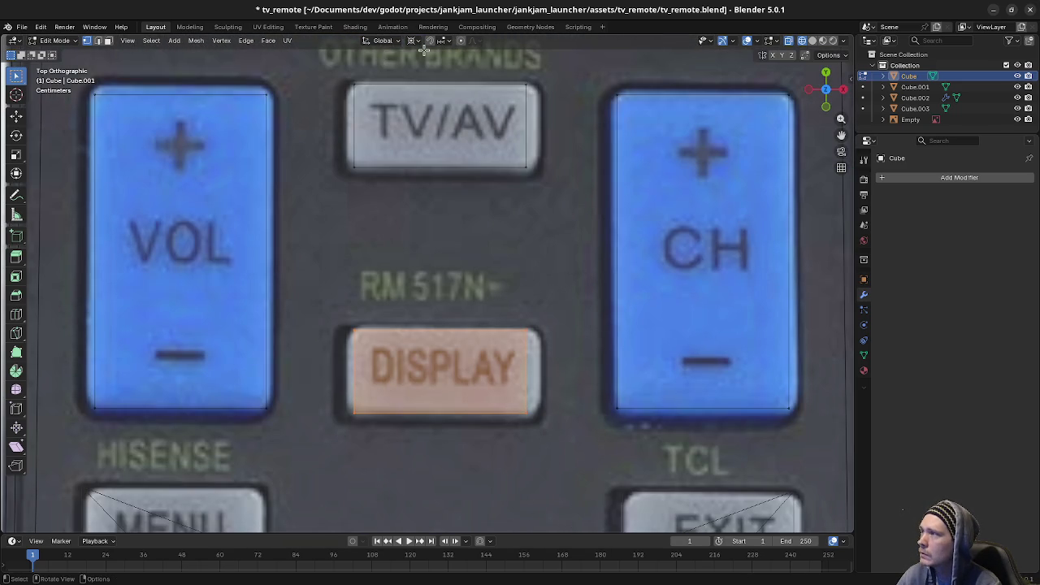
{"action": "left_click", "coordinate": [414, 41]}
{"action": "left_click", "coordinate": [439, 91]}
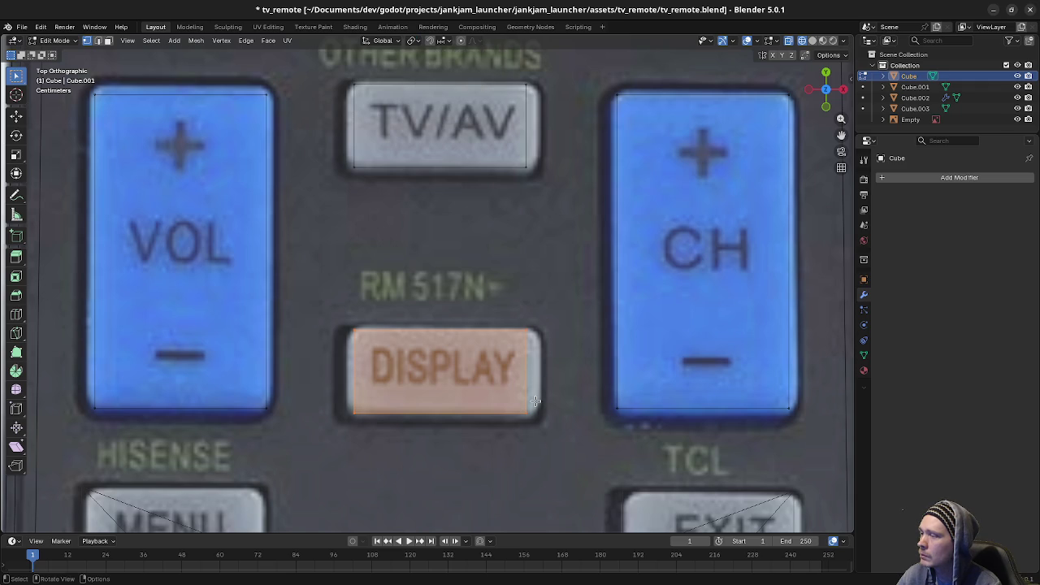
Step: Widen the DISPLAY outline to 1.135 on X and shift it sideways onto the photo button
{"action": "scroll", "coordinate": [561, 362], "scroll_direction": "down", "scroll_amount": 2, "text": "shift"}
{"action": "key", "text": "s"}
{"action": "key", "text": "x"}
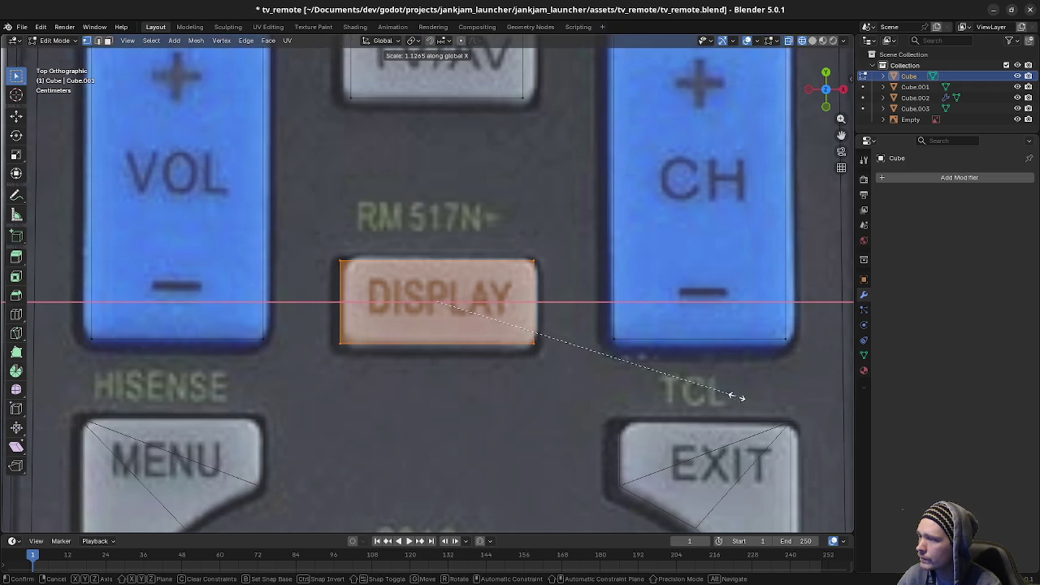
{"action": "left_click", "coordinate": [746, 407]}
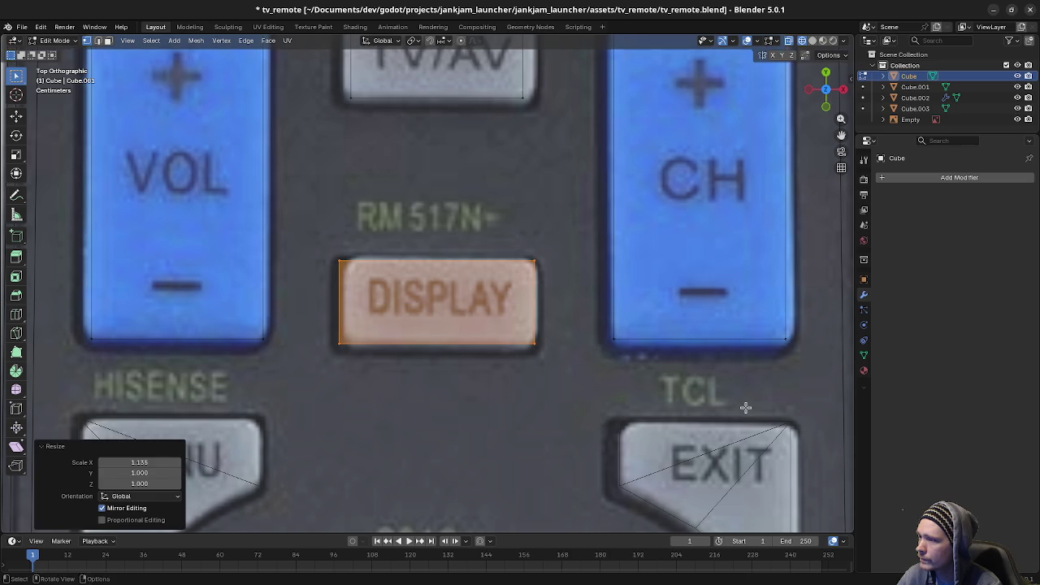
{"action": "key", "text": "g"}
{"action": "key", "text": "x"}
{"action": "left_click", "coordinate": [769, 416]}
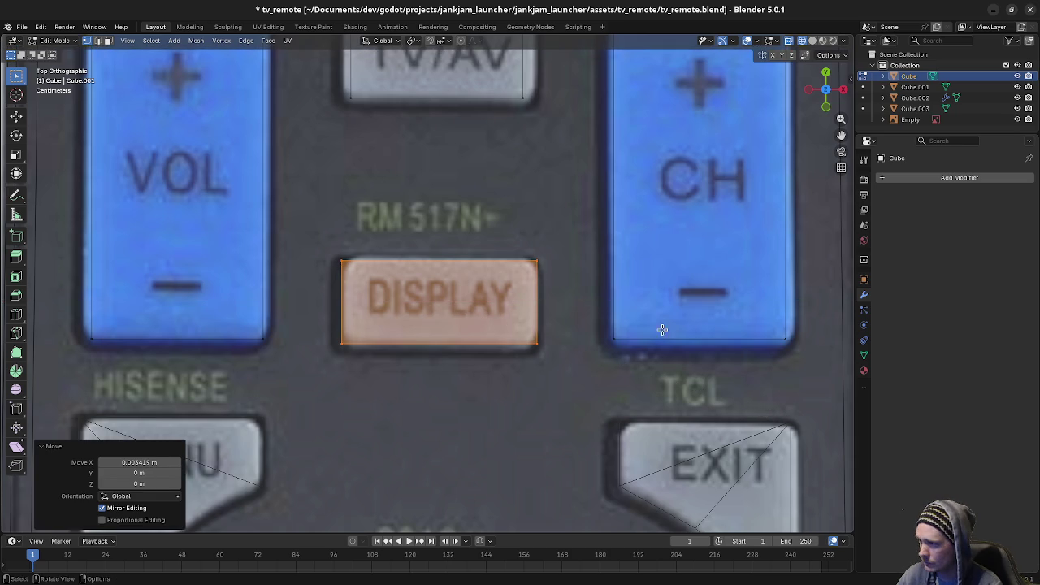
Step: Raise the DISPLAY outline's top edge and lower its bottom edge to match the photo
{"action": "left_click", "coordinate": [559, 285]}
{"action": "key", "text": "g"}
{"action": "key", "text": "y"}
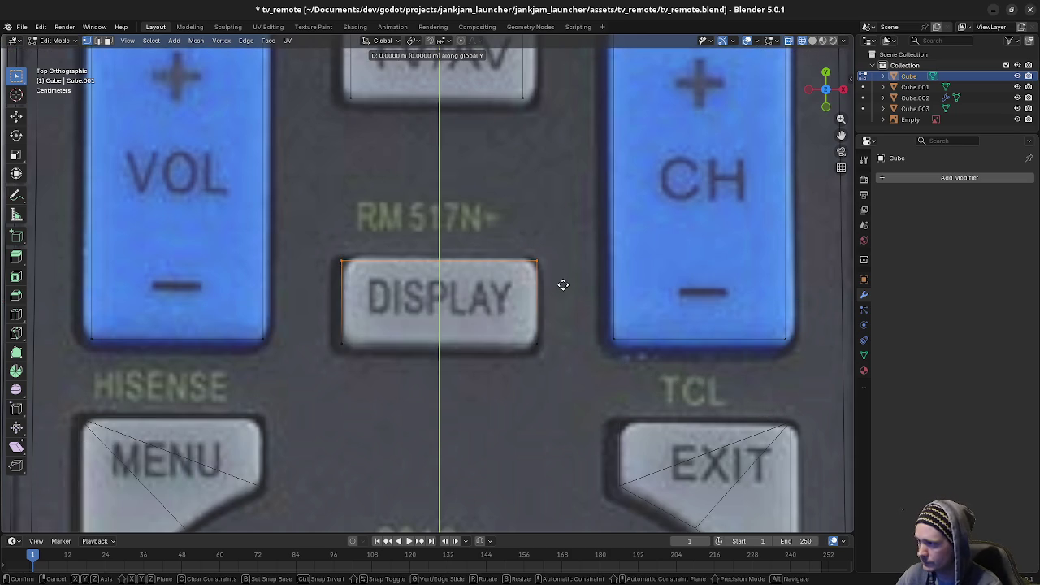
{"action": "left_click", "coordinate": [567, 257]}
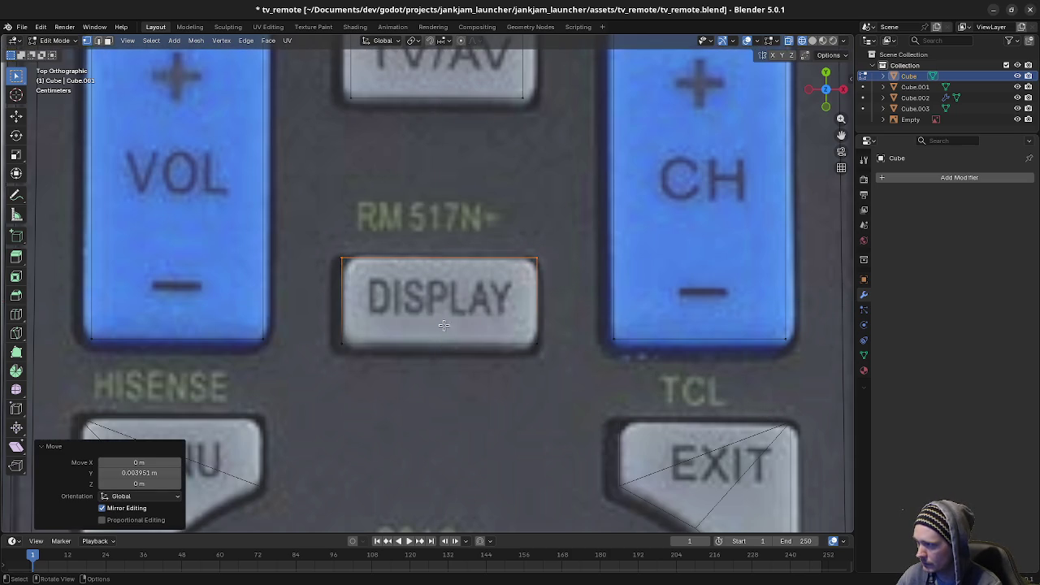
{"action": "left_click_drag", "start_coordinate": [340, 329], "coordinate": [559, 396]}
{"action": "key", "text": "g"}
{"action": "key", "text": "y"}
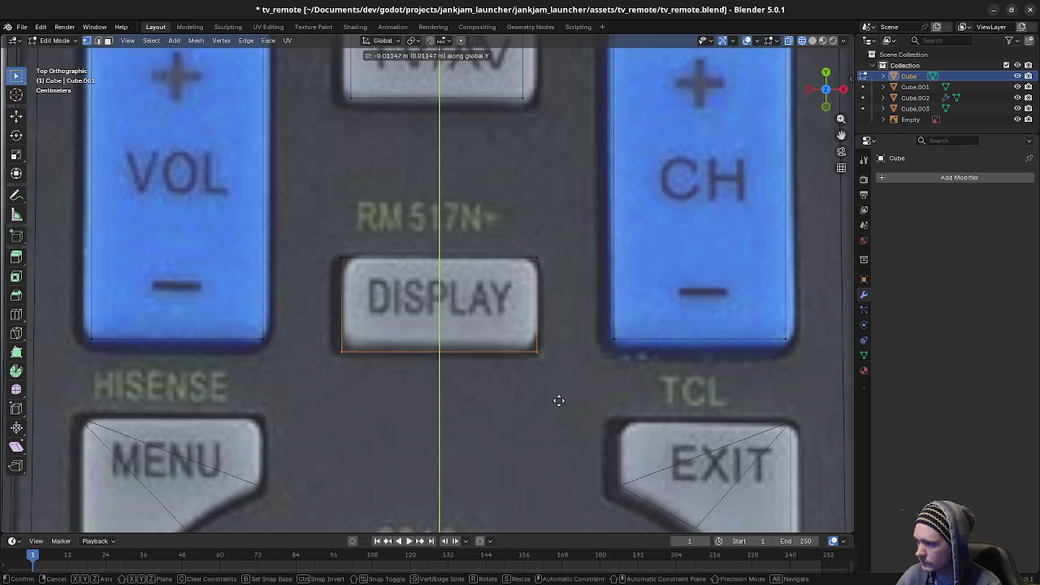
{"action": "left_click", "coordinate": [559, 377]}
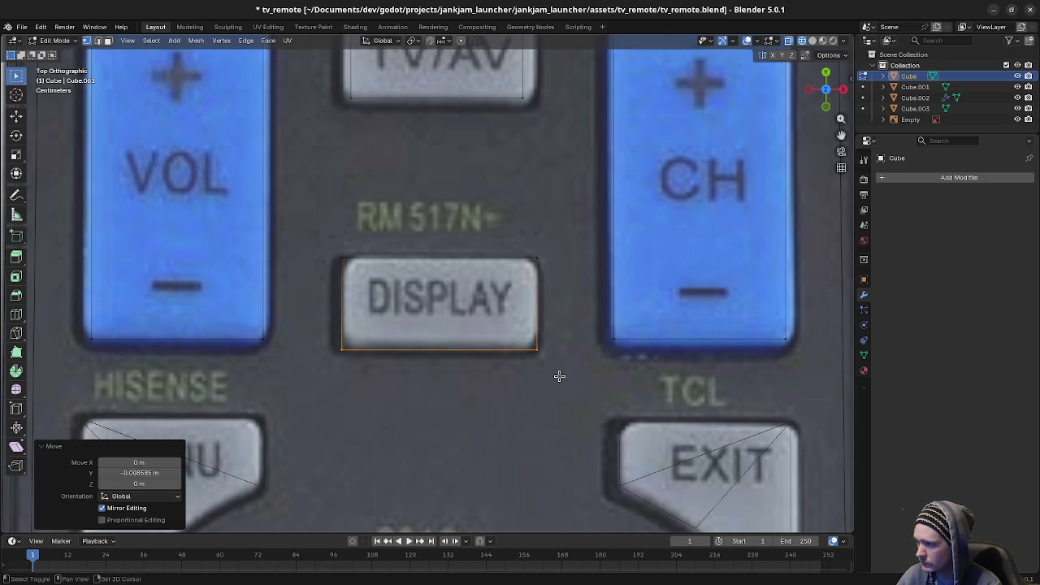
{"action": "scroll", "coordinate": [557, 304], "scroll_direction": "down", "scroll_amount": 3}
Step: Select the TV/AV button outline, widen it along X and shift it sideways
{"action": "middle_click_drag", "start_coordinate": [391, 173], "coordinate": [415, 315], "text": "shift"}
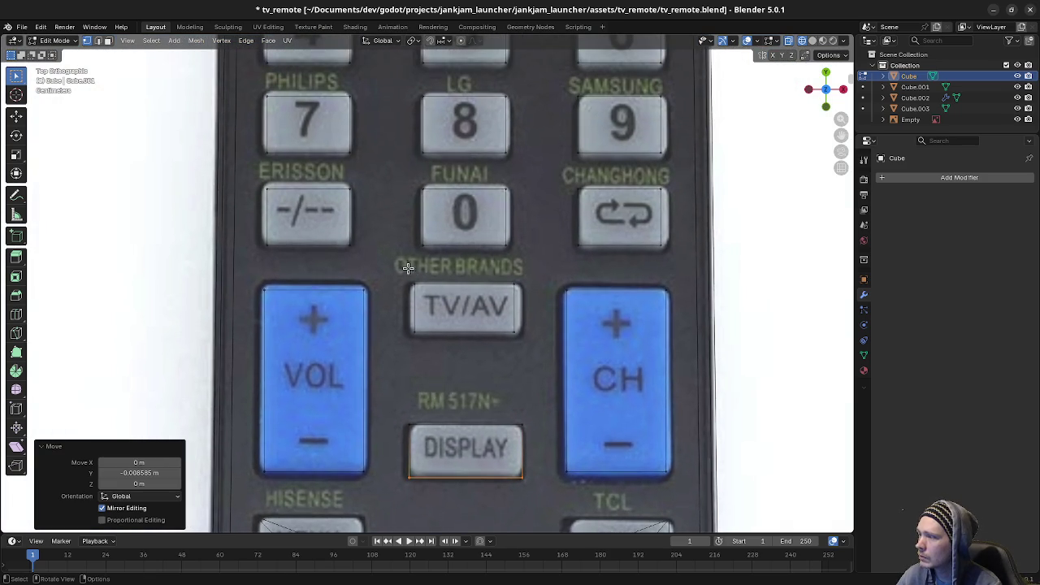
{"action": "left_click_drag", "start_coordinate": [407, 268], "coordinate": [526, 346]}
{"action": "scroll", "coordinate": [528, 348], "scroll_direction": "up", "scroll_amount": 3}
{"action": "scroll", "coordinate": [511, 325], "scroll_direction": "up", "scroll_amount": 1}
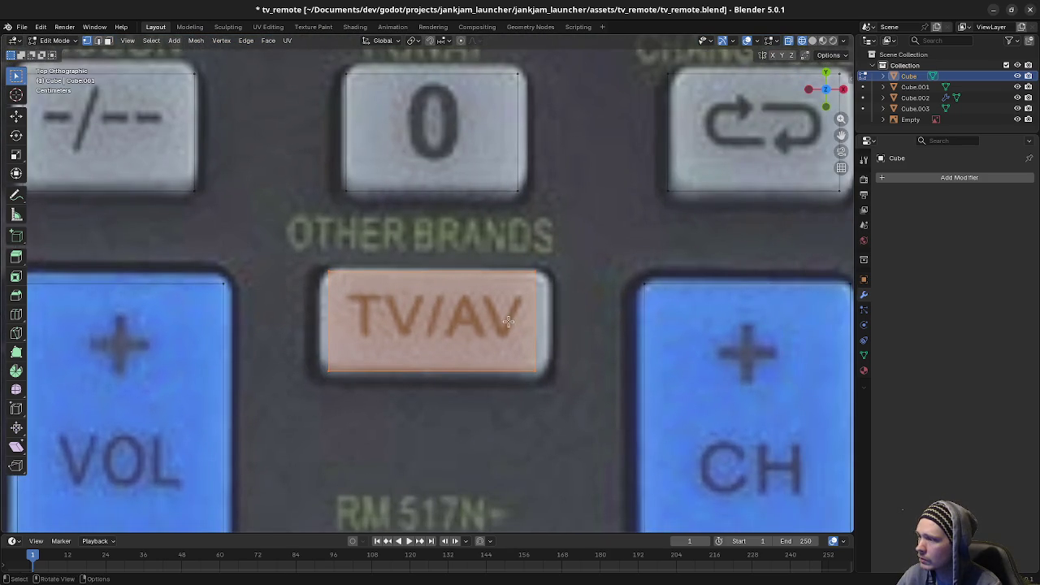
{"action": "key", "text": "s"}
{"action": "key", "text": "x"}
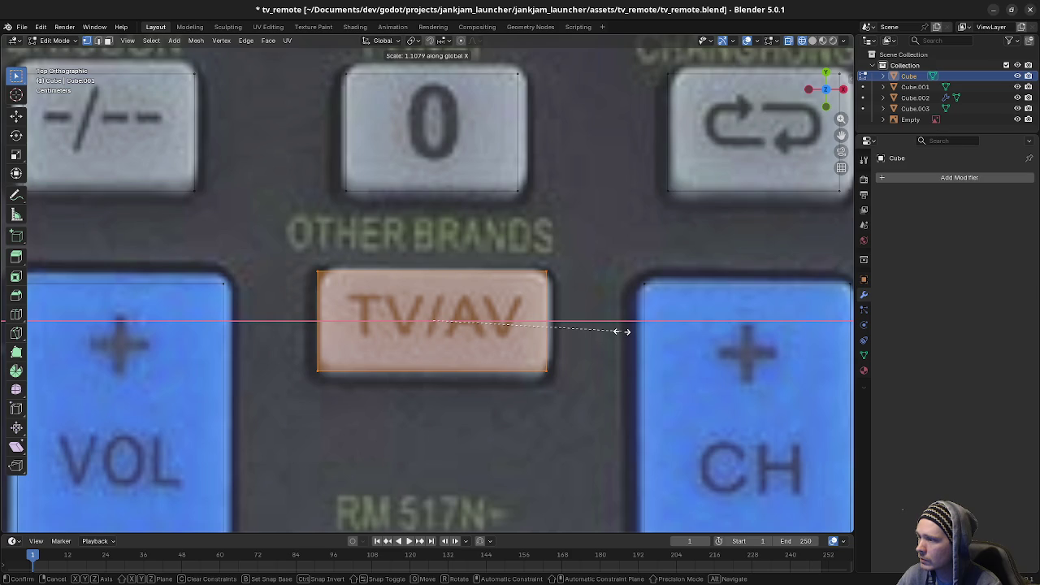
{"action": "left_click", "coordinate": [625, 331]}
{"action": "key", "text": "g"}
{"action": "key", "text": "x"}
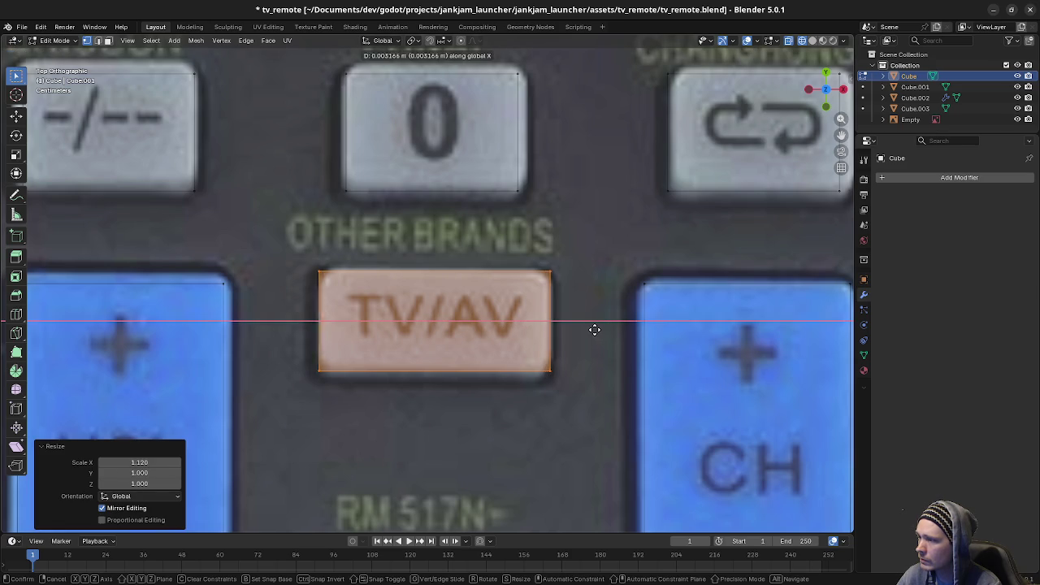
{"action": "left_click", "coordinate": [596, 330]}
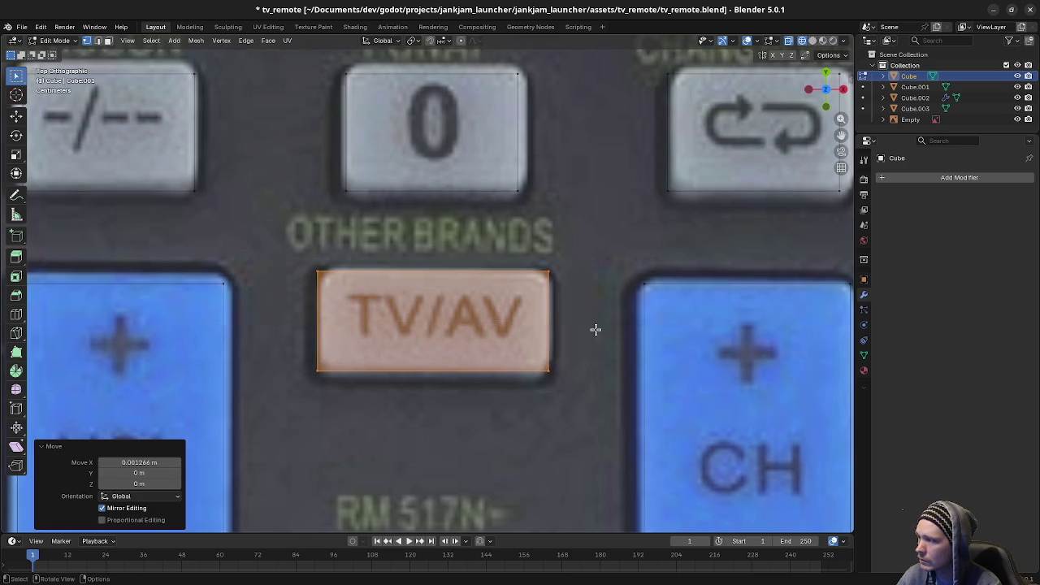
Step: Widen the TV/AV outline slightly more along X
{"action": "key", "text": "s"}
{"action": "key", "text": "x"}
{"action": "left_click", "coordinate": [599, 329]}
{"action": "key", "text": "g"}
{"action": "key", "text": "x"}
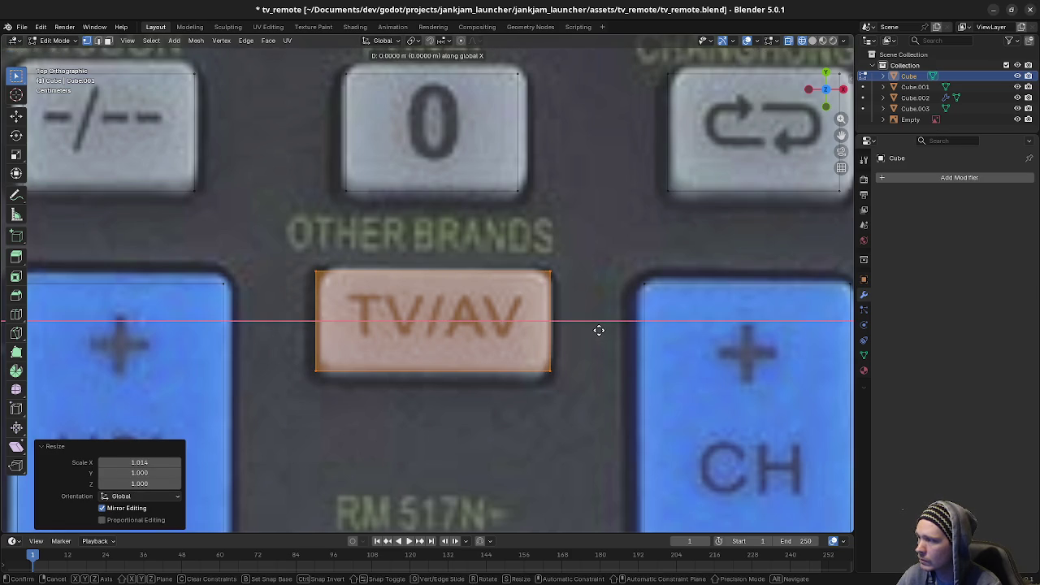
{"action": "right_click", "coordinate": [609, 332]}
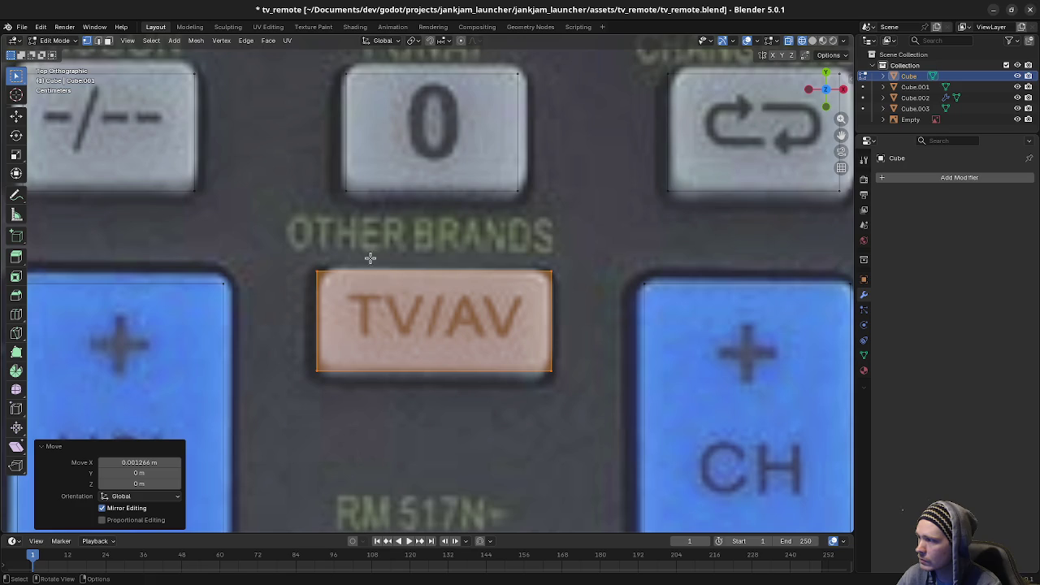
Step: Raise the TV/AV outline's top edge and lower its bottom edge to the photo button
{"action": "left_click", "coordinate": [558, 294]}
{"action": "key", "text": "g"}
{"action": "key", "text": "y"}
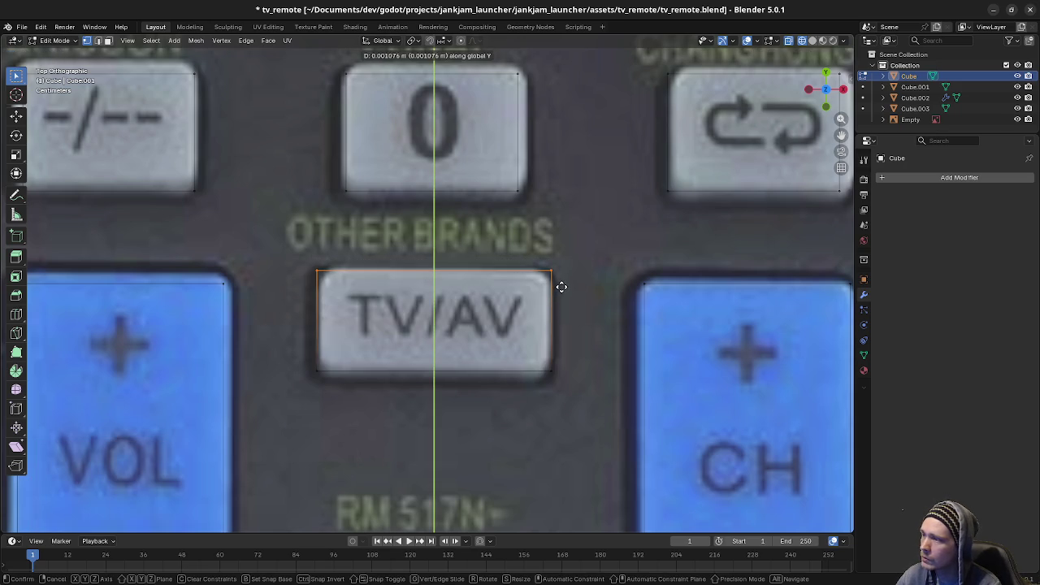
{"action": "left_click", "coordinate": [557, 272]}
{"action": "left_click_drag", "start_coordinate": [296, 364], "coordinate": [569, 399]}
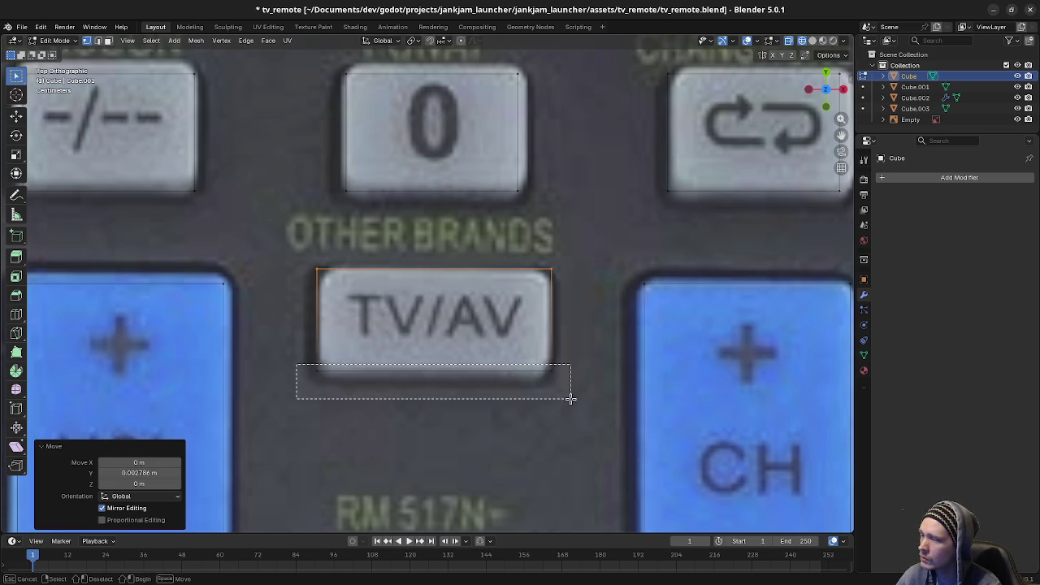
{"action": "key", "text": "g"}
{"action": "key", "text": "y"}
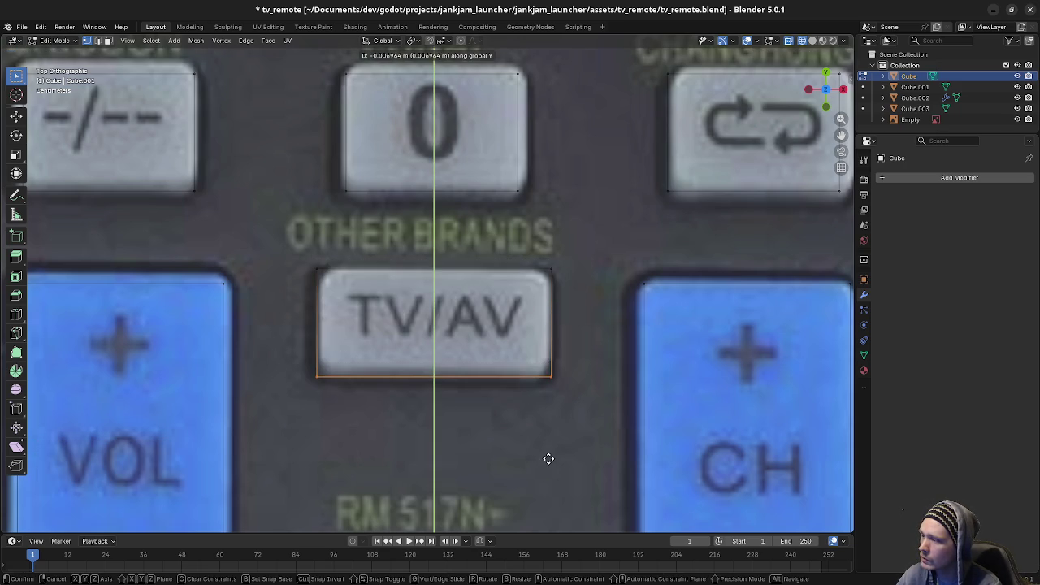
{"action": "left_click", "coordinate": [546, 459]}
{"action": "scroll", "coordinate": [521, 348], "scroll_direction": "down", "scroll_amount": 3}
Step: Pick the -/--, 0, loop, 9, 8 and 4 outline faces and delete them
{"action": "left_click", "coordinate": [521, 348]}
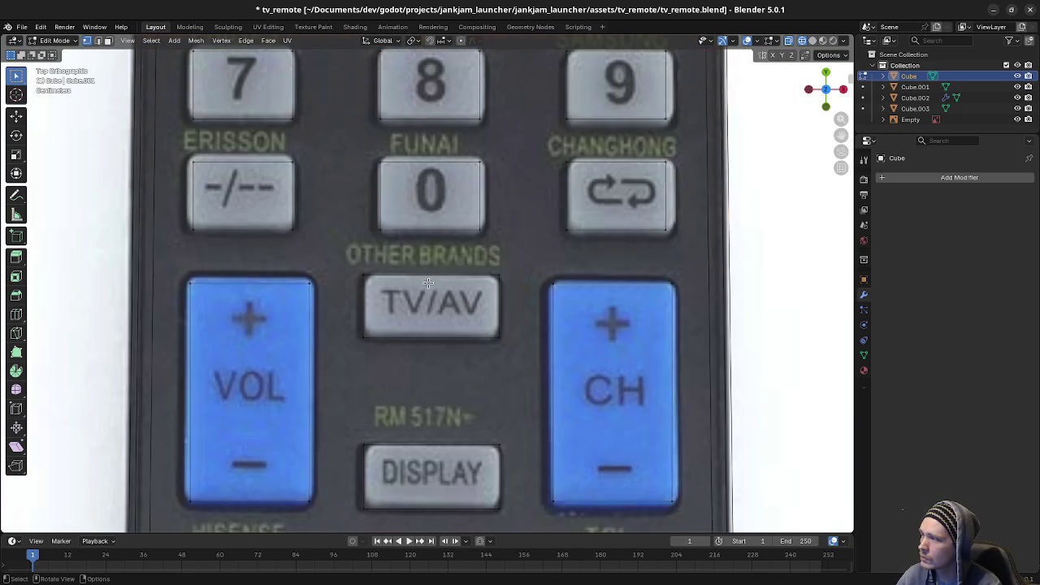
{"action": "middle_click_drag", "start_coordinate": [522, 347], "coordinate": [390, 429], "text": "shift"}
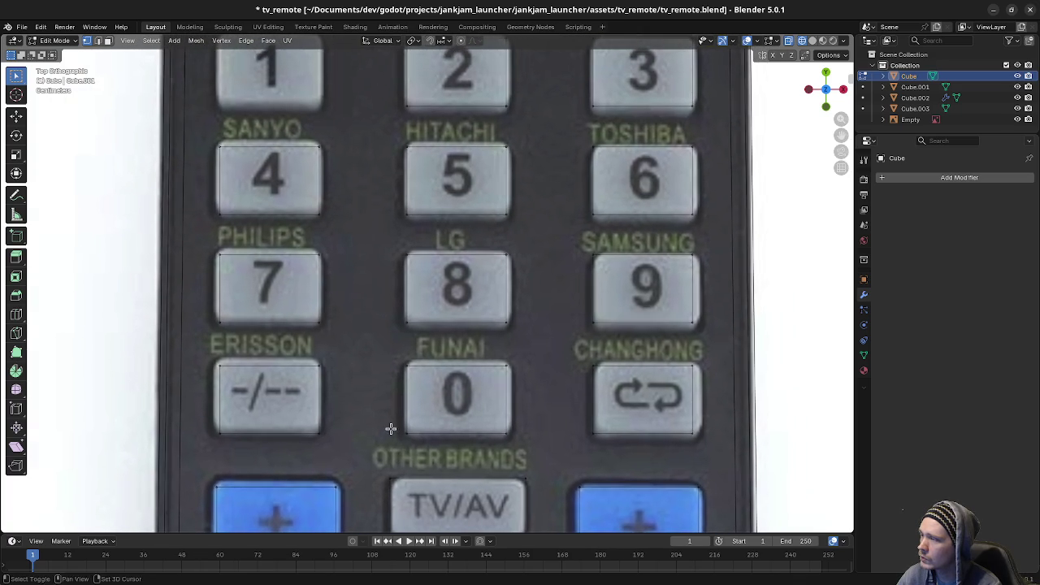
{"action": "scroll", "coordinate": [410, 345], "scroll_direction": "down", "scroll_amount": 1}
{"action": "middle_click_drag", "start_coordinate": [407, 170], "coordinate": [442, 275], "text": "shift"}
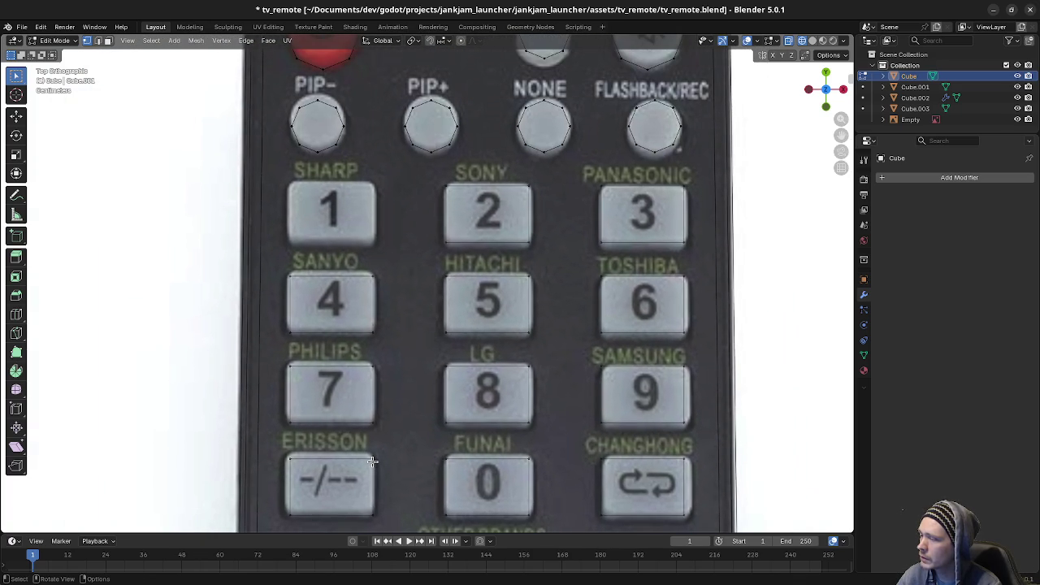
{"action": "key", "text": "l"}
{"action": "key", "text": "l"}
{"action": "key", "text": "l"}
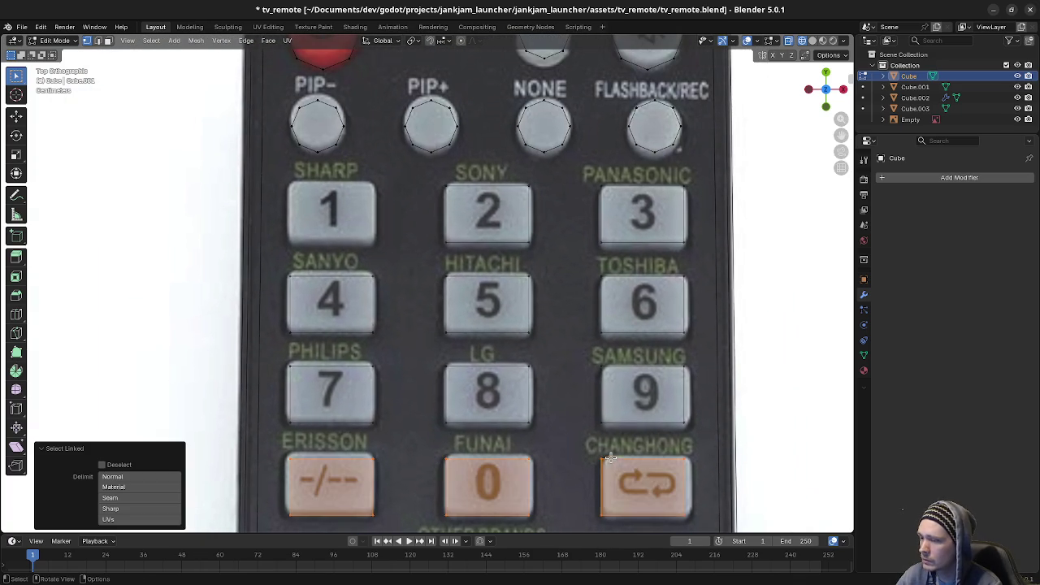
{"action": "key", "text": "l"}
{"action": "key", "text": "l"}
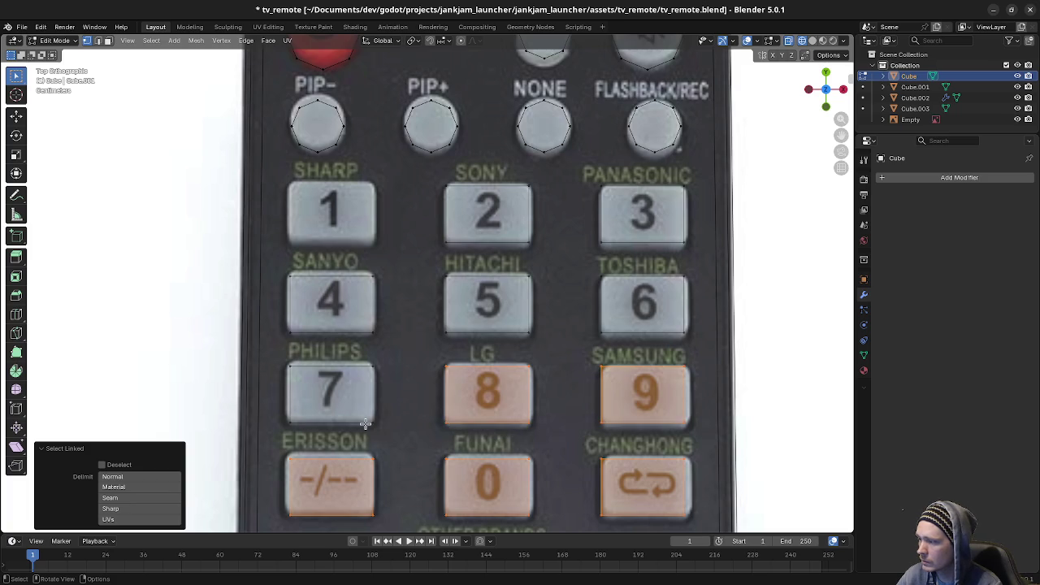
{"action": "key", "text": "l"}
{"action": "key", "text": "l"}
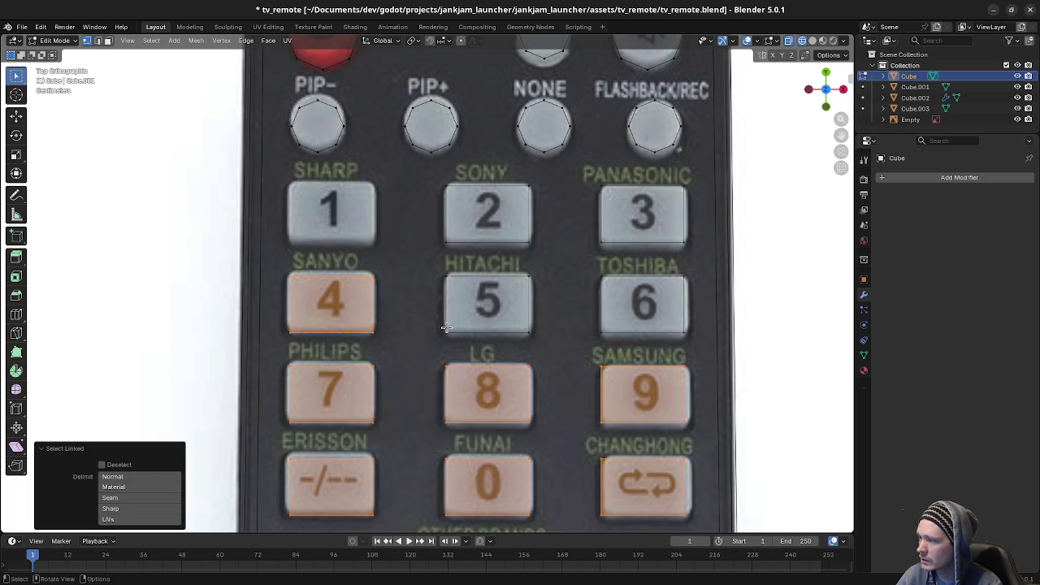
{"action": "key", "text": "l"}
{"action": "key", "text": "l"}
{"action": "key", "text": "l"}
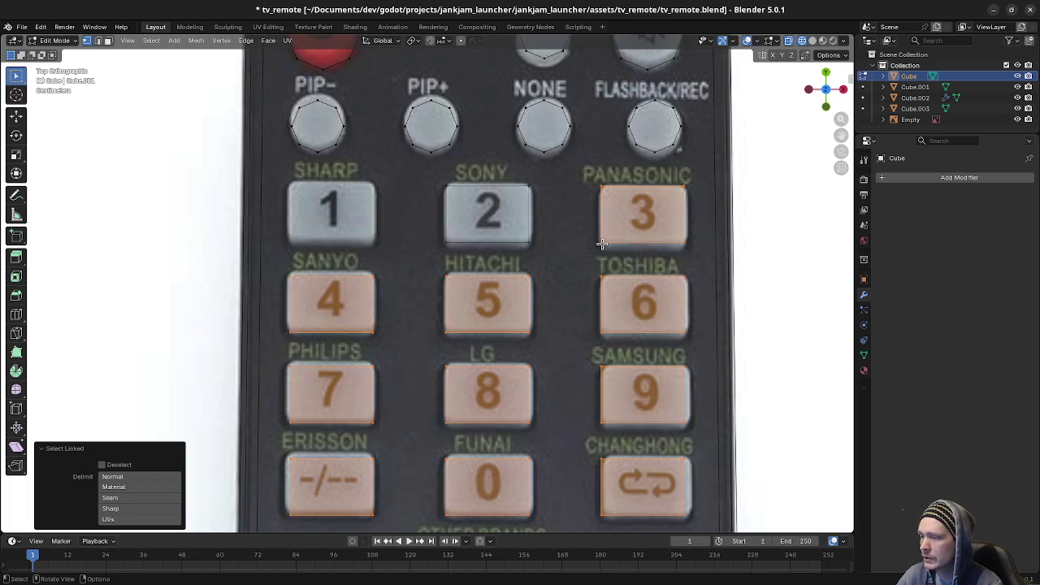
{"action": "right_click", "coordinate": [601, 244]}
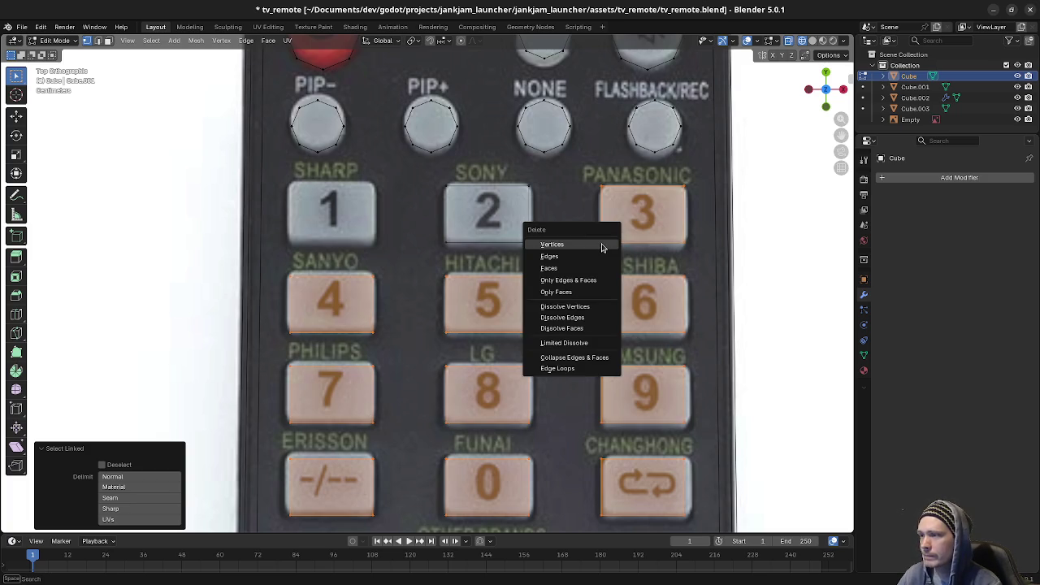
{"action": "left_click", "coordinate": [585, 248]}
Step: Slide the remaining face along X onto button 1 and widen it to match
{"action": "key", "text": "l"}
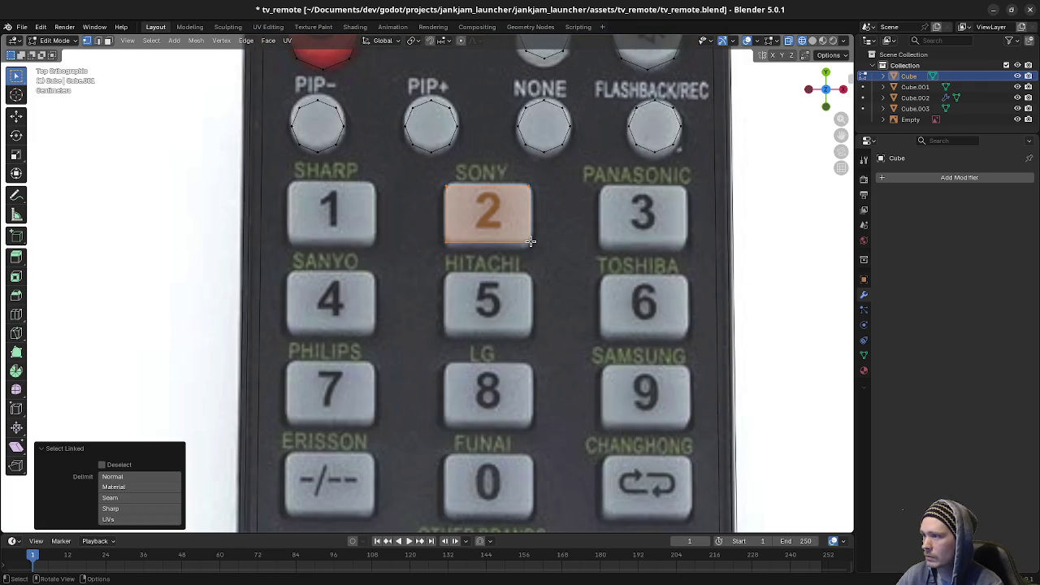
{"action": "key", "text": "g"}
{"action": "key", "text": "x"}
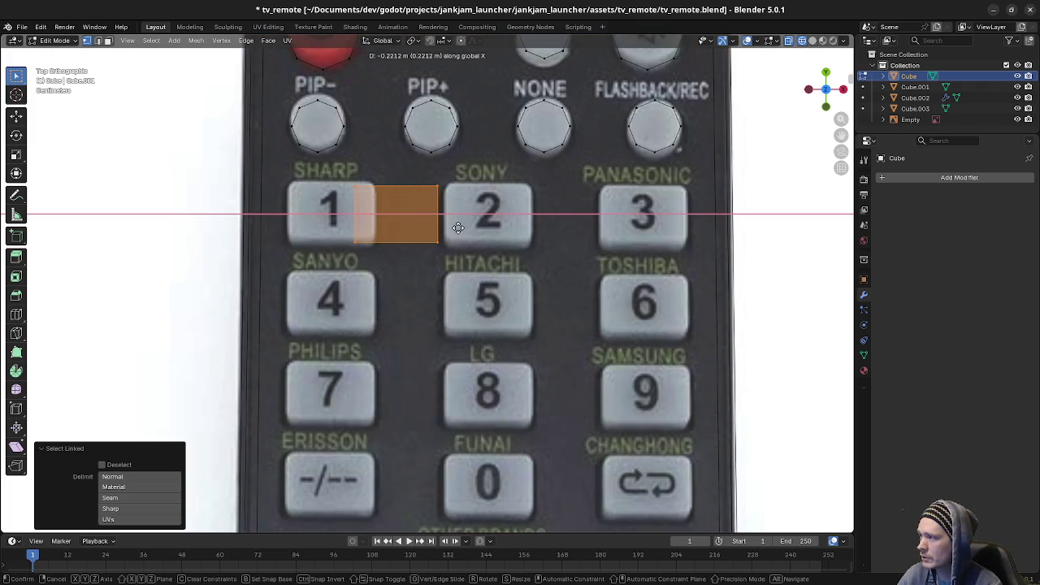
{"action": "left_click", "coordinate": [658, 258]}
{"action": "scroll", "coordinate": [447, 256], "scroll_direction": "up", "scroll_amount": 4}
{"action": "middle_click_drag", "start_coordinate": [355, 232], "coordinate": [359, 251], "text": "shift"}
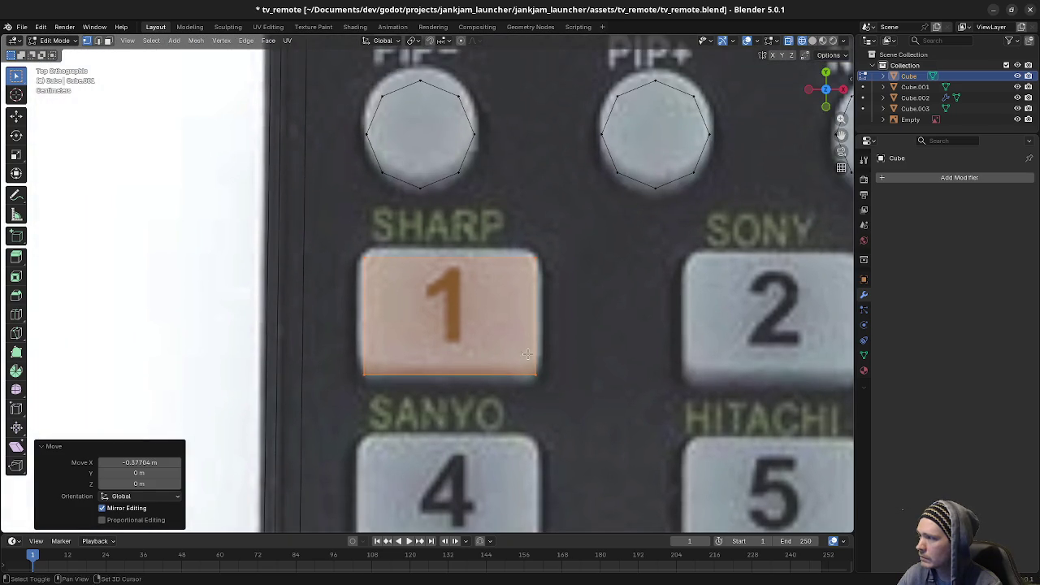
{"action": "key", "text": "s"}
{"action": "key", "text": "x"}
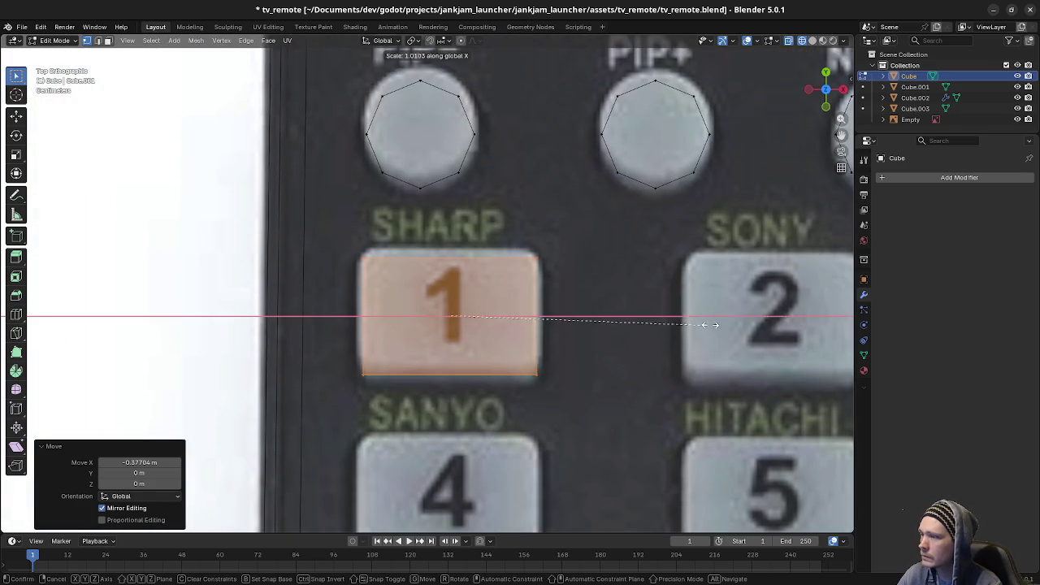
{"action": "left_click", "coordinate": [39, 341]}
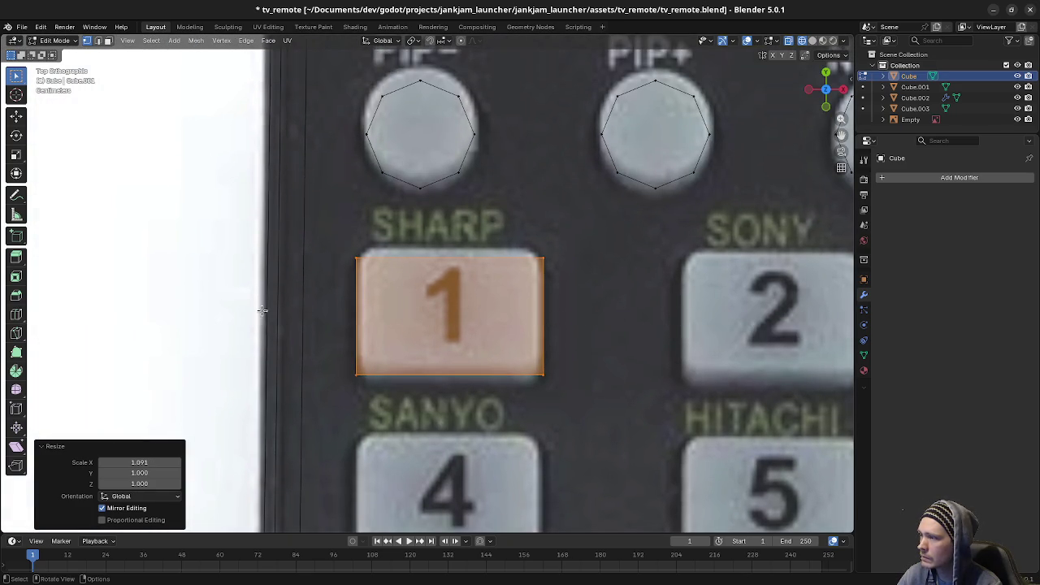
Step: Raise the face's top edge and lower its bottom edge to fit button 1
{"action": "left_click_drag", "start_coordinate": [338, 244], "coordinate": [596, 290]}
{"action": "key", "text": "g"}
{"action": "key", "text": "y"}
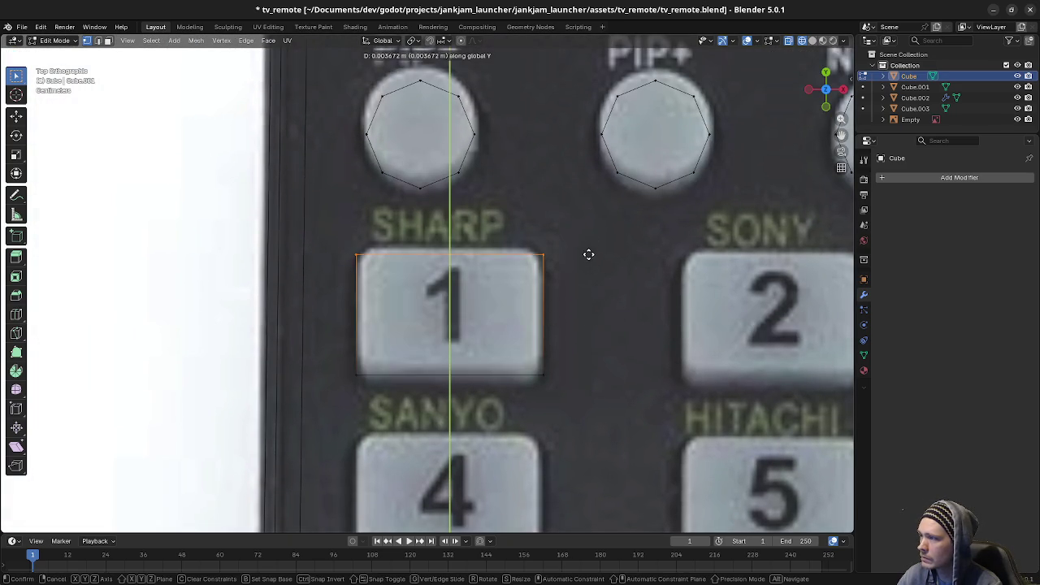
{"action": "left_click", "coordinate": [565, 191]}
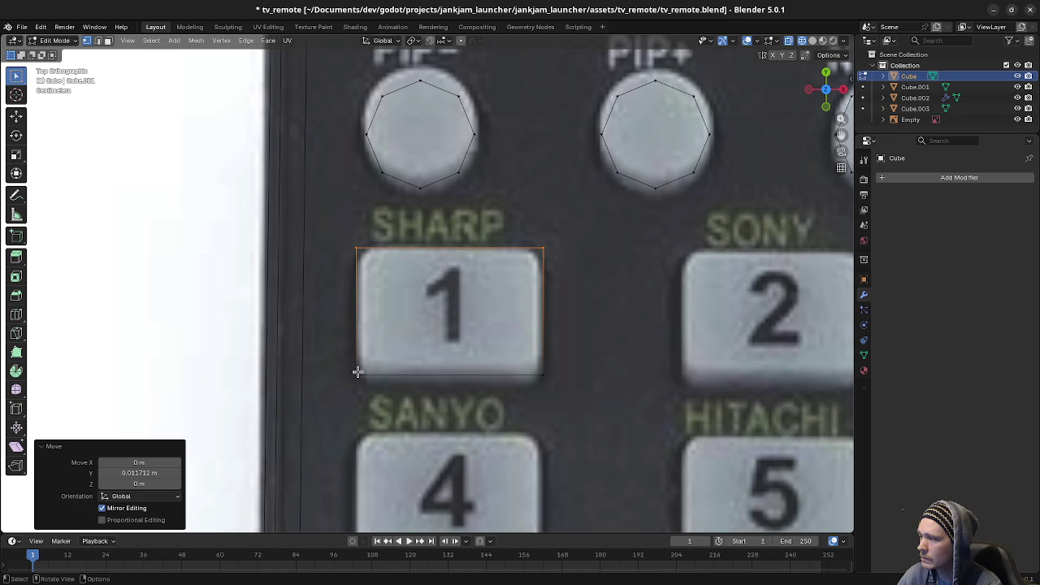
{"action": "left_click_drag", "start_coordinate": [341, 357], "coordinate": [571, 386]}
{"action": "key", "text": "g"}
{"action": "key", "text": "y"}
{"action": "left_click", "coordinate": [557, 419]}
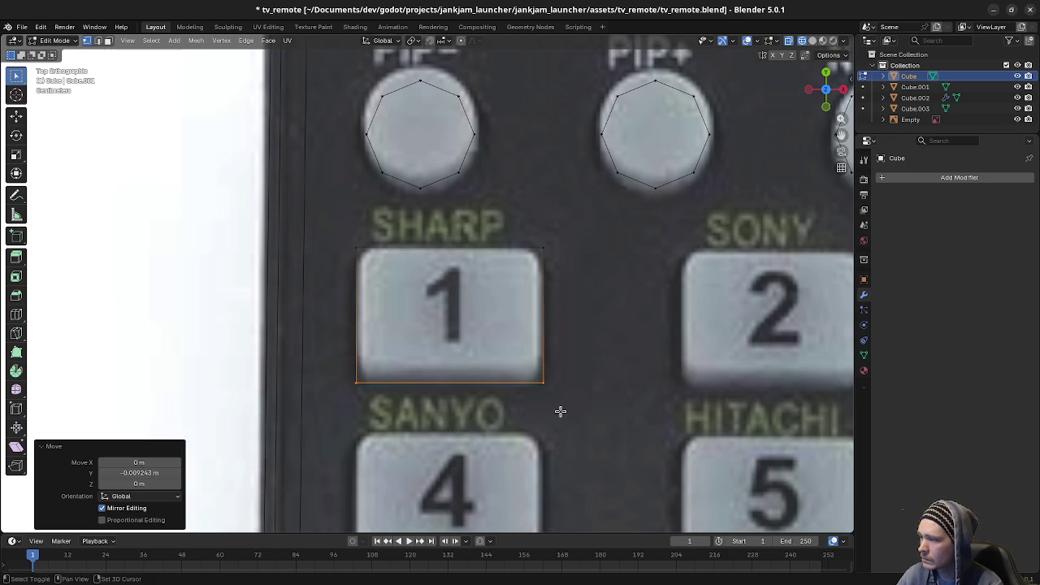
{"action": "left_click_drag", "start_coordinate": [348, 253], "coordinate": [606, 397]}
{"action": "middle_click_drag", "start_coordinate": [606, 396], "coordinate": [409, 352], "text": "shift"}
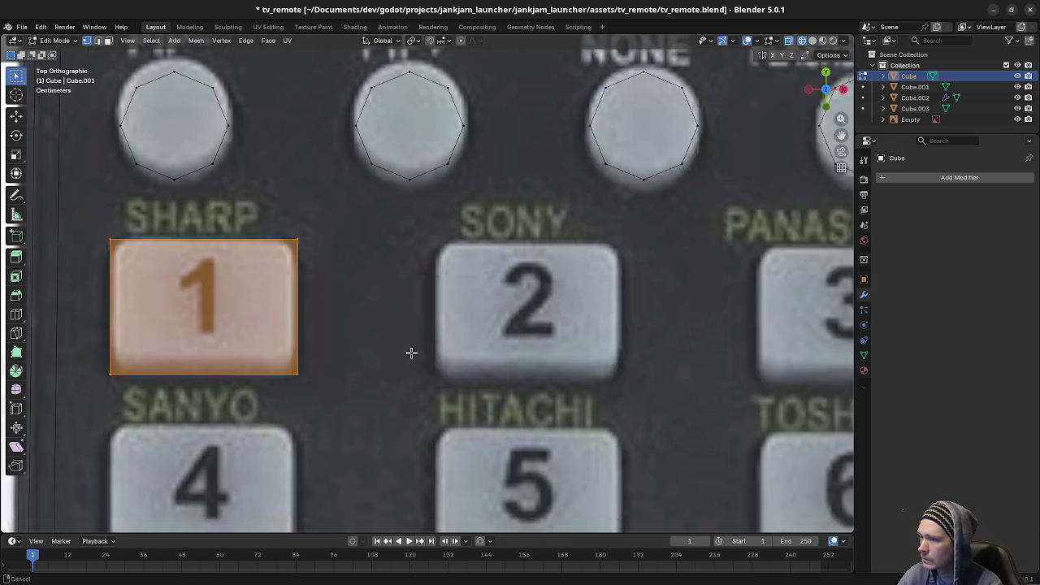
{"action": "scroll", "coordinate": [408, 352], "scroll_direction": "down", "scroll_amount": 3}
Step: Duplicate the button 1 outline onto buttons 2 and 3, aligning each copy's height
{"action": "key", "text": "shift+d"}
{"action": "key", "text": "x"}
{"action": "scroll", "coordinate": [477, 362], "scroll_direction": "up", "scroll_amount": 1}
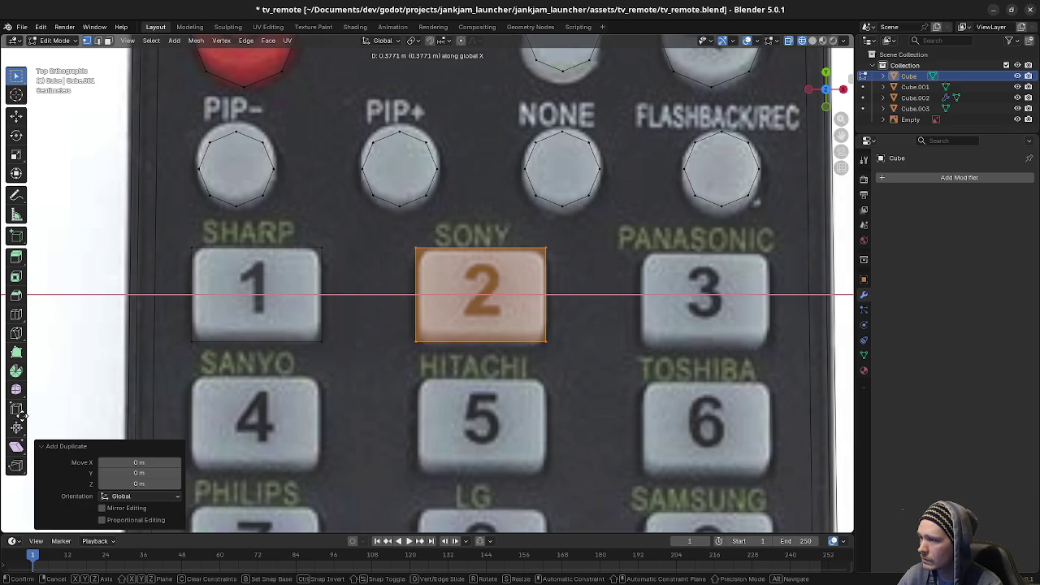
{"action": "left_click", "coordinate": [34, 420]}
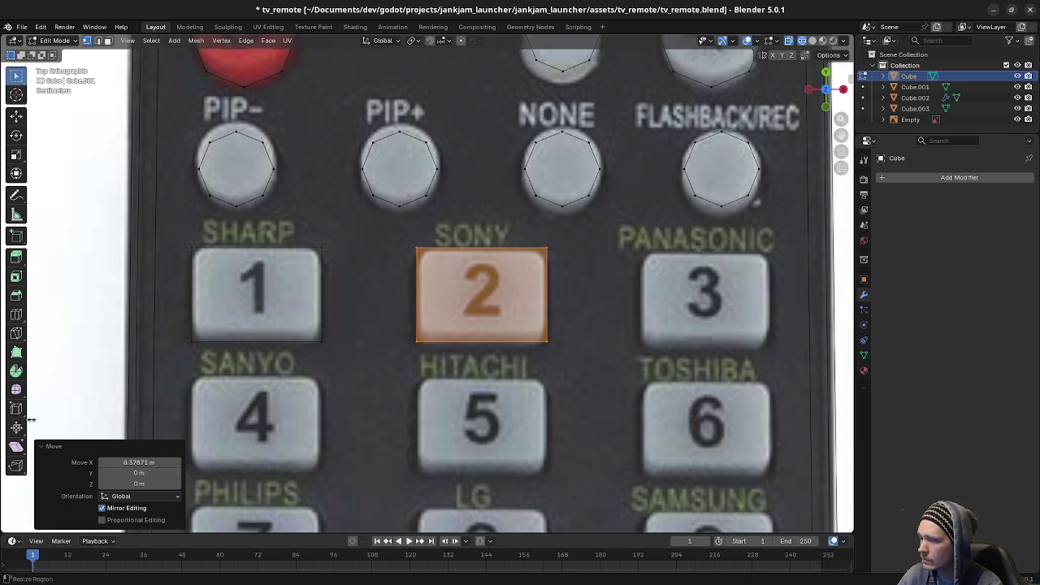
{"action": "key", "text": "g"}
{"action": "key", "text": "y"}
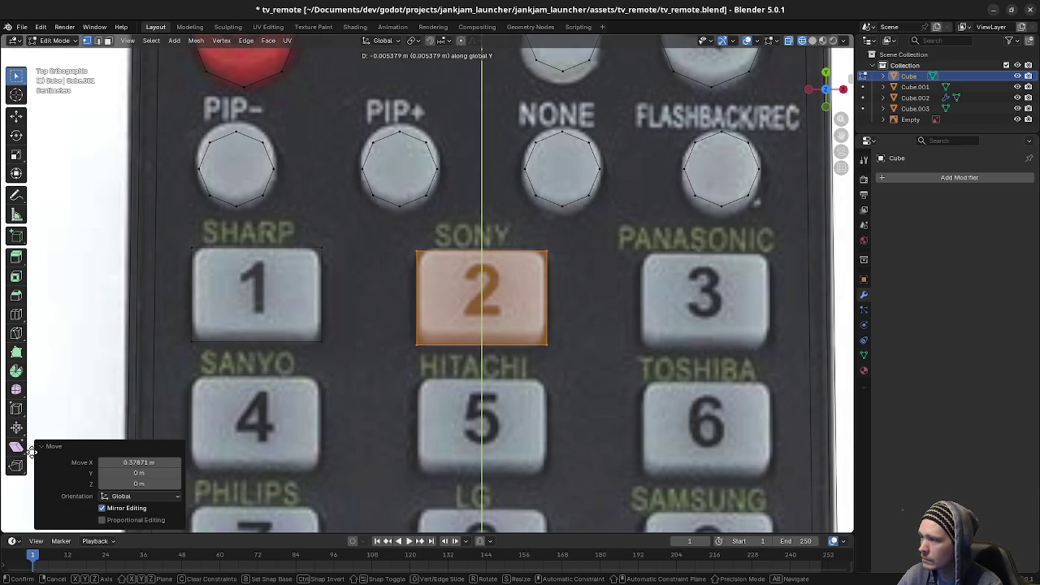
{"action": "left_click", "coordinate": [31, 452]}
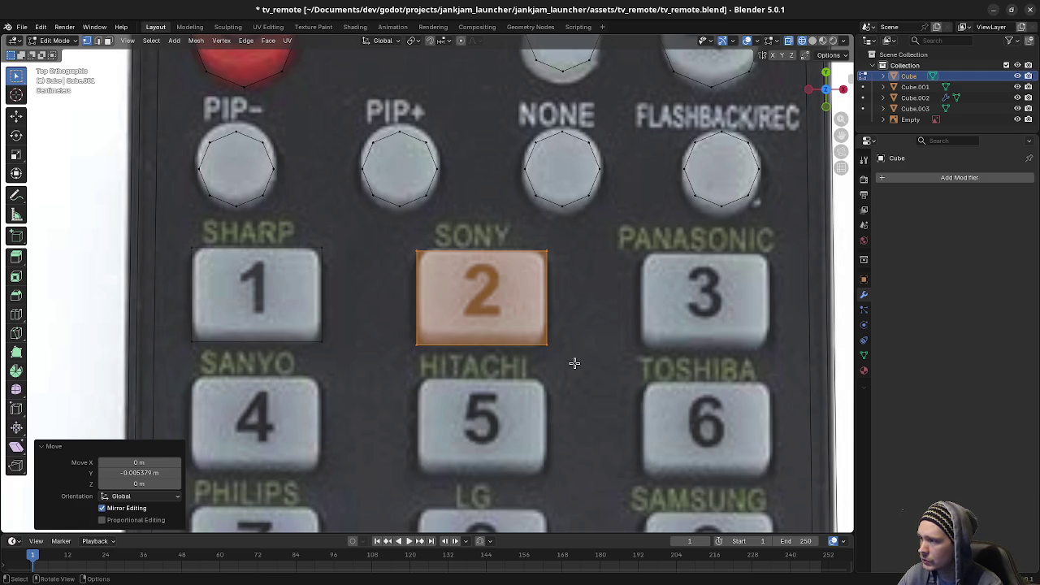
{"action": "key", "text": "shift+d"}
{"action": "key", "text": "x"}
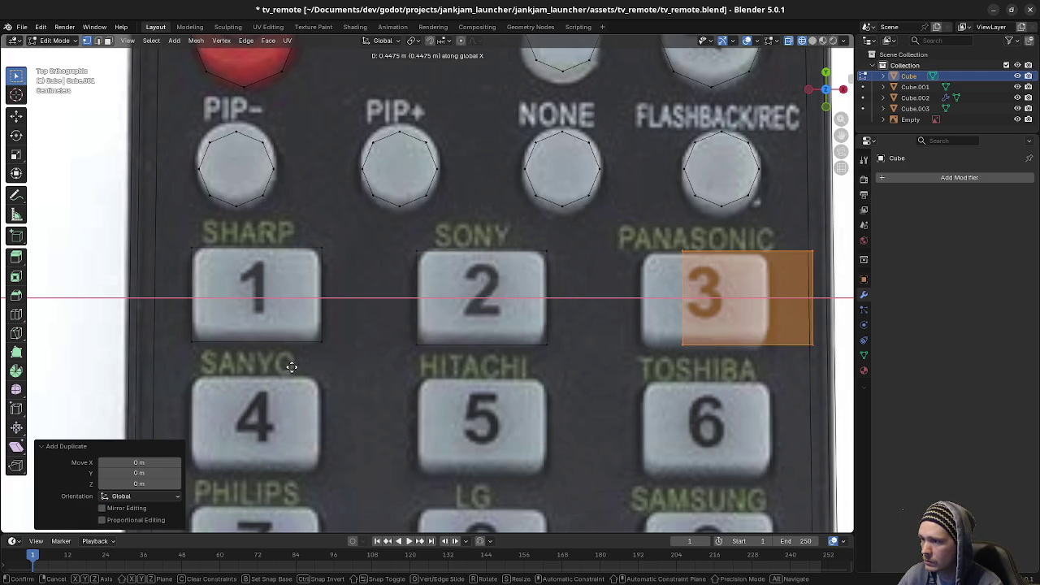
{"action": "left_click", "coordinate": [710, 384]}
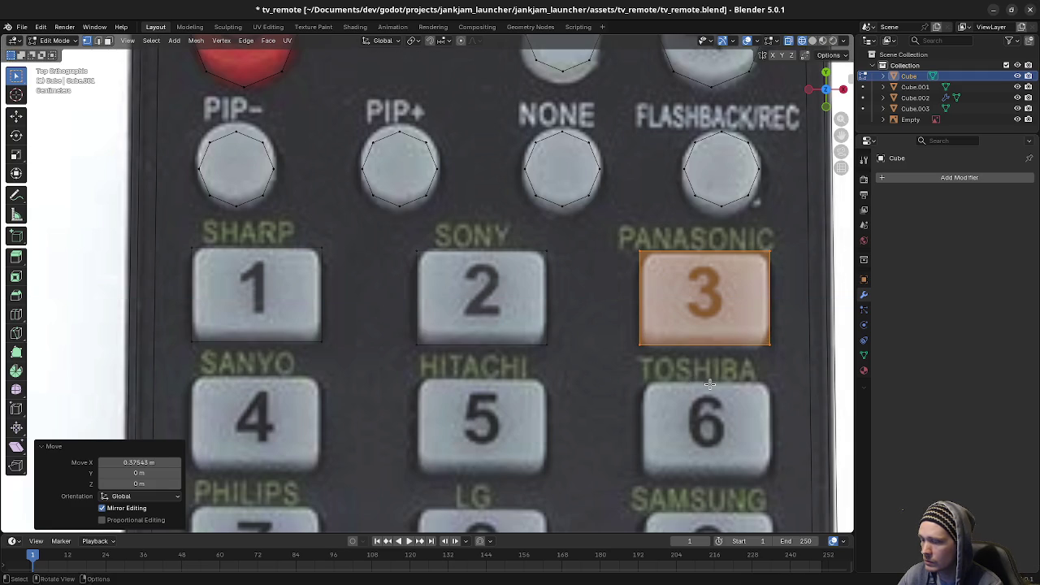
{"action": "key", "text": "g"}
{"action": "key", "text": "y"}
{"action": "left_click", "coordinate": [709, 403]}
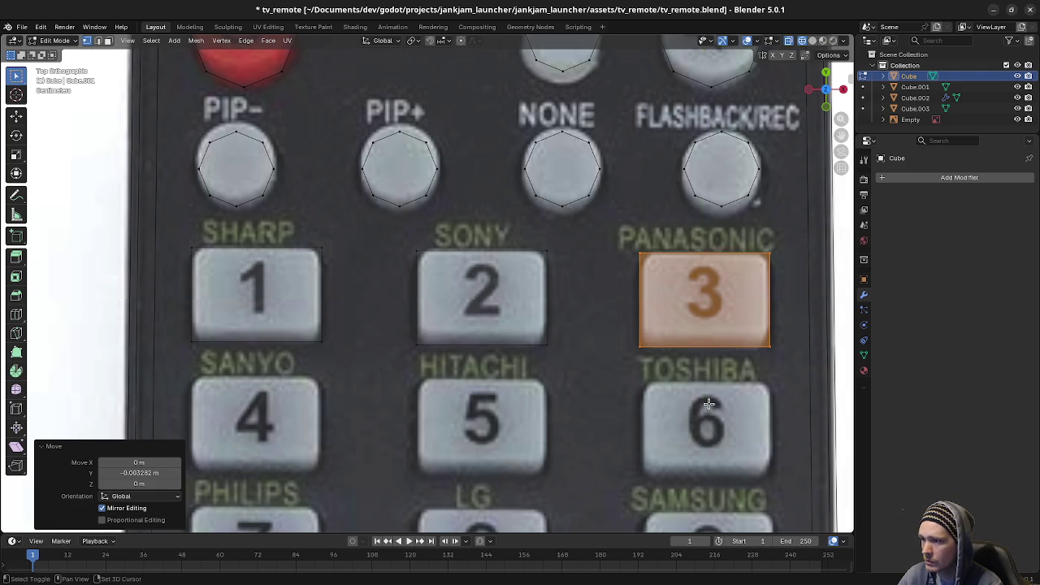
Step: Copy the 1-2-3 row of outlines down onto buttons 4, 5 and 6
{"action": "left_click", "coordinate": [199, 251]}
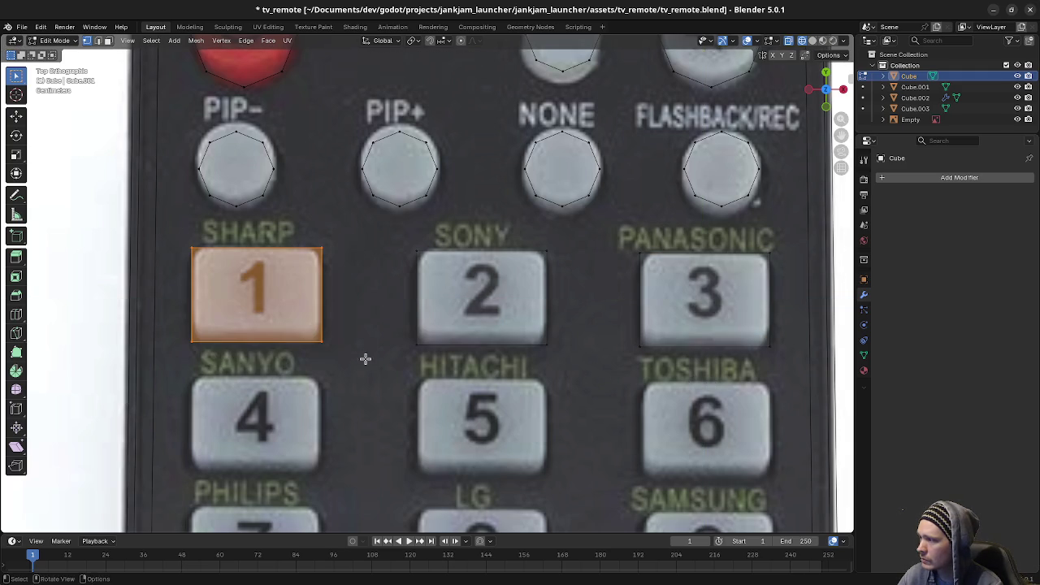
{"action": "left_click_drag", "start_coordinate": [398, 235], "coordinate": [785, 395], "text": "shift"}
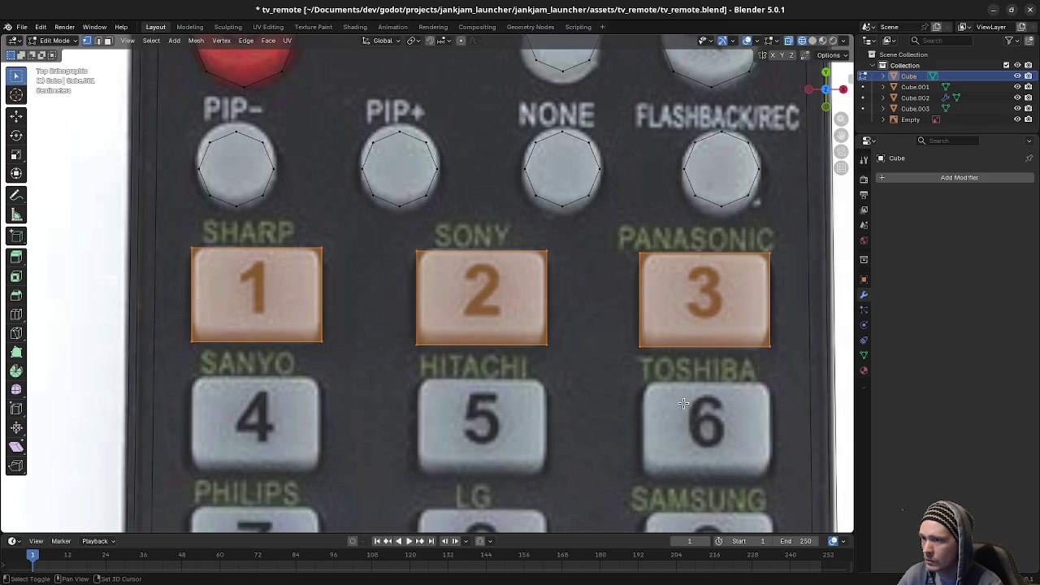
{"action": "key", "text": "shift+d"}
{"action": "right_click", "coordinate": [723, 434]}
{"action": "middle_click_drag", "start_coordinate": [614, 385], "coordinate": [622, 287], "text": "shift"}
{"action": "key", "text": "g"}
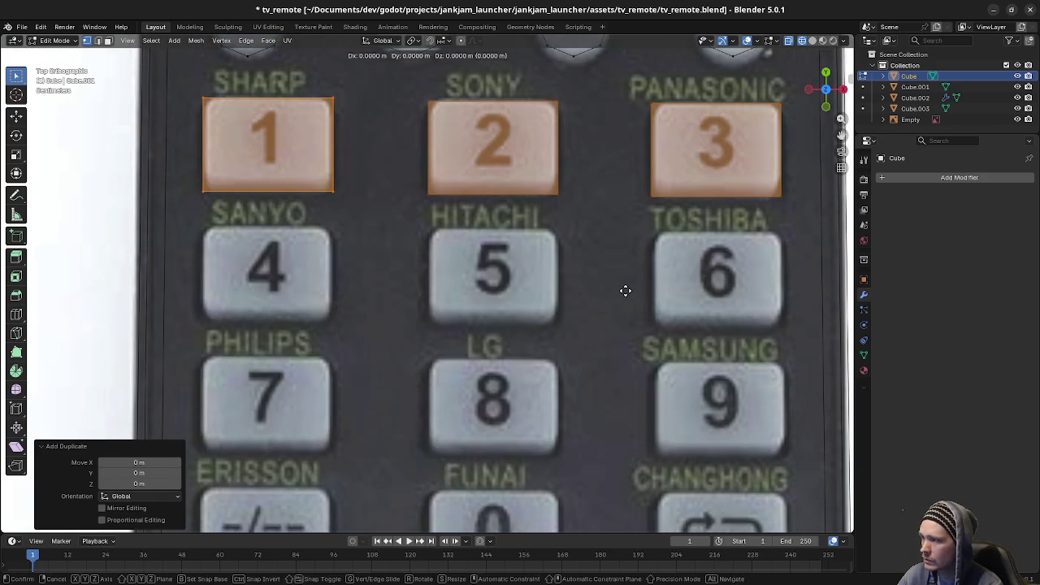
{"action": "key", "text": "y"}
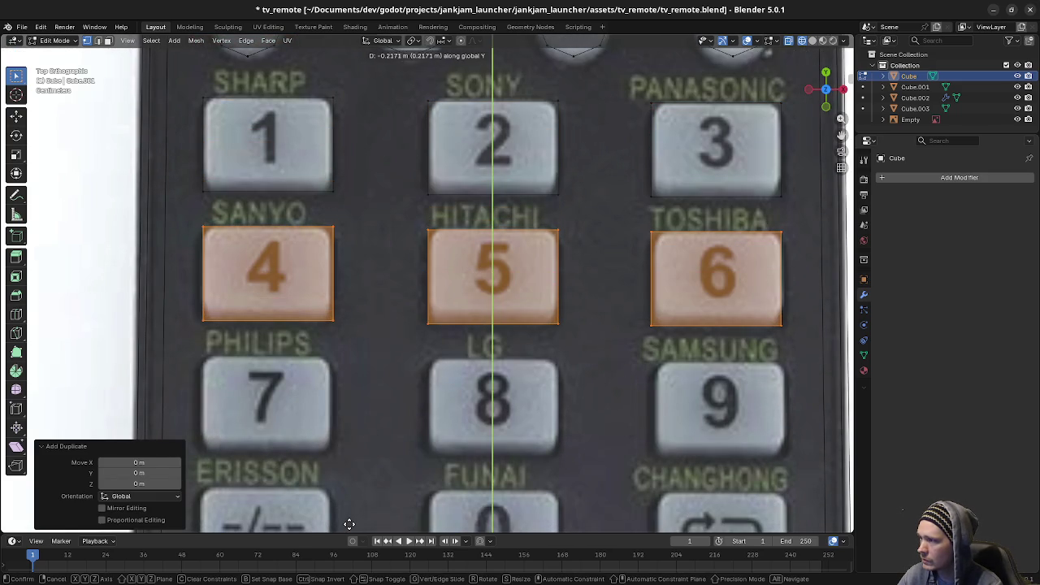
{"action": "left_click", "coordinate": [351, 518]}
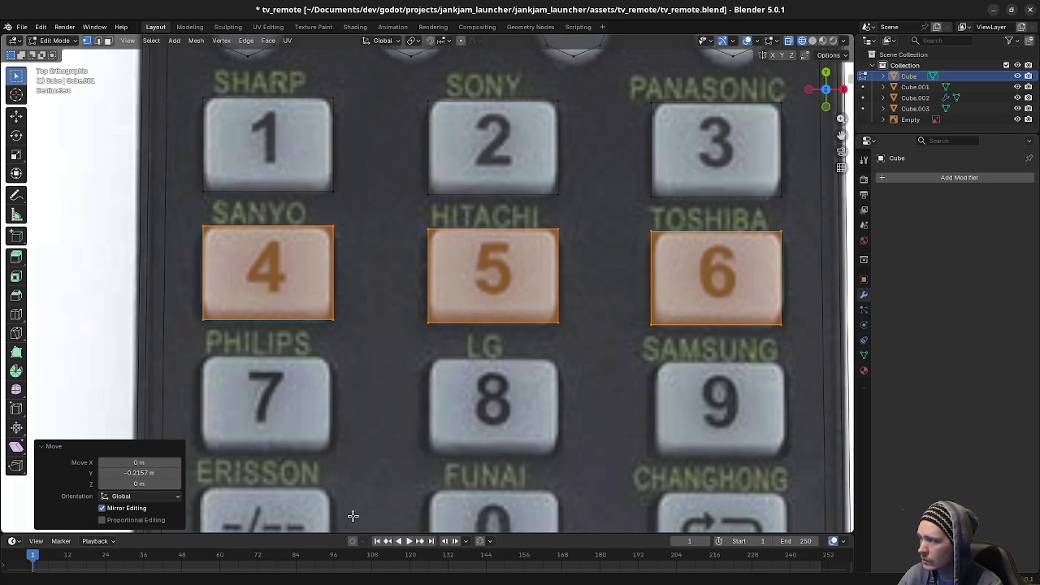
Step: Duplicate the row onto buttons 7, 8, 9, then onto the -/--, 0 and repeat buttons
{"action": "key", "text": "shift+d"}
{"action": "key", "text": "y"}
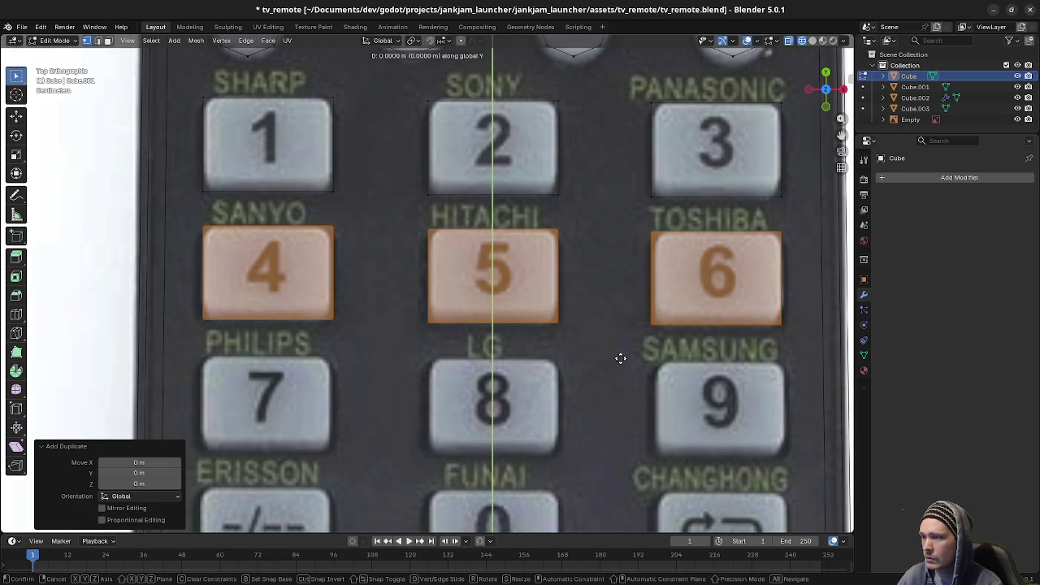
{"action": "left_click", "coordinate": [301, 188]}
{"action": "mouse_move", "coordinate": [585, 436]}
{"action": "middle_mouse_down", "text": "shift"}
{"action": "mouse_move", "coordinate": [617, 287]}
{"action": "mouse_move", "coordinate": [627, 314]}
{"action": "middle_mouse_up", "text": "shift"}
{"action": "key", "text": "shift+d"}
{"action": "key", "text": "y"}
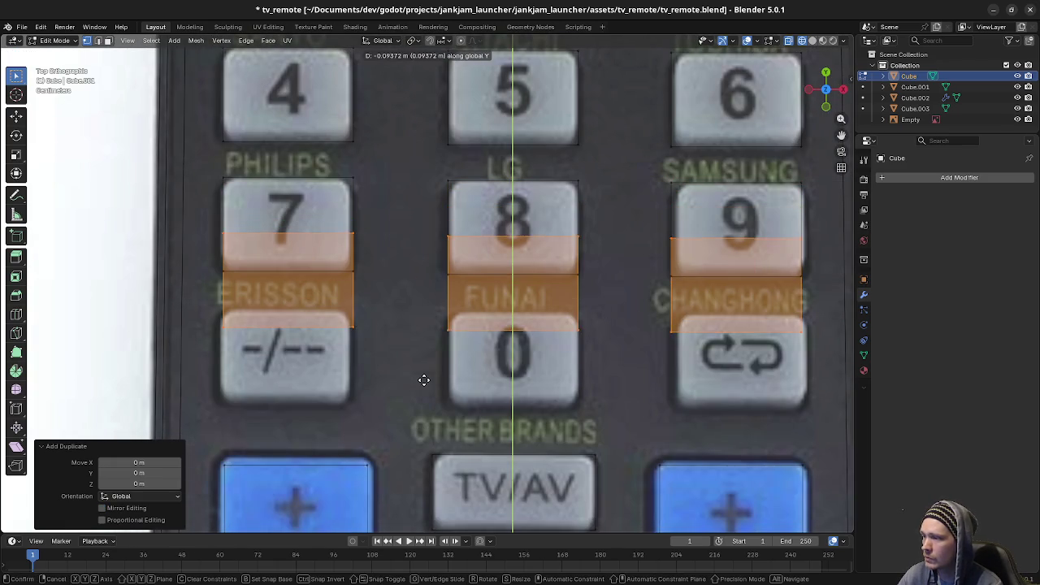
{"action": "left_click", "coordinate": [216, 173]}
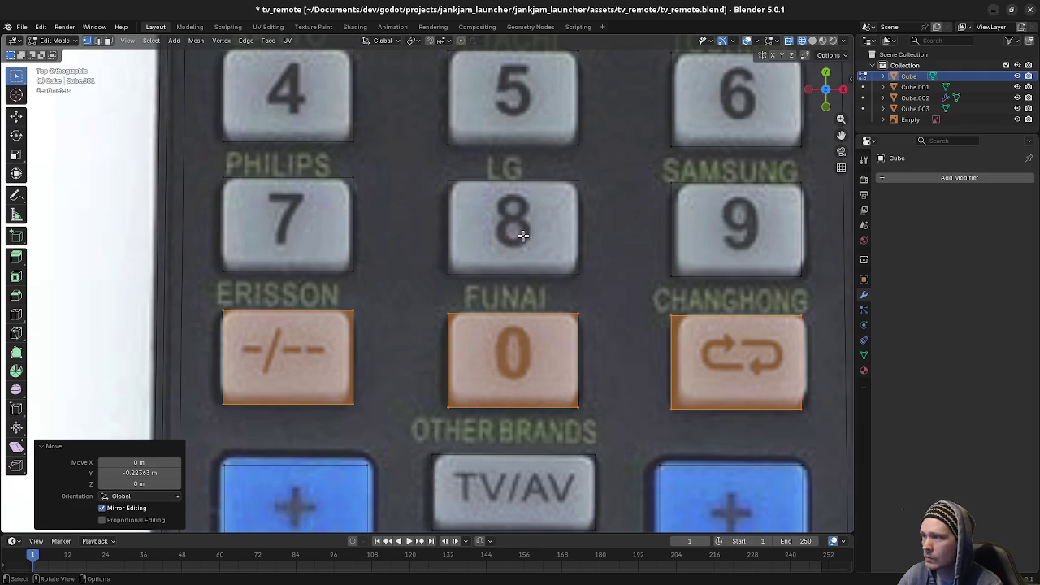
Step: Nudge the -/-- outline slightly left to line up with its photo button
{"action": "middle_click_drag", "start_coordinate": [414, 193], "coordinate": [402, 352], "text": "shift"}
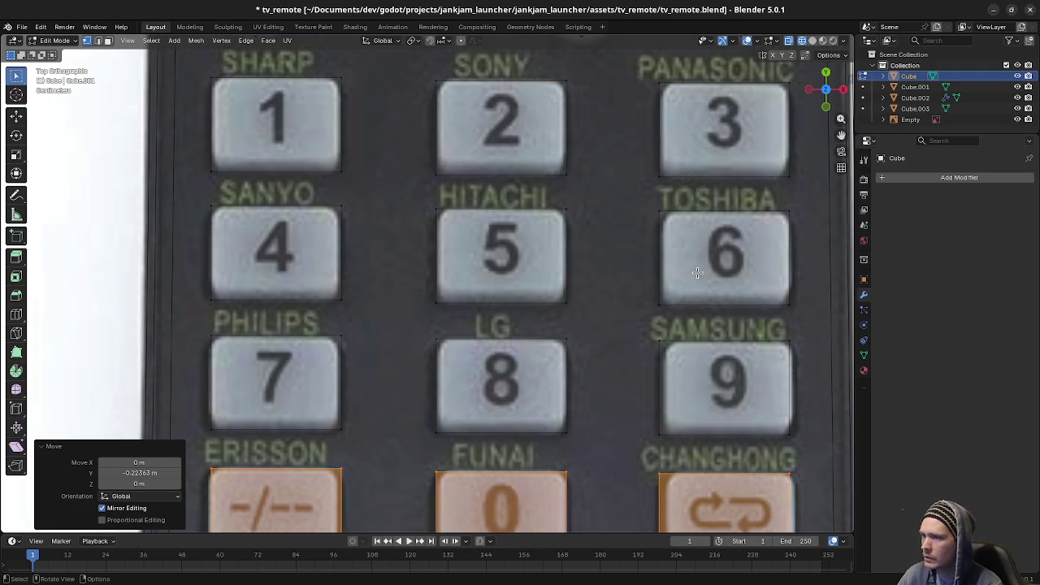
{"action": "middle_click_drag", "start_coordinate": [688, 354], "coordinate": [702, 254], "text": "shift"}
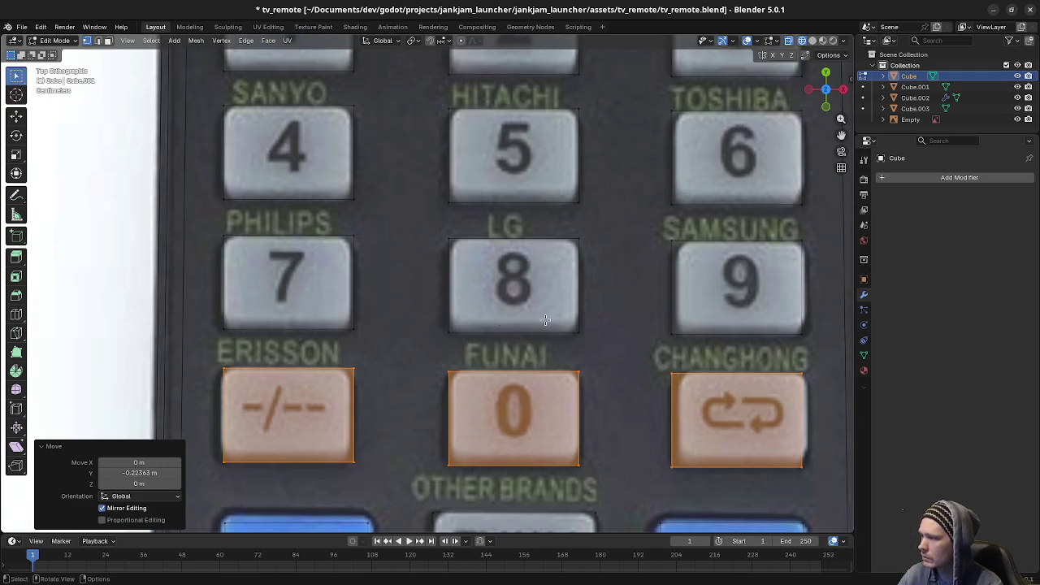
{"action": "middle_click_drag", "start_coordinate": [632, 346], "coordinate": [635, 299], "text": "shift"}
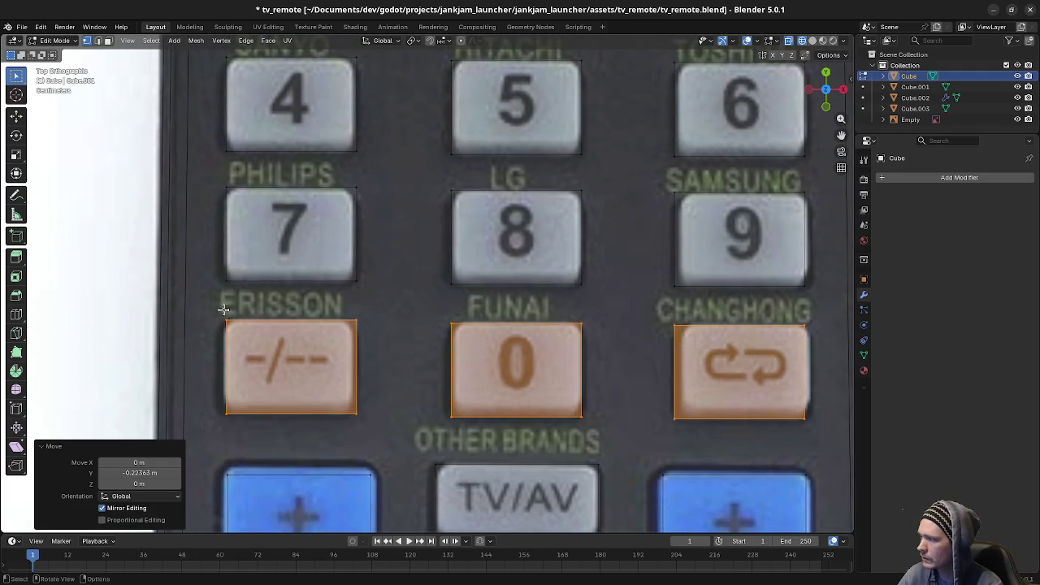
{"action": "mouse_move", "coordinate": [213, 307]}
{"action": "left_mouse_down"}
{"action": "mouse_move", "coordinate": [314, 430]}
{"action": "mouse_move", "coordinate": [390, 433]}
{"action": "left_mouse_up"}
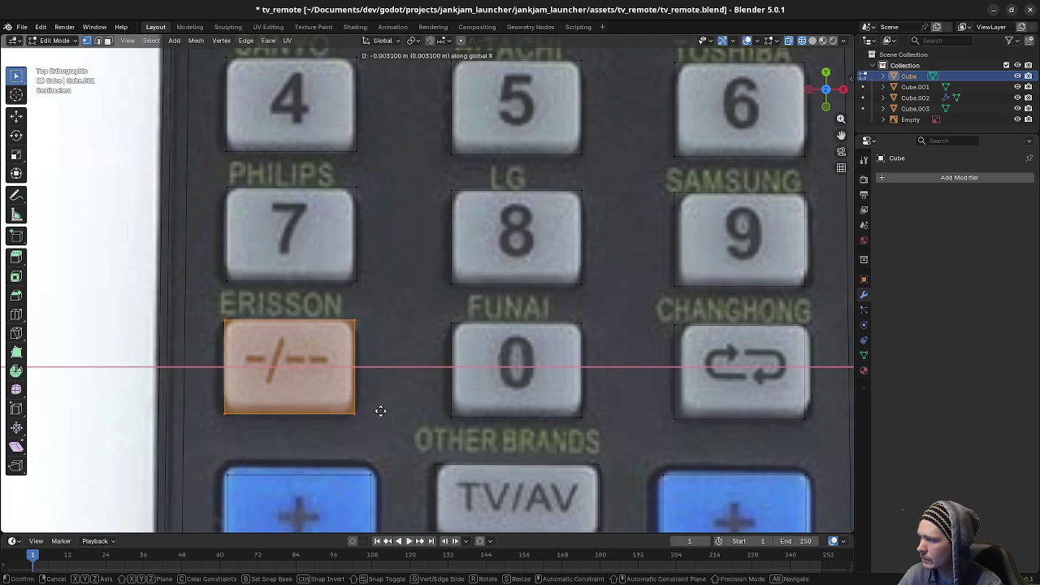
{"action": "left_click", "coordinate": [371, 411]}
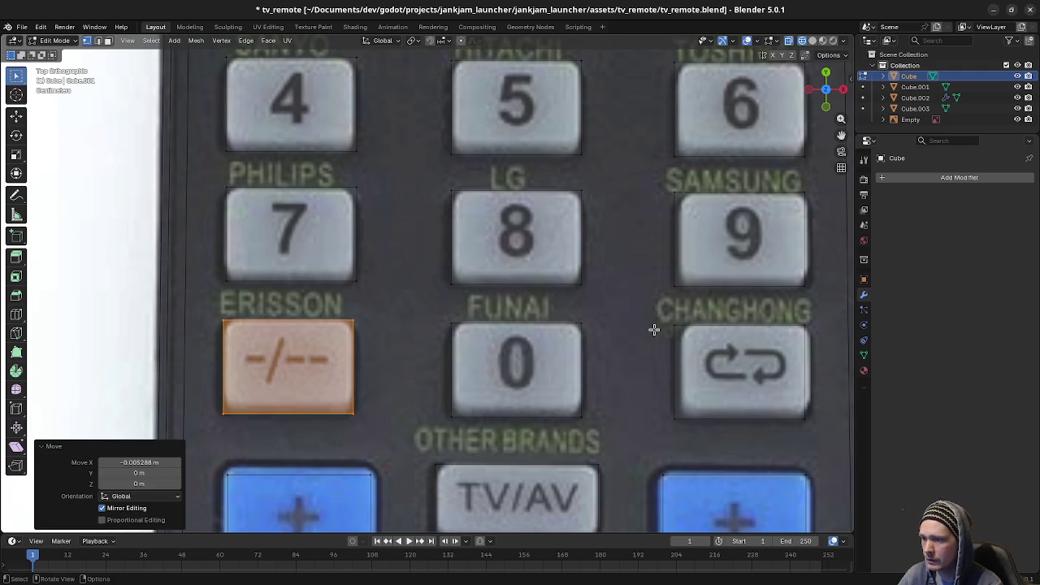
Step: Shift the CHANGHONG outline along X onto its photo button
{"action": "left_click_drag", "start_coordinate": [661, 314], "coordinate": [827, 444]}
{"action": "key", "text": "g"}
{"action": "key", "text": "x"}
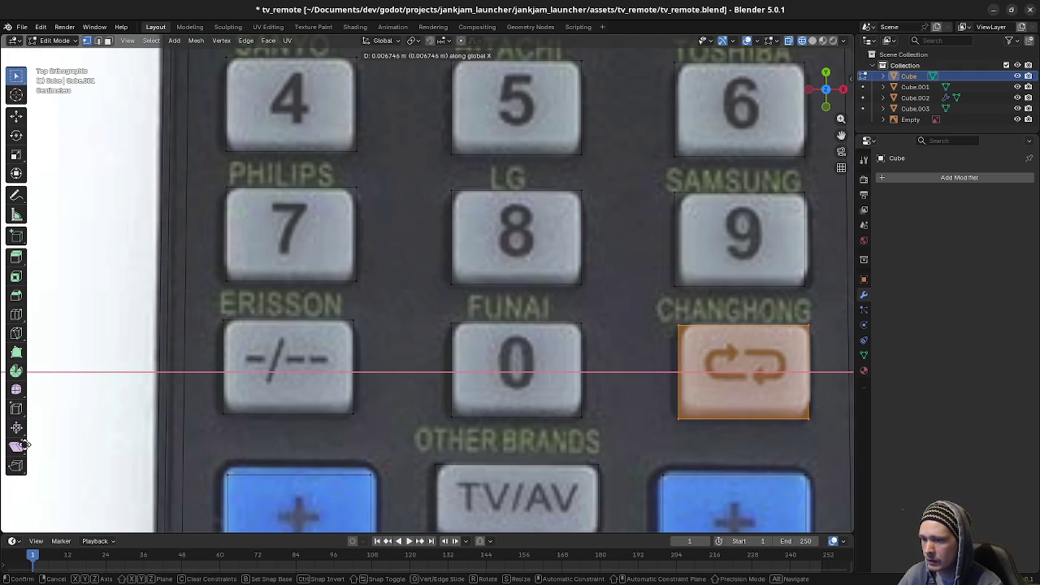
{"action": "left_click", "coordinate": [35, 443]}
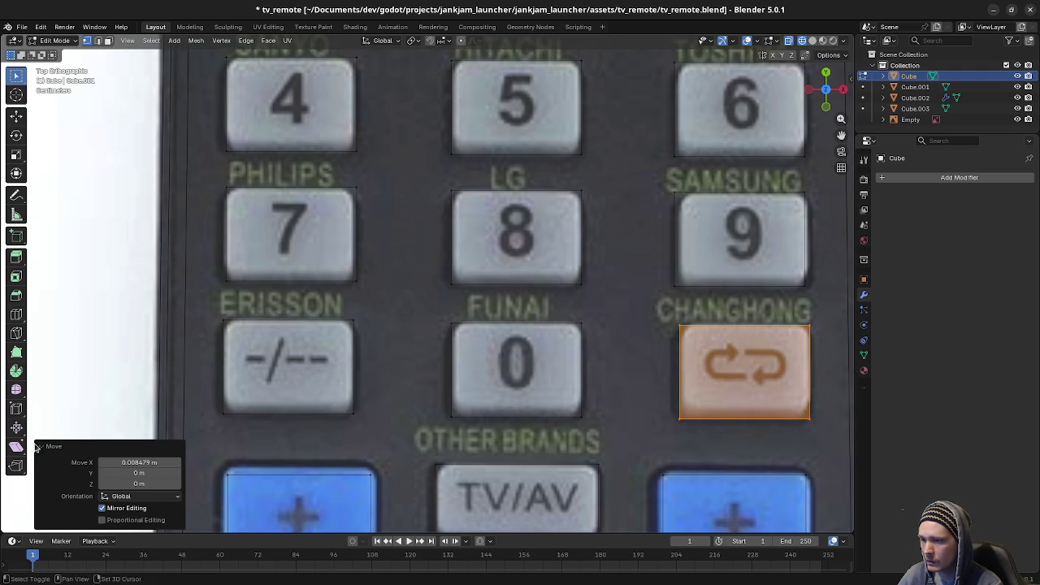
{"action": "mouse_move", "coordinate": [626, 451]}
{"action": "middle_mouse_down", "text": "shift"}
{"action": "mouse_move", "coordinate": [601, 482]}
{"action": "mouse_move", "coordinate": [592, 302]}
{"action": "middle_mouse_up", "text": "shift"}
{"action": "middle_click_drag", "start_coordinate": [362, 95], "coordinate": [358, 277], "text": "shift"}
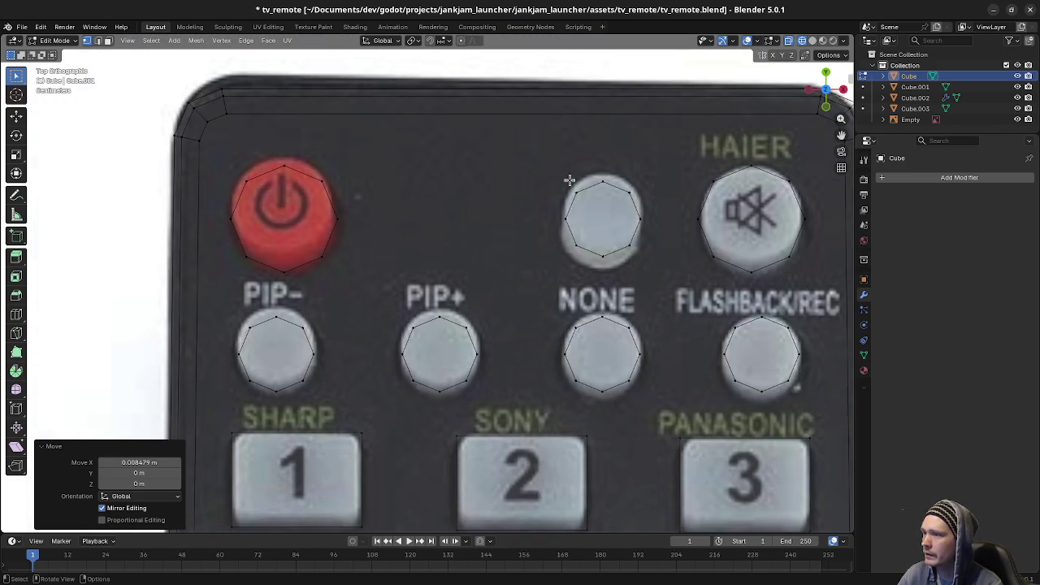
Step: Scale up the round outline above NONE and set the pivot point to Individual Origins
{"action": "left_click_drag", "start_coordinate": [542, 168], "coordinate": [646, 256]}
{"action": "key", "text": "s"}
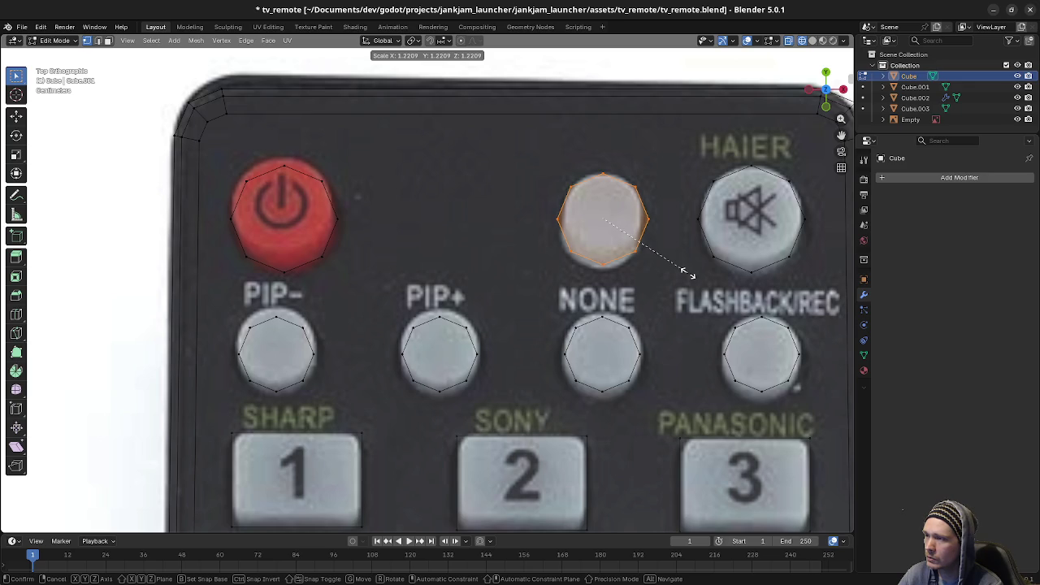
{"action": "left_click", "coordinate": [689, 275]}
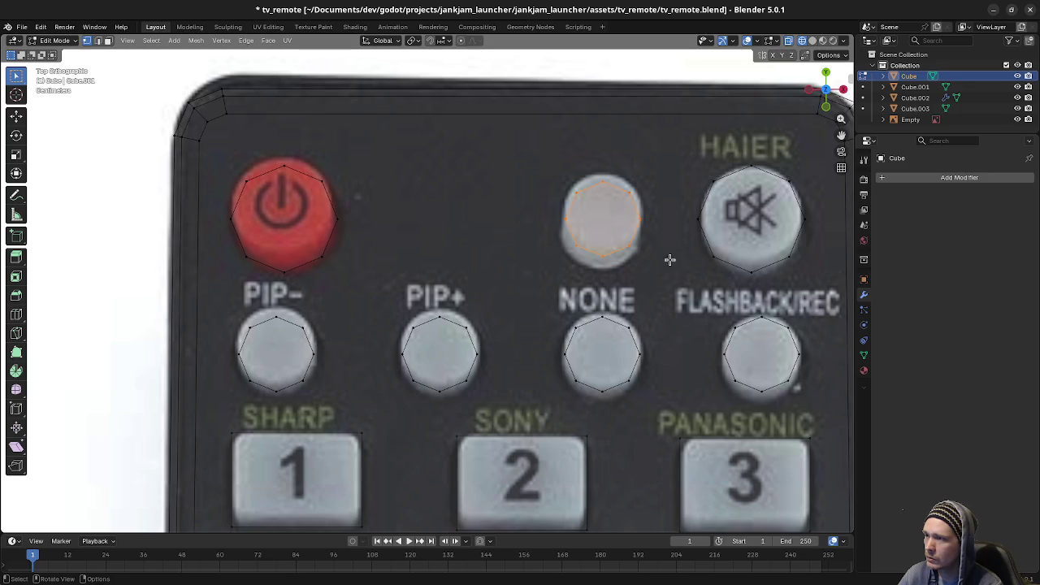
{"action": "left_click", "coordinate": [414, 40]}
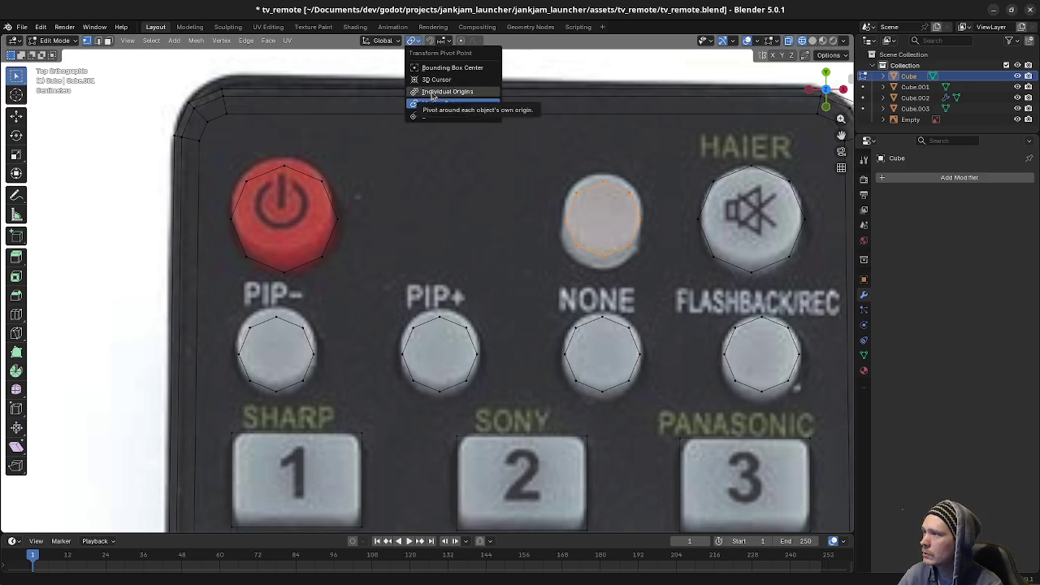
{"action": "left_click", "coordinate": [432, 95]}
{"action": "mouse_move", "coordinate": [463, 345]}
{"action": "middle_mouse_down"}
{"action": "mouse_move", "coordinate": [268, 346]}
{"action": "mouse_move", "coordinate": [490, 328]}
{"action": "mouse_move", "coordinate": [411, 337]}
{"action": "mouse_move", "coordinate": [504, 331]}
{"action": "mouse_move", "coordinate": [553, 364]}
{"action": "mouse_move", "coordinate": [583, 355]}
{"action": "mouse_move", "coordinate": [568, 345]}
{"action": "middle_mouse_up"}
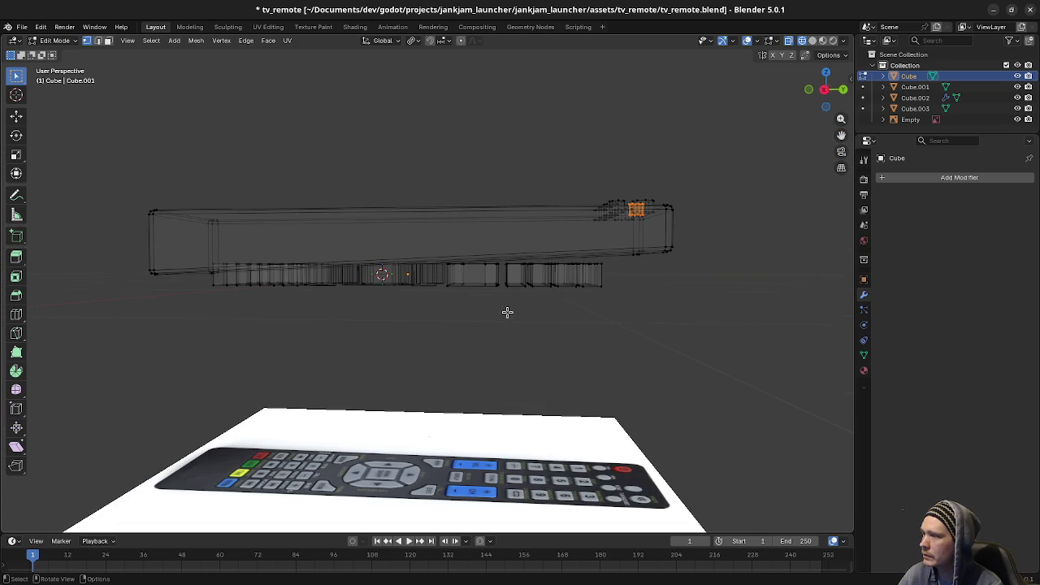
Step: In Right Orthographic view, select the button blocks and raise them 0.6 m along Z
{"action": "mouse_move", "coordinate": [506, 312]}
{"action": "middle_mouse_down"}
{"action": "mouse_move", "coordinate": [548, 304]}
{"action": "mouse_move", "coordinate": [519, 348]}
{"action": "mouse_move", "coordinate": [537, 325]}
{"action": "middle_mouse_up"}
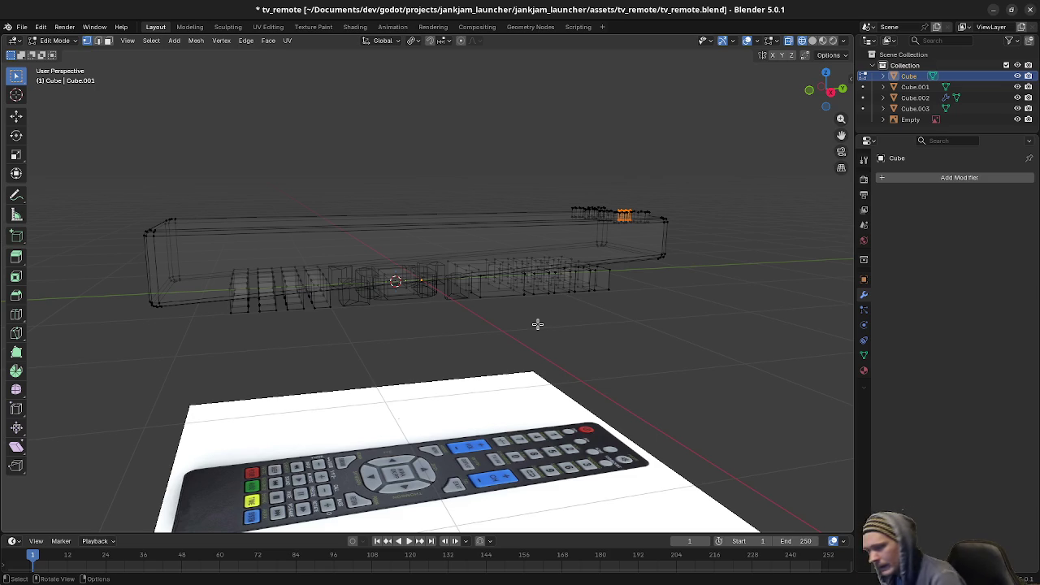
{"action": "key", "text": "KP_3"}
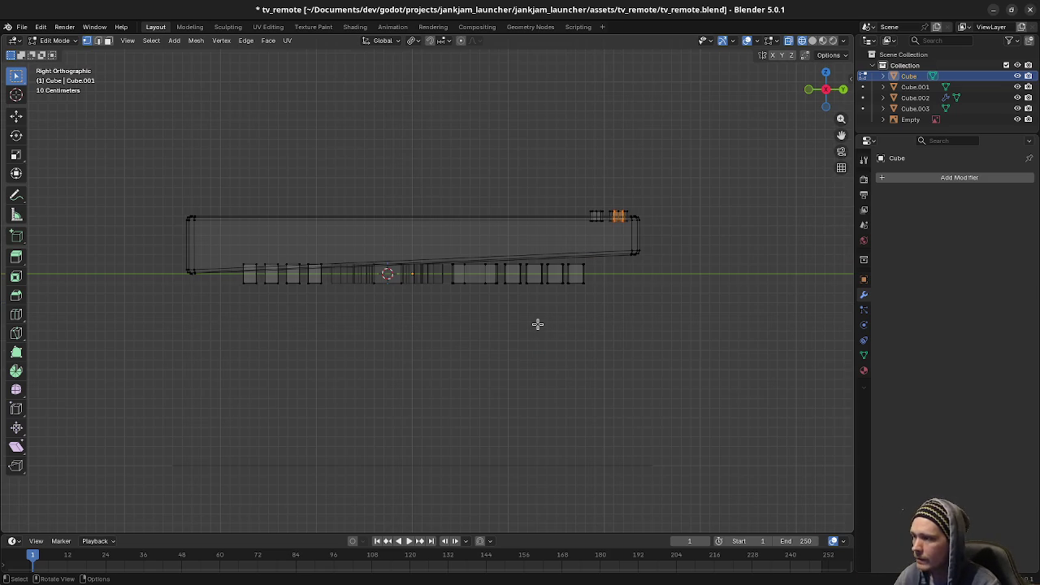
{"action": "left_click_drag", "start_coordinate": [601, 310], "coordinate": [223, 255]}
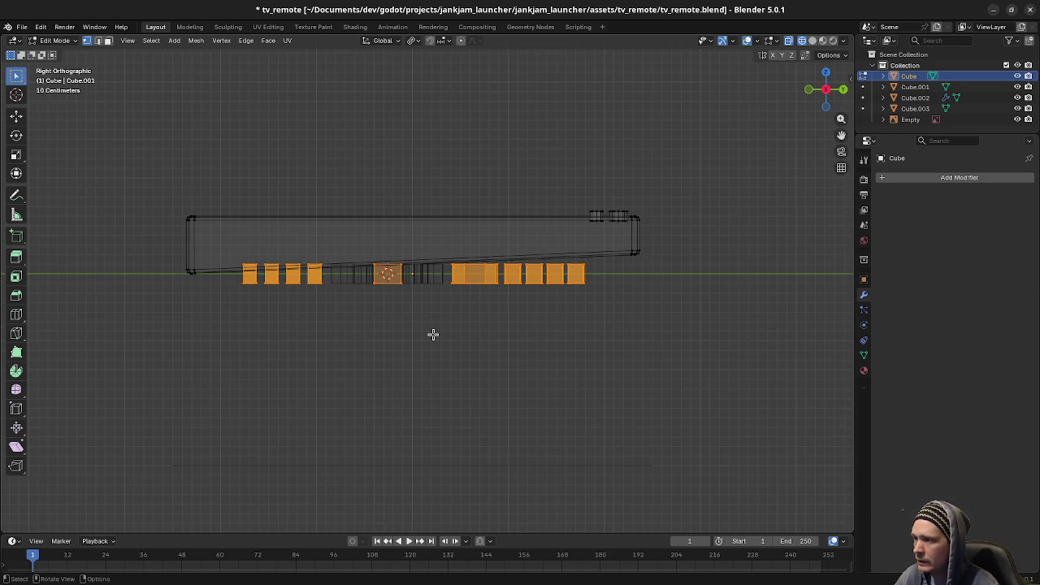
{"action": "key", "text": "g"}
{"action": "key", "text": "z"}
{"action": "left_click", "coordinate": [538, 286]}
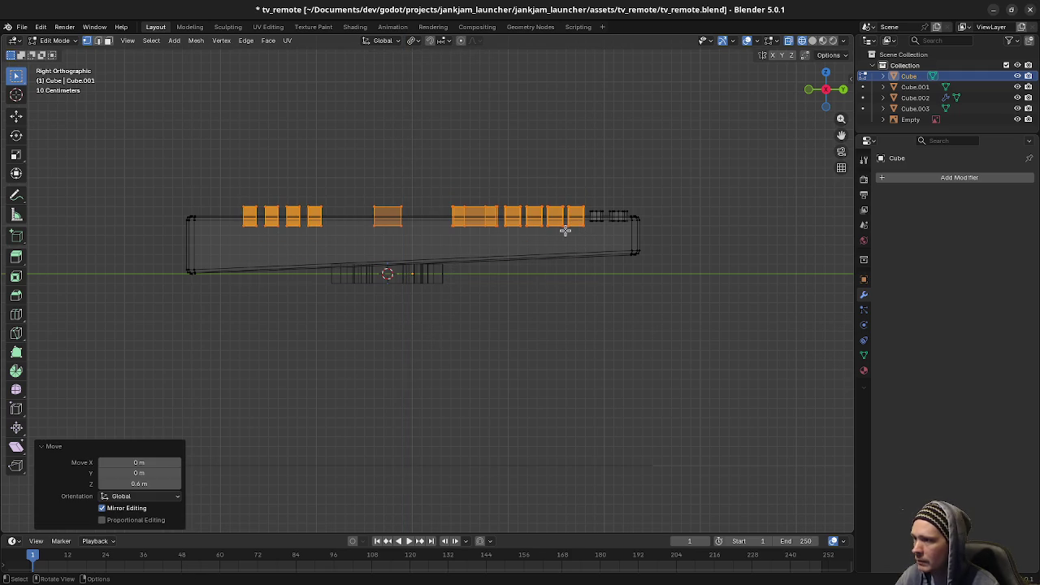
Step: Lower the raised button blocks by 0.05 m along Z
{"action": "scroll", "coordinate": [566, 231], "scroll_direction": "up", "scroll_amount": 2}
{"action": "scroll", "coordinate": [568, 240], "scroll_direction": "up", "scroll_amount": 2}
{"action": "middle_click_drag", "start_coordinate": [476, 244], "coordinate": [522, 264]}
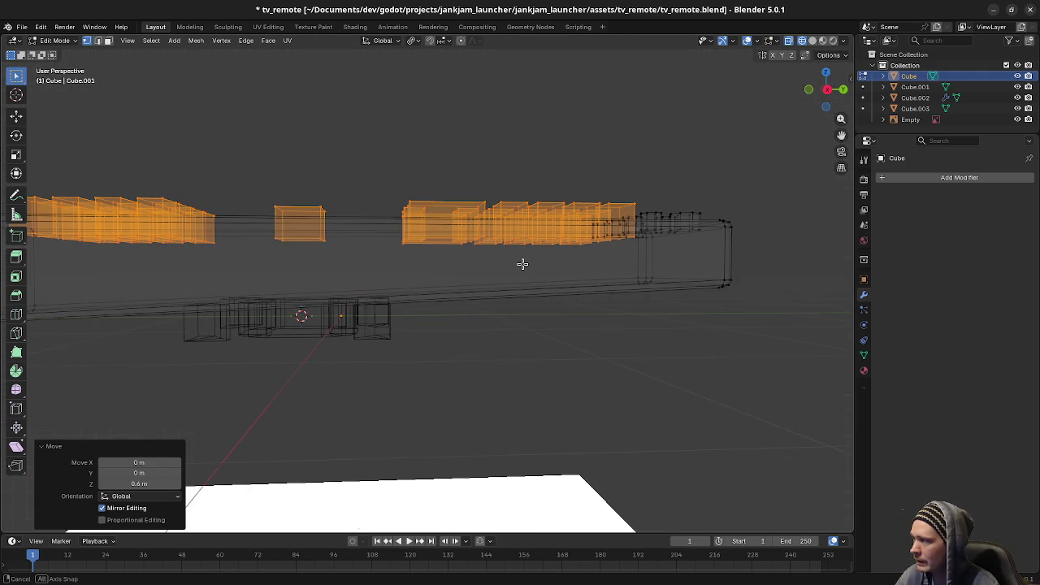
{"action": "key", "text": "KP_3"}
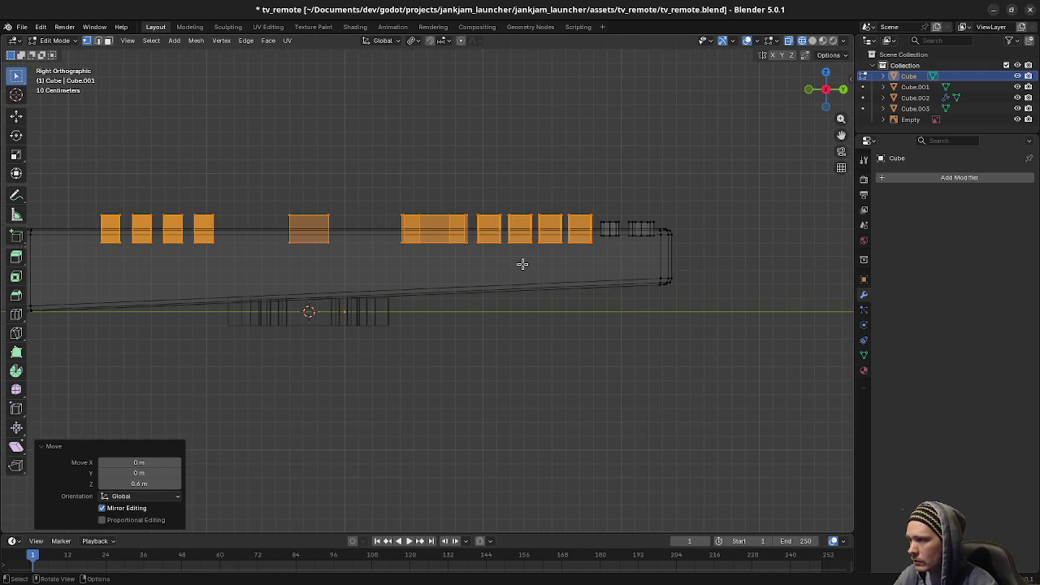
{"action": "scroll", "coordinate": [520, 262], "scroll_direction": "up", "scroll_amount": 2}
{"action": "scroll", "coordinate": [311, 341], "scroll_direction": "up", "scroll_amount": 2}
{"action": "scroll", "coordinate": [446, 317], "scroll_direction": "up", "scroll_amount": 2}
{"action": "scroll", "coordinate": [596, 287], "scroll_direction": "up", "scroll_amount": 2}
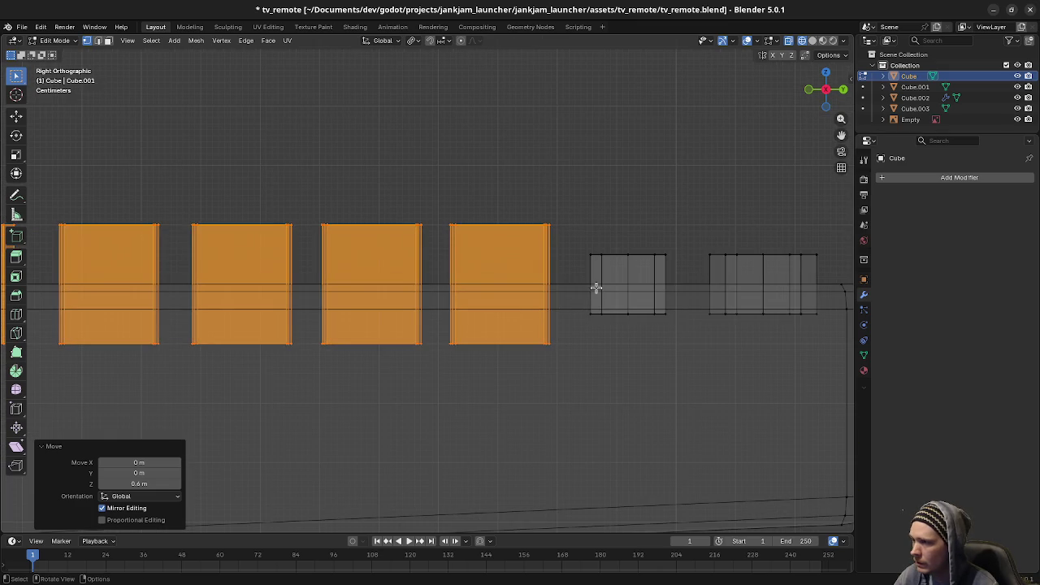
{"action": "key", "text": "g"}
{"action": "key", "text": "z"}
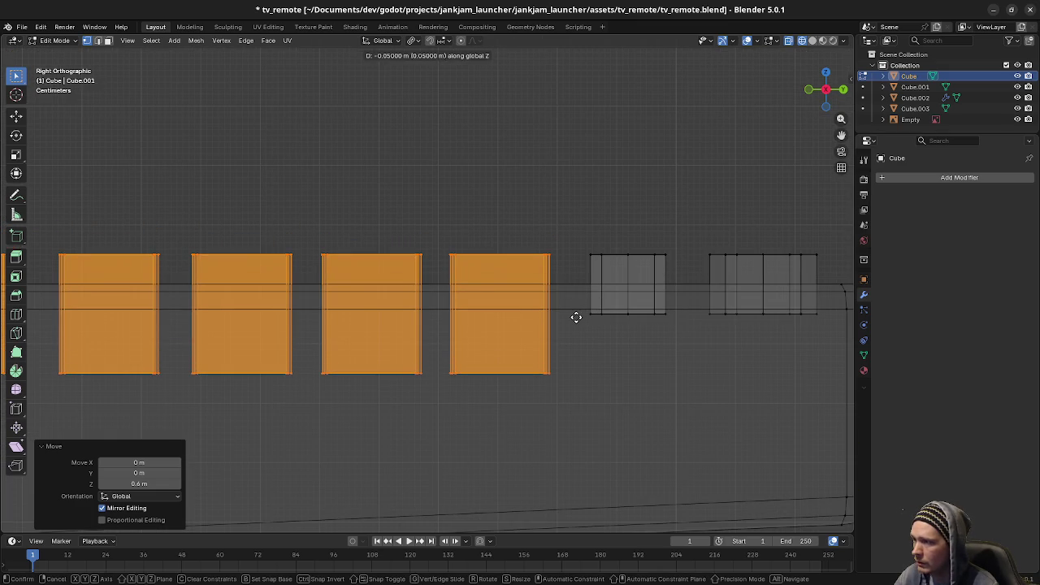
{"action": "left_click", "coordinate": [576, 318]}
{"action": "middle_click_drag", "start_coordinate": [419, 241], "coordinate": [543, 316]}
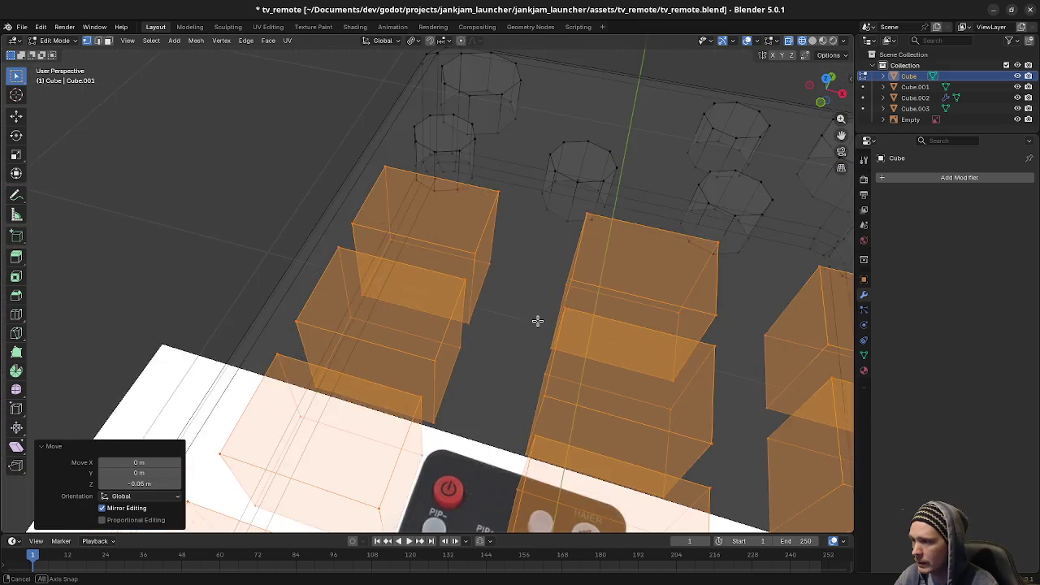
Step: In Top view, deselect the numbered button outlines
{"action": "key", "text": "KP_7"}
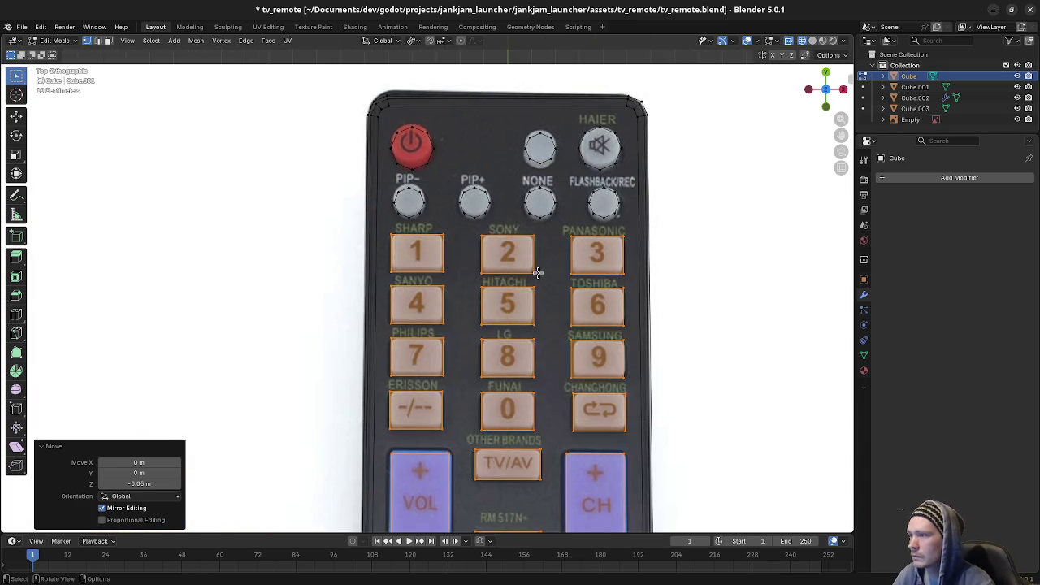
{"action": "scroll", "coordinate": [538, 274], "scroll_direction": "up", "scroll_amount": 3}
{"action": "scroll", "coordinate": [476, 301], "scroll_direction": "up", "scroll_amount": 1}
{"action": "scroll", "coordinate": [495, 299], "scroll_direction": "up", "scroll_amount": 3, "text": "shift"}
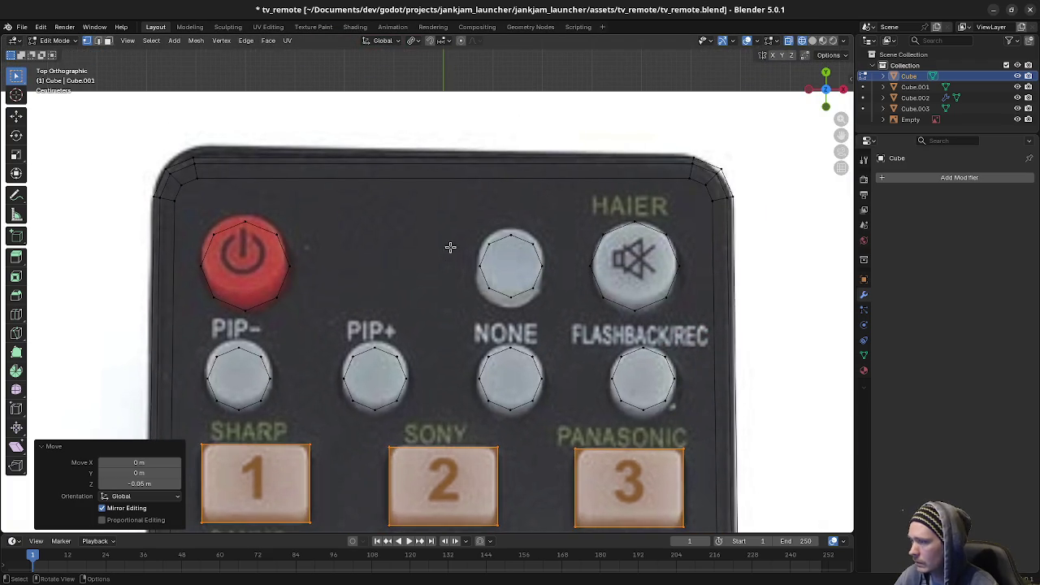
{"action": "left_click", "coordinate": [471, 225]}
Step: Select the round outline above NONE and the PIP-/PIP+/NONE/FLASHBACK/REC row, then enlarge them flat on X and Y
{"action": "left_click_drag", "start_coordinate": [469, 224], "coordinate": [566, 309]}
{"action": "key", "text": "s"}
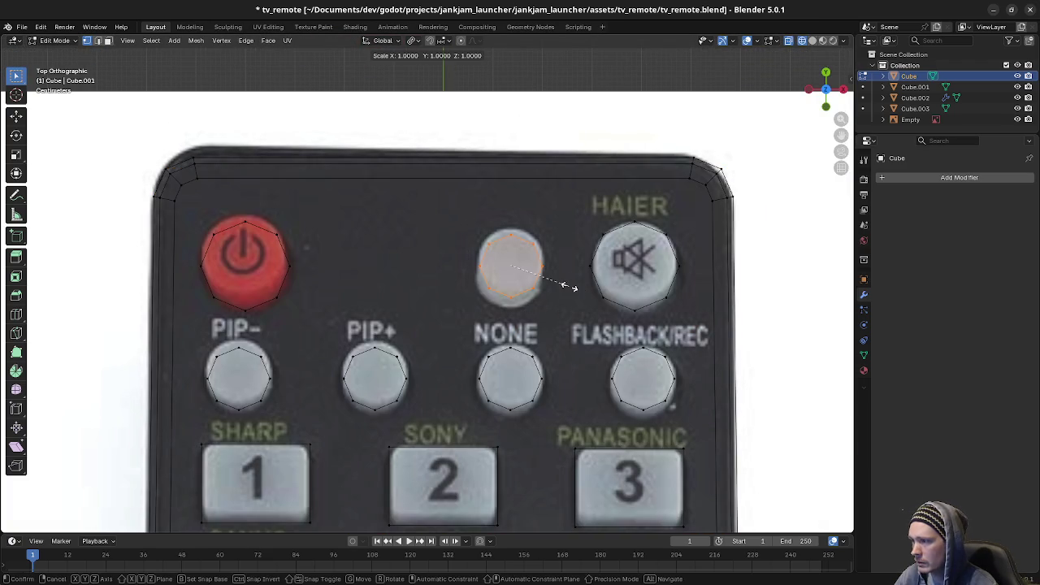
{"action": "left_click", "coordinate": [580, 289]}
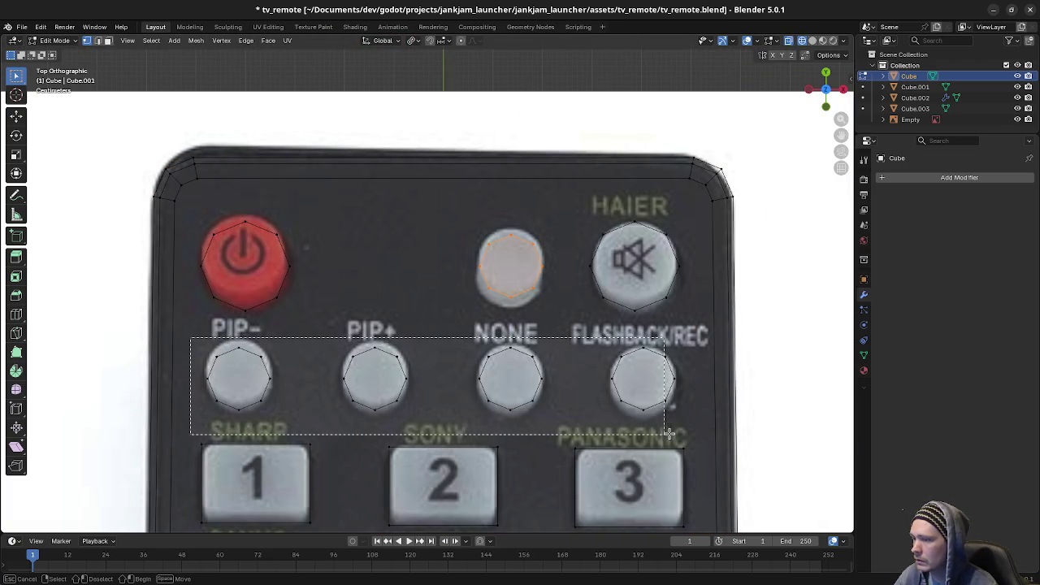
{"action": "left_click_drag", "start_coordinate": [187, 335], "coordinate": [692, 430], "text": "shift"}
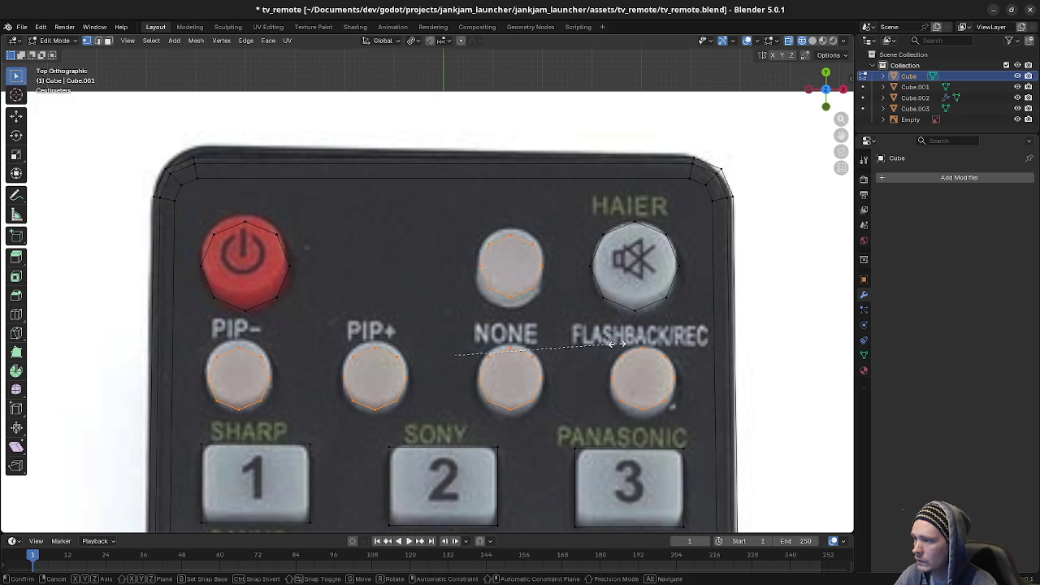
{"action": "key", "text": "s"}
{"action": "key", "text": "shift+z"}
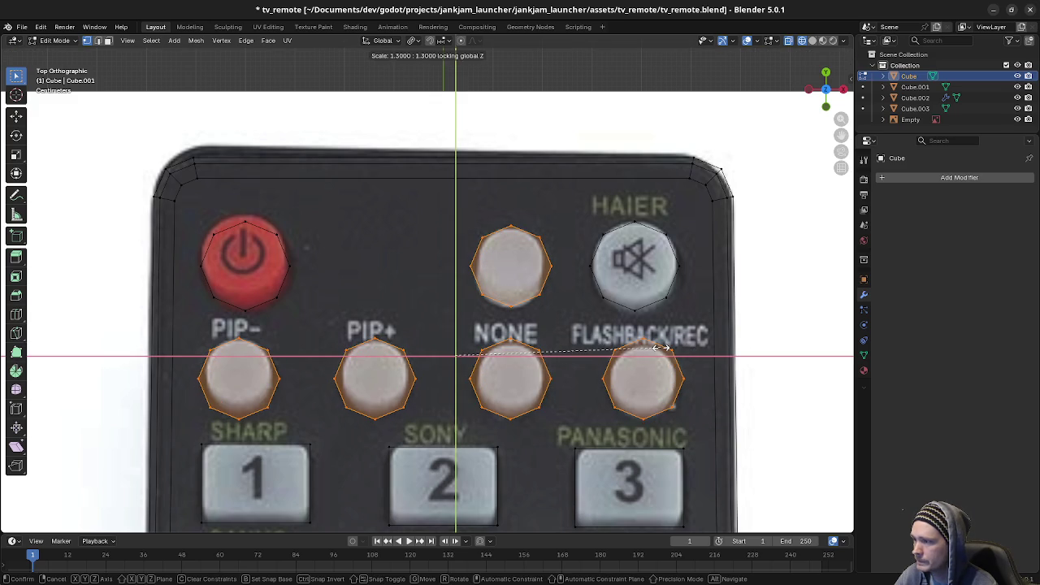
{"action": "left_click", "coordinate": [662, 348]}
Step: Enlarge the power and HAIER mute button outlines by 1.1 on X and Y
{"action": "key", "text": "alt+a"}
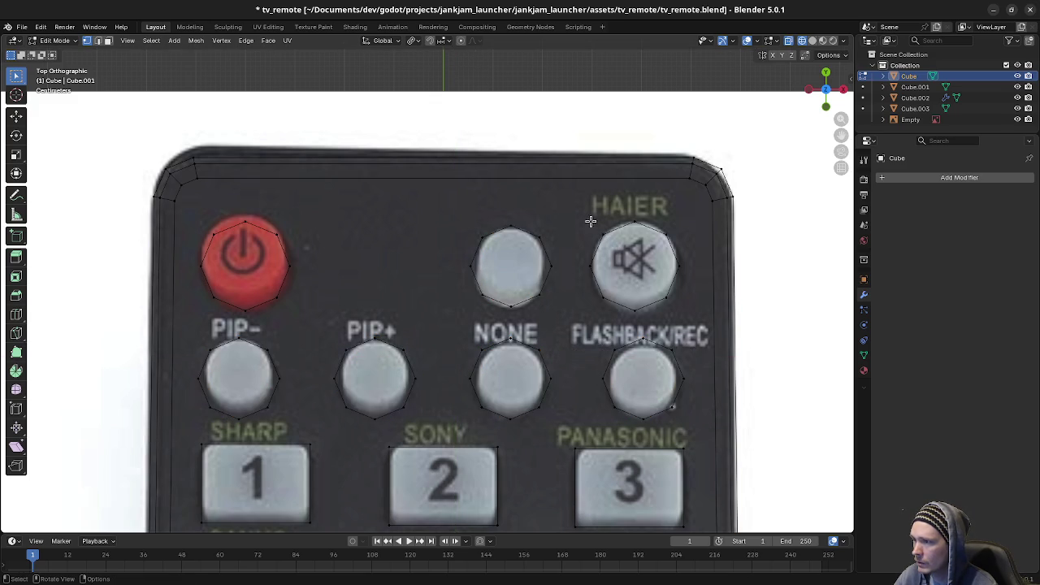
{"action": "left_click_drag", "start_coordinate": [580, 209], "coordinate": [703, 329]}
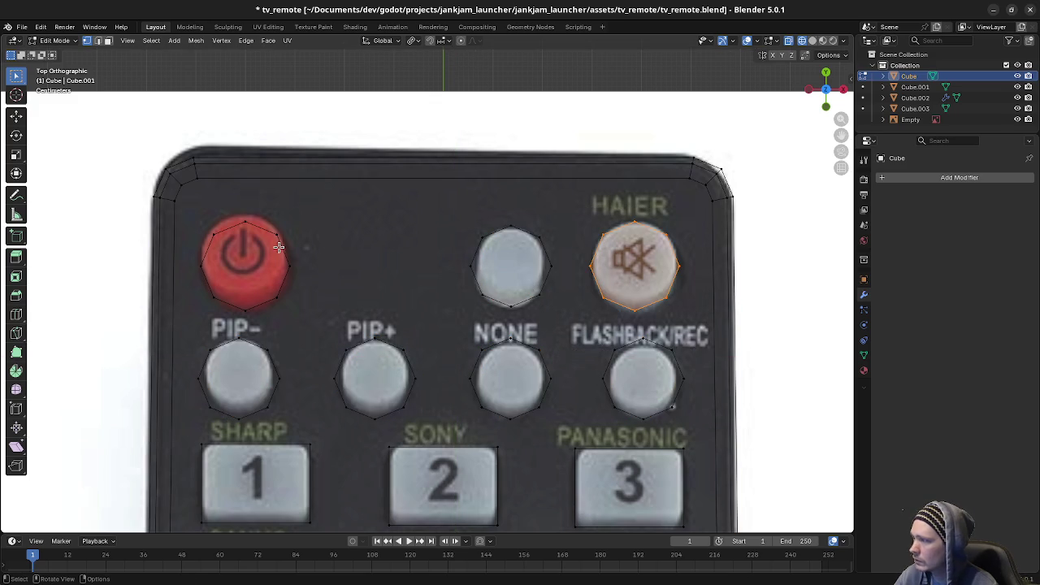
{"action": "key", "text": "l"}
{"action": "key", "text": "s"}
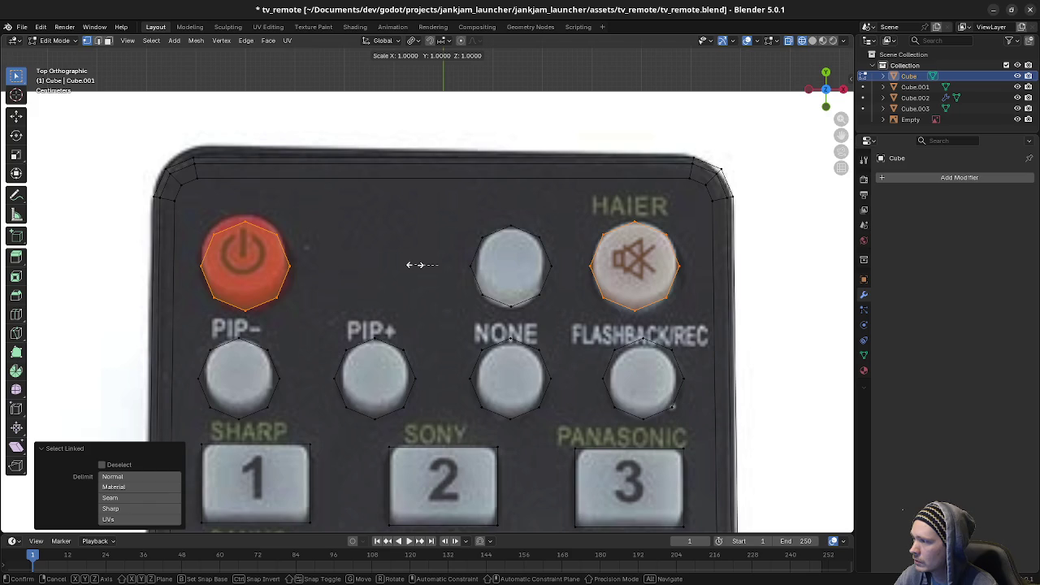
{"action": "key", "text": "shift+z"}
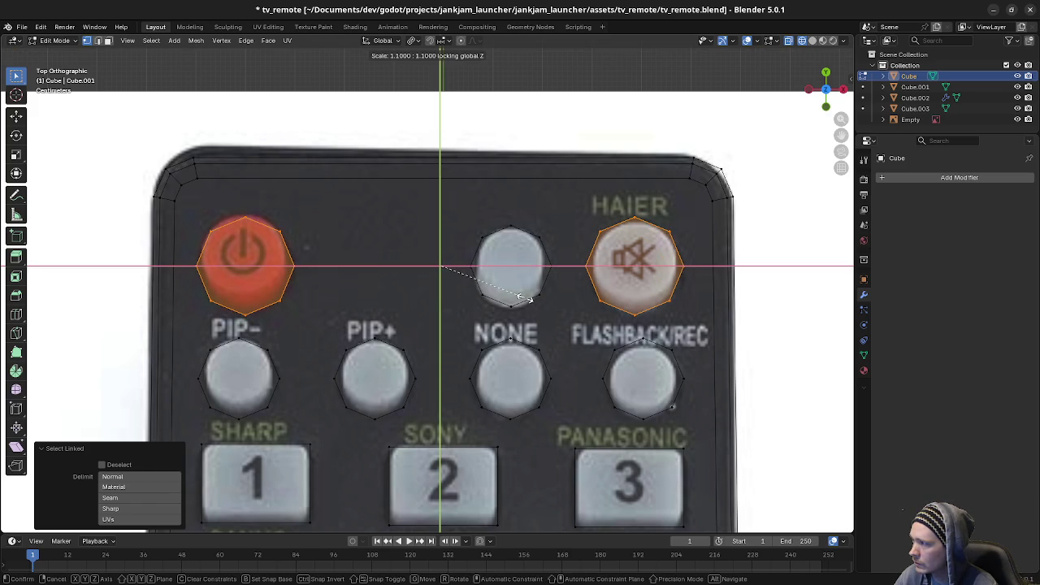
{"action": "left_click", "coordinate": [524, 299]}
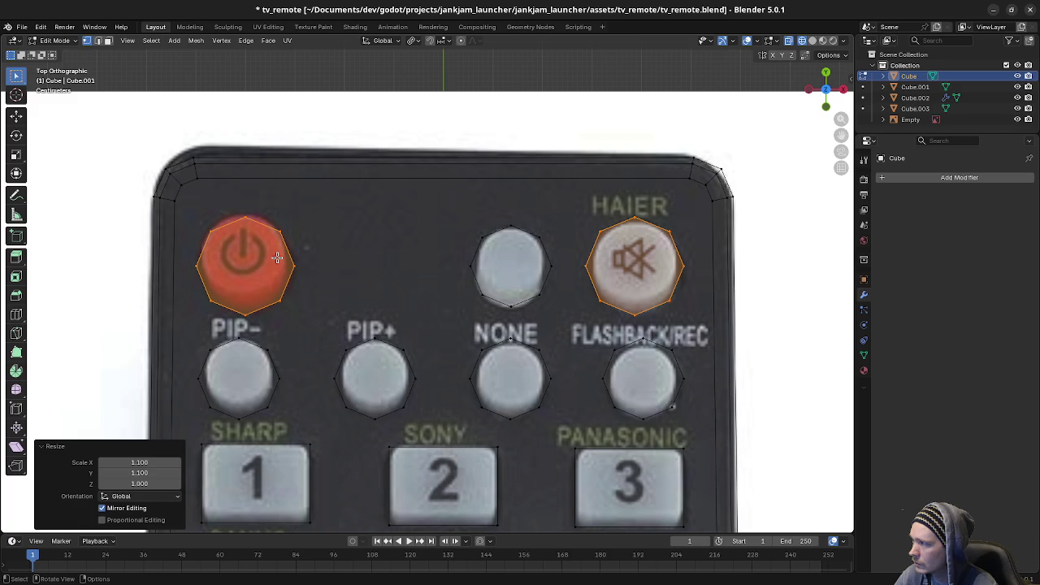
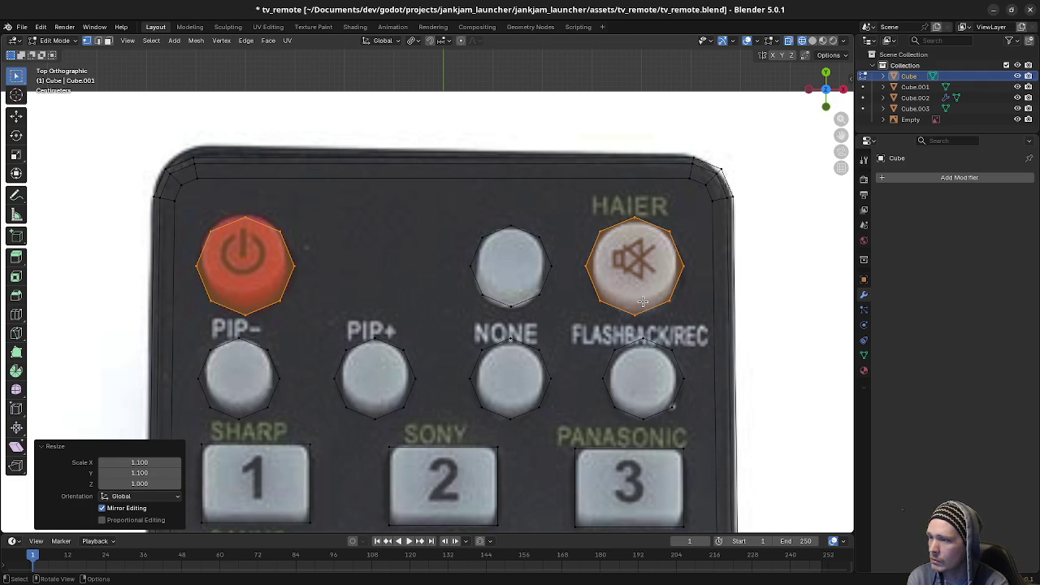
Step: Fit the VOL button's top and bottom edges onto the photo's blue button border
{"action": "scroll", "coordinate": [642, 302], "scroll_direction": "down", "scroll_amount": 3}
{"action": "scroll", "coordinate": [641, 301], "scroll_direction": "down", "scroll_amount": 2}
{"action": "mouse_move", "coordinate": [503, 520]}
{"action": "middle_mouse_down", "text": "shift"}
{"action": "mouse_move", "coordinate": [645, 290]}
{"action": "mouse_move", "coordinate": [529, 244]}
{"action": "mouse_move", "coordinate": [334, 263]}
{"action": "middle_mouse_up", "text": "shift"}
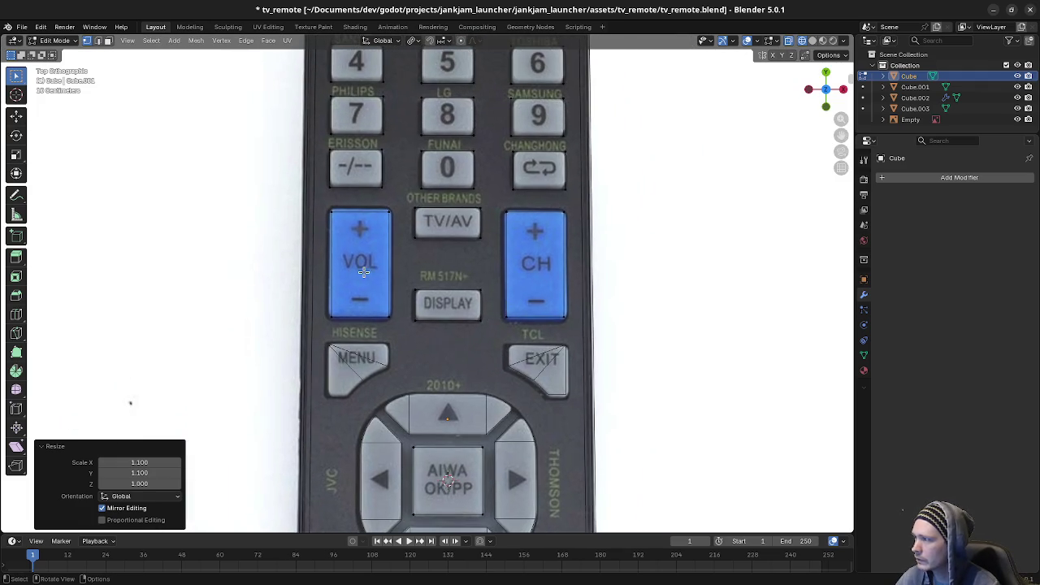
{"action": "scroll", "coordinate": [363, 272], "scroll_direction": "up", "scroll_amount": 1}
{"action": "scroll", "coordinate": [363, 272], "scroll_direction": "up", "scroll_amount": 1}
{"action": "scroll", "coordinate": [341, 260], "scroll_direction": "up", "scroll_amount": 1}
{"action": "left_click_drag", "start_coordinate": [300, 234], "coordinate": [435, 260]}
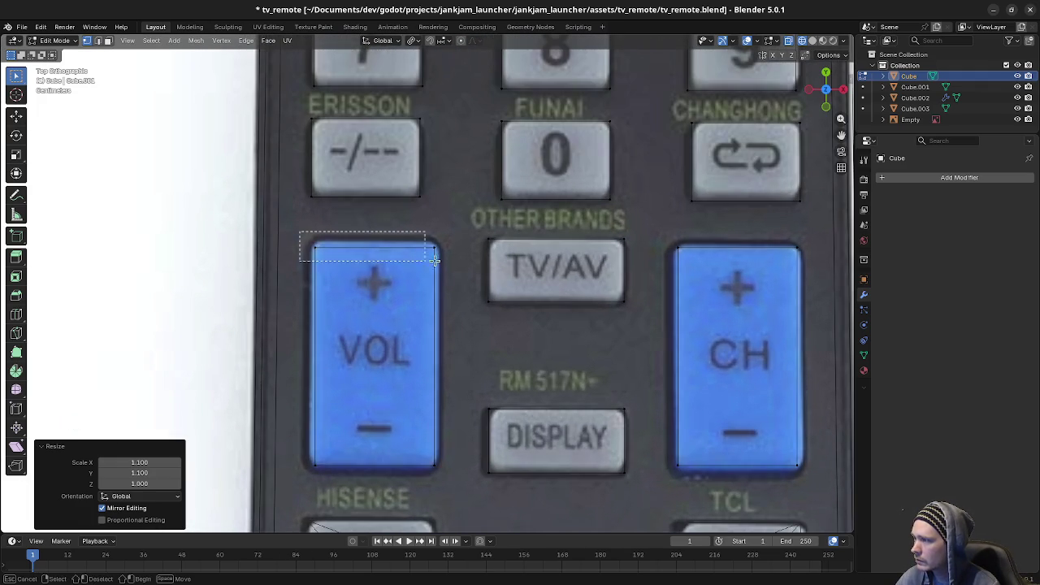
{"action": "left_click_drag", "start_coordinate": [670, 231], "coordinate": [823, 271], "text": "shift"}
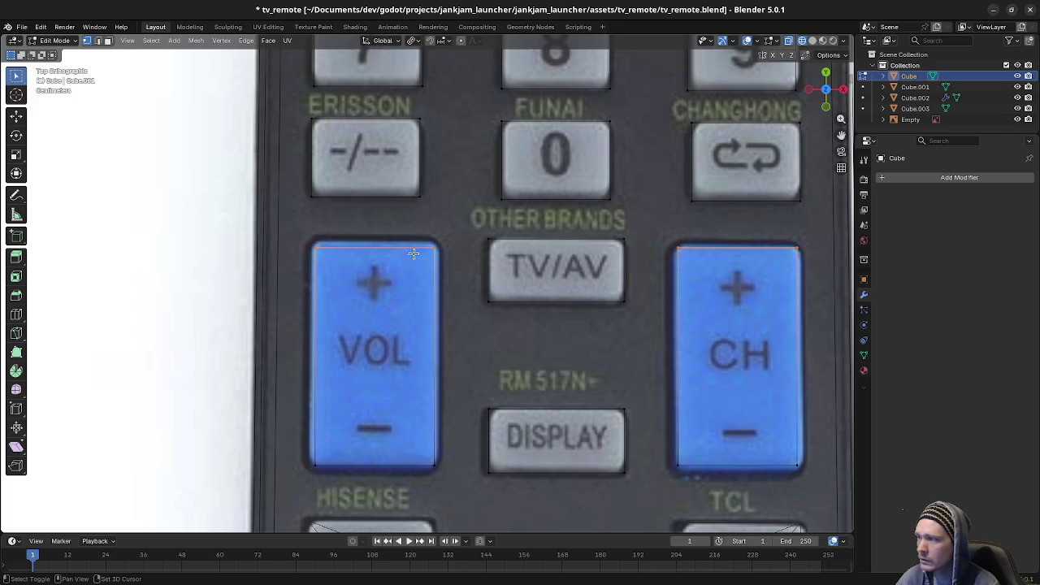
{"action": "left_click_drag", "start_coordinate": [290, 232], "coordinate": [447, 262]}
{"action": "key", "text": "g"}
{"action": "key", "text": "y"}
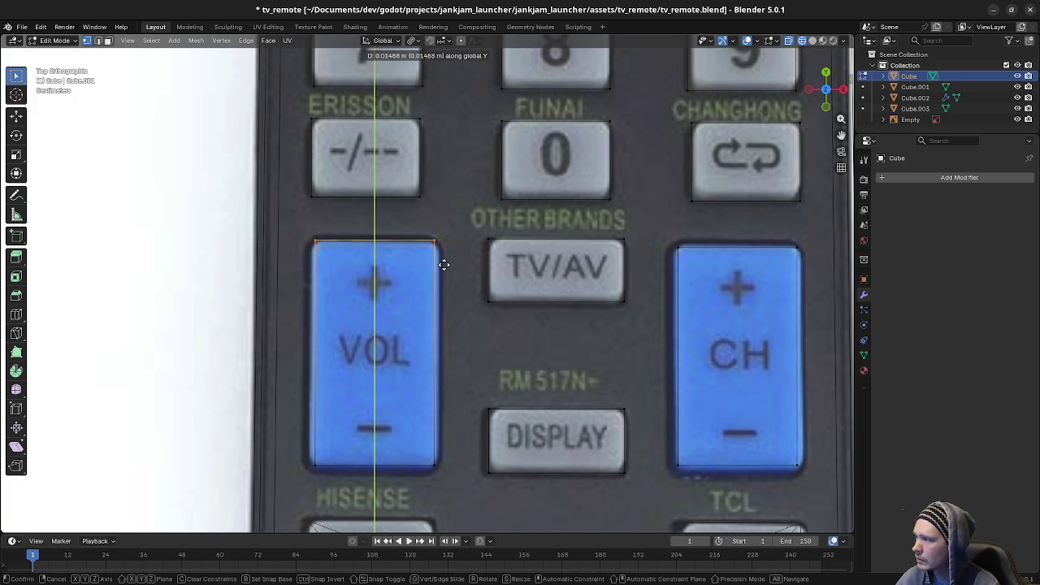
{"action": "left_click", "coordinate": [444, 264]}
{"action": "left_click_drag", "start_coordinate": [305, 451], "coordinate": [449, 485]}
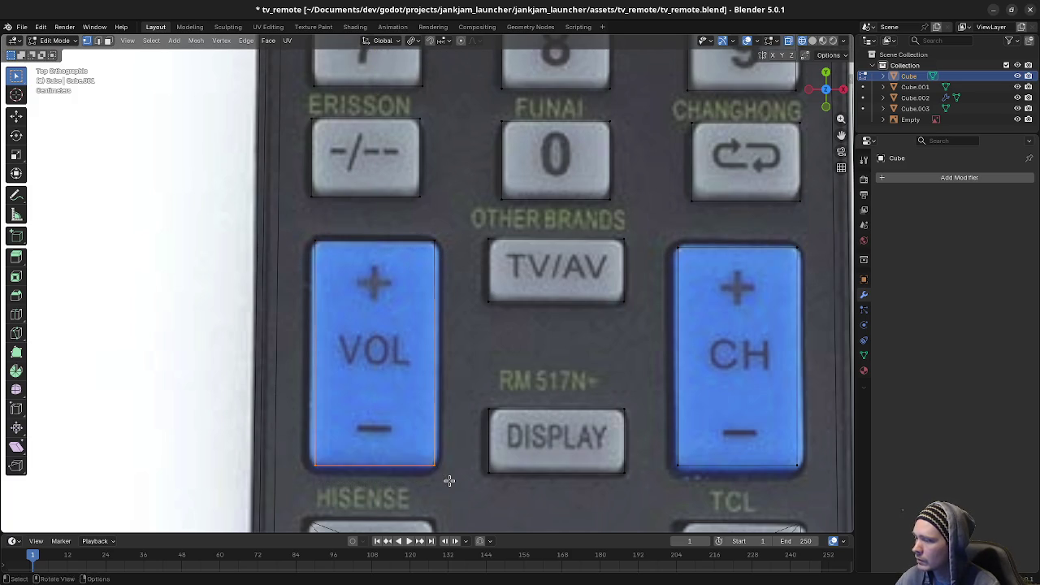
{"action": "key", "text": "g"}
{"action": "key", "text": "y"}
{"action": "left_click", "coordinate": [427, 518]}
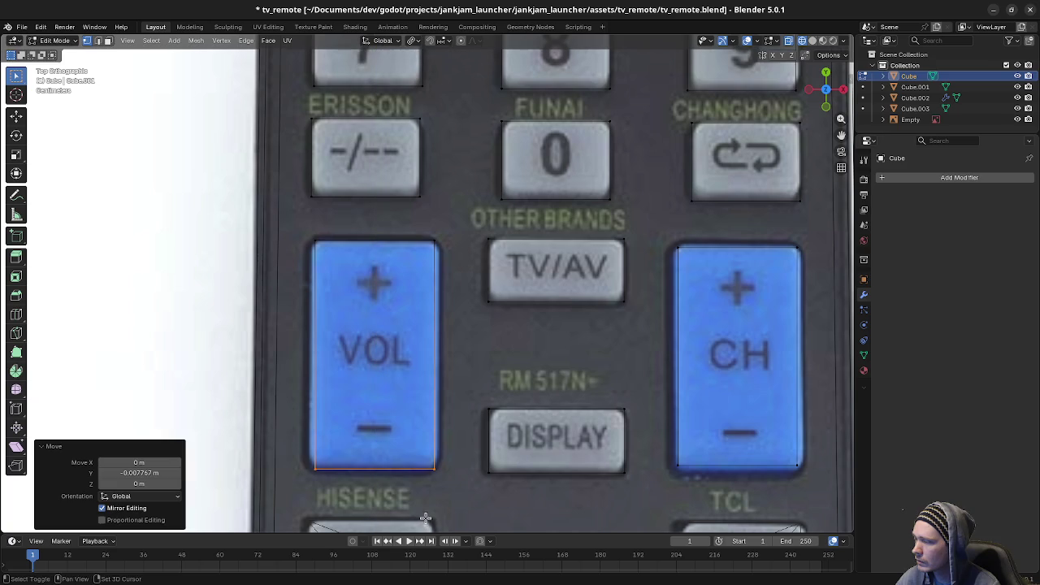
Step: Align the VOL button's left and right edges with the sides of the photo's VOL button
{"action": "left_click_drag", "start_coordinate": [290, 219], "coordinate": [359, 469]}
{"action": "key", "text": "g"}
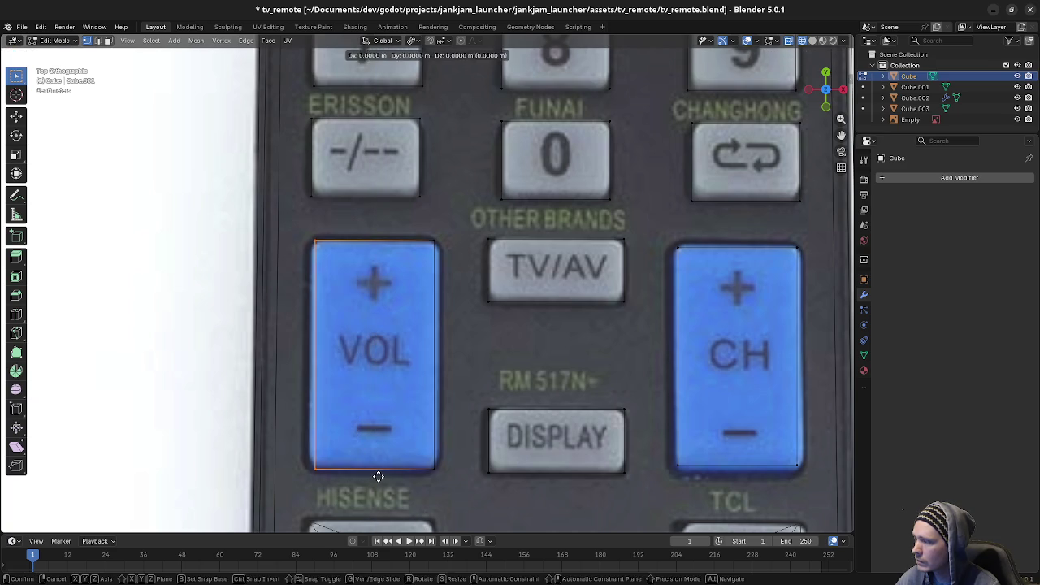
{"action": "key", "text": "x"}
{"action": "left_click", "coordinate": [323, 471]}
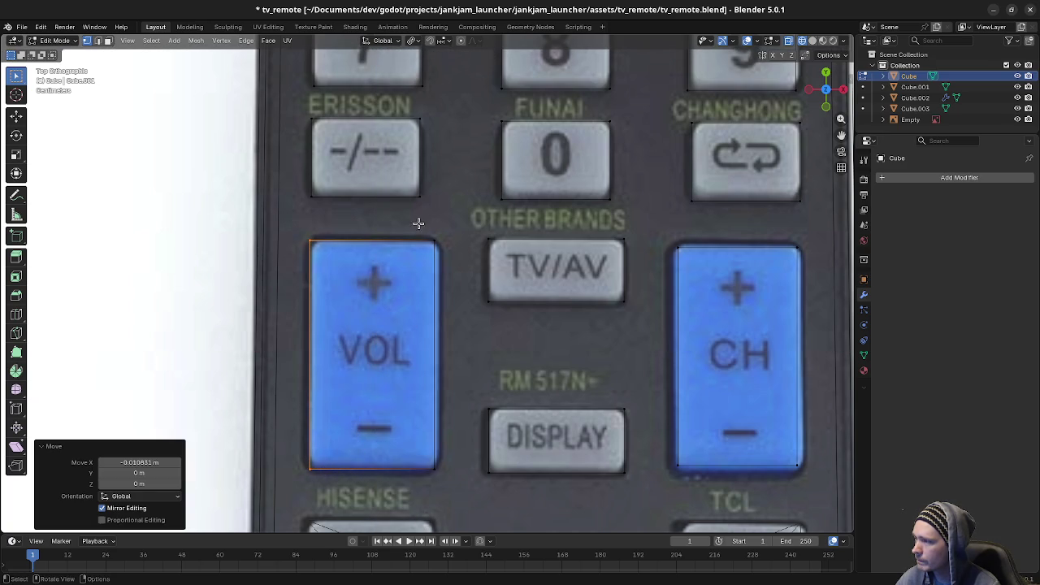
{"action": "left_click_drag", "start_coordinate": [418, 223], "coordinate": [438, 493]}
{"action": "key", "text": "g"}
{"action": "key", "text": "x"}
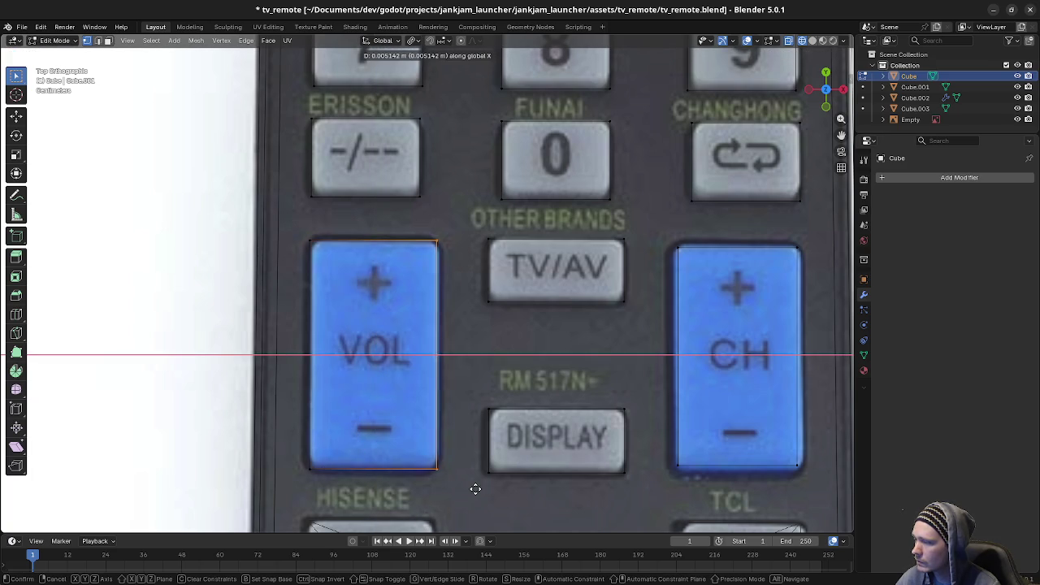
{"action": "left_click", "coordinate": [479, 488]}
Step: Move the CH button's left and right edges onto the photo's CH button border
{"action": "left_click_drag", "start_coordinate": [660, 238], "coordinate": [705, 499]}
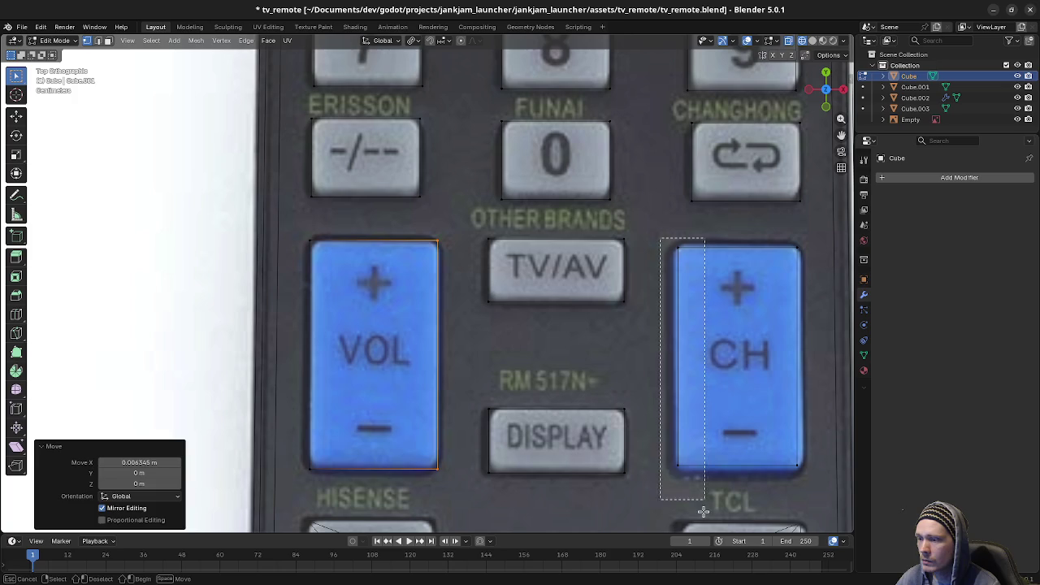
{"action": "key", "text": "g"}
{"action": "key", "text": "x"}
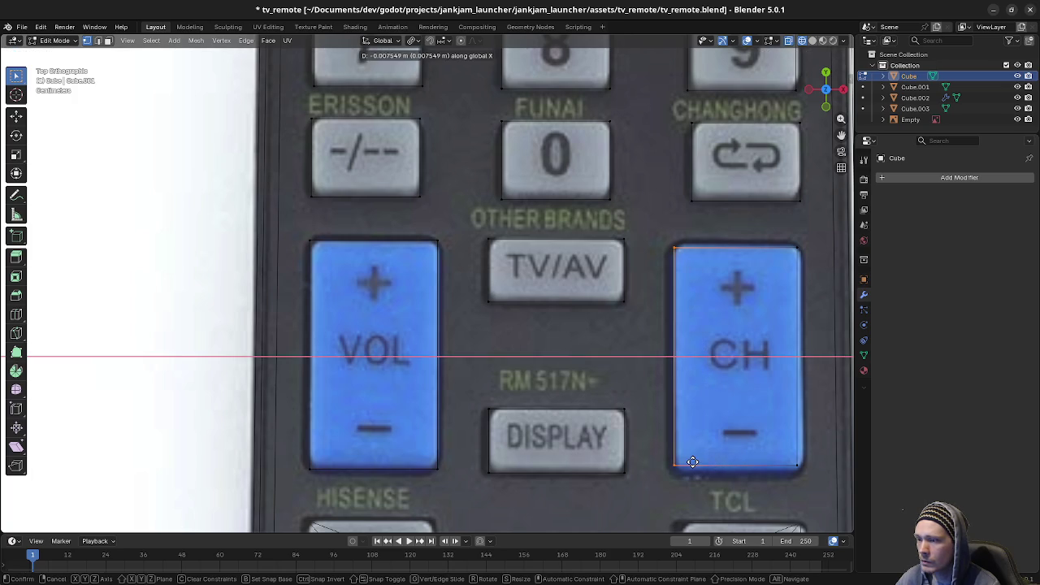
{"action": "left_click", "coordinate": [692, 462]}
{"action": "left_click_drag", "start_coordinate": [770, 231], "coordinate": [821, 483]}
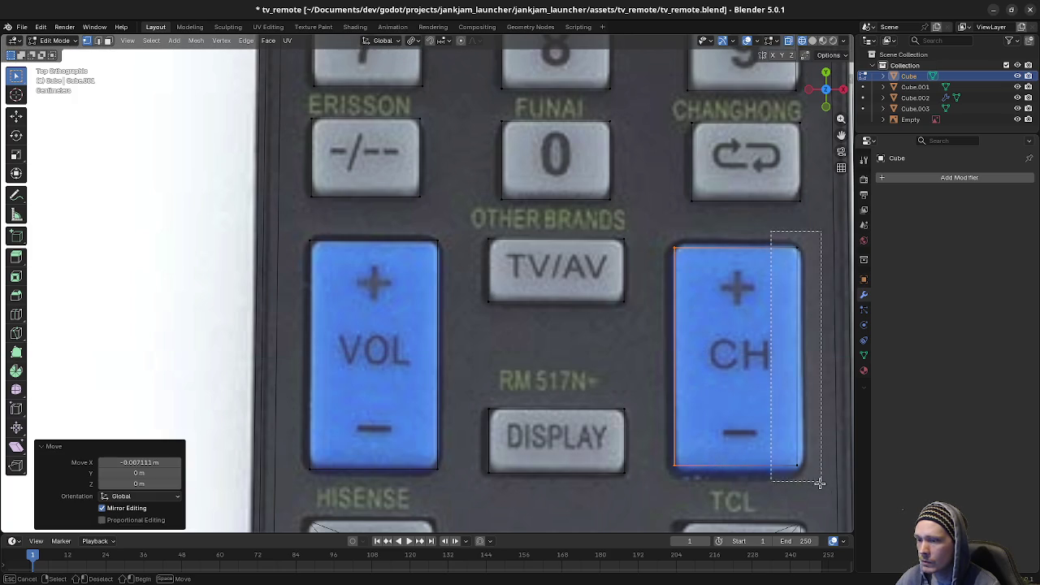
{"action": "key", "text": "g"}
{"action": "key", "text": "x"}
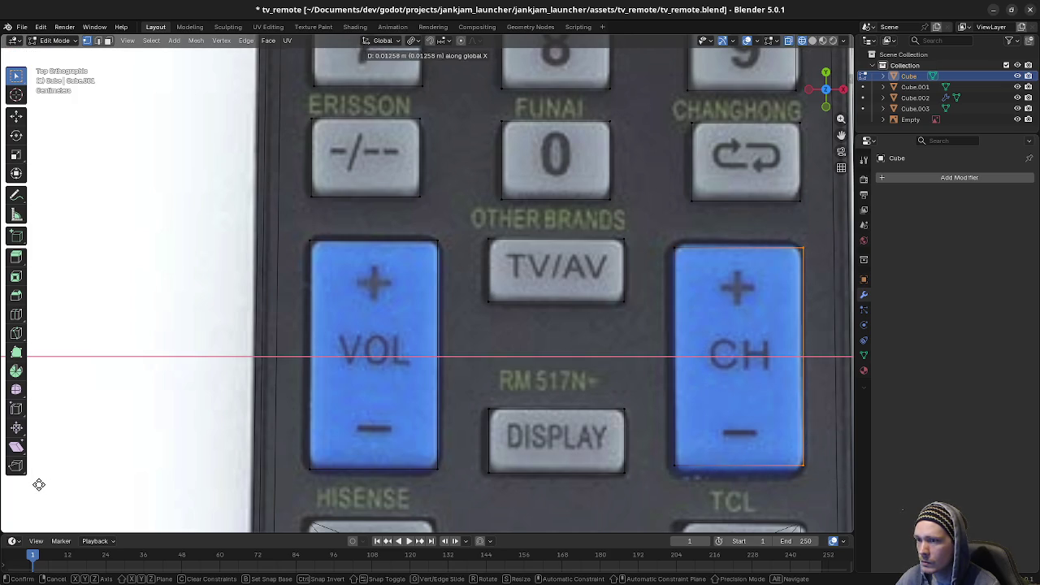
{"action": "left_click", "coordinate": [38, 484]}
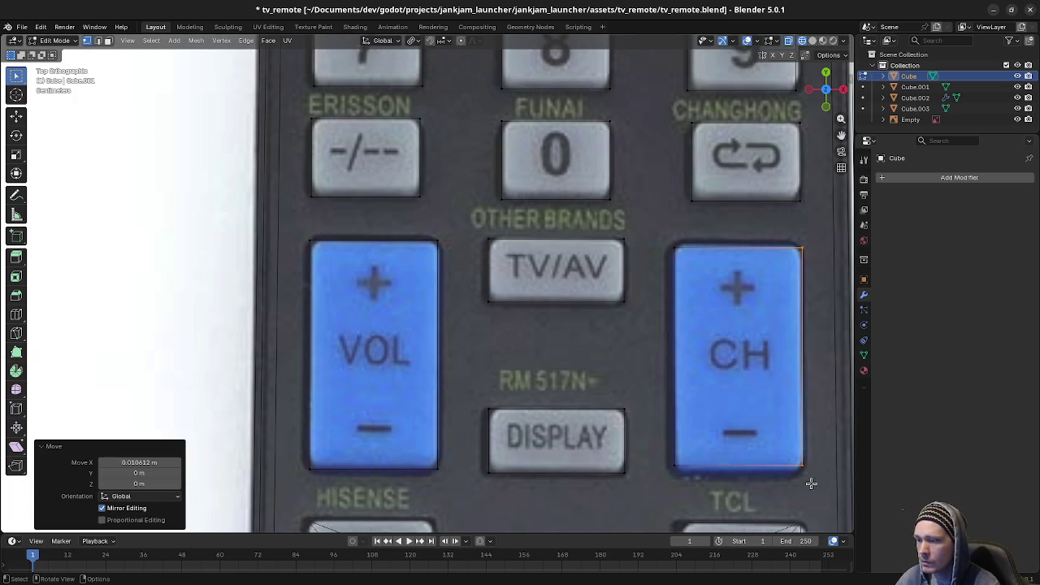
Step: Lower the CH button's bottom edge and raise its top edge to match the photo
{"action": "left_click_drag", "start_coordinate": [664, 461], "coordinate": [850, 486]}
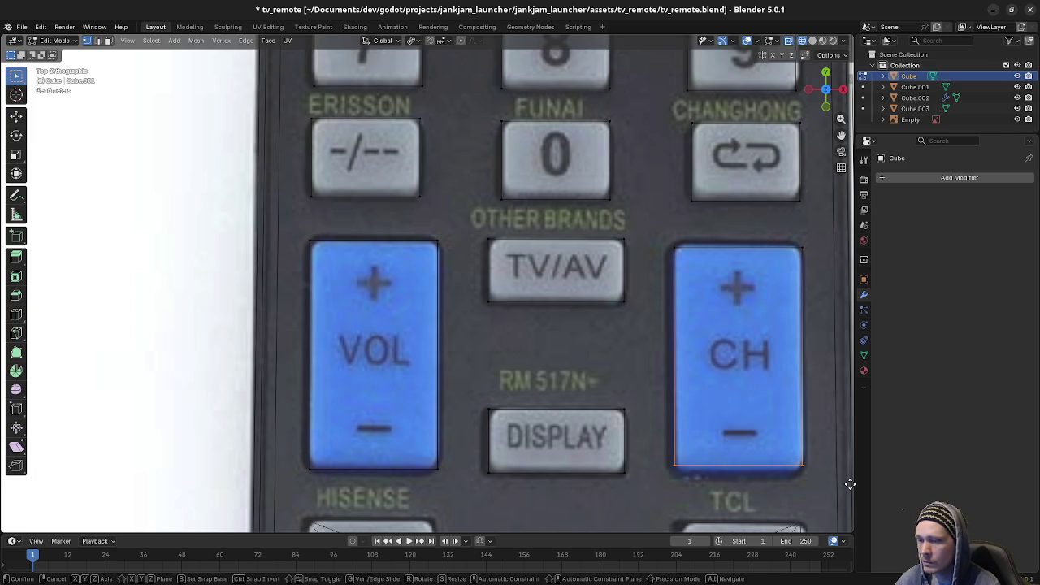
{"action": "key", "text": "g"}
{"action": "key", "text": "y"}
{"action": "left_click", "coordinate": [842, 54]}
{"action": "key", "text": "b"}
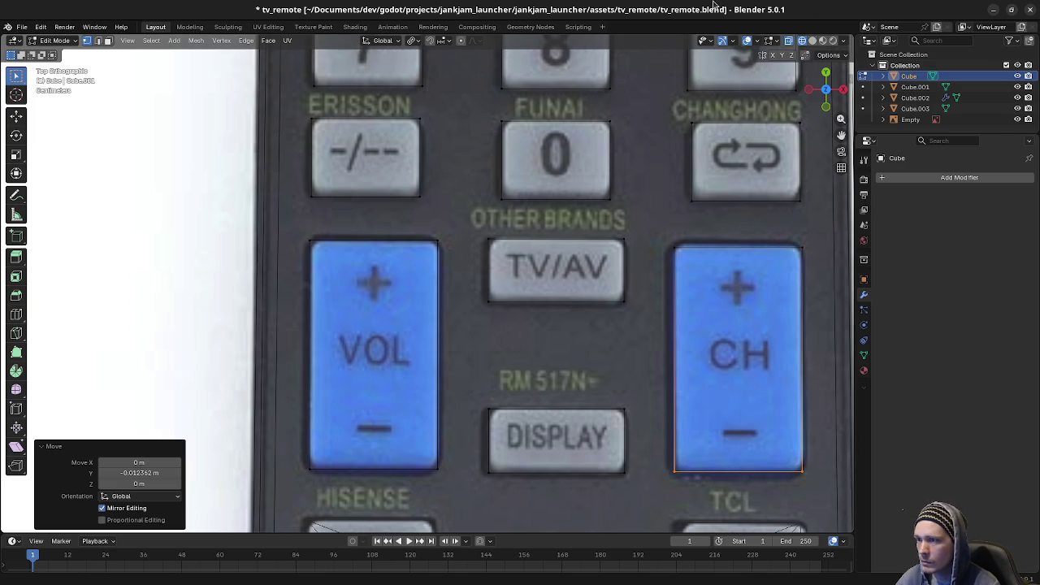
{"action": "mouse_move", "coordinate": [663, 233]}
{"action": "left_mouse_down"}
{"action": "mouse_move", "coordinate": [765, 267]}
{"action": "mouse_move", "coordinate": [817, 260]}
{"action": "left_mouse_up"}
{"action": "key", "text": "g"}
{"action": "key", "text": "y"}
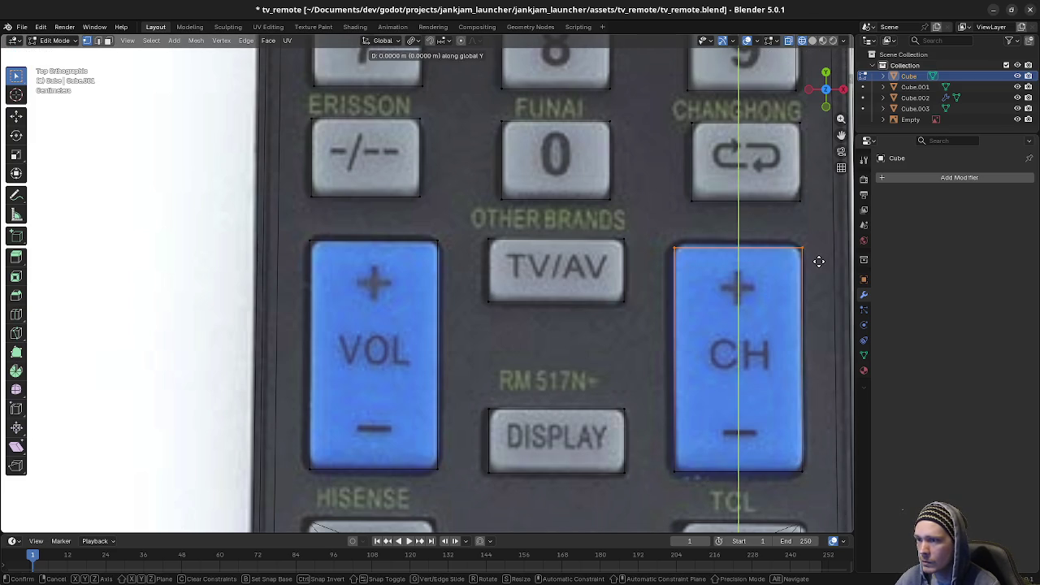
{"action": "left_click", "coordinate": [815, 234]}
Step: Clear the mesh selection, view the remote from the side, and return to Object Mode
{"action": "scroll", "coordinate": [568, 301], "scroll_direction": "down", "scroll_amount": 5}
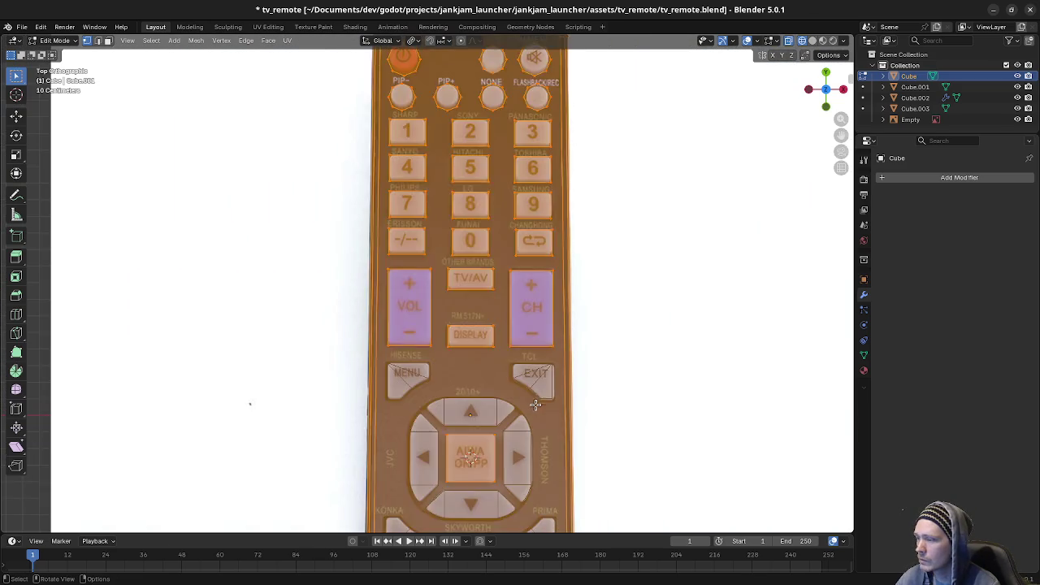
{"action": "key", "text": "a"}
{"action": "key", "text": "alt+a"}
{"action": "mouse_move", "coordinate": [576, 371]}
{"action": "middle_mouse_down", "text": "shift"}
{"action": "mouse_move", "coordinate": [585, 291]}
{"action": "mouse_move", "coordinate": [727, 326]}
{"action": "middle_mouse_up", "text": "shift"}
{"action": "mouse_move", "coordinate": [691, 372]}
{"action": "middle_mouse_down"}
{"action": "mouse_move", "coordinate": [464, 388]}
{"action": "mouse_move", "coordinate": [447, 346]}
{"action": "middle_mouse_up"}
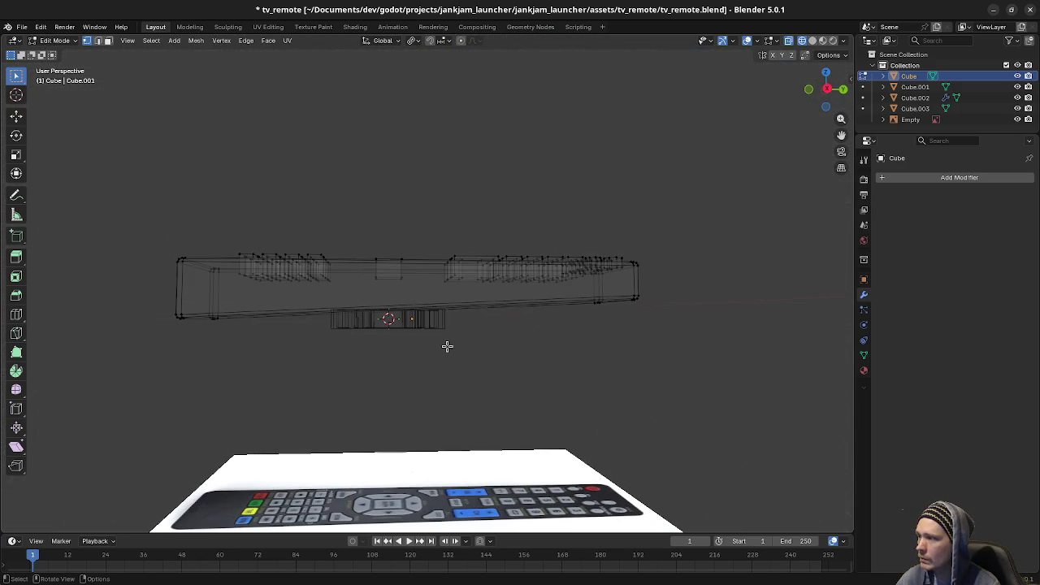
{"action": "key", "text": "KP_3"}
{"action": "key", "text": "Tab"}
Step: Inspect the small button objects Cube.001 and Cube.003 beneath the remote body
{"action": "left_click", "coordinate": [431, 319]}
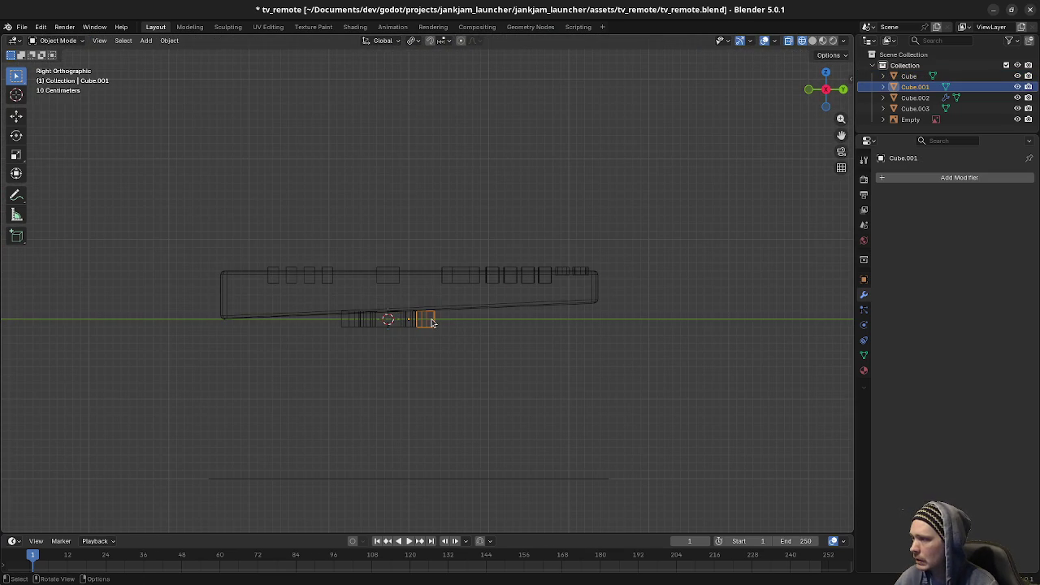
{"action": "key", "text": "Tab"}
{"action": "key", "text": "Tab"}
{"action": "left_click_drag", "start_coordinate": [484, 354], "coordinate": [338, 317]}
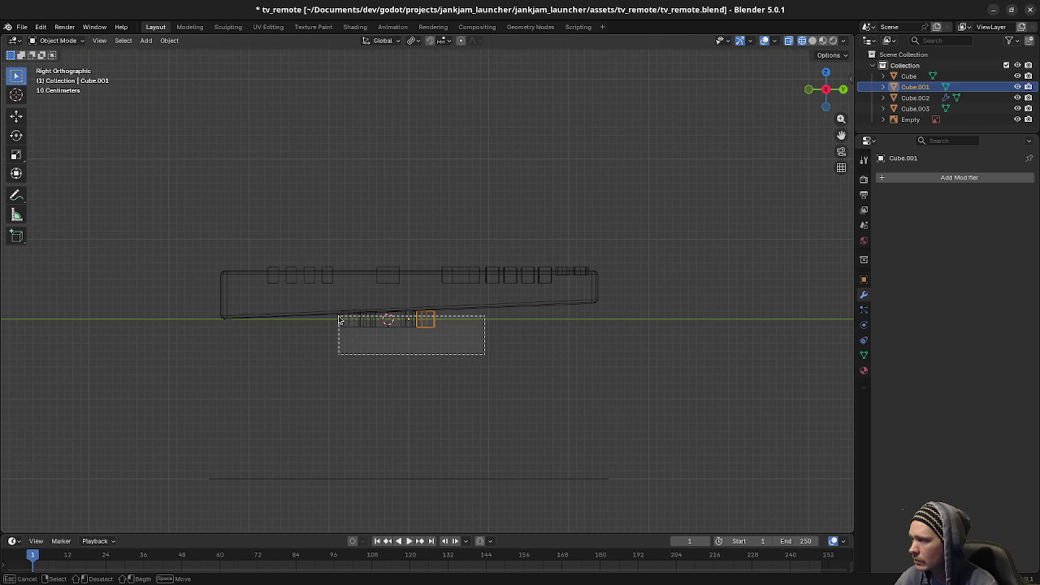
{"action": "left_click", "coordinate": [432, 328]}
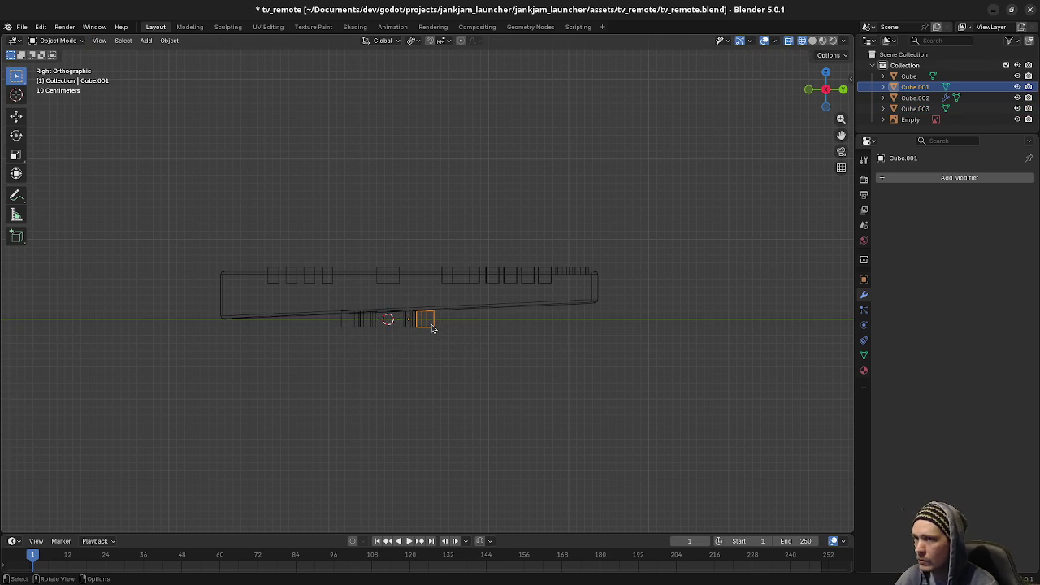
{"action": "left_click", "coordinate": [401, 326]}
{"action": "middle_click_drag", "start_coordinate": [398, 327], "coordinate": [432, 351]}
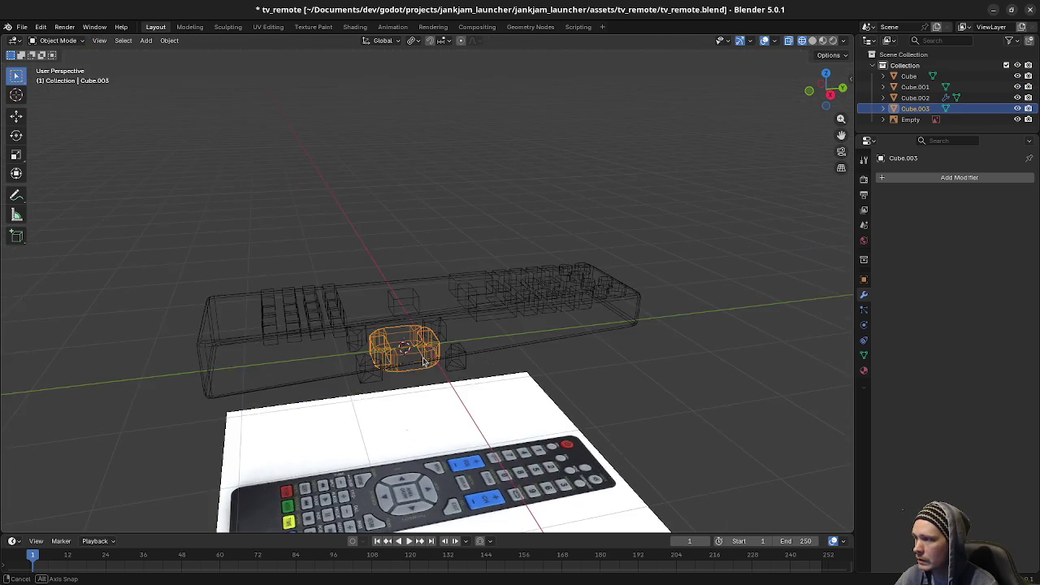
Step: Apply the Mirror modifier on Cube.002 so its mirrored boxes become real geometry
{"action": "left_click", "coordinate": [379, 368]}
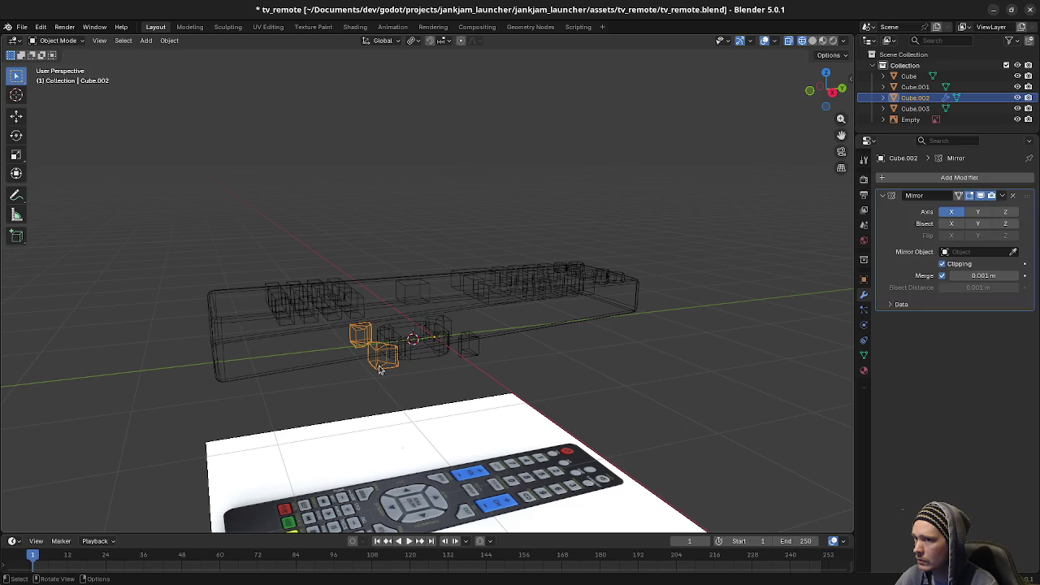
{"action": "left_click", "coordinate": [1004, 196]}
{"action": "left_click", "coordinate": [934, 255]}
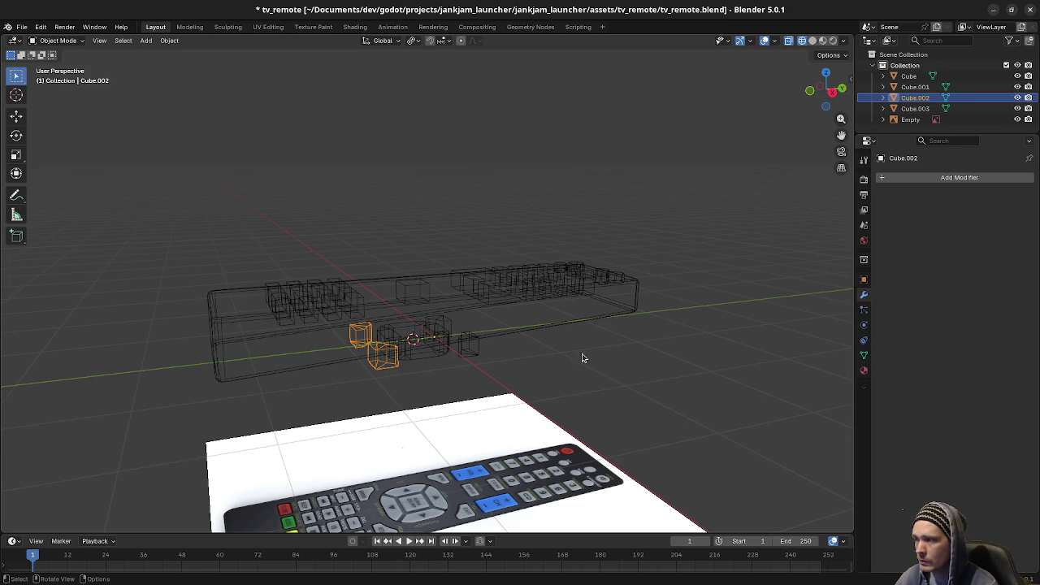
{"action": "left_click", "coordinate": [430, 359]}
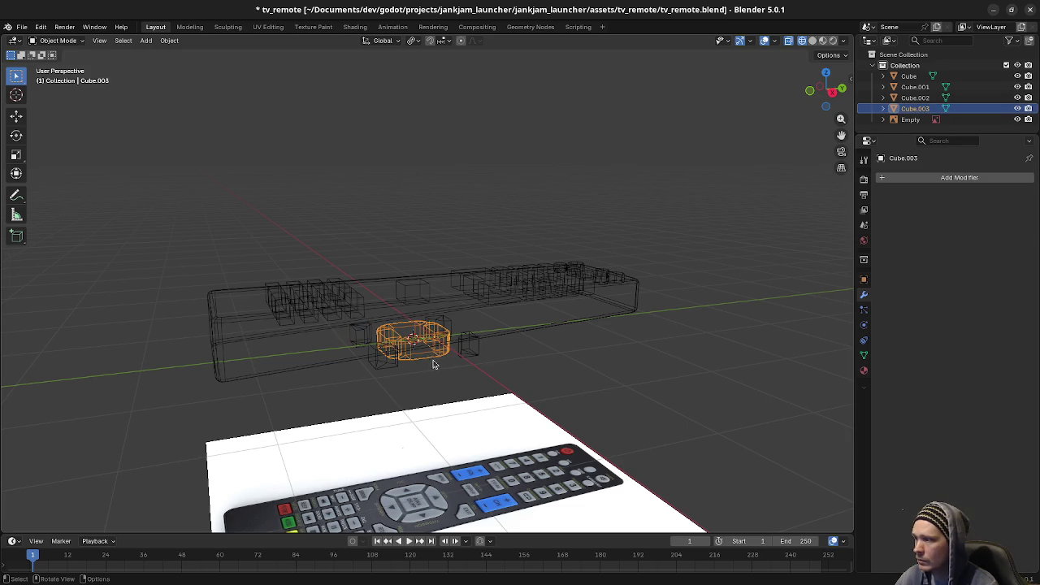
{"action": "left_click", "coordinate": [395, 372]}
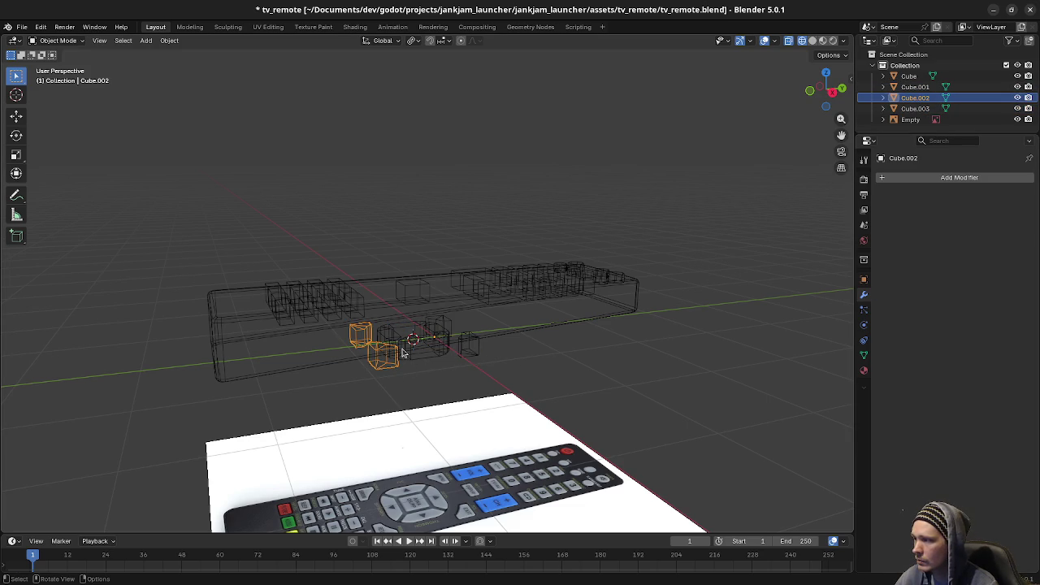
Step: Join Cube.002 and then Cube.001 into the big Cube body
{"action": "left_click", "coordinate": [382, 285], "text": "shift"}
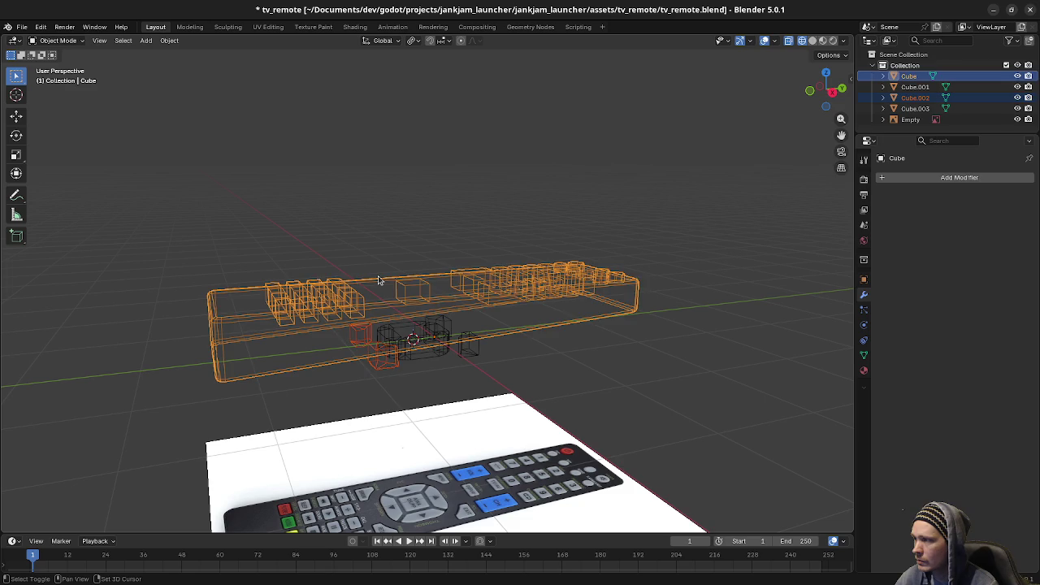
{"action": "right_click", "coordinate": [384, 284]}
{"action": "type", "text": "join"}
{"action": "key", "text": "Return"}
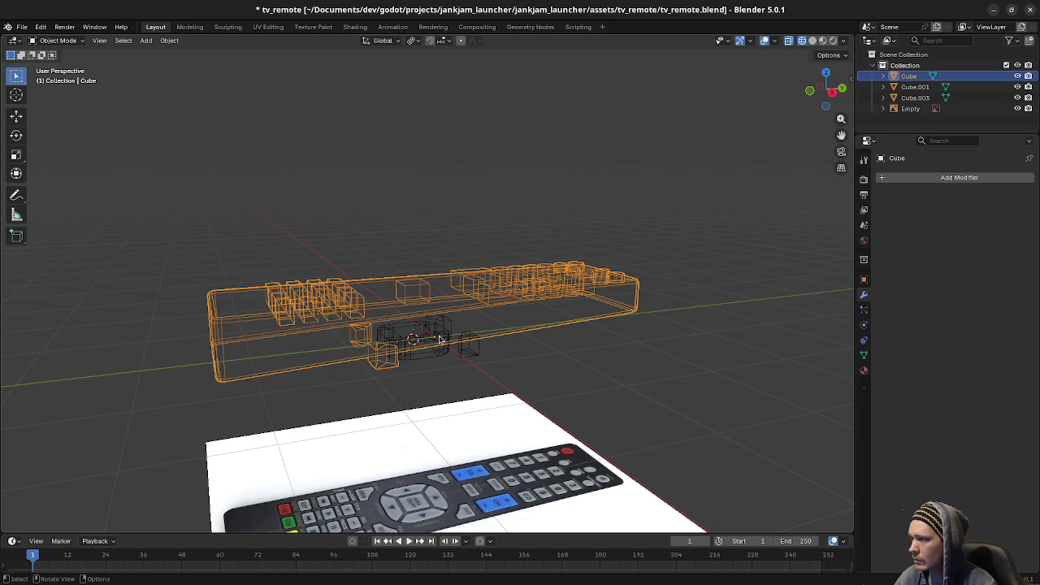
{"action": "left_click", "coordinate": [464, 301]}
{"action": "left_click", "coordinate": [464, 301], "text": "shift"}
{"action": "right_click", "coordinate": [464, 302]}
{"action": "type", "text": "join"}
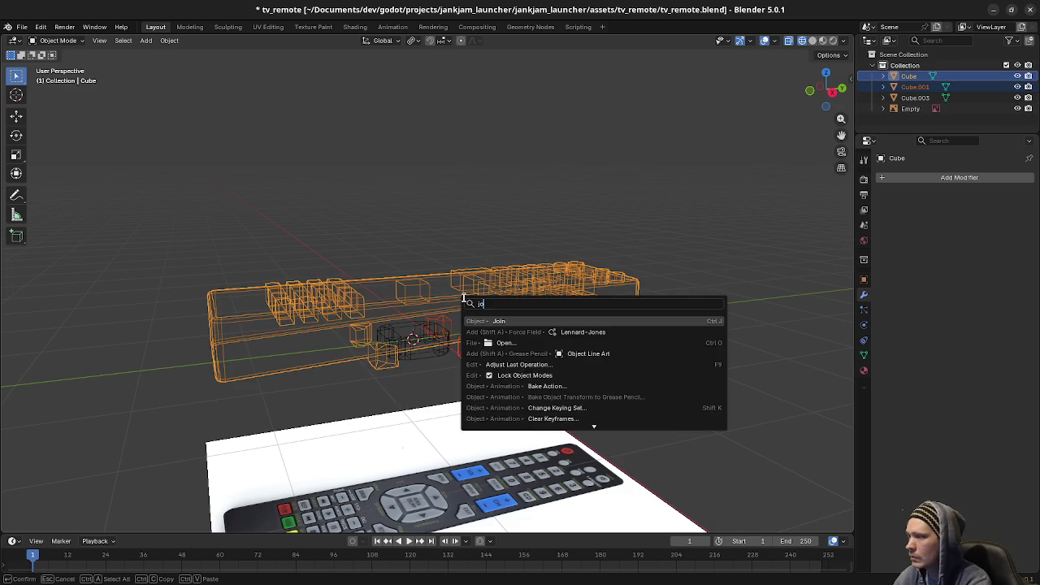
{"action": "key", "text": "Return"}
Step: Join Cube.003 into the remote body as well
{"action": "key", "text": "alt+a"}
{"action": "left_click", "coordinate": [419, 358]}
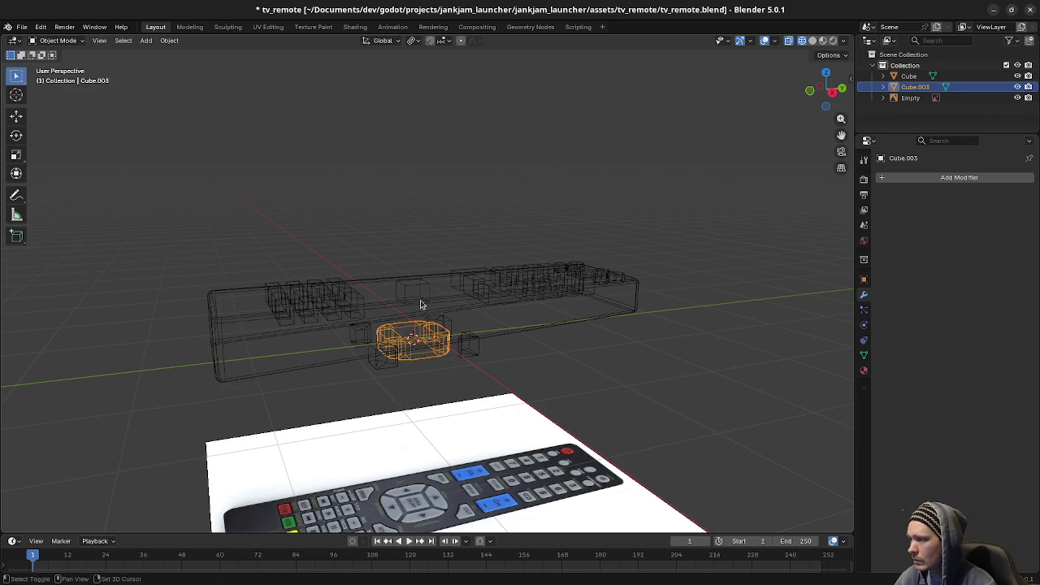
{"action": "left_click", "coordinate": [420, 289], "text": "shift"}
{"action": "right_click", "coordinate": [420, 288]}
{"action": "type", "text": "join"}
{"action": "key", "text": "Return"}
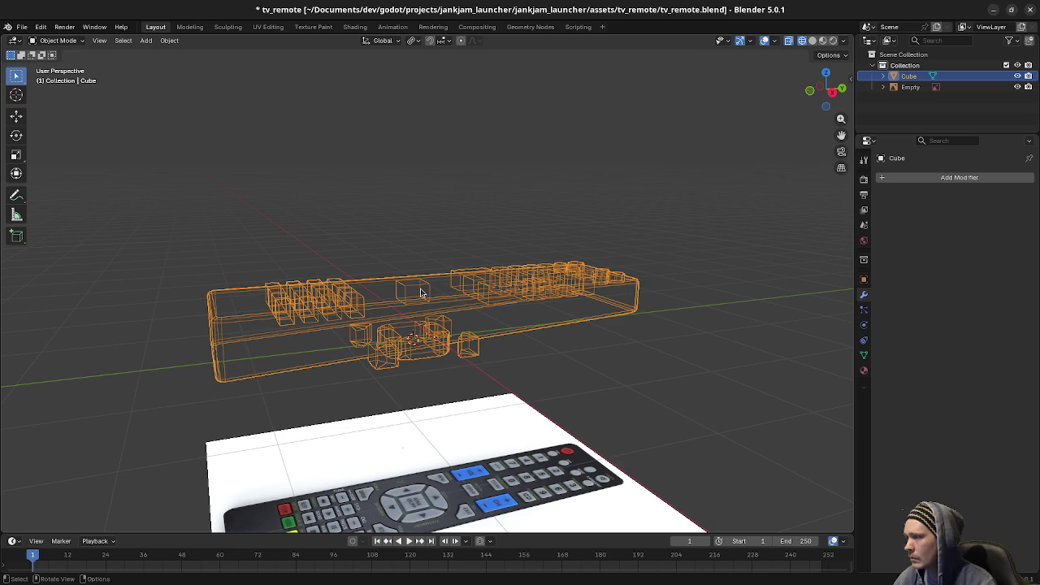
Step: In right view, raise the bottom button part 0.6 m along Z onto the remote's top
{"action": "key", "text": "KP_3"}
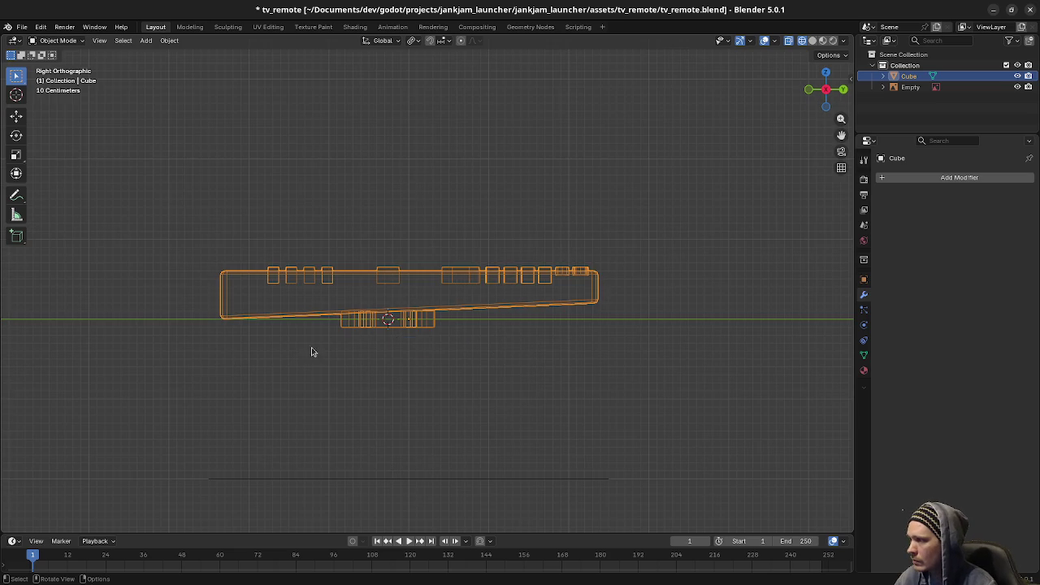
{"action": "key", "text": "Tab"}
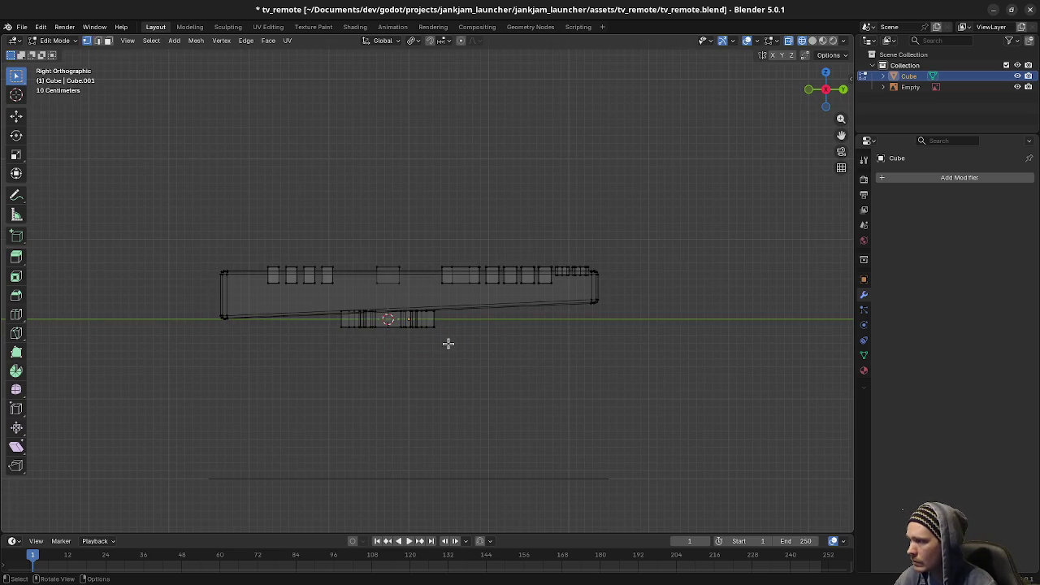
{"action": "left_click_drag", "start_coordinate": [447, 344], "coordinate": [314, 297]}
{"action": "scroll", "coordinate": [415, 339], "scroll_direction": "up", "scroll_amount": 3}
{"action": "type", "text": "gz"}
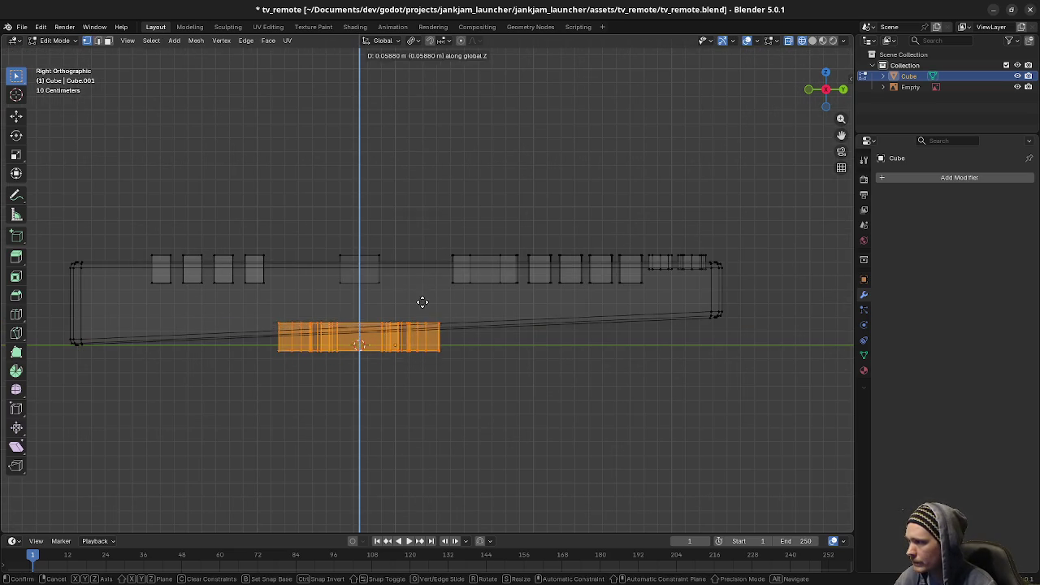
{"action": "type", "text": "0.6"}
{"action": "key", "text": "Return"}
{"action": "scroll", "coordinate": [395, 305], "scroll_direction": "up", "scroll_amount": 2}
{"action": "scroll", "coordinate": [395, 306], "scroll_direction": "up", "scroll_amount": 2}
{"action": "key", "text": "g"}
{"action": "key", "text": "z"}
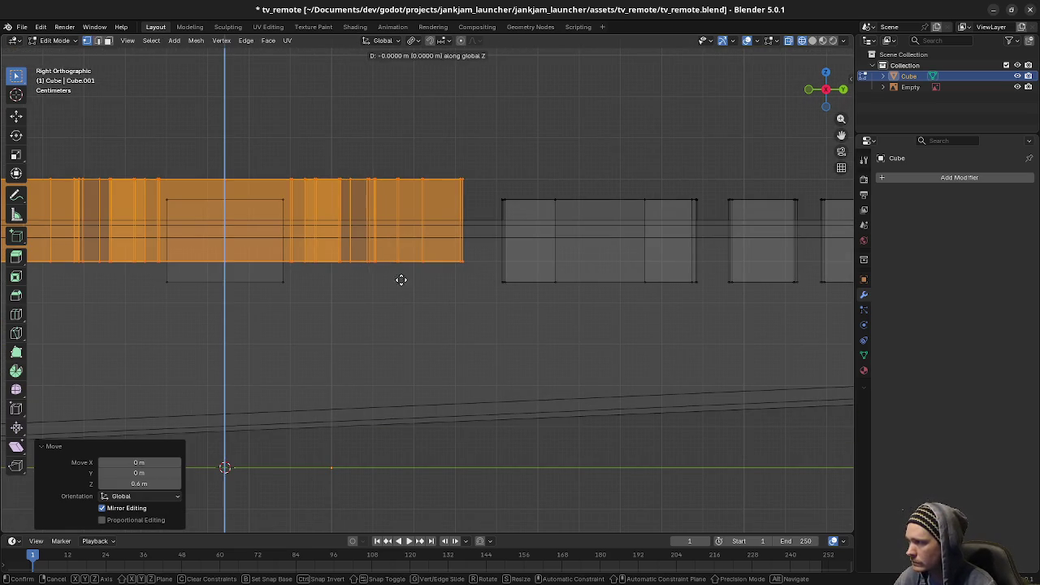
Step: Switch the viewport to Material Preview shading and orbit around the remote
{"action": "left_click", "coordinate": [407, 445]}
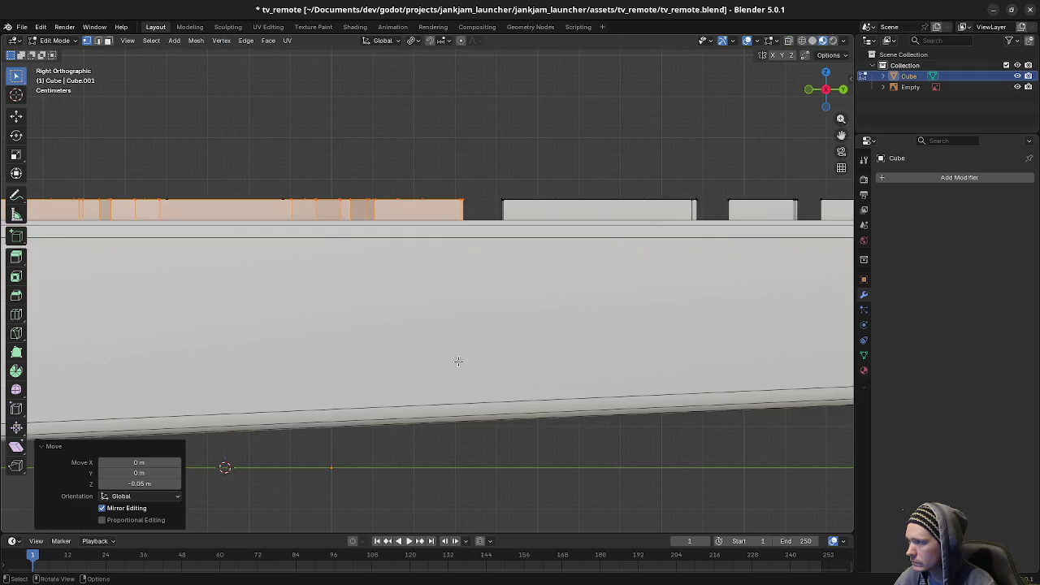
{"action": "mouse_move", "coordinate": [458, 360]}
{"action": "middle_mouse_down"}
{"action": "mouse_move", "coordinate": [576, 424]}
{"action": "mouse_move", "coordinate": [527, 383]}
{"action": "mouse_move", "coordinate": [553, 352]}
{"action": "middle_mouse_up"}
{"action": "scroll", "coordinate": [497, 385], "scroll_direction": "down", "scroll_amount": 3}
Step: Turn on the Face Orientation overlay to reveal inside-out faces in red
{"action": "key", "text": "a"}
{"action": "key", "text": "alt+a"}
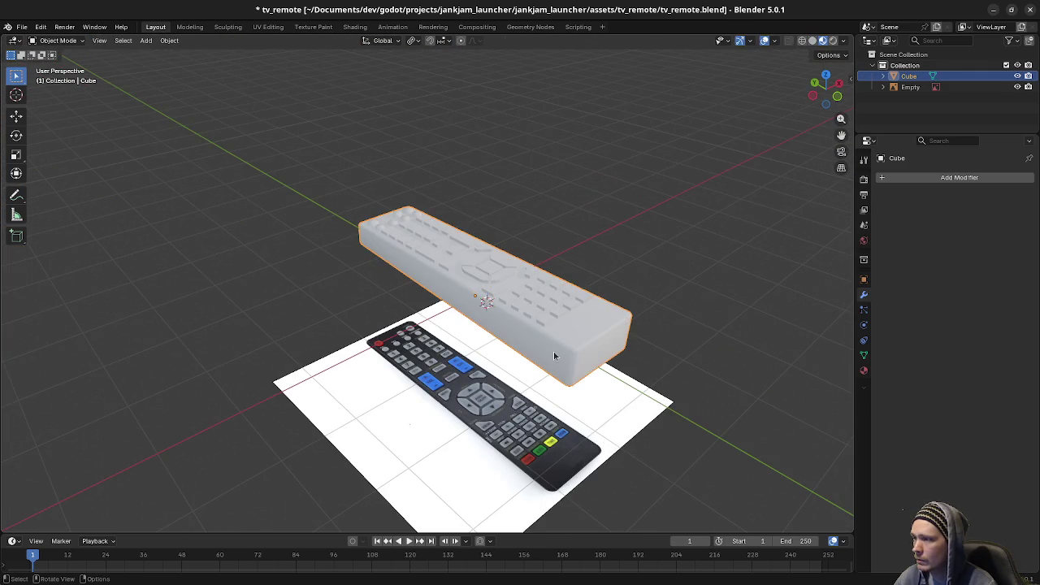
{"action": "key", "text": "a"}
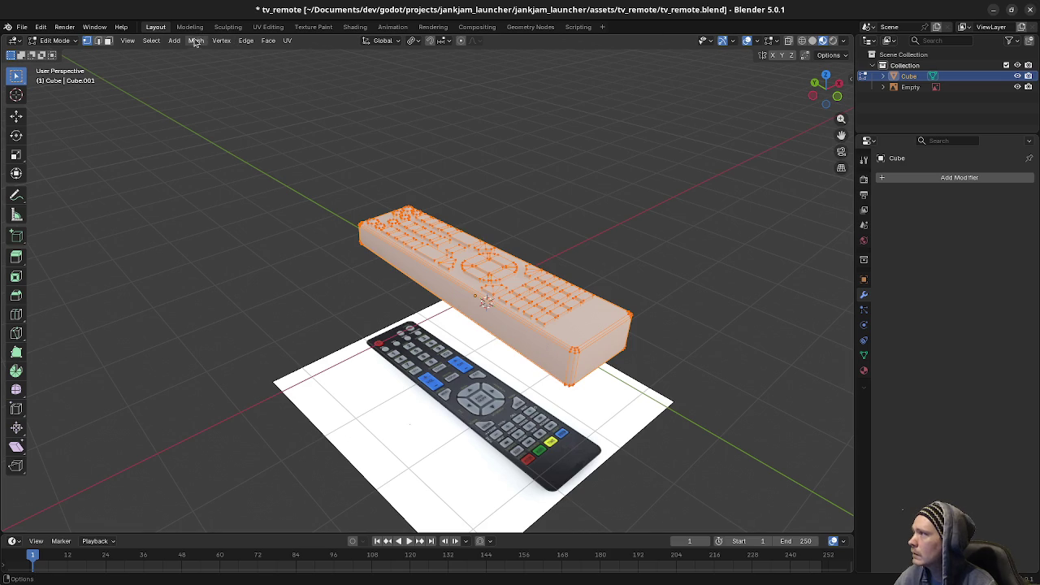
{"action": "left_click", "coordinate": [195, 41]}
{"action": "mouse_move", "coordinate": [214, 235]}
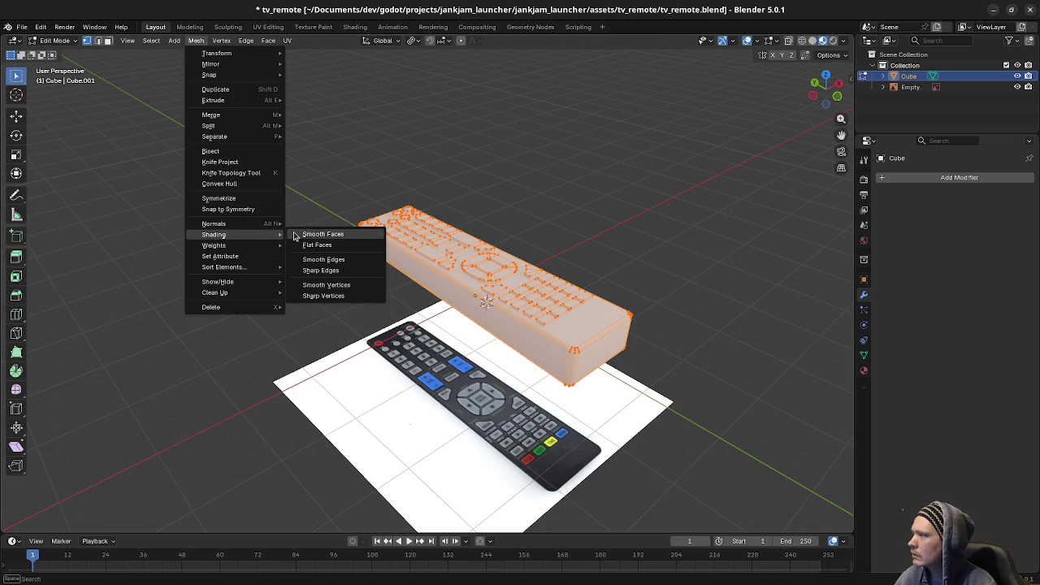
{"action": "left_click", "coordinate": [318, 244]}
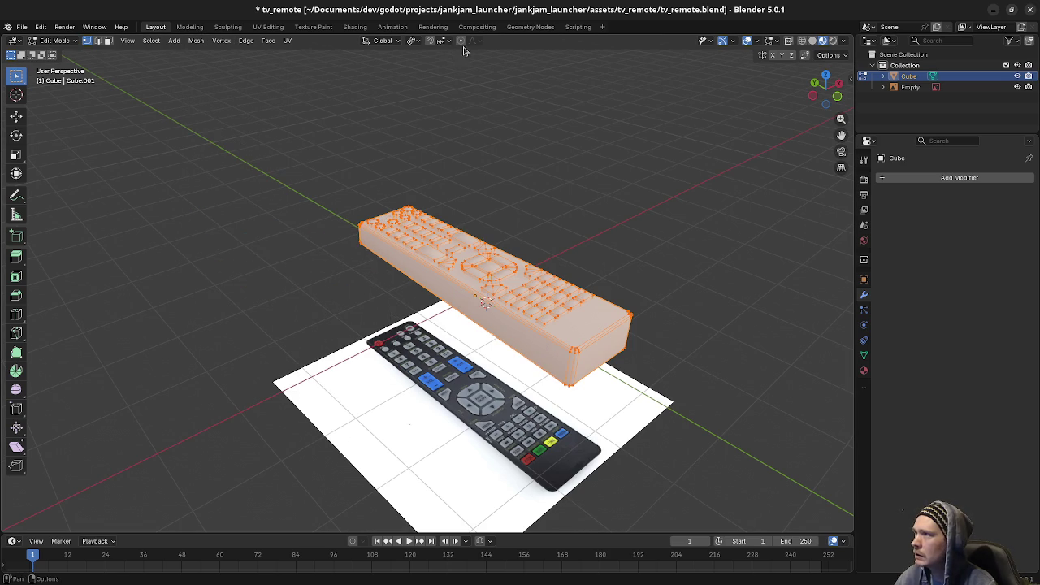
{"action": "left_click", "coordinate": [757, 41]}
{"action": "left_click", "coordinate": [695, 261]}
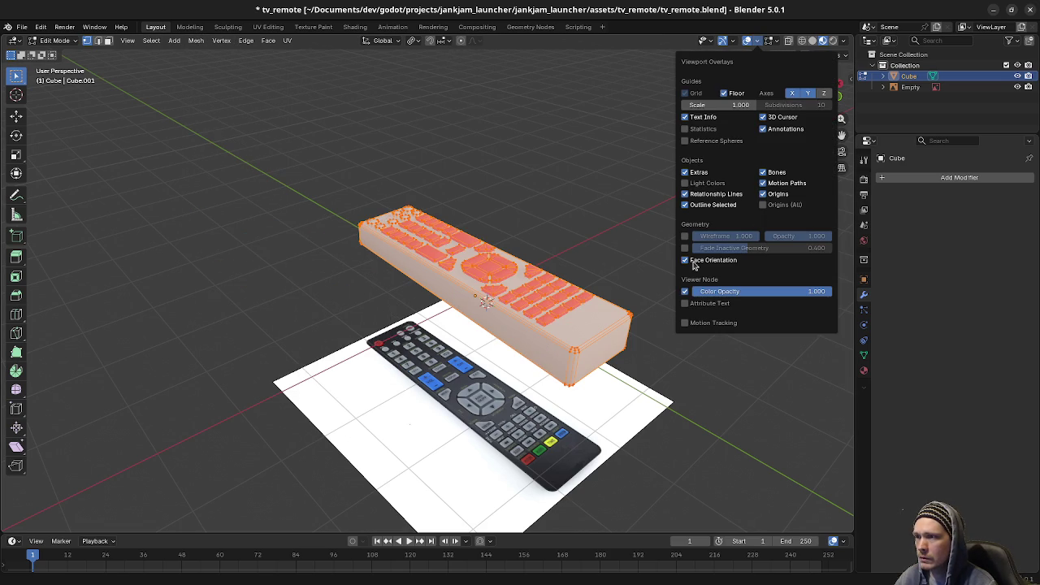
{"action": "mouse_move", "coordinate": [554, 250]}
{"action": "middle_mouse_down"}
{"action": "mouse_move", "coordinate": [515, 368]}
{"action": "mouse_move", "coordinate": [487, 314]}
{"action": "middle_mouse_up"}
Step: Select every red button with L: number grid, ring segments, centre square, triangles and top bars
{"action": "key", "text": "alt+a"}
{"action": "scroll", "coordinate": [515, 368], "scroll_direction": "up", "scroll_amount": 4}
{"action": "scroll", "coordinate": [487, 314], "scroll_direction": "down", "scroll_amount": 2}
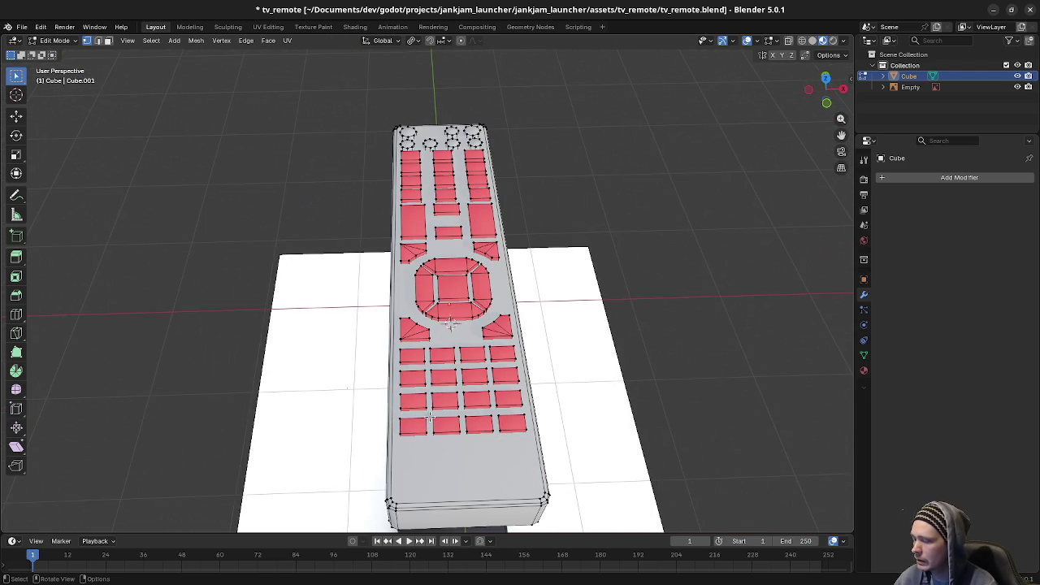
{"action": "key", "text": "l"}
{"action": "key", "text": "l"}
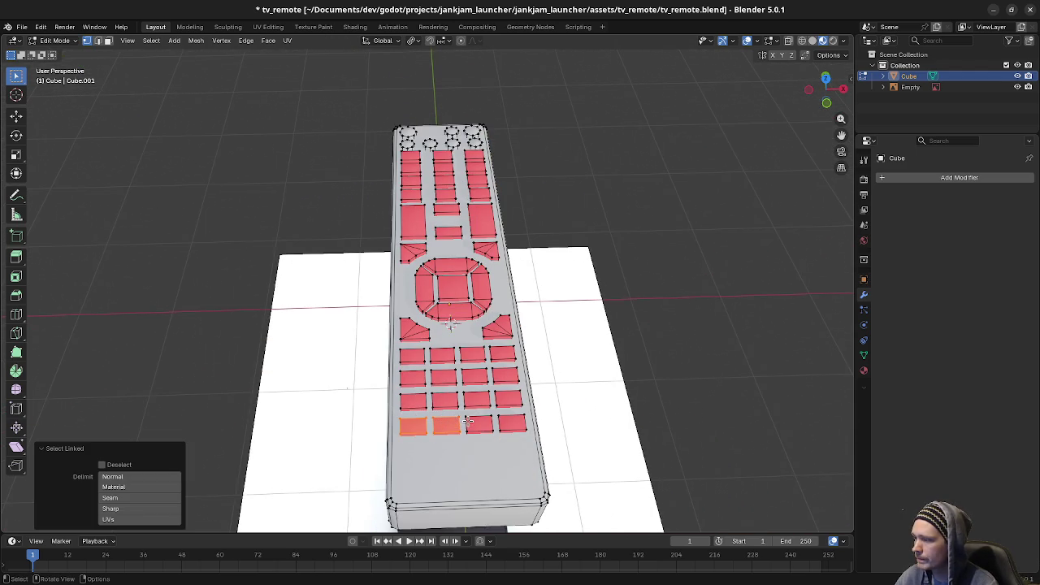
{"action": "key", "text": "l"}
{"action": "key", "text": "l"}
{"action": "key", "text": "l"}
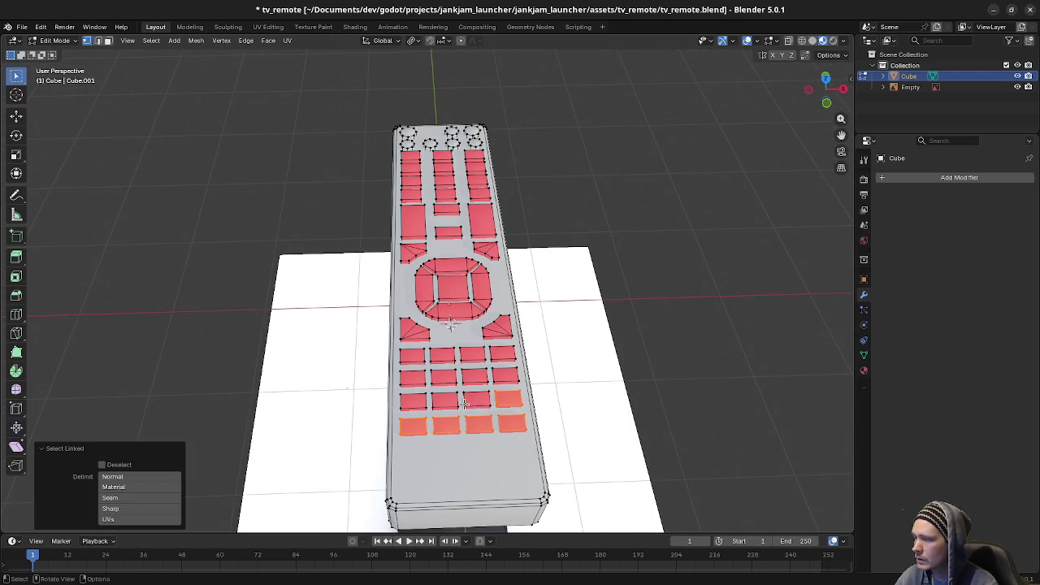
{"action": "key", "text": "l"}
{"action": "key", "text": "l"}
{"action": "key", "text": "l"}
{"action": "key", "text": "l"}
{"action": "key", "text": "l"}
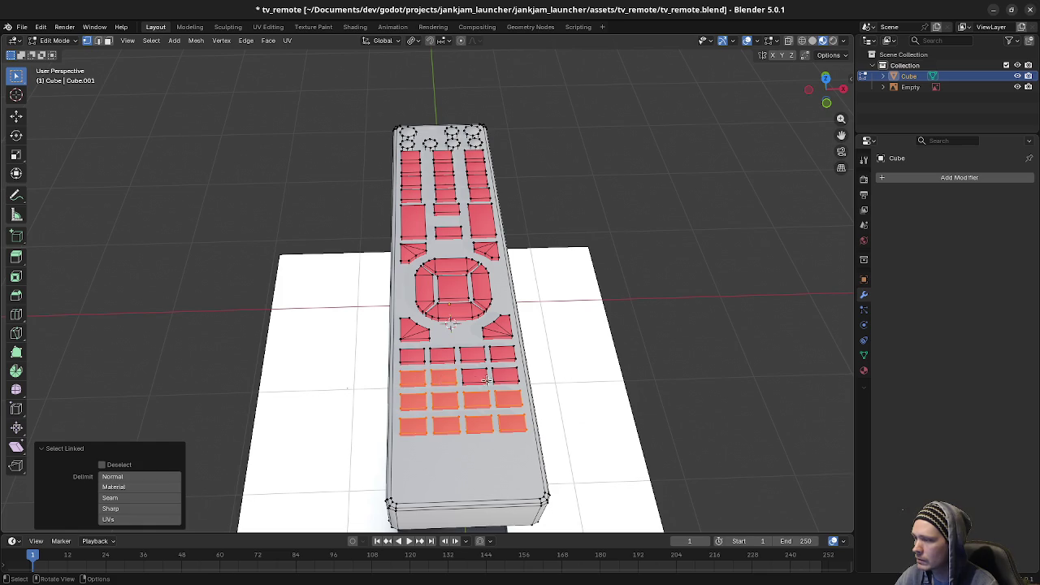
{"action": "key", "text": "l"}
{"action": "key", "text": "l"}
{"action": "key", "text": "l"}
{"action": "key", "text": "l"}
{"action": "key", "text": "l"}
{"action": "key", "text": "l"}
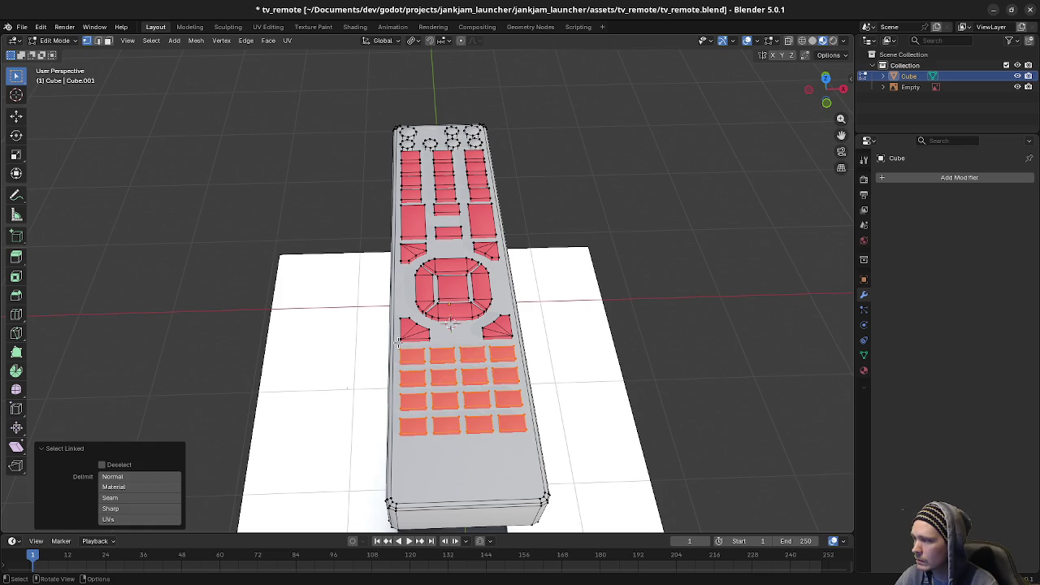
{"action": "key", "text": "l"}
{"action": "key", "text": "l"}
{"action": "key", "text": "l"}
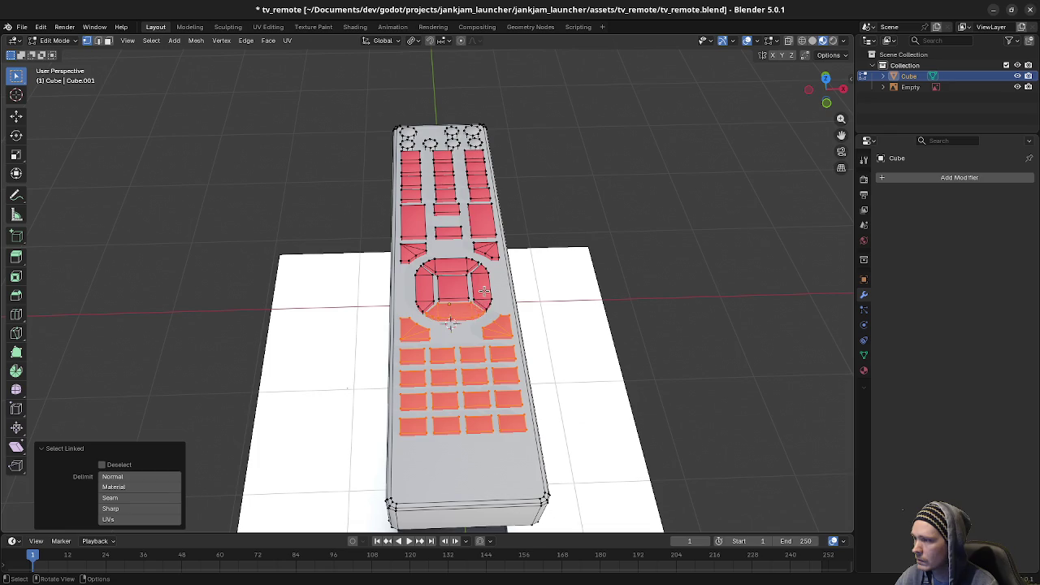
{"action": "key", "text": "l"}
{"action": "key", "text": "l"}
{"action": "key", "text": "l"}
{"action": "key", "text": "l"}
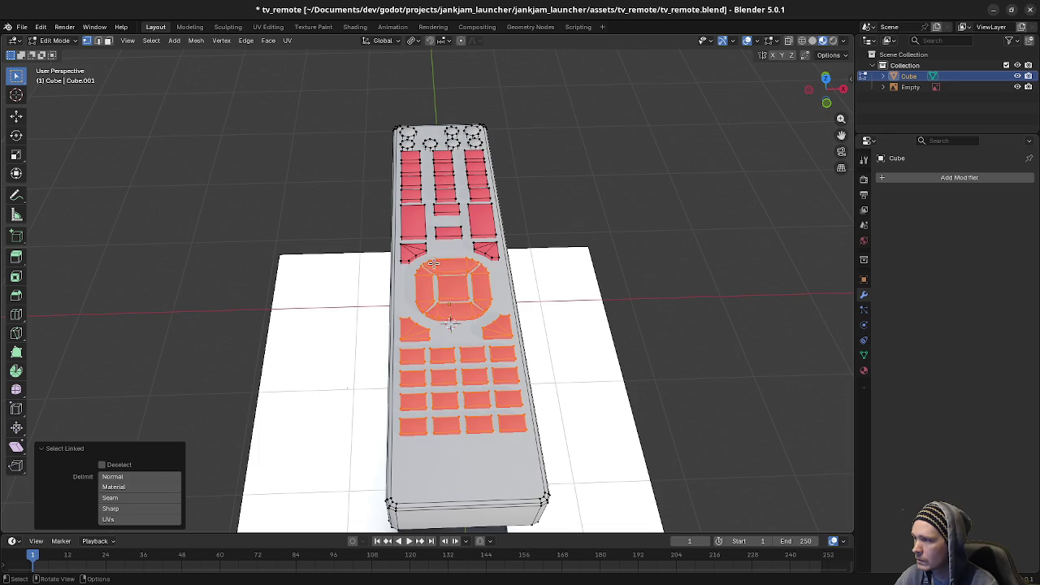
{"action": "key", "text": "l"}
{"action": "key", "text": "l"}
{"action": "key", "text": "l"}
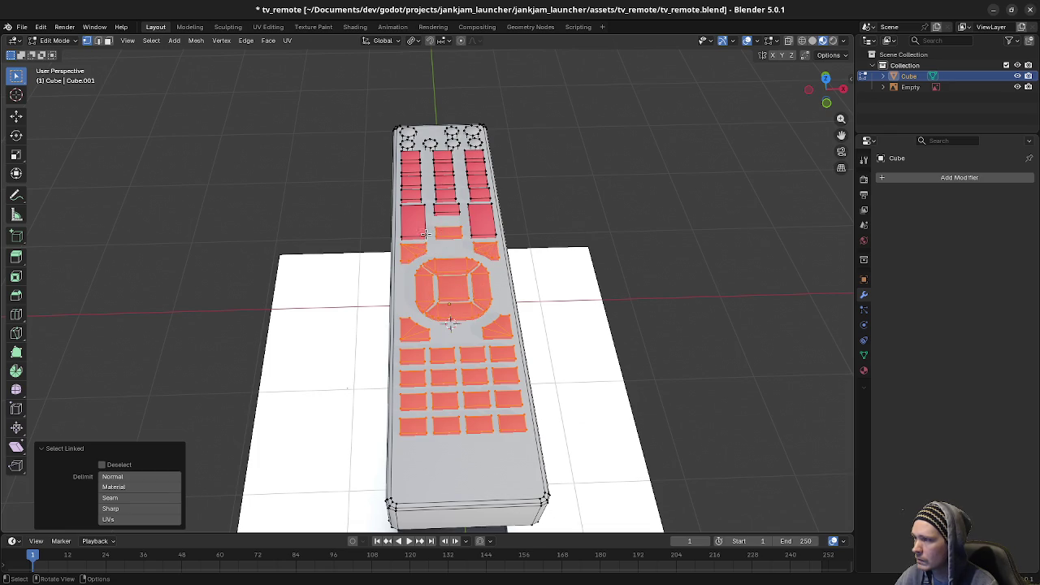
{"action": "key", "text": "l"}
{"action": "key", "text": "l"}
{"action": "key", "text": "l"}
{"action": "key", "text": "l"}
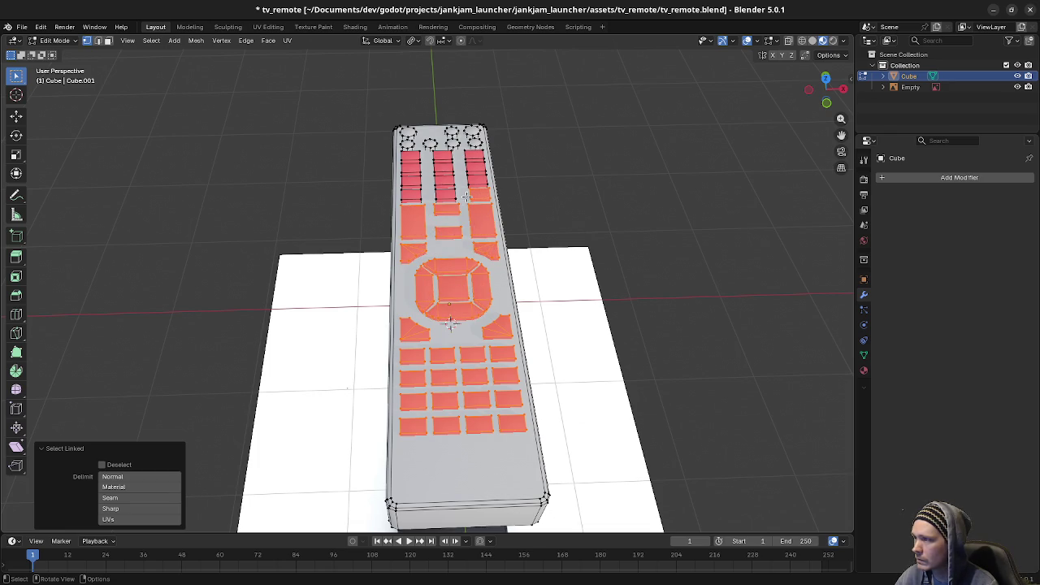
{"action": "key", "text": "l"}
{"action": "key", "text": "l"}
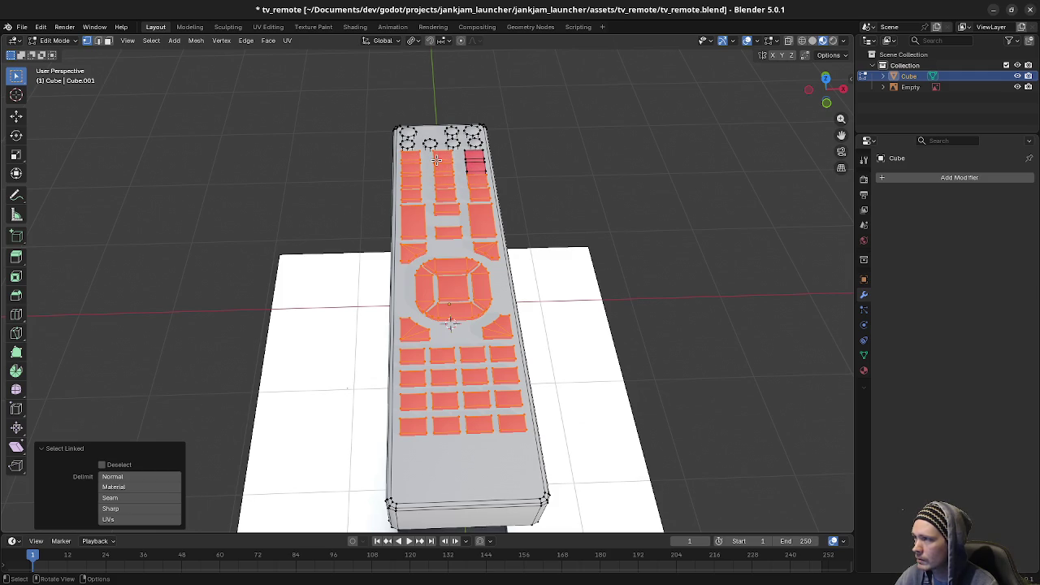
{"action": "left_click", "coordinate": [468, 160], "text": "shift"}
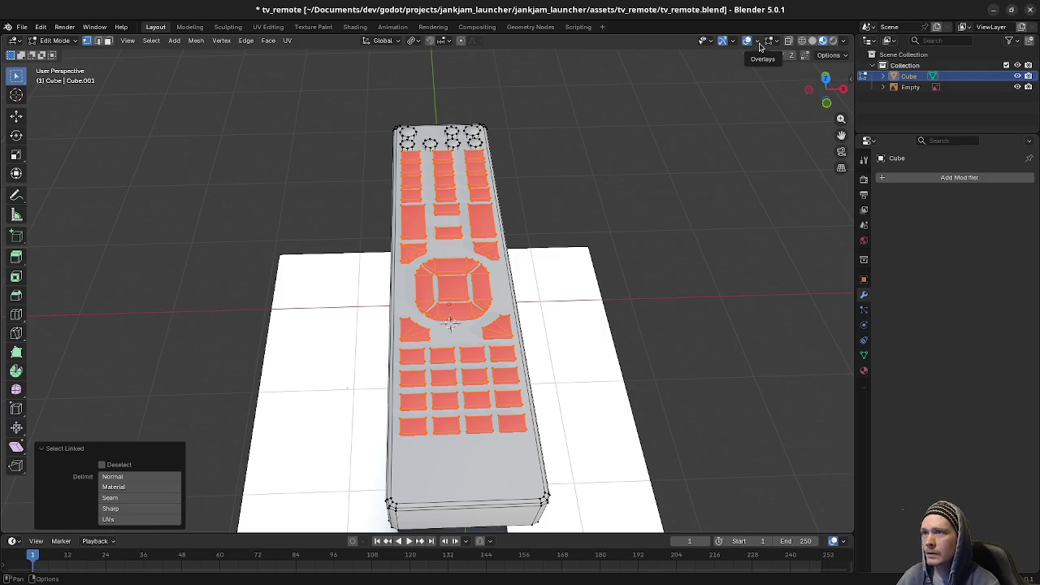
Step: Flip the selected button faces' normals outward and clear the selection
{"action": "key", "text": "alt+n"}
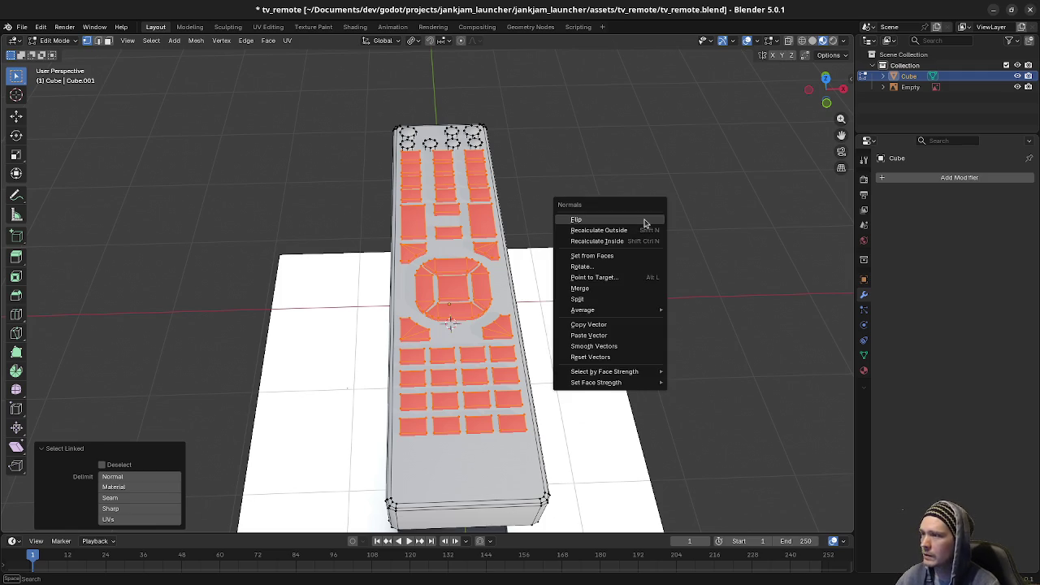
{"action": "left_click", "coordinate": [644, 220]}
{"action": "mouse_move", "coordinate": [606, 256]}
{"action": "middle_mouse_down"}
{"action": "mouse_move", "coordinate": [580, 258]}
{"action": "mouse_move", "coordinate": [616, 273]}
{"action": "middle_mouse_up"}
{"action": "left_click", "coordinate": [580, 258]}
Step: Orbit to check the remote from above and switch to edge select mode
{"action": "mouse_move", "coordinate": [553, 327]}
{"action": "middle_mouse_down"}
{"action": "mouse_move", "coordinate": [511, 380]}
{"action": "mouse_move", "coordinate": [498, 379]}
{"action": "middle_mouse_up"}
{"action": "scroll", "coordinate": [498, 379], "scroll_direction": "up", "scroll_amount": 2}
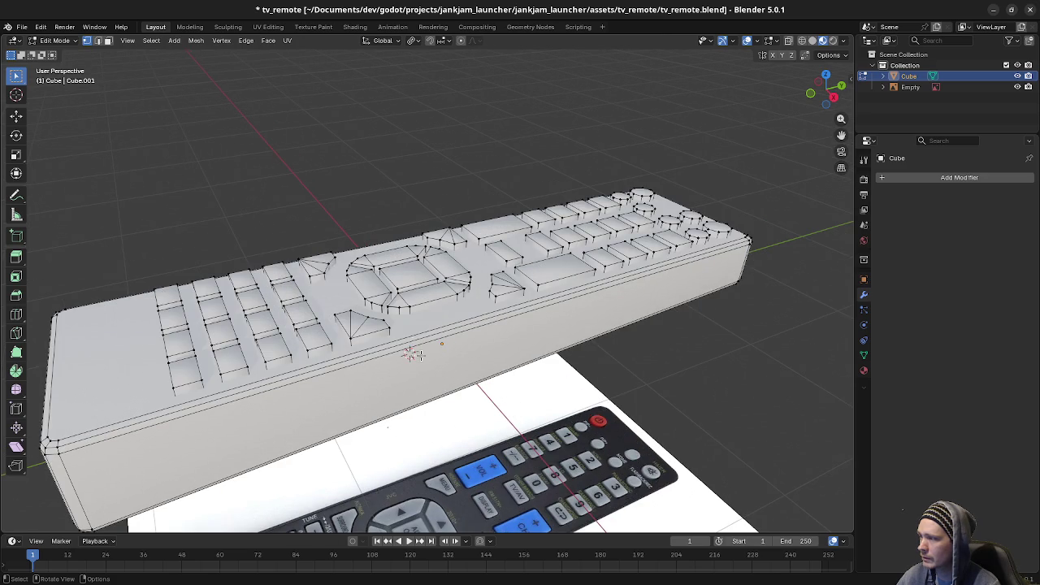
{"action": "mouse_move", "coordinate": [397, 393]}
{"action": "middle_mouse_down"}
{"action": "mouse_move", "coordinate": [386, 374]}
{"action": "mouse_move", "coordinate": [393, 353]}
{"action": "mouse_move", "coordinate": [485, 357]}
{"action": "mouse_move", "coordinate": [331, 317]}
{"action": "middle_mouse_up"}
{"action": "key", "text": "2"}
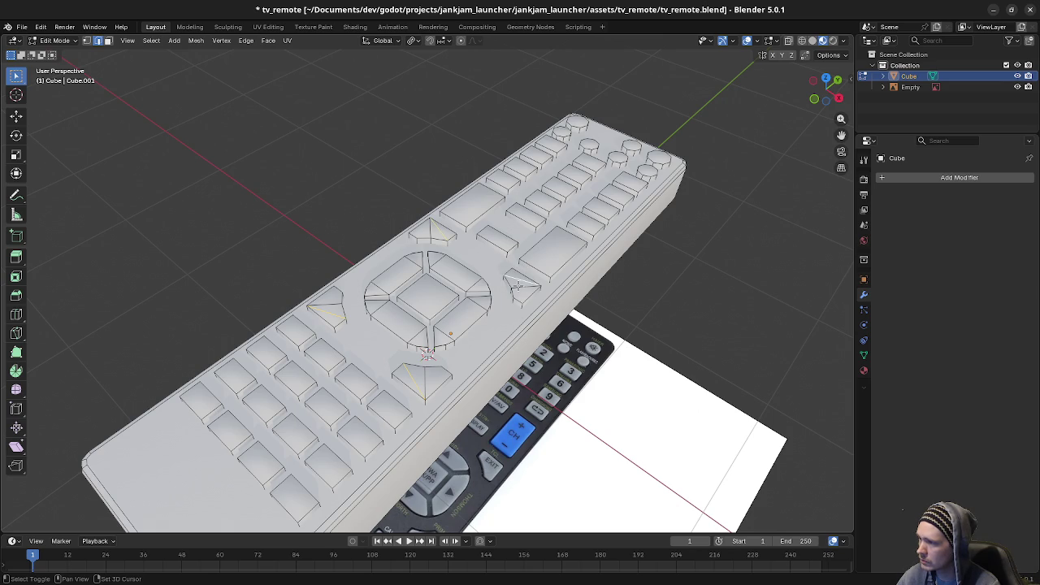
{"action": "middle_click_drag", "start_coordinate": [522, 330], "coordinate": [572, 338]}
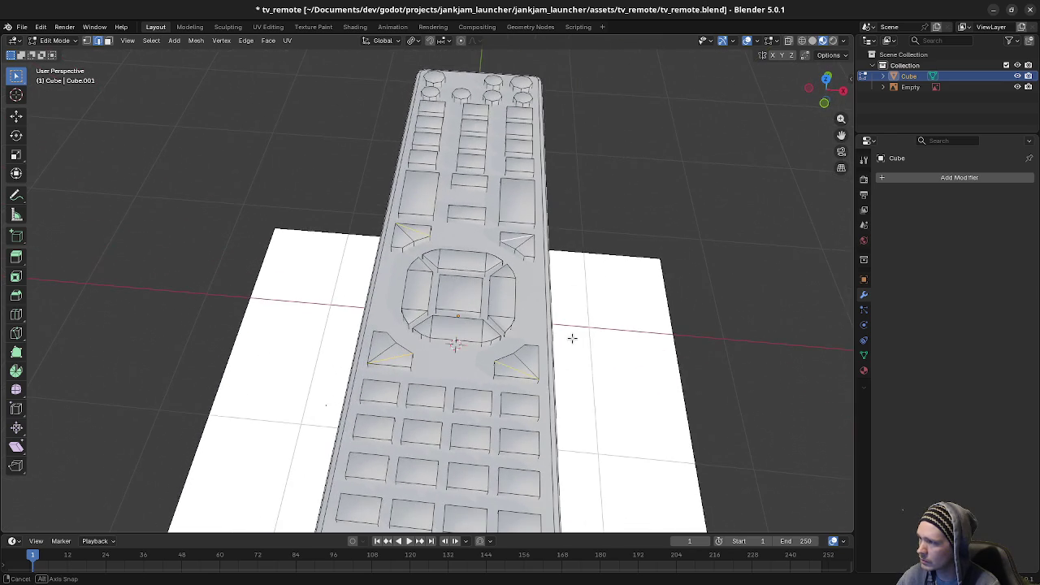
Step: Dissolve the leftover stray edges around the buttons and check the result from above
{"action": "key", "text": "x"}
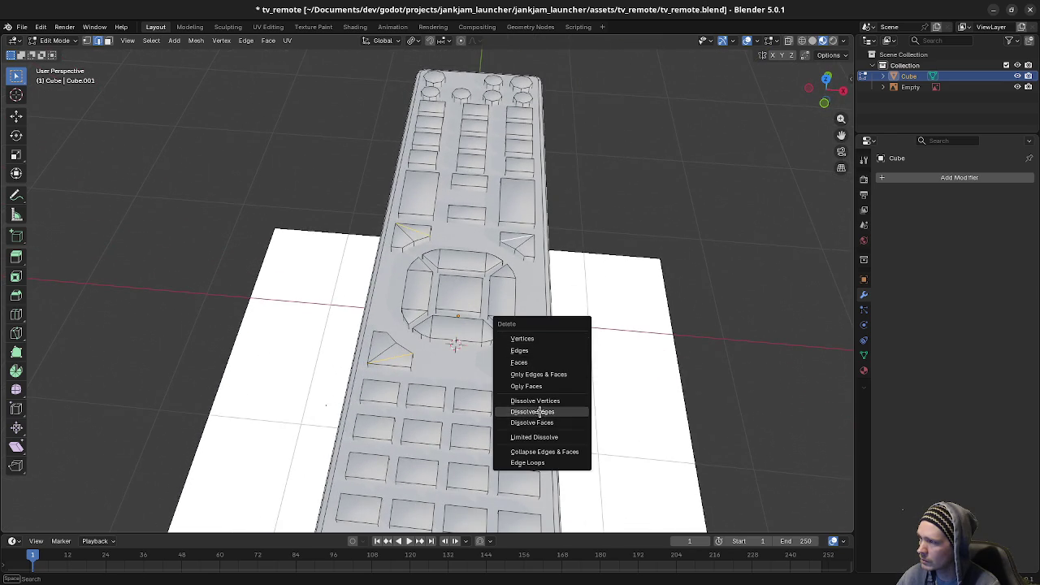
{"action": "left_click", "coordinate": [532, 412]}
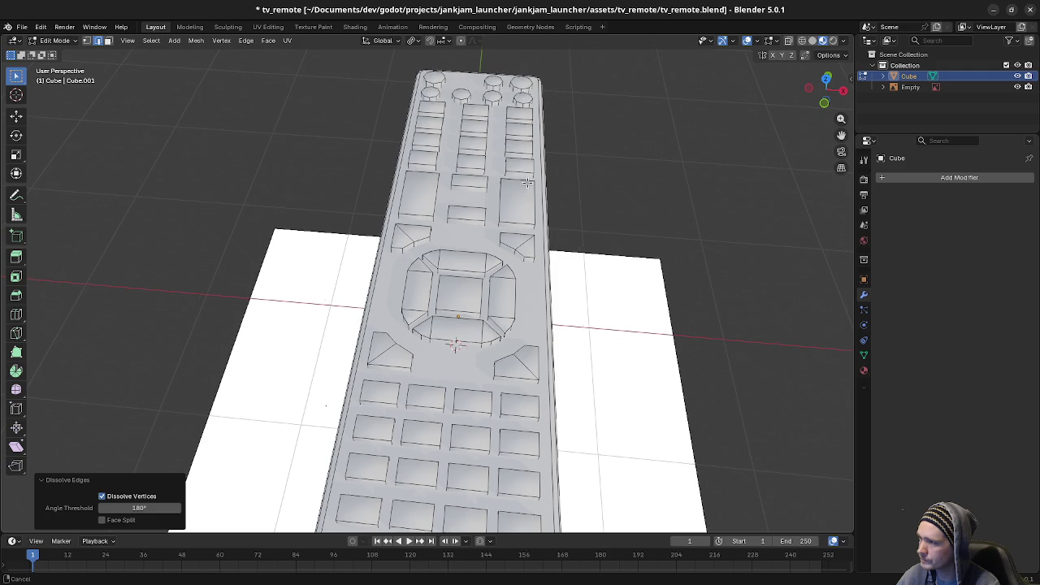
{"action": "mouse_move", "coordinate": [528, 182]}
{"action": "middle_mouse_down"}
{"action": "mouse_move", "coordinate": [478, 422]}
{"action": "mouse_move", "coordinate": [451, 317]}
{"action": "middle_mouse_up"}
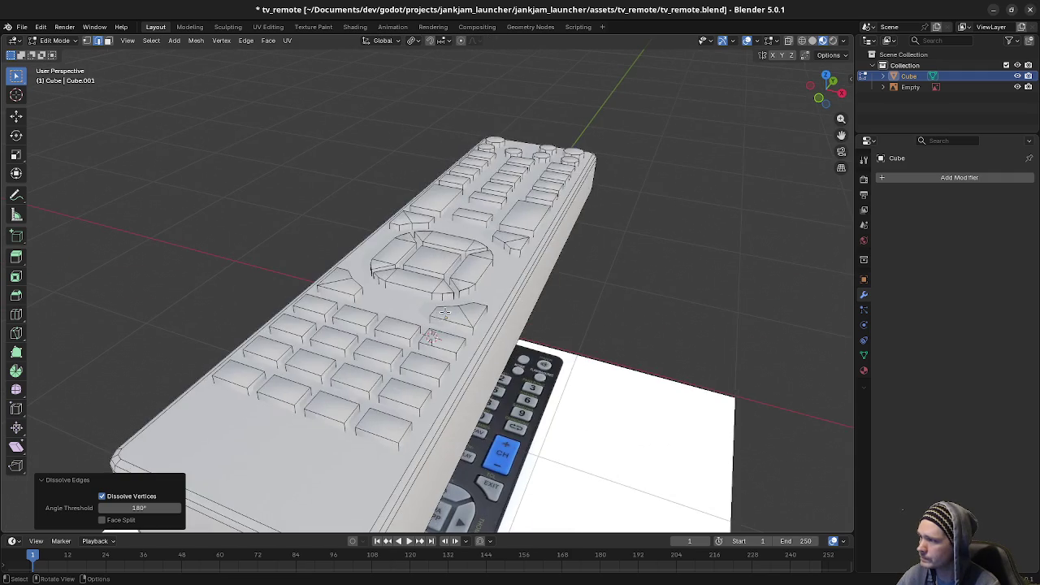
{"action": "key", "text": "a"}
{"action": "mouse_move", "coordinate": [526, 315]}
{"action": "middle_mouse_down"}
{"action": "mouse_move", "coordinate": [485, 302]}
{"action": "mouse_move", "coordinate": [513, 322]}
{"action": "middle_mouse_up"}
{"action": "key", "text": "alt+a"}
{"action": "scroll", "coordinate": [494, 309], "scroll_direction": "down", "scroll_amount": 4}
{"action": "scroll", "coordinate": [498, 309], "scroll_direction": "down", "scroll_amount": 3}
Step: Return to Object Mode, save tv_remote.blend, and go to the UV Editing workspace
{"action": "key", "text": "Tab"}
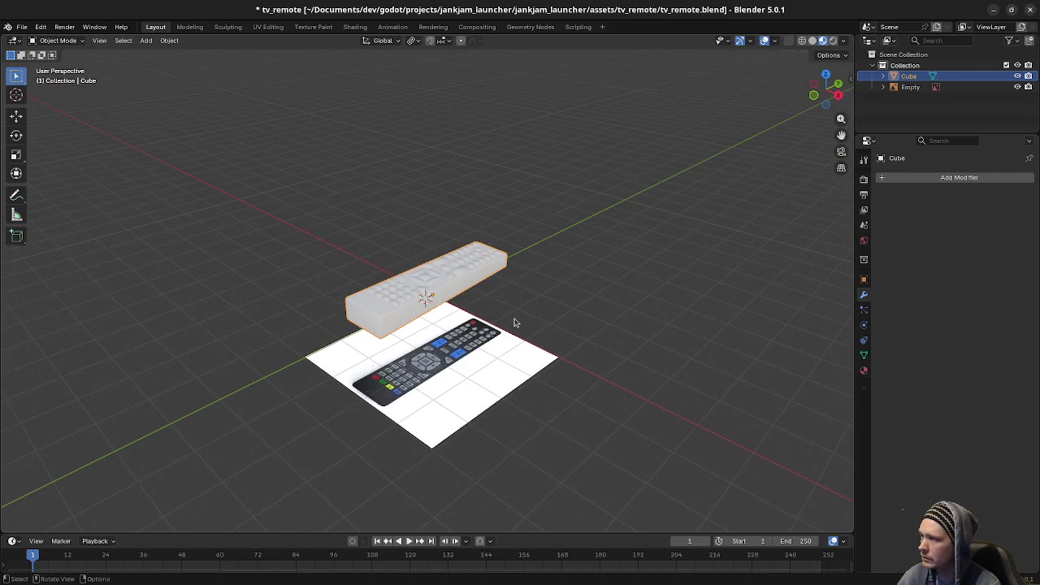
{"action": "scroll", "coordinate": [499, 332], "scroll_direction": "up", "scroll_amount": 3}
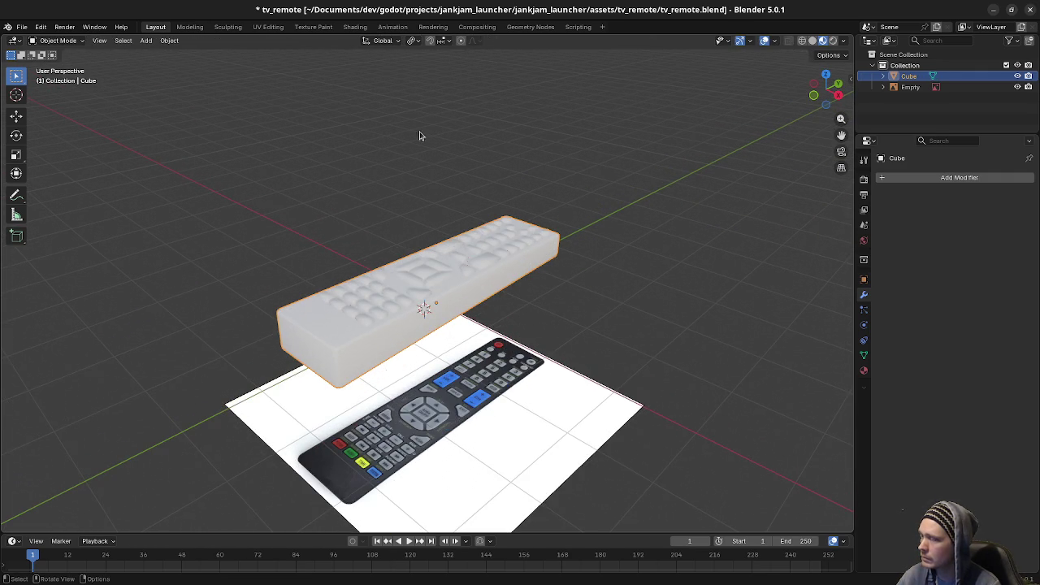
{"action": "key", "text": "ctrl+s"}
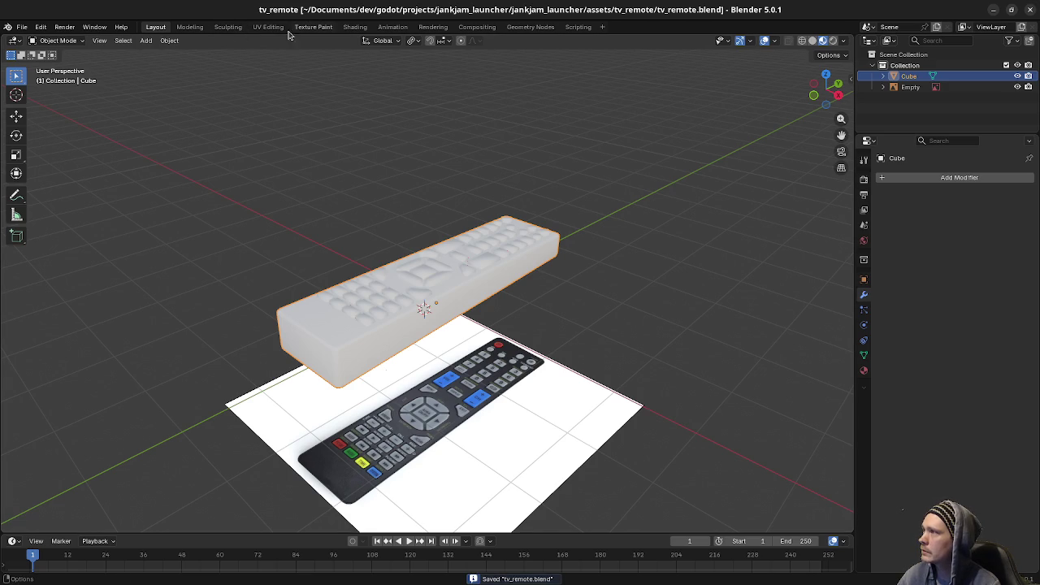
{"action": "left_click", "coordinate": [268, 26]}
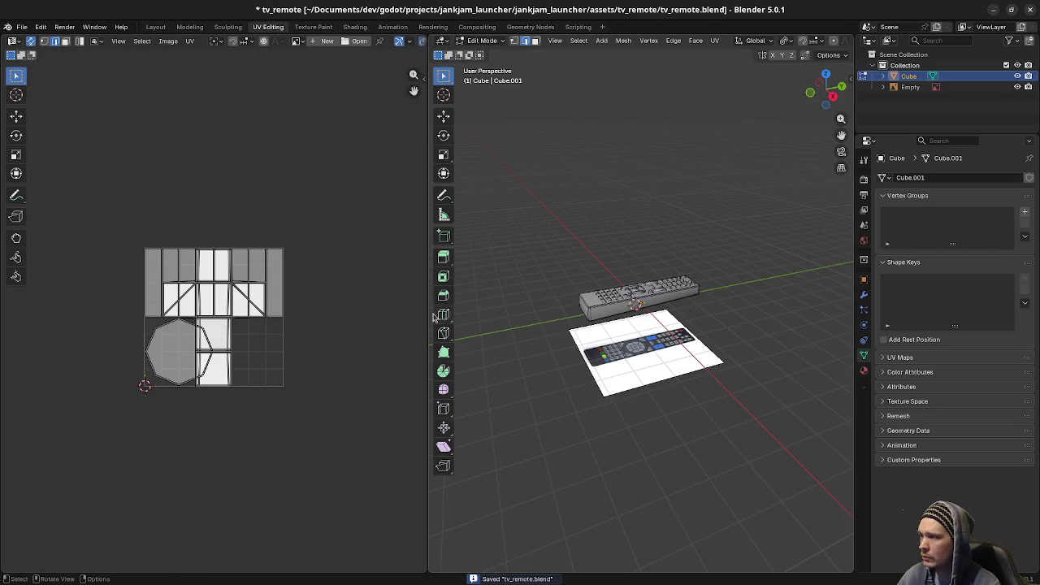
Step: Widen the UV editor and view the remote from the top, zoomed in
{"action": "left_click_drag", "start_coordinate": [429, 317], "coordinate": [575, 318]}
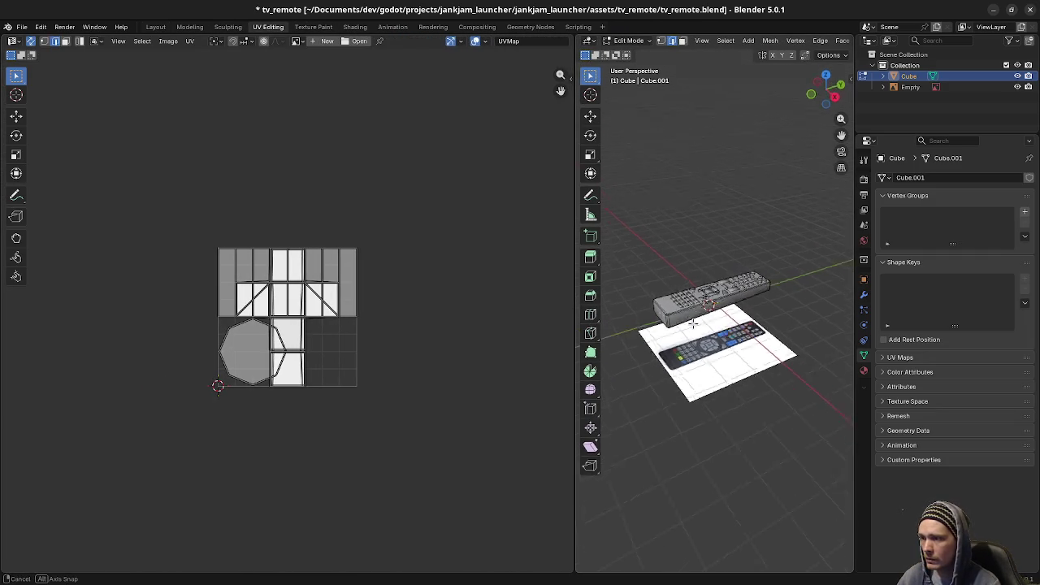
{"action": "middle_click_drag", "start_coordinate": [692, 323], "coordinate": [719, 294], "text": "alt"}
{"action": "key", "text": "KP_Decimal"}
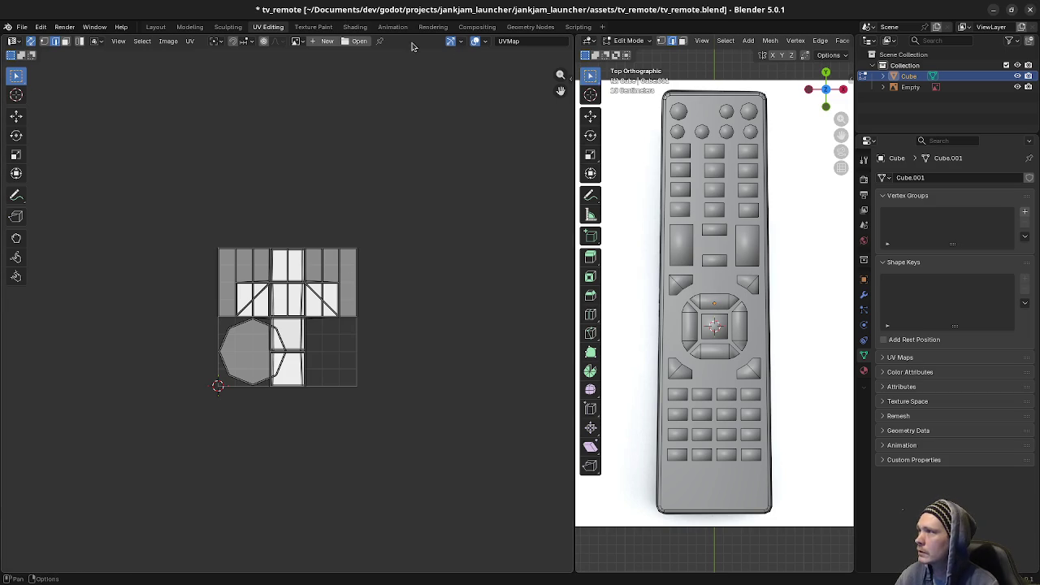
Step: Show tv_remote_texture.jpg behind the UV layout and frame the whole image
{"action": "left_click", "coordinate": [296, 41]}
{"action": "left_click", "coordinate": [333, 68]}
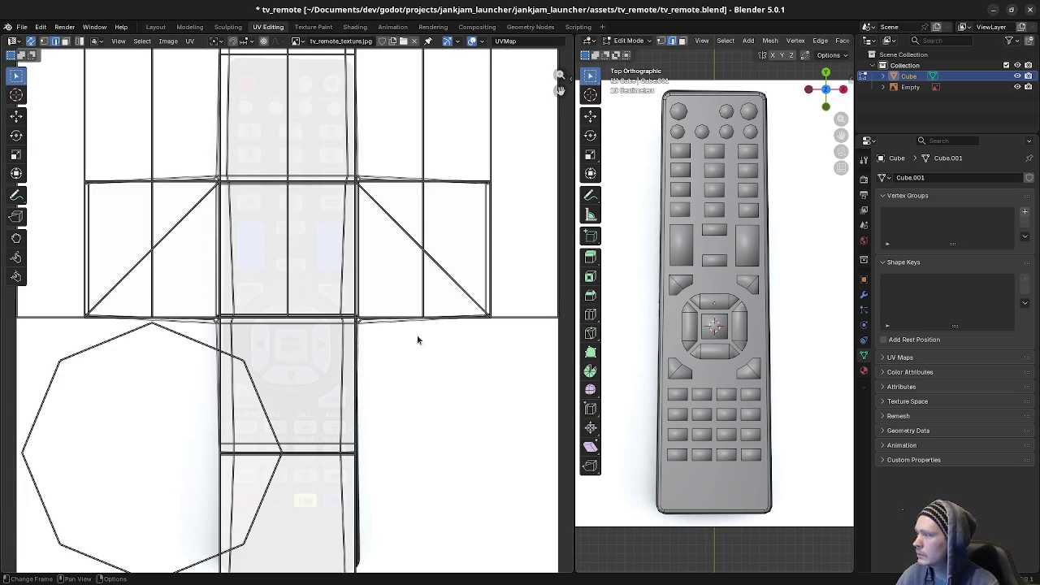
{"action": "scroll", "coordinate": [406, 329], "scroll_direction": "down", "scroll_amount": 3}
{"action": "scroll", "coordinate": [395, 317], "scroll_direction": "up", "scroll_amount": 2}
{"action": "scroll", "coordinate": [353, 329], "scroll_direction": "up", "scroll_amount": 1}
{"action": "key", "text": "Home"}
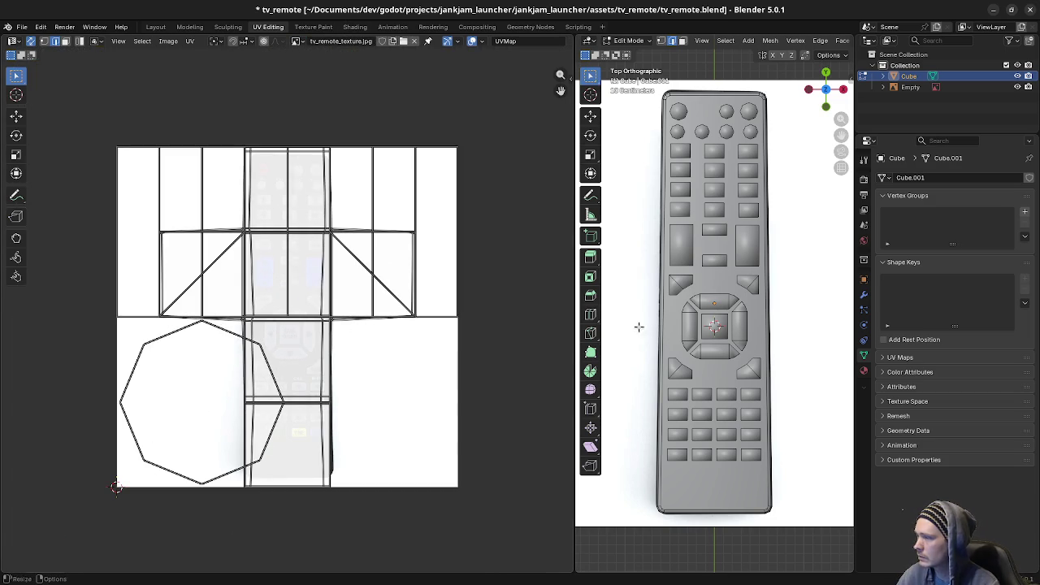
Step: Select the connected remote body mesh and return to a top-down view
{"action": "key", "text": "a"}
{"action": "mouse_move", "coordinate": [735, 365]}
{"action": "middle_mouse_down"}
{"action": "mouse_move", "coordinate": [721, 372]}
{"action": "mouse_move", "coordinate": [707, 349]}
{"action": "middle_mouse_up"}
{"action": "left_click", "coordinate": [720, 372]}
{"action": "key", "text": "ctrl+l"}
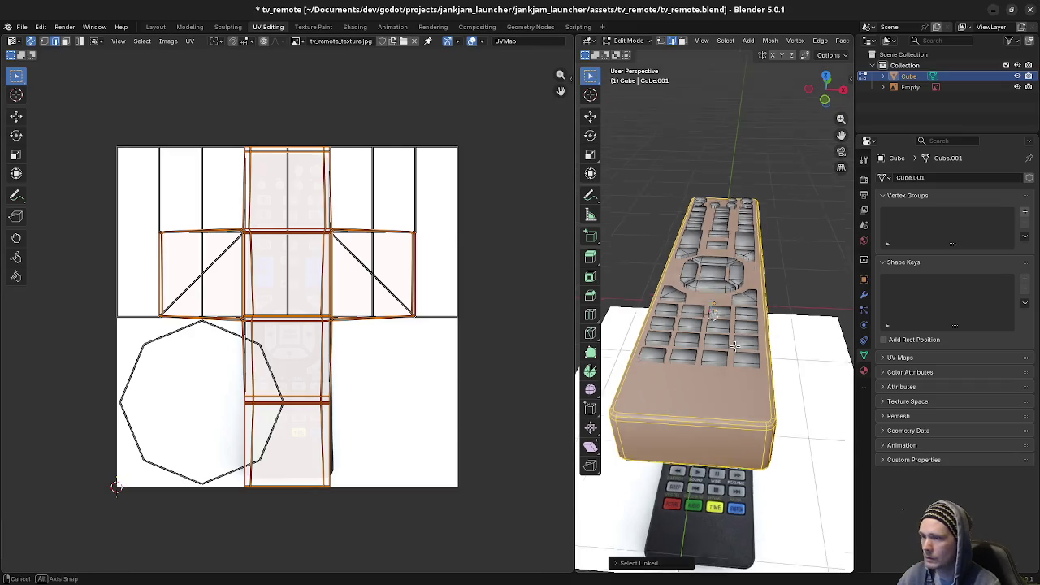
{"action": "middle_click_drag", "start_coordinate": [715, 382], "coordinate": [741, 351]}
{"action": "scroll", "coordinate": [741, 351], "scroll_direction": "down", "scroll_amount": 1}
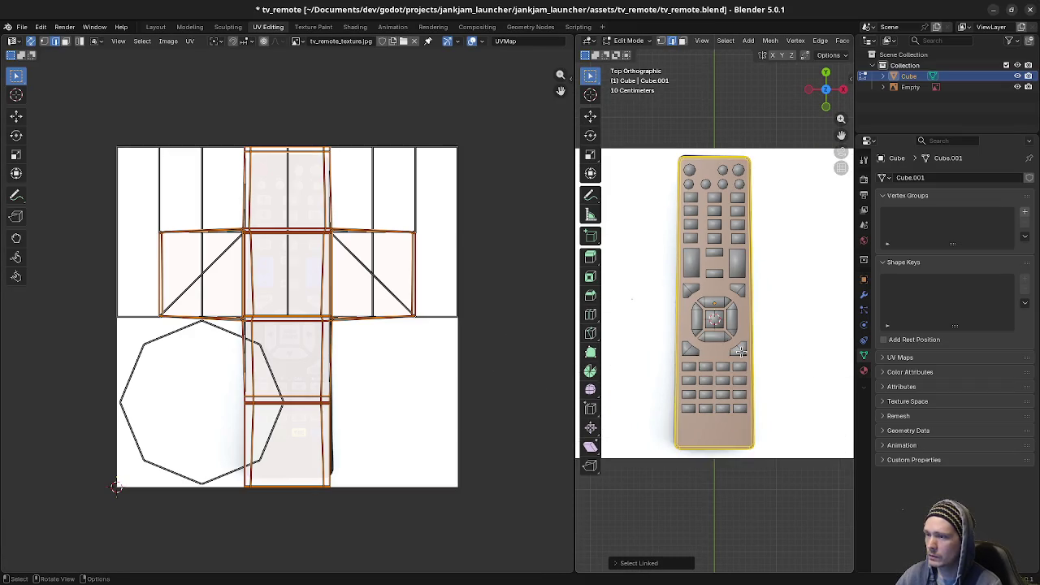
Step: Project the remote body's UVs from the top view
{"action": "key", "text": "u"}
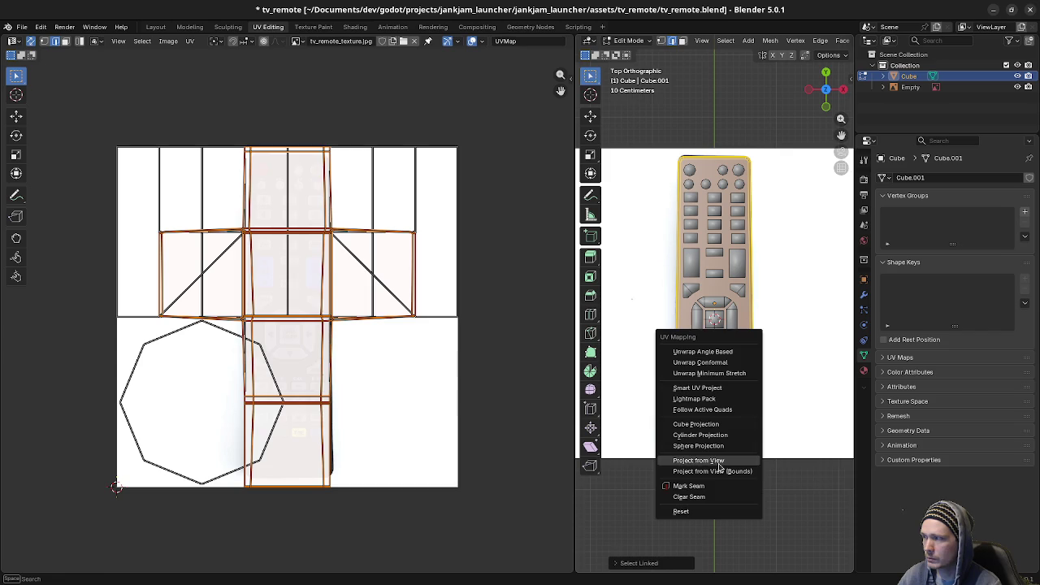
{"action": "left_click", "coordinate": [716, 460]}
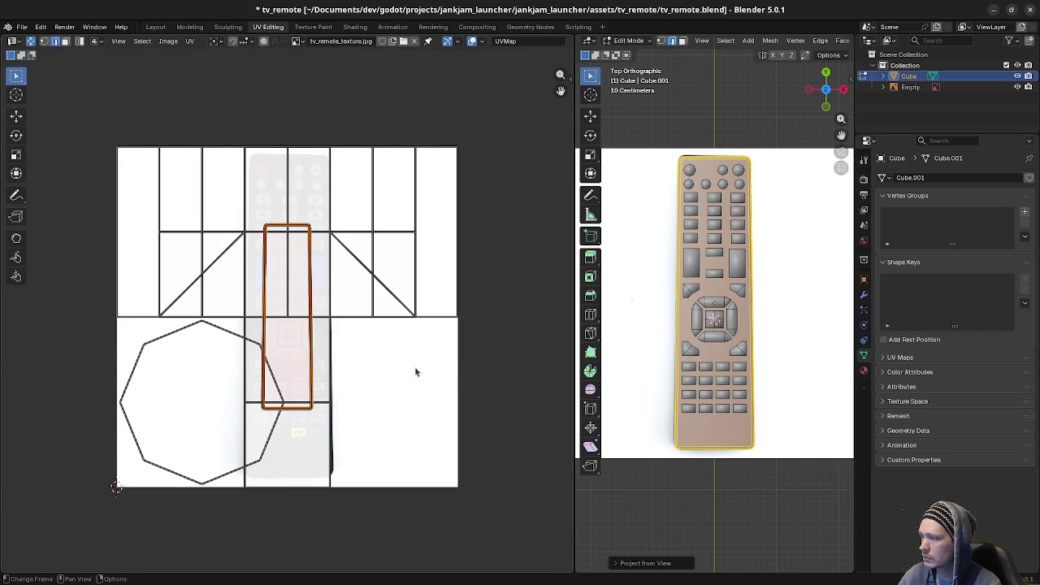
{"action": "scroll", "coordinate": [412, 359], "scroll_direction": "down", "scroll_amount": 2}
Step: Select the whole mesh and project all its UVs from the top view again
{"action": "key", "text": "a"}
{"action": "key", "text": "alt+a"}
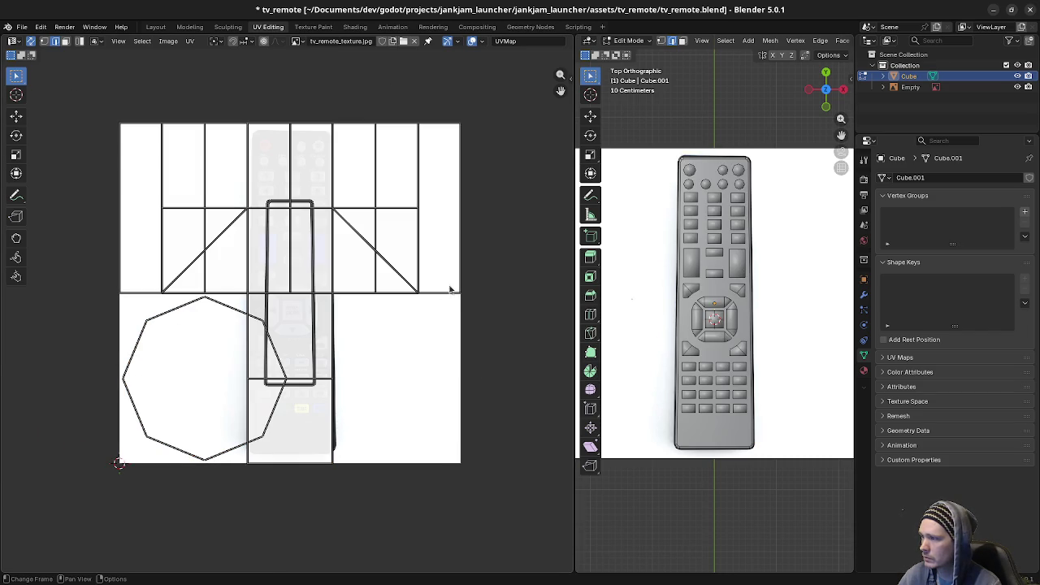
{"action": "key", "text": "l"}
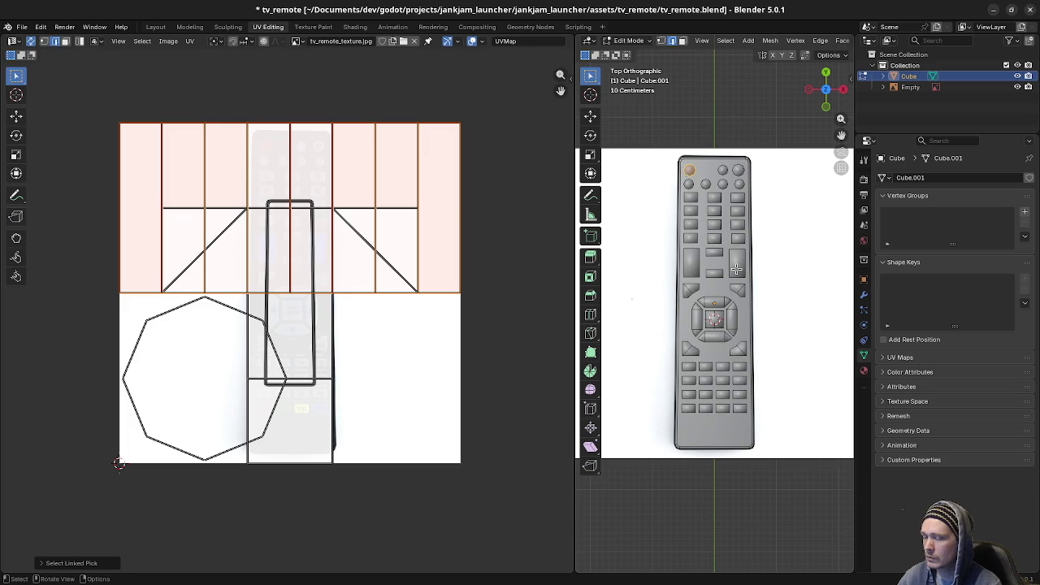
{"action": "key", "text": "a"}
{"action": "key", "text": "Tab"}
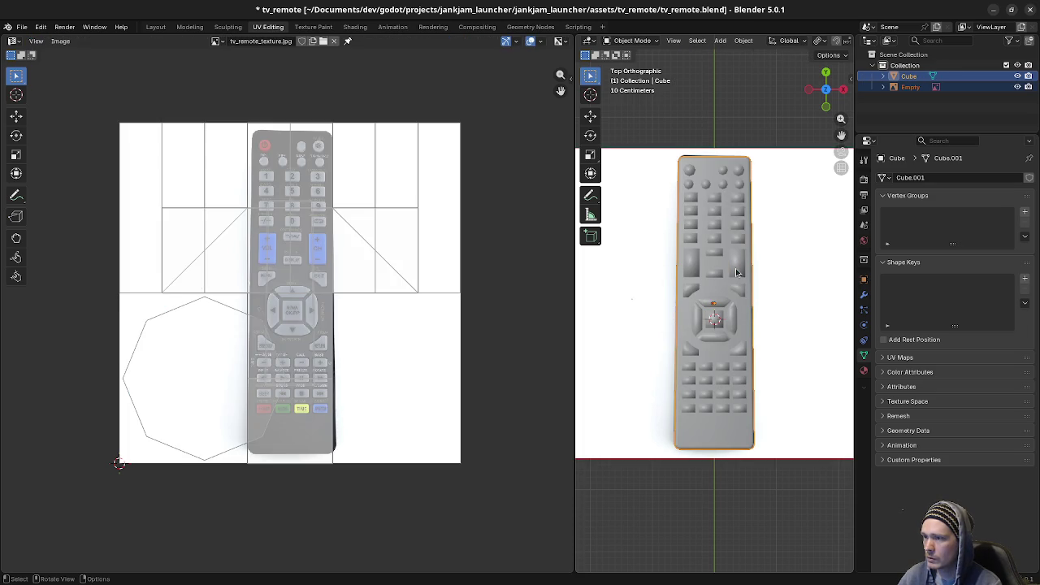
{"action": "key", "text": "Tab"}
{"action": "key", "text": "Tab"}
{"action": "key", "text": "Tab"}
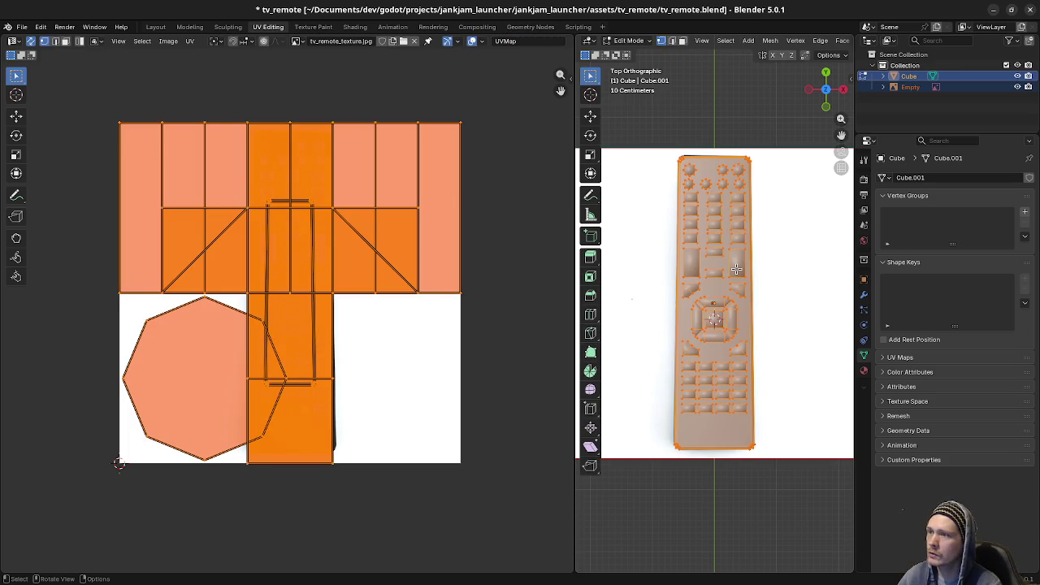
{"action": "key", "text": "alt+a"}
{"action": "key", "text": "a"}
{"action": "key", "text": "u"}
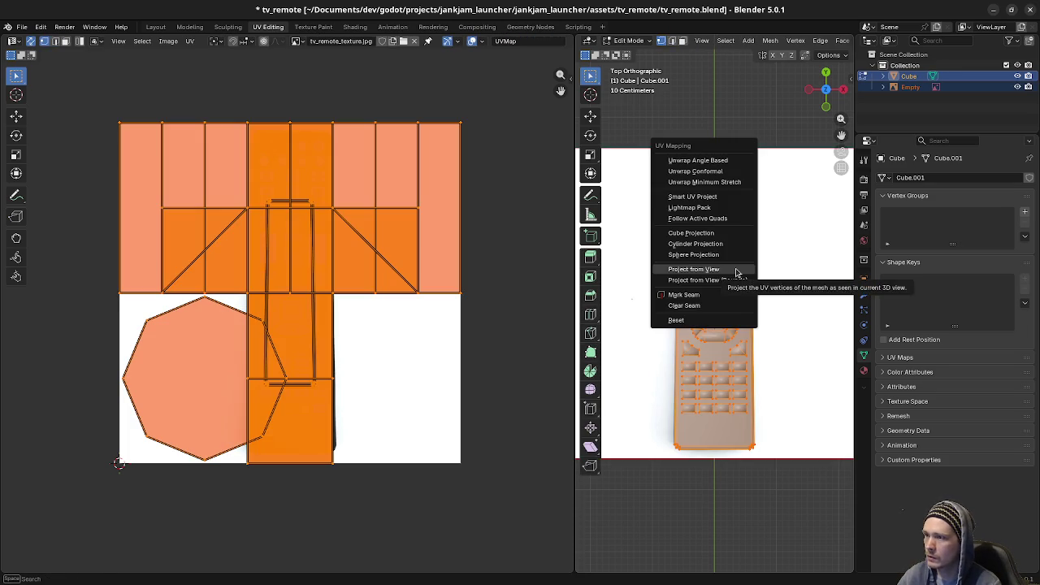
{"action": "left_click", "coordinate": [736, 271]}
Step: Scale the UVs up over the photo and shift them slightly along X
{"action": "key", "text": "s"}
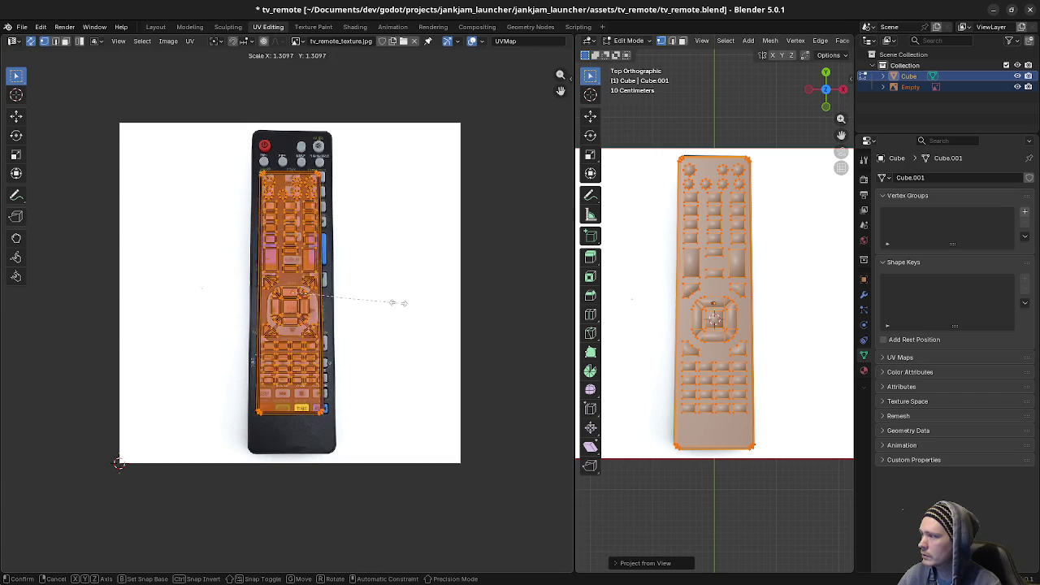
{"action": "left_click", "coordinate": [431, 315]}
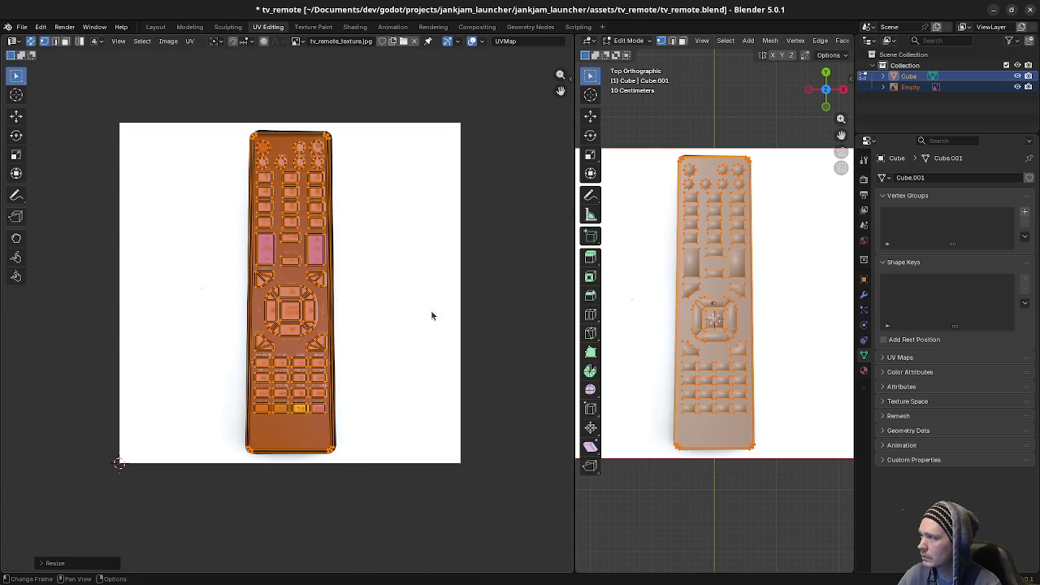
{"action": "scroll", "coordinate": [351, 342], "scroll_direction": "up", "scroll_amount": 4}
{"action": "scroll", "coordinate": [362, 335], "scroll_direction": "up", "scroll_amount": 2}
{"action": "key", "text": "g"}
{"action": "key", "text": "x"}
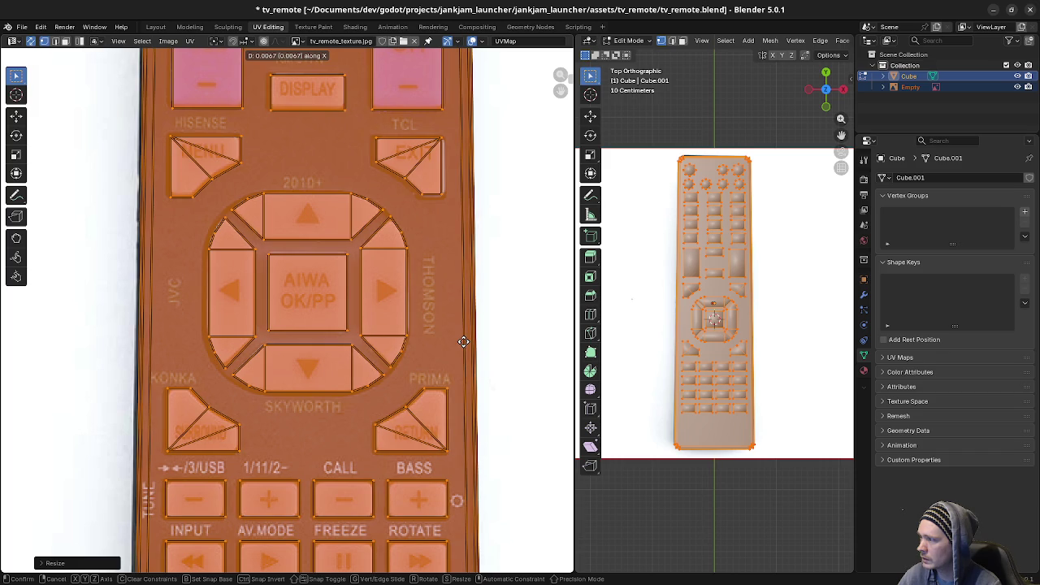
{"action": "left_click", "coordinate": [457, 339]}
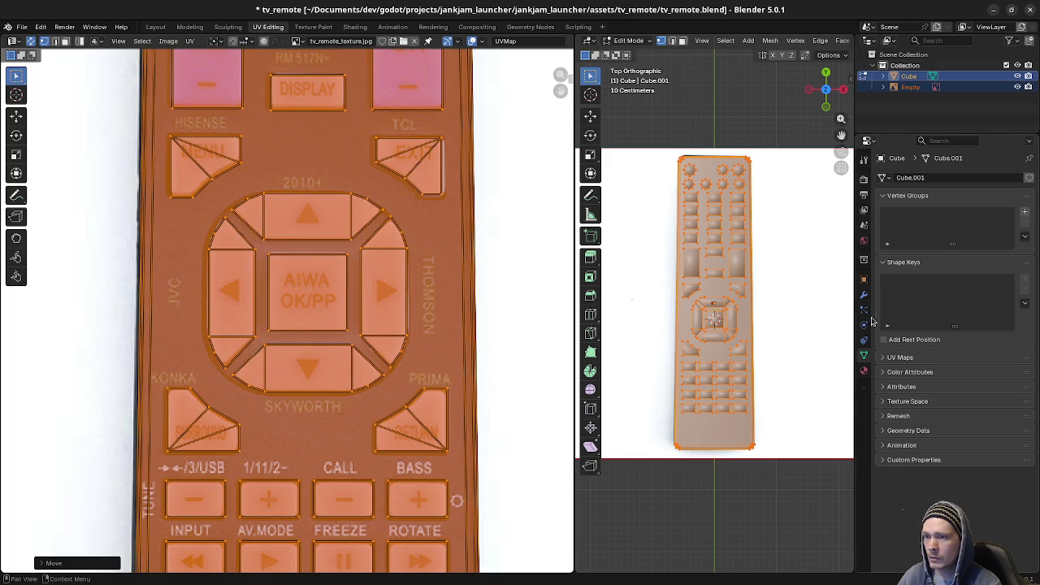
Step: Add a new material with an Image Texture base colour using tv_remote_texture.jpg, then inspect the model
{"action": "left_click", "coordinate": [863, 371]}
{"action": "left_click", "coordinate": [897, 224]}
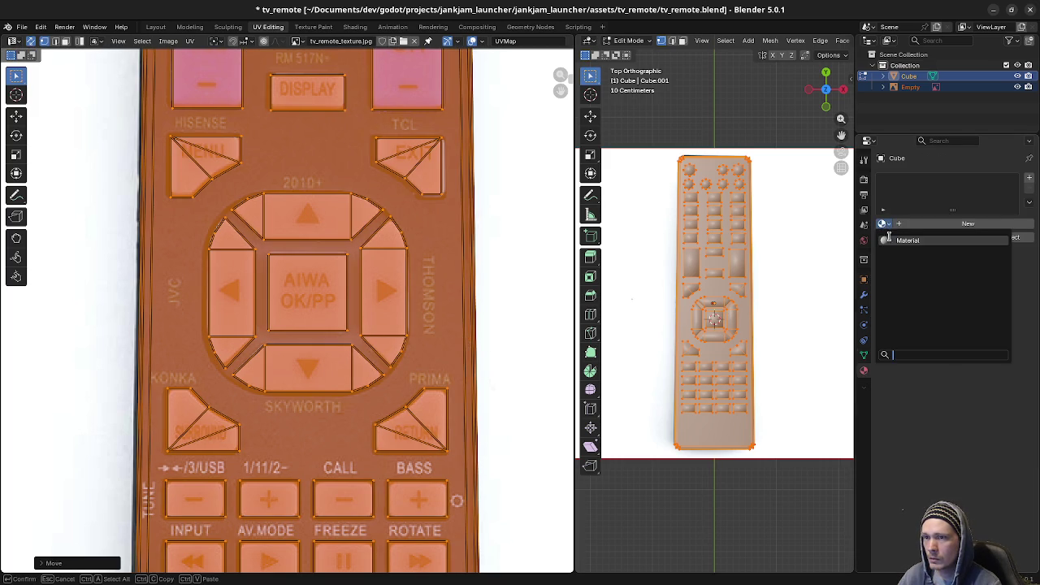
{"action": "left_click", "coordinate": [943, 306]}
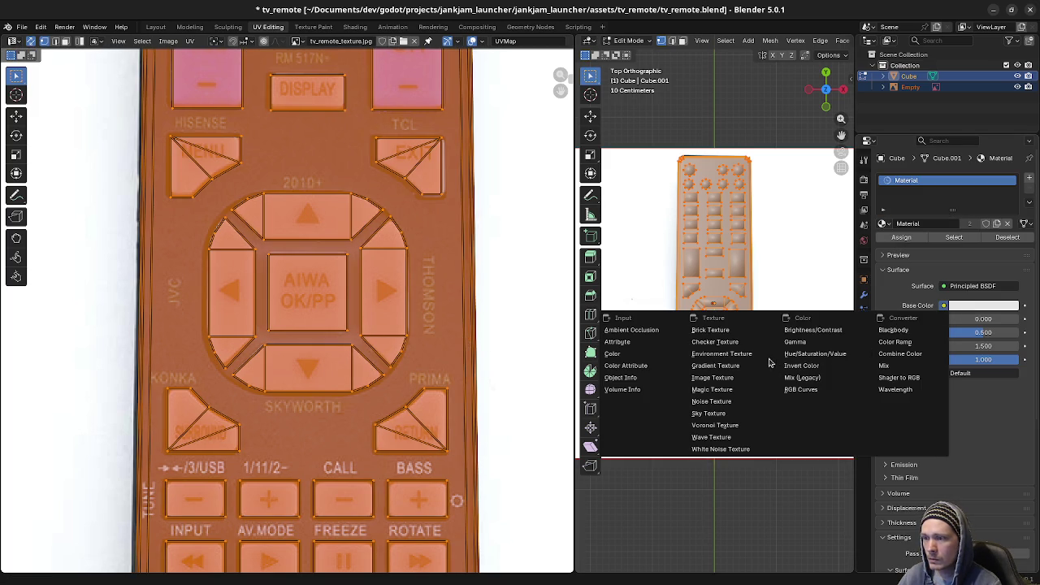
{"action": "left_click", "coordinate": [712, 377]}
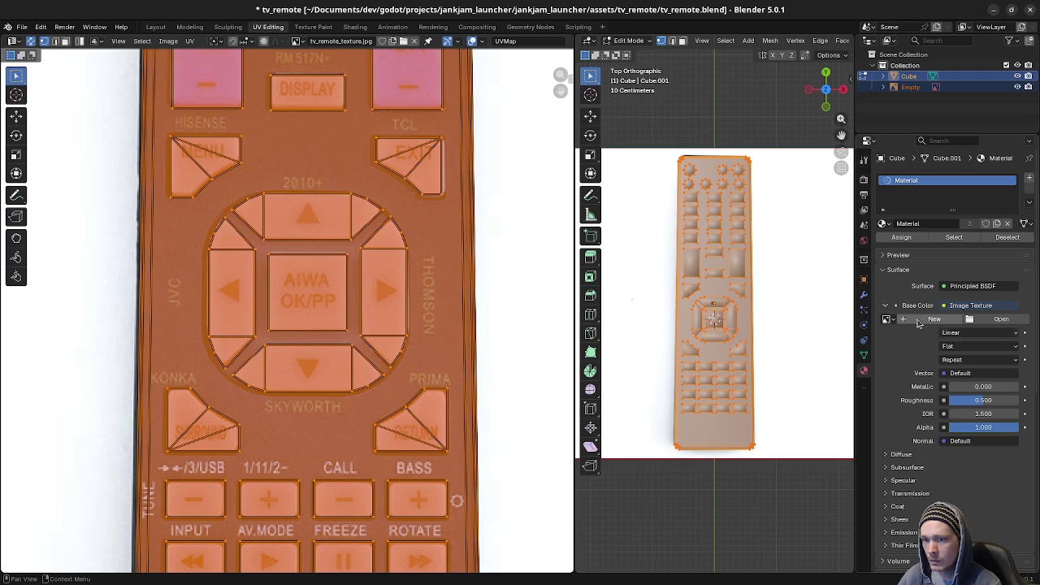
{"action": "left_click", "coordinate": [887, 318]}
{"action": "left_click", "coordinate": [926, 341]}
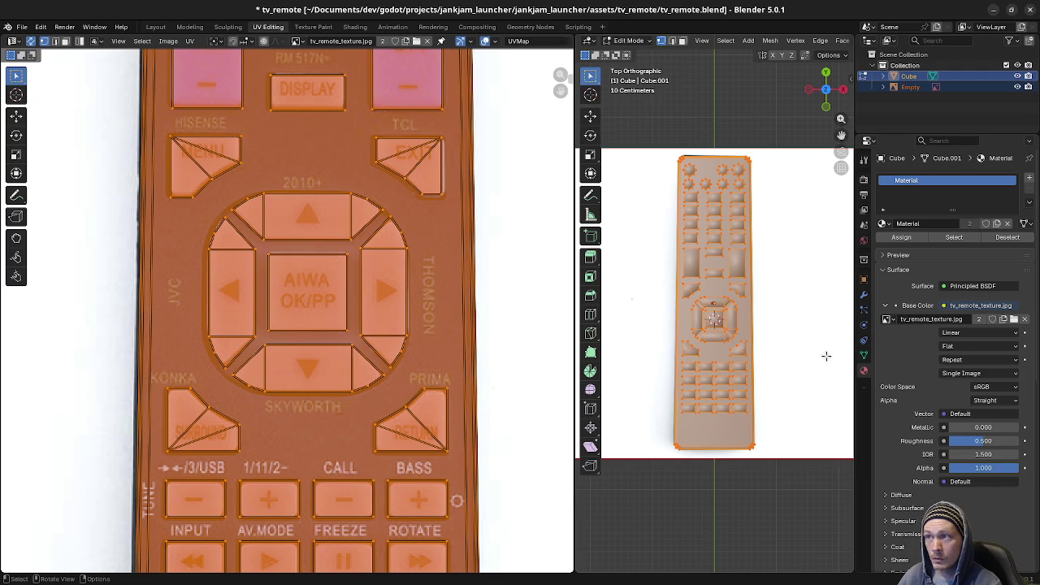
{"action": "middle_click_drag", "start_coordinate": [756, 355], "coordinate": [742, 438]}
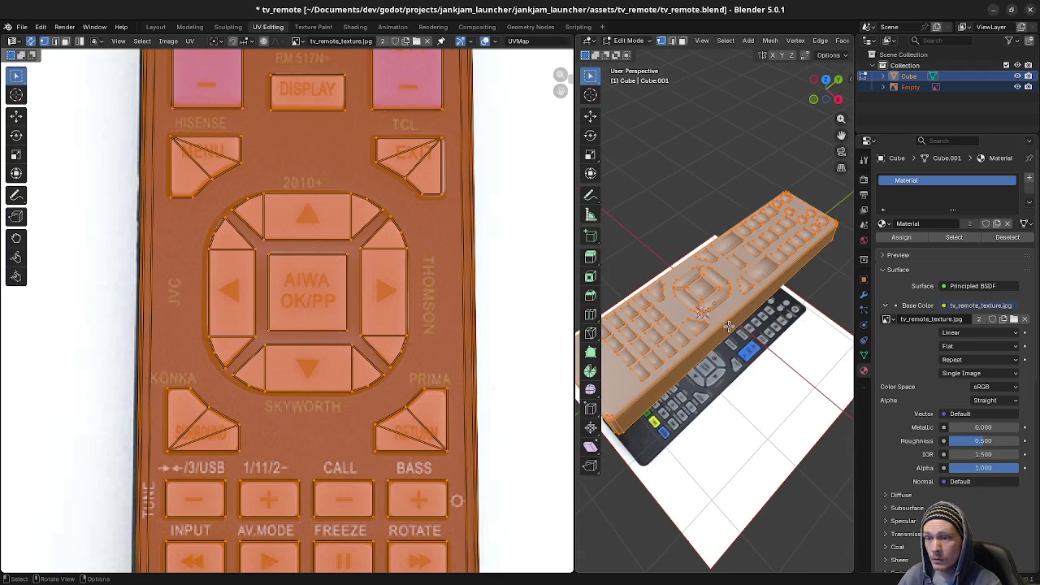
{"action": "key", "text": "alt+a"}
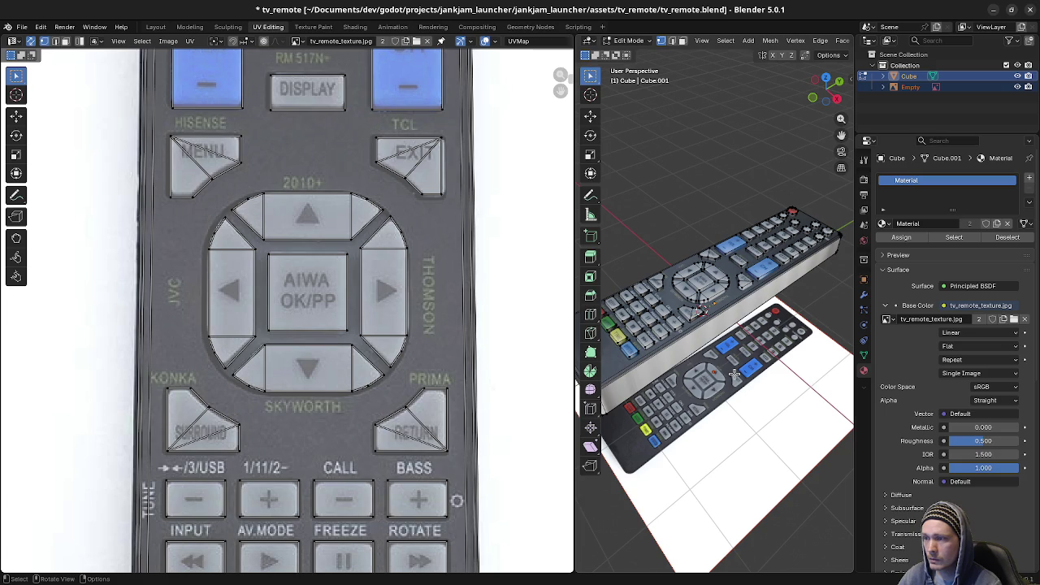
{"action": "key", "text": "Tab"}
{"action": "middle_click_drag", "start_coordinate": [707, 289], "coordinate": [780, 331]}
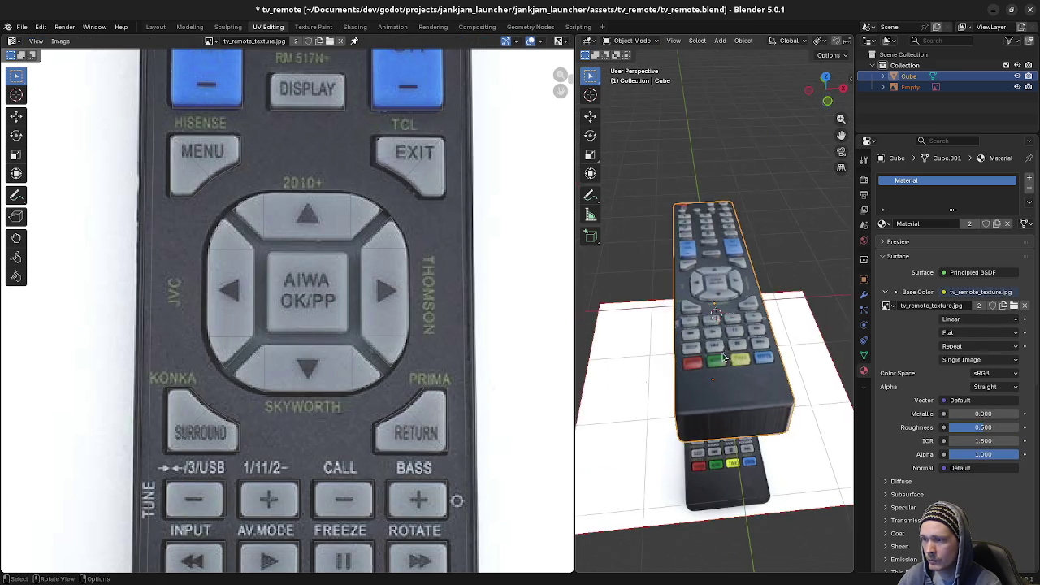
{"action": "scroll", "coordinate": [781, 330], "scroll_direction": "up", "scroll_amount": 4}
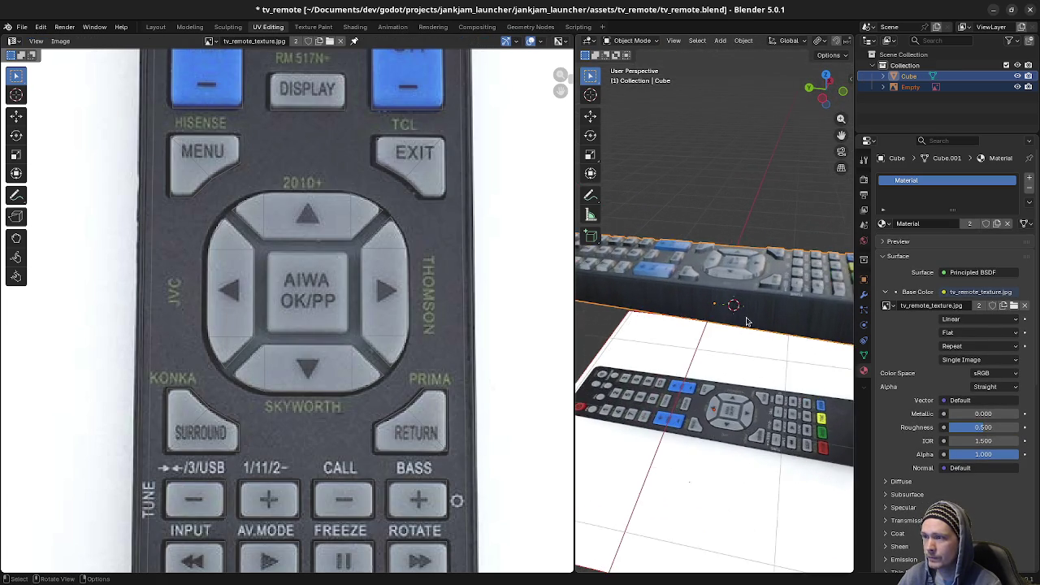
{"action": "mouse_move", "coordinate": [764, 341]}
{"action": "middle_mouse_down"}
{"action": "mouse_move", "coordinate": [724, 353]}
{"action": "mouse_move", "coordinate": [709, 324]}
{"action": "mouse_move", "coordinate": [714, 341]}
{"action": "middle_mouse_up"}
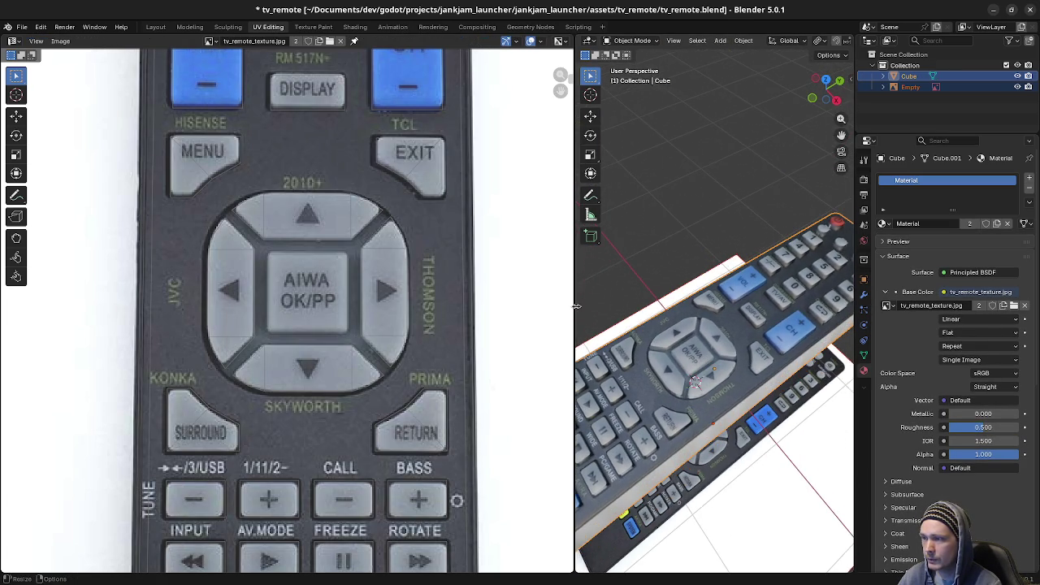
{"action": "left_click_drag", "start_coordinate": [575, 306], "coordinate": [384, 309]}
{"action": "middle_click_drag", "start_coordinate": [543, 380], "coordinate": [576, 338]}
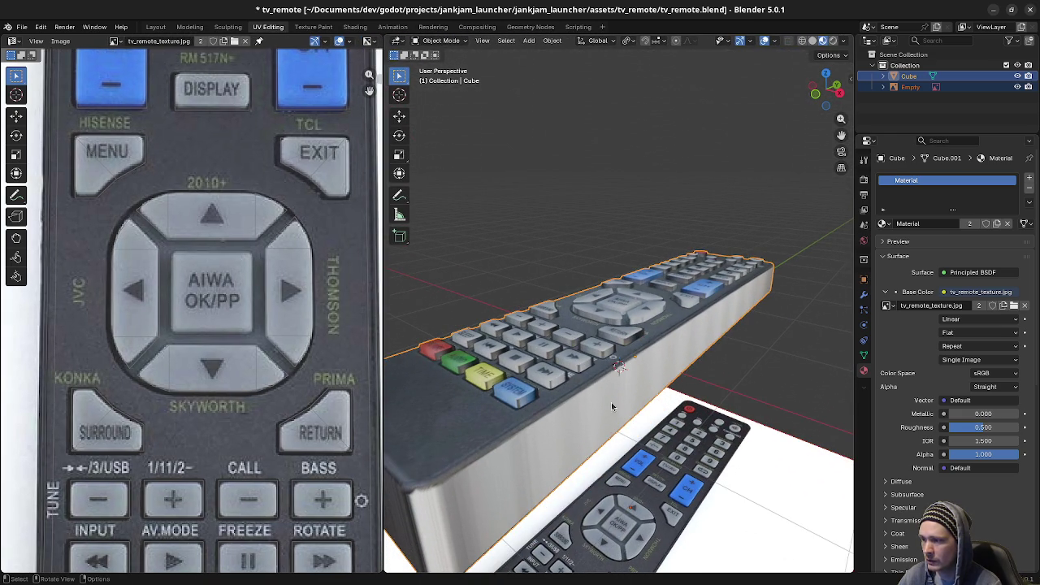
{"action": "middle_click_drag", "start_coordinate": [567, 401], "coordinate": [668, 391]}
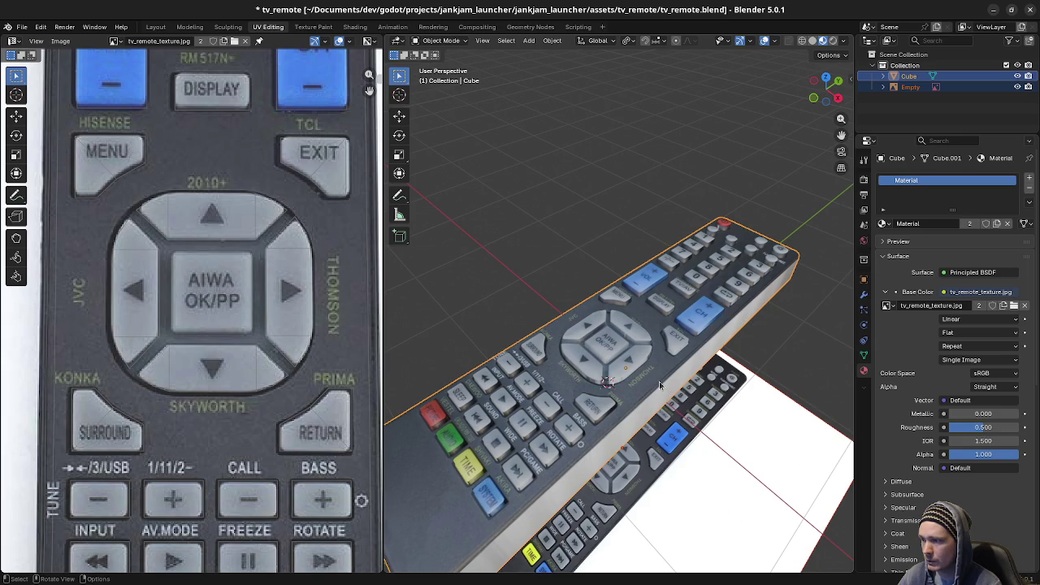
{"action": "mouse_move", "coordinate": [719, 416]}
{"action": "middle_mouse_down"}
{"action": "mouse_move", "coordinate": [634, 491]}
{"action": "mouse_move", "coordinate": [725, 498]}
{"action": "middle_mouse_up"}
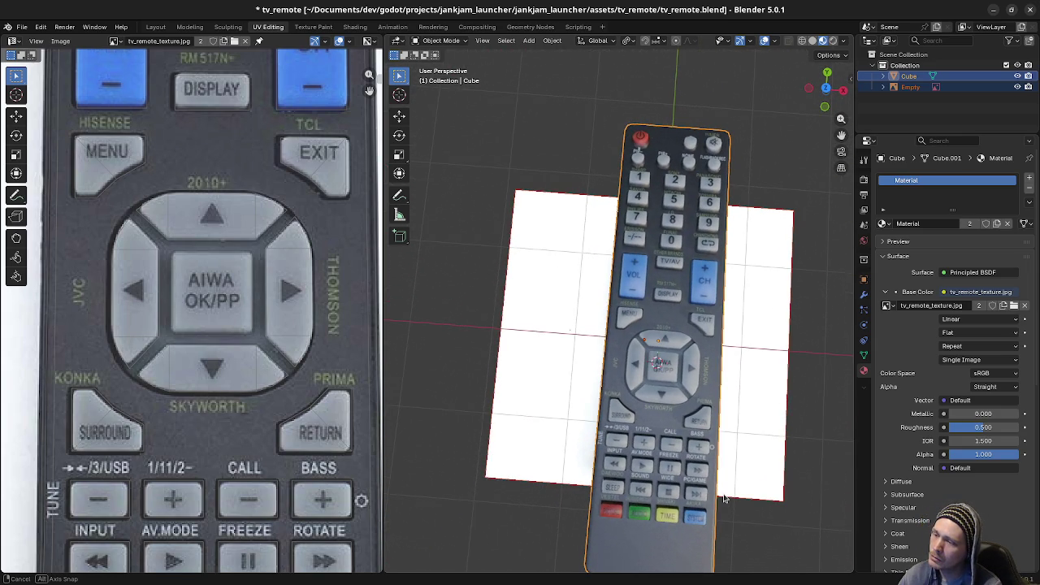
{"action": "middle_click_drag", "start_coordinate": [724, 498], "coordinate": [733, 498]}
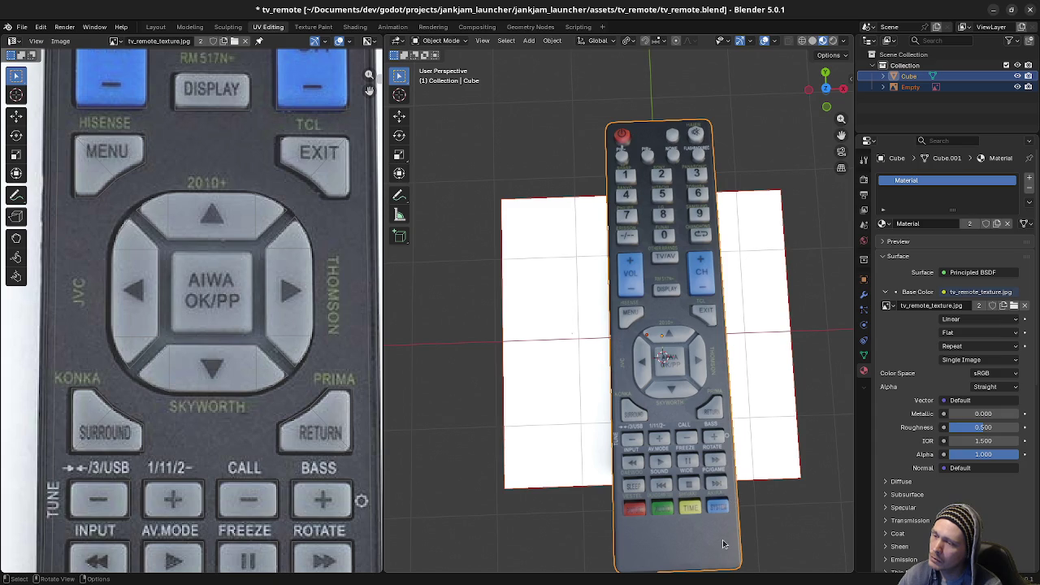
{"action": "scroll", "coordinate": [695, 486], "scroll_direction": "up", "scroll_amount": 3}
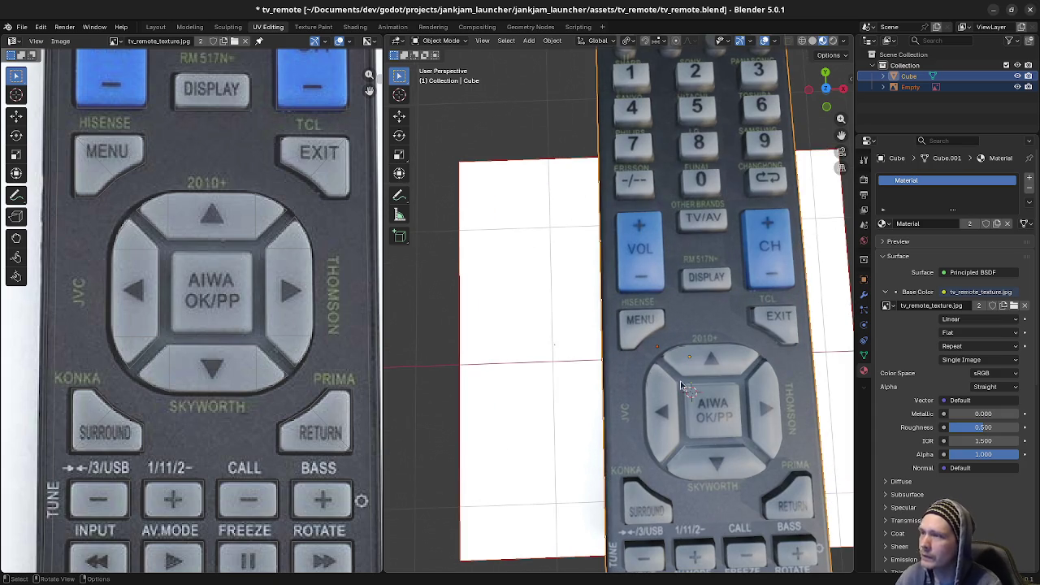
{"action": "middle_click_drag", "start_coordinate": [723, 364], "coordinate": [694, 402], "text": "shift"}
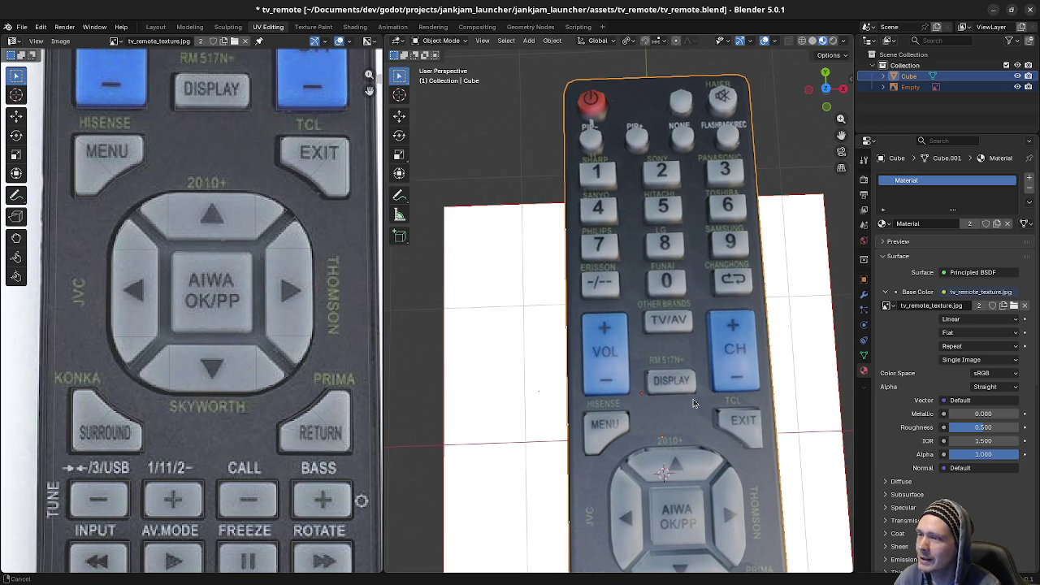
{"action": "middle_click_drag", "start_coordinate": [694, 403], "coordinate": [681, 394], "text": "shift"}
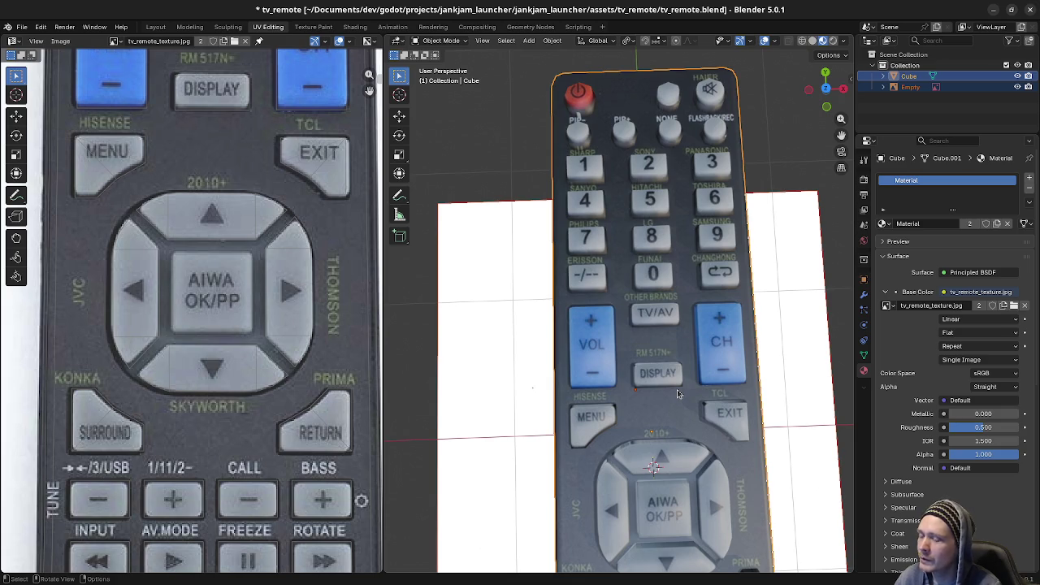
{"action": "mouse_move", "coordinate": [676, 389]}
{"action": "middle_mouse_down", "text": "shift"}
{"action": "mouse_move", "coordinate": [652, 177]}
{"action": "mouse_move", "coordinate": [647, 512]}
{"action": "middle_mouse_up", "text": "shift"}
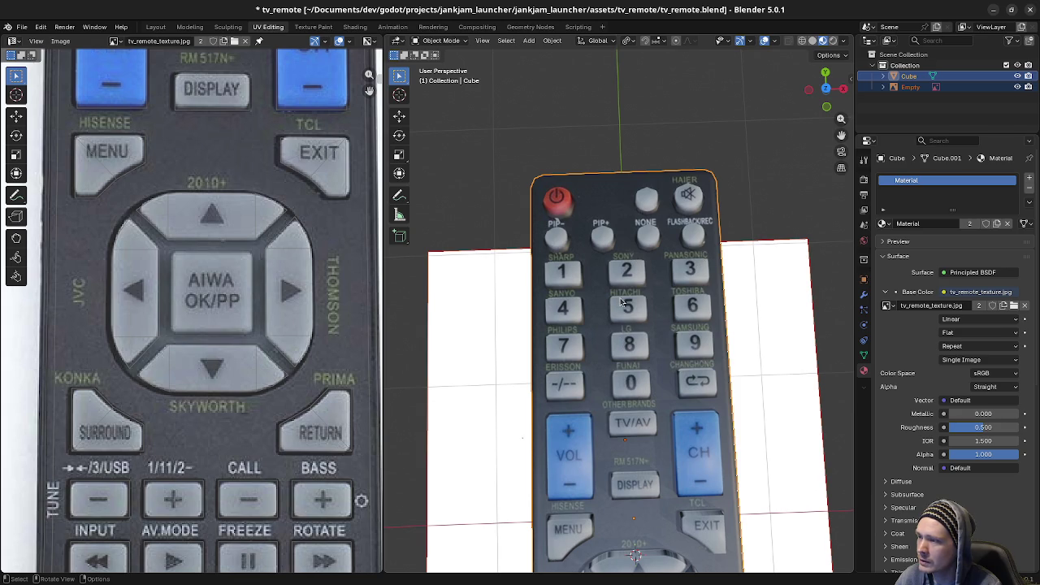
{"action": "scroll", "coordinate": [624, 390], "scroll_direction": "down", "scroll_amount": 1, "text": "shift"}
{"action": "scroll", "coordinate": [625, 415], "scroll_direction": "down", "scroll_amount": 5, "text": "shift"}
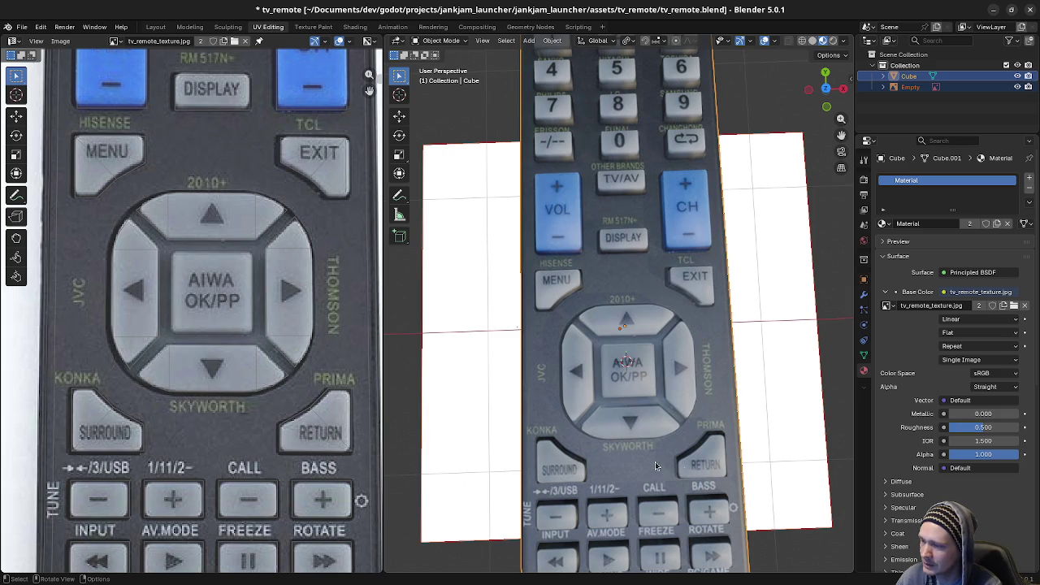
{"action": "middle_click_drag", "start_coordinate": [656, 465], "coordinate": [653, 370], "text": "shift"}
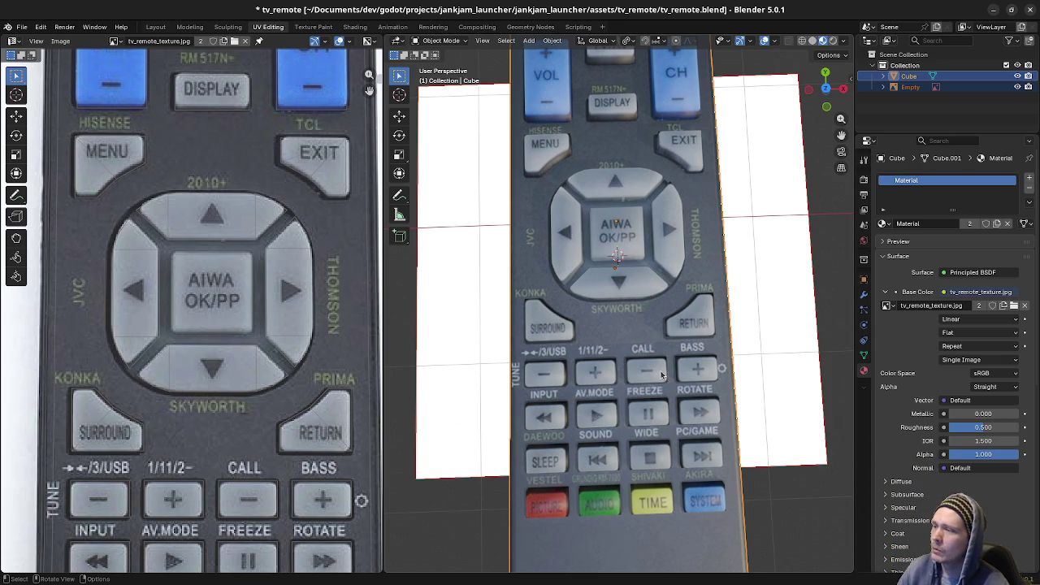
{"action": "scroll", "coordinate": [601, 219], "scroll_direction": "up", "scroll_amount": 2, "text": "shift"}
{"action": "scroll", "coordinate": [619, 225], "scroll_direction": "up", "scroll_amount": 4, "text": "shift"}
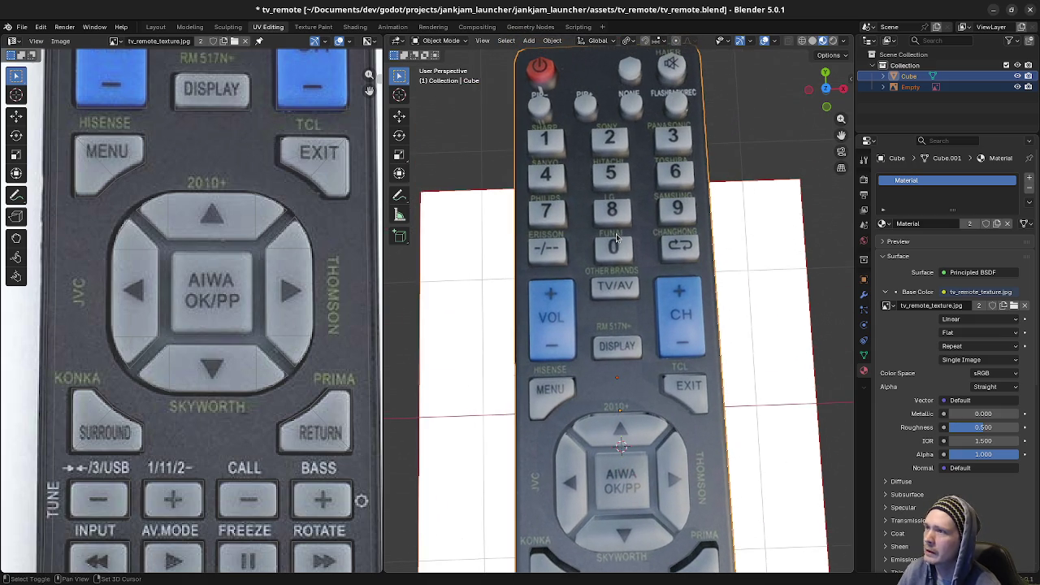
{"action": "scroll", "coordinate": [625, 203], "scroll_direction": "up", "scroll_amount": 1}
{"action": "scroll", "coordinate": [636, 160], "scroll_direction": "up", "scroll_amount": 1}
{"action": "scroll", "coordinate": [636, 160], "scroll_direction": "up", "scroll_amount": 2, "text": "shift"}
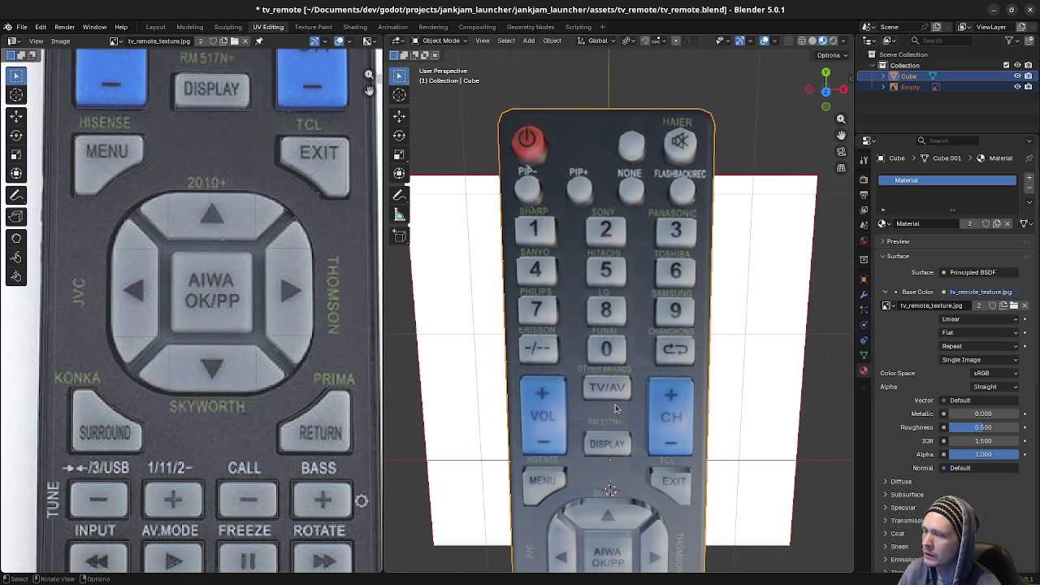
{"action": "scroll", "coordinate": [615, 409], "scroll_direction": "down", "scroll_amount": 3, "text": "shift"}
{"action": "scroll", "coordinate": [621, 390], "scroll_direction": "down", "scroll_amount": 2, "text": "shift"}
{"action": "mouse_move", "coordinate": [626, 374]}
{"action": "middle_mouse_down"}
{"action": "mouse_move", "coordinate": [647, 345]}
{"action": "mouse_move", "coordinate": [575, 406]}
{"action": "middle_mouse_up"}
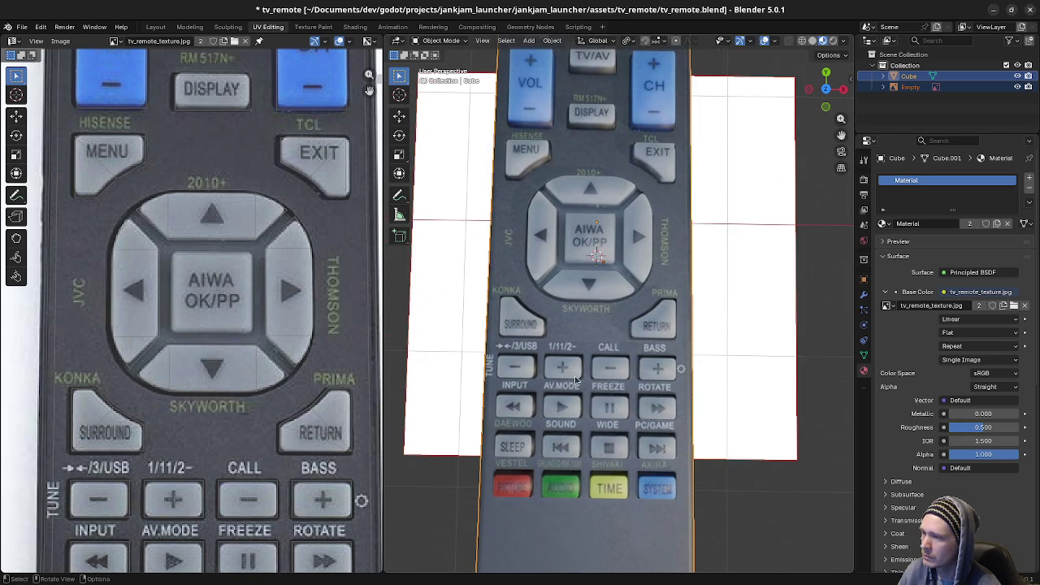
{"action": "mouse_move", "coordinate": [568, 356]}
{"action": "middle_mouse_down"}
{"action": "mouse_move", "coordinate": [661, 332]}
{"action": "mouse_move", "coordinate": [662, 359]}
{"action": "mouse_move", "coordinate": [573, 288]}
{"action": "mouse_move", "coordinate": [534, 283]}
{"action": "mouse_move", "coordinate": [564, 287]}
{"action": "middle_mouse_up"}
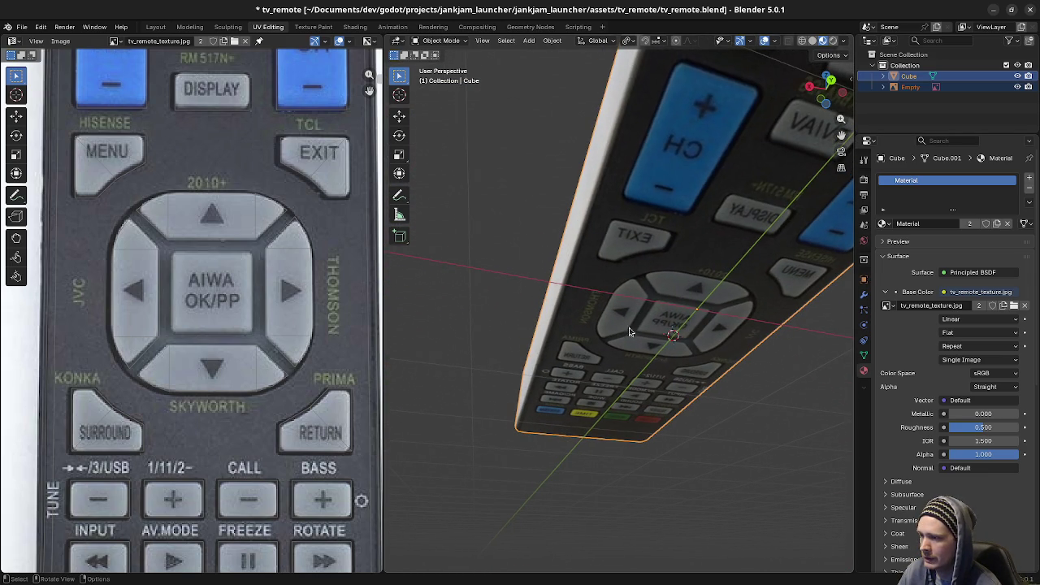
Step: Orbit around the textured remote to inspect its top, sides and ends
{"action": "mouse_move", "coordinate": [630, 331]}
{"action": "middle_mouse_down"}
{"action": "mouse_move", "coordinate": [684, 366]}
{"action": "mouse_move", "coordinate": [756, 324]}
{"action": "mouse_move", "coordinate": [648, 281]}
{"action": "mouse_move", "coordinate": [768, 363]}
{"action": "mouse_move", "coordinate": [712, 372]}
{"action": "middle_mouse_up"}
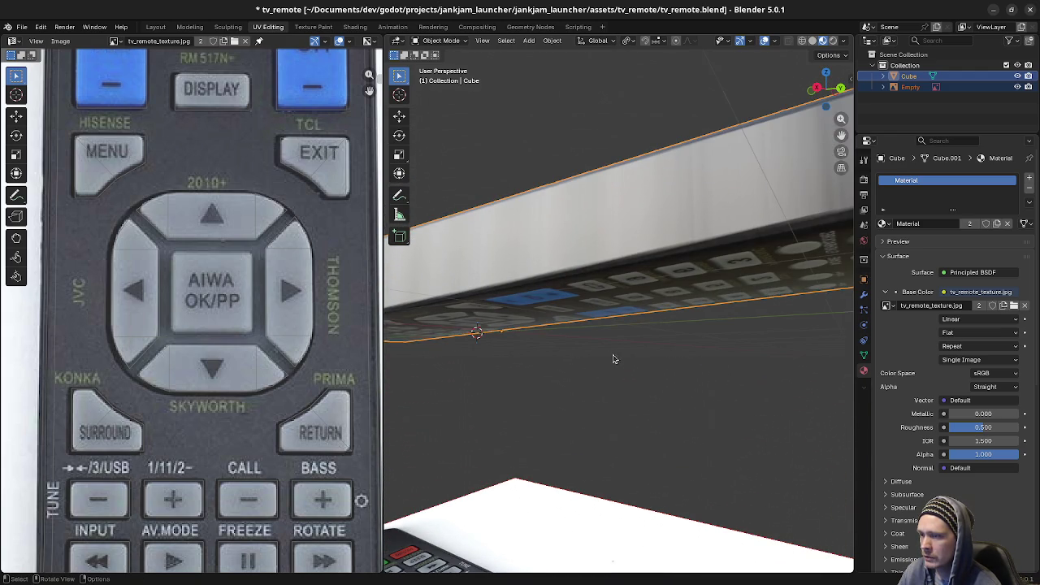
{"action": "mouse_move", "coordinate": [613, 358]}
{"action": "middle_mouse_down"}
{"action": "mouse_move", "coordinate": [606, 348]}
{"action": "mouse_move", "coordinate": [678, 396]}
{"action": "middle_mouse_up"}
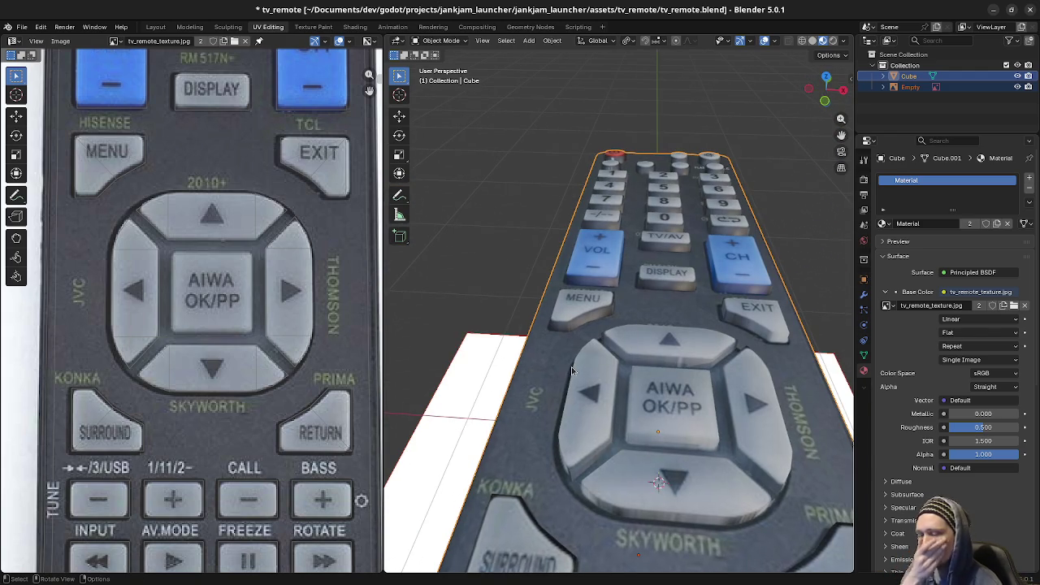
{"action": "mouse_move", "coordinate": [571, 370]}
{"action": "middle_mouse_down"}
{"action": "mouse_move", "coordinate": [675, 441]}
{"action": "mouse_move", "coordinate": [664, 457]}
{"action": "middle_mouse_up"}
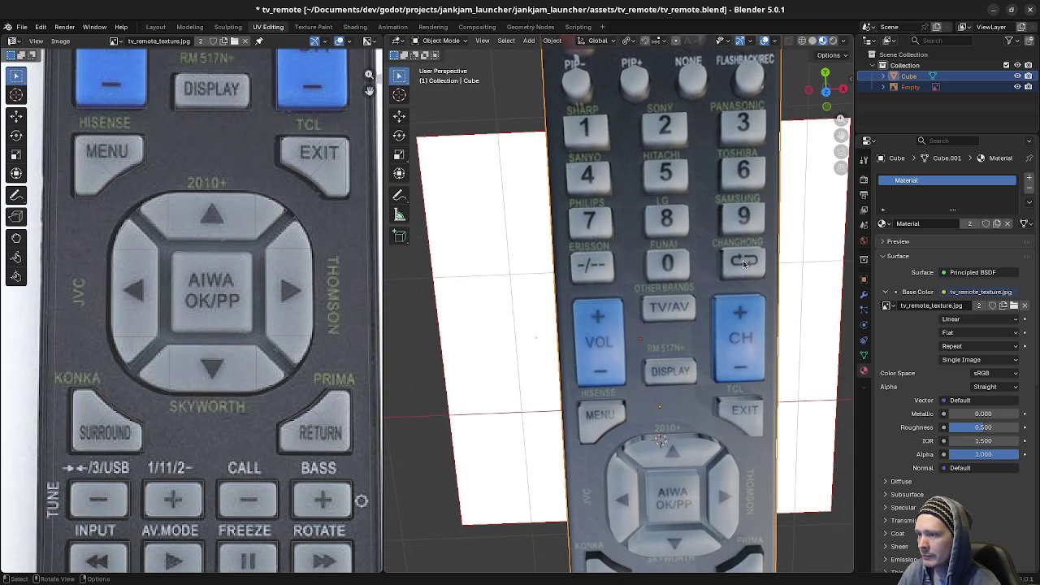
{"action": "middle_click_drag", "start_coordinate": [749, 274], "coordinate": [742, 361]}
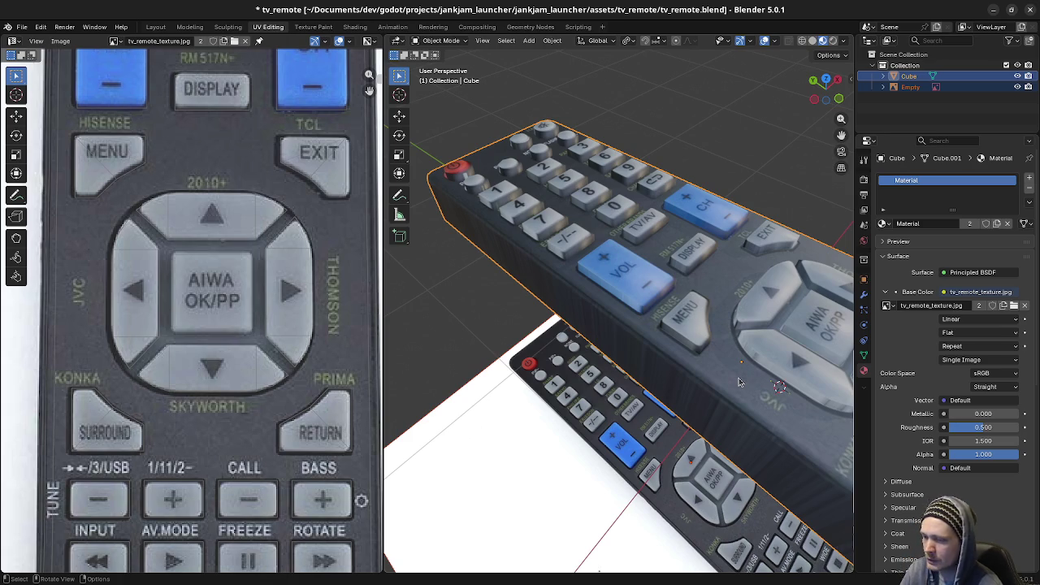
{"action": "mouse_move", "coordinate": [689, 359]}
{"action": "middle_mouse_down"}
{"action": "mouse_move", "coordinate": [659, 340]}
{"action": "mouse_move", "coordinate": [515, 321]}
{"action": "middle_mouse_up"}
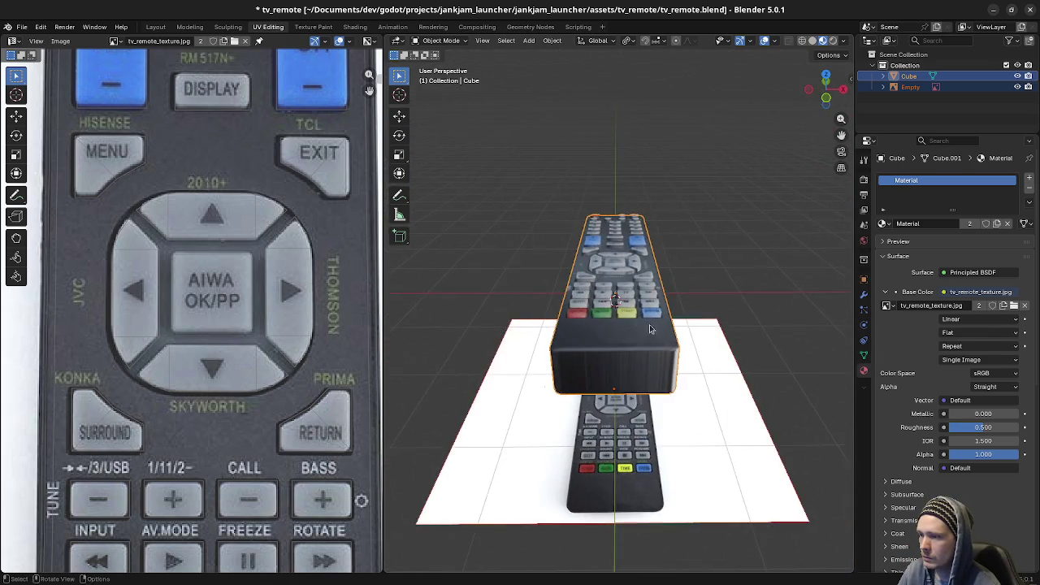
Step: In Edit Mode, select the whole remote and shrink its UVs slightly horizontally (about 0.98)
{"action": "key", "text": "Tab"}
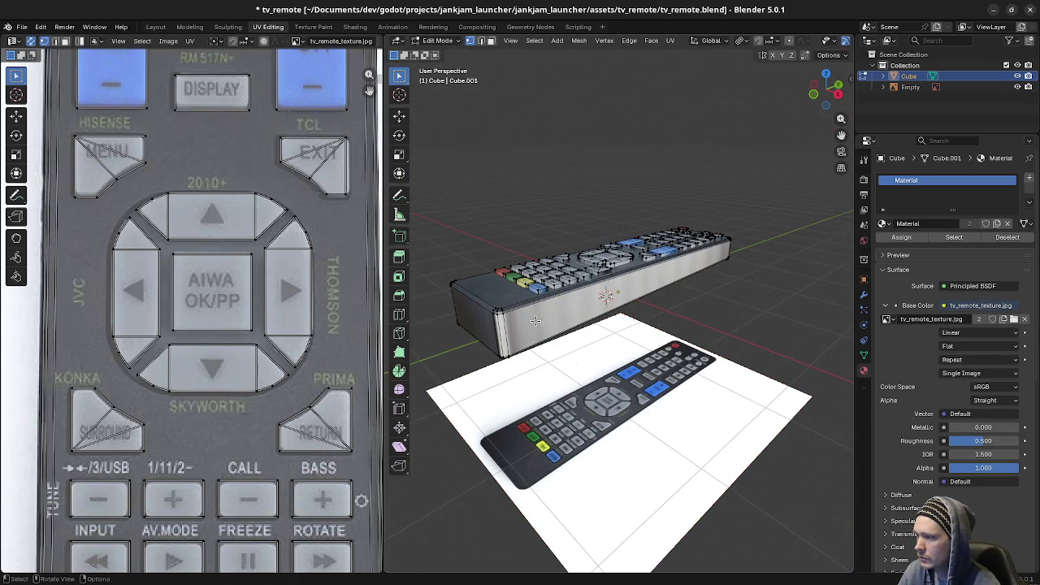
{"action": "key", "text": "a"}
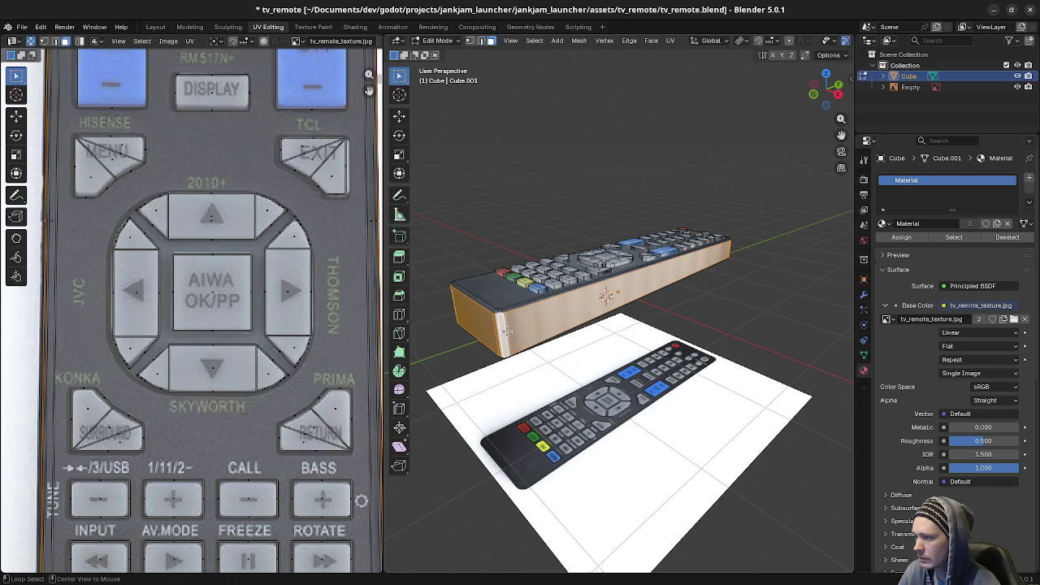
{"action": "mouse_move", "coordinate": [603, 312]}
{"action": "middle_mouse_down"}
{"action": "mouse_move", "coordinate": [720, 352]}
{"action": "mouse_move", "coordinate": [666, 341]}
{"action": "middle_mouse_up"}
{"action": "scroll", "coordinate": [720, 352], "scroll_direction": "up", "scroll_amount": 3}
{"action": "scroll", "coordinate": [318, 344], "scroll_direction": "down", "scroll_amount": 5}
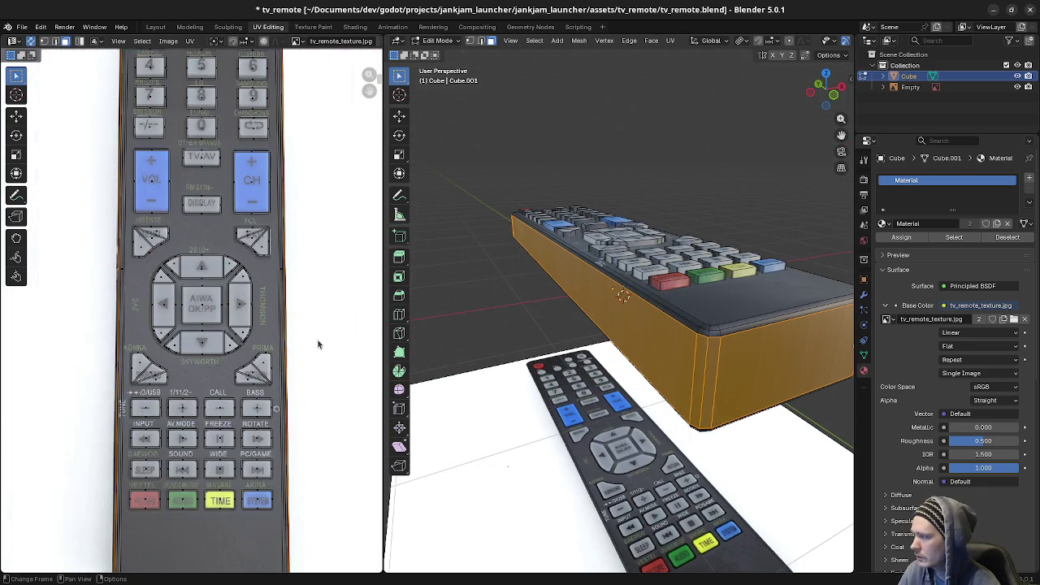
{"action": "scroll", "coordinate": [323, 331], "scroll_direction": "down", "scroll_amount": 2}
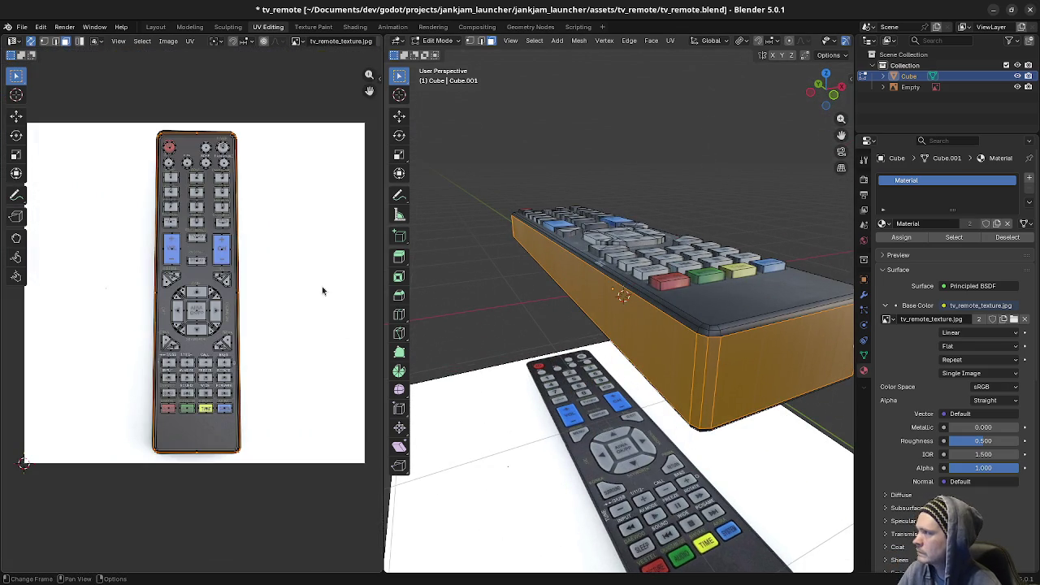
{"action": "key", "text": "s"}
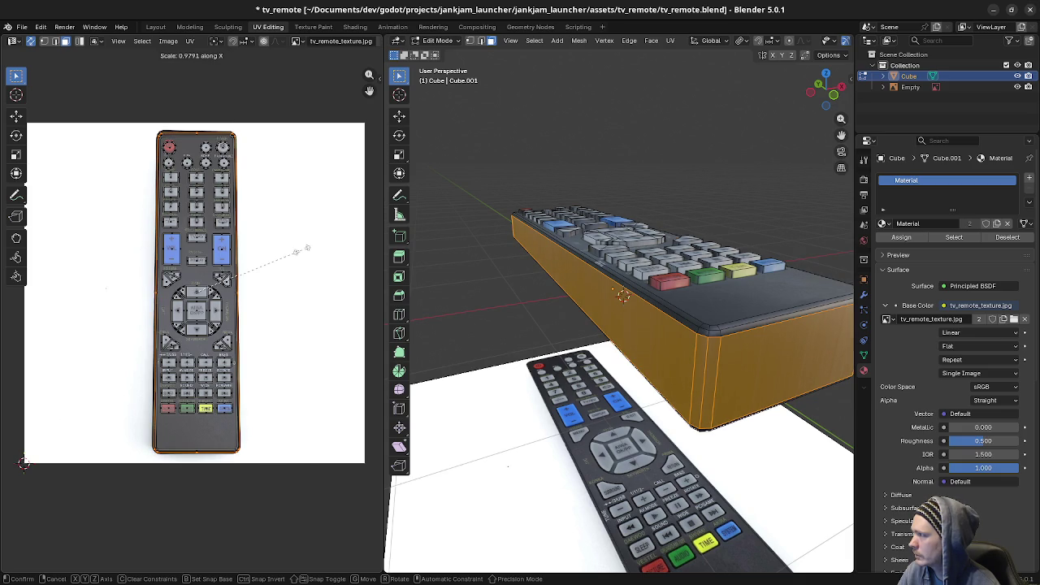
{"action": "left_click", "coordinate": [301, 255]}
Step: Abandon a vertical UV rescale and check the remote from another angle
{"action": "scroll", "coordinate": [154, 365], "scroll_direction": "up", "scroll_amount": 1}
{"action": "scroll", "coordinate": [154, 365], "scroll_direction": "up", "scroll_amount": 2}
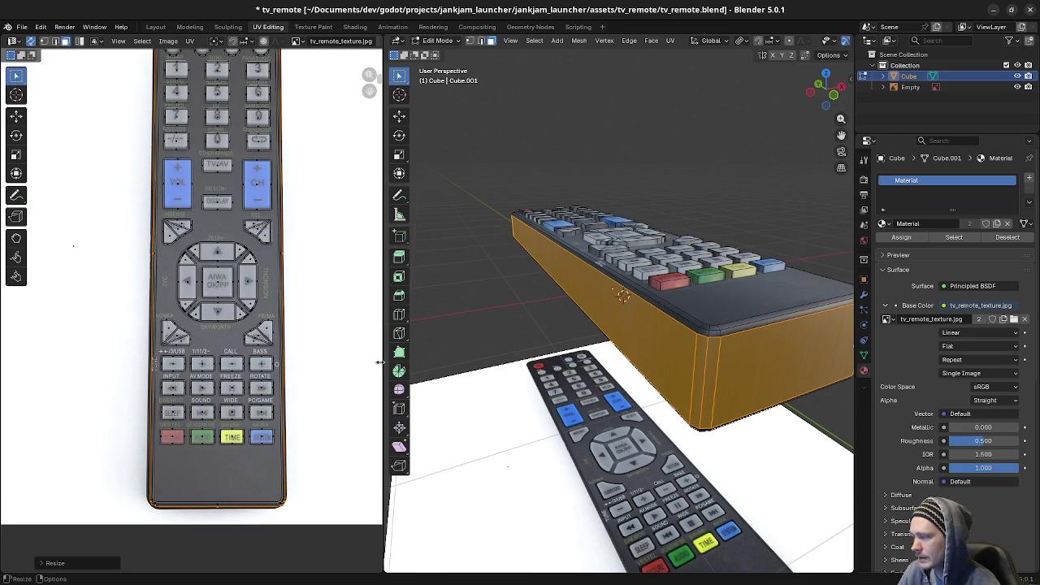
{"action": "key", "text": "s"}
{"action": "key", "text": "Escape"}
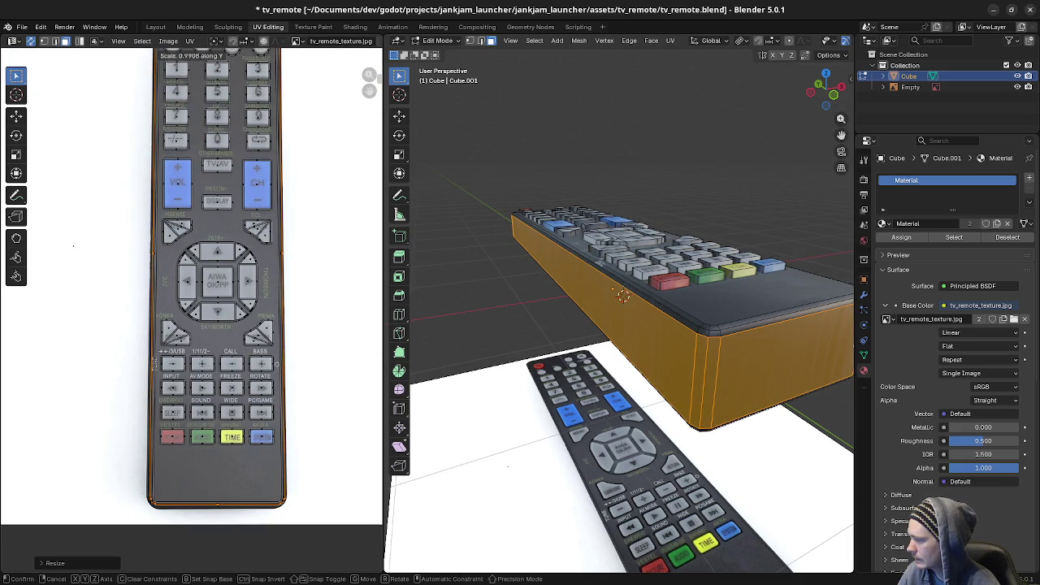
{"action": "scroll", "coordinate": [355, 372], "scroll_direction": "up", "scroll_amount": 2}
{"action": "scroll", "coordinate": [292, 355], "scroll_direction": "down", "scroll_amount": 2}
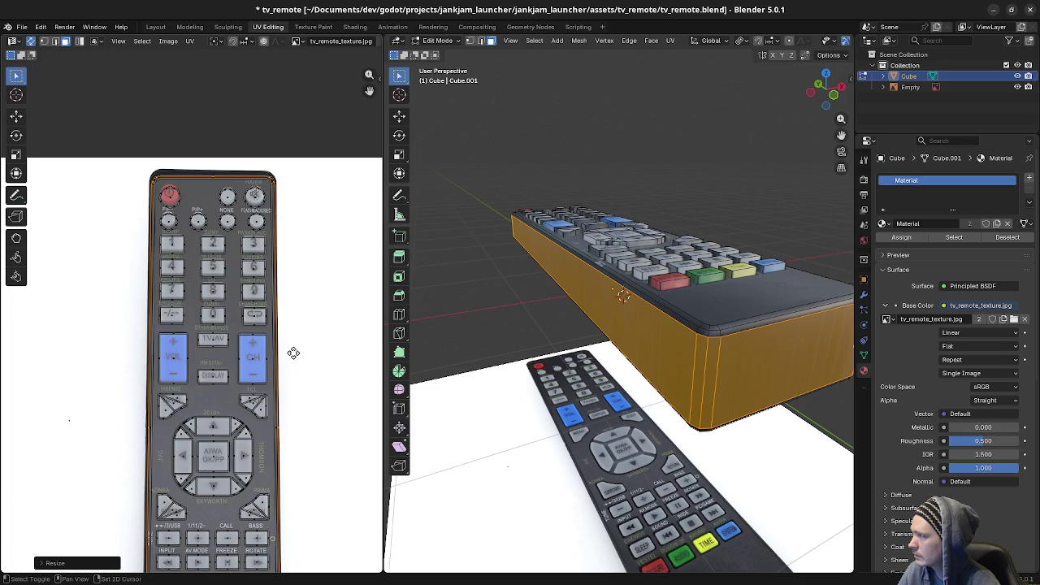
{"action": "middle_click_drag", "start_coordinate": [611, 367], "coordinate": [515, 359]}
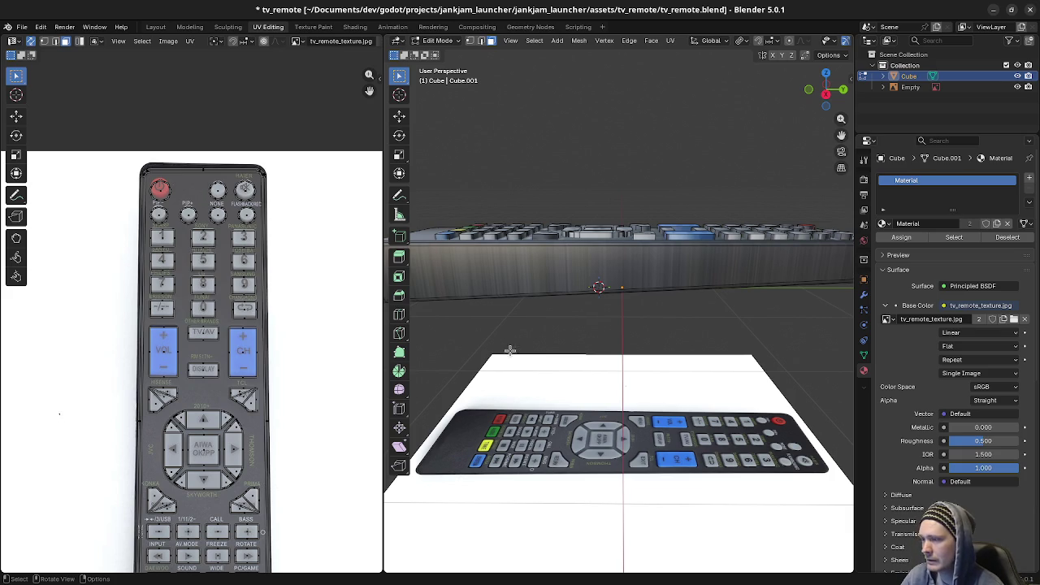
Step: Select the side face loop and stretch its UVs taller along Y
{"action": "mouse_move", "coordinate": [484, 293]}
{"action": "middle_mouse_down"}
{"action": "mouse_move", "coordinate": [573, 309]}
{"action": "mouse_move", "coordinate": [580, 396]}
{"action": "mouse_move", "coordinate": [706, 394]}
{"action": "mouse_move", "coordinate": [690, 395]}
{"action": "middle_mouse_up"}
{"action": "left_click", "coordinate": [607, 395], "text": "alt"}
{"action": "scroll", "coordinate": [316, 329], "scroll_direction": "down", "scroll_amount": 2}
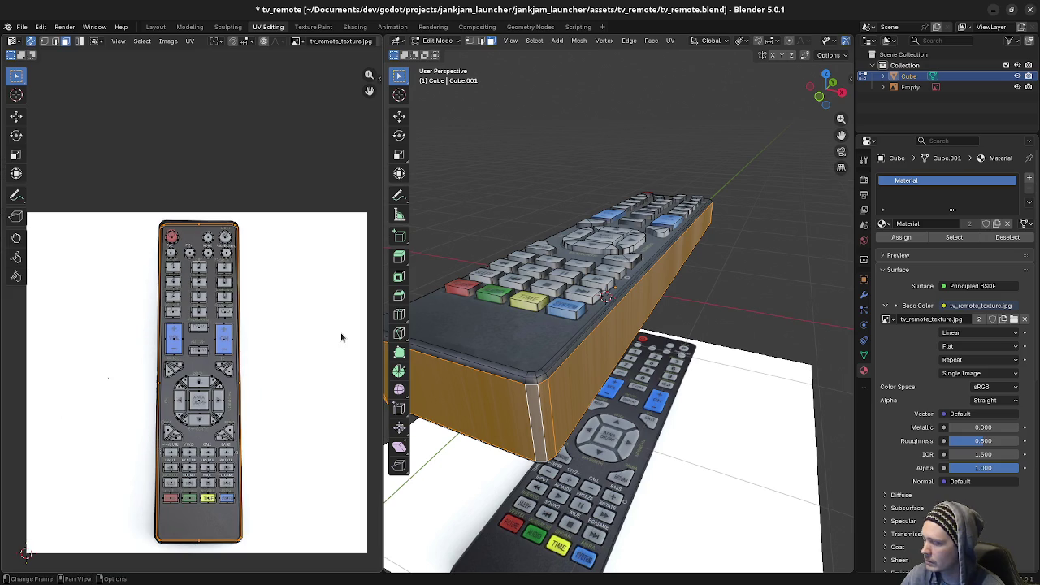
{"action": "key", "text": "s"}
{"action": "key", "text": "y"}
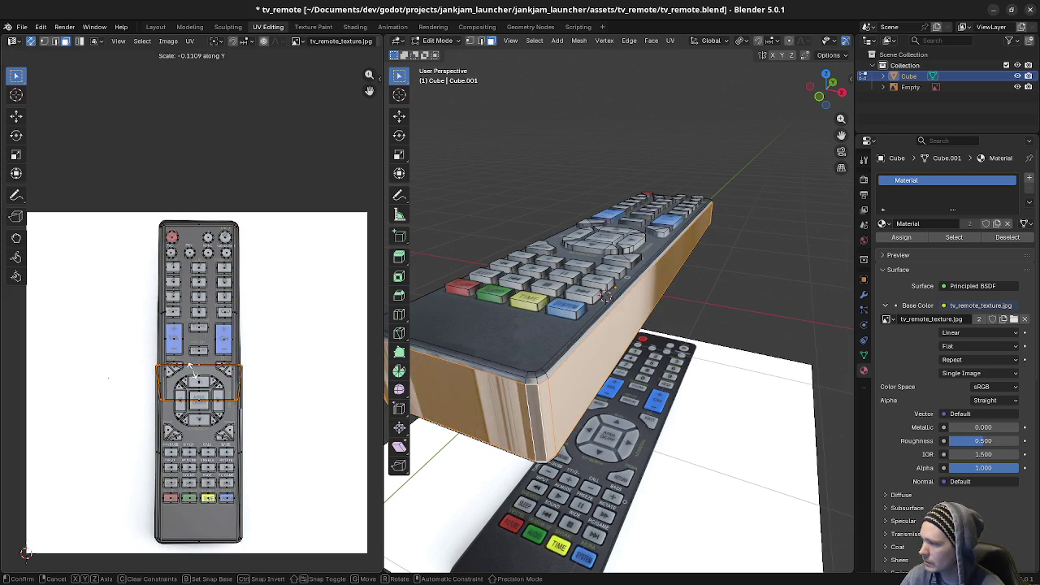
{"action": "left_click", "coordinate": [291, 389]}
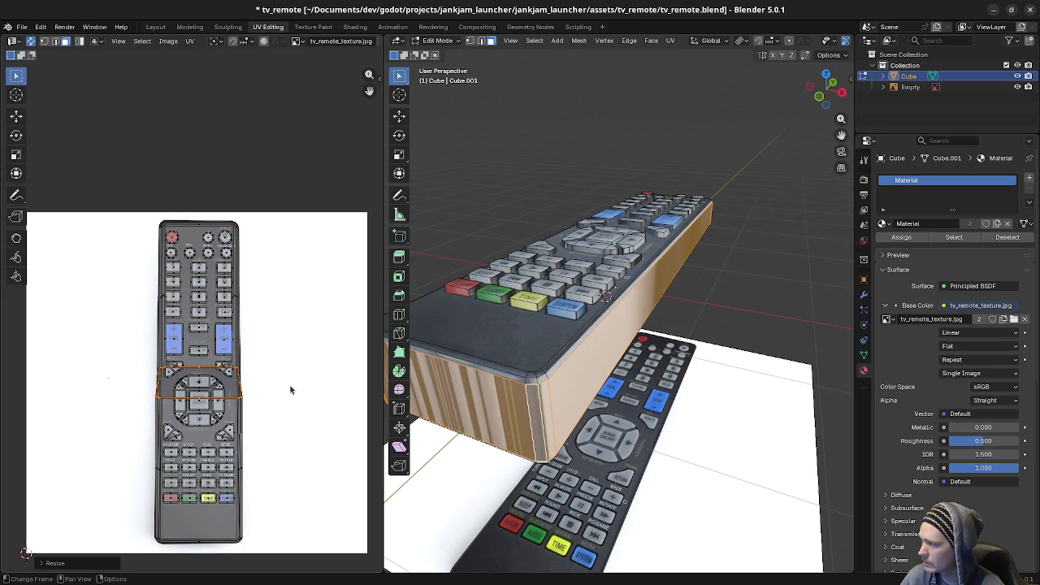
Step: Undo and redo to compare the side texture before and after the stretch
{"action": "key", "text": "ctrl+z"}
{"action": "key", "text": "ctrl+z"}
{"action": "key", "text": "ctrl+shift+z"}
{"action": "key", "text": "ctrl+shift+z"}
{"action": "key", "text": "ctrl+z"}
{"action": "key", "text": "ctrl+z"}
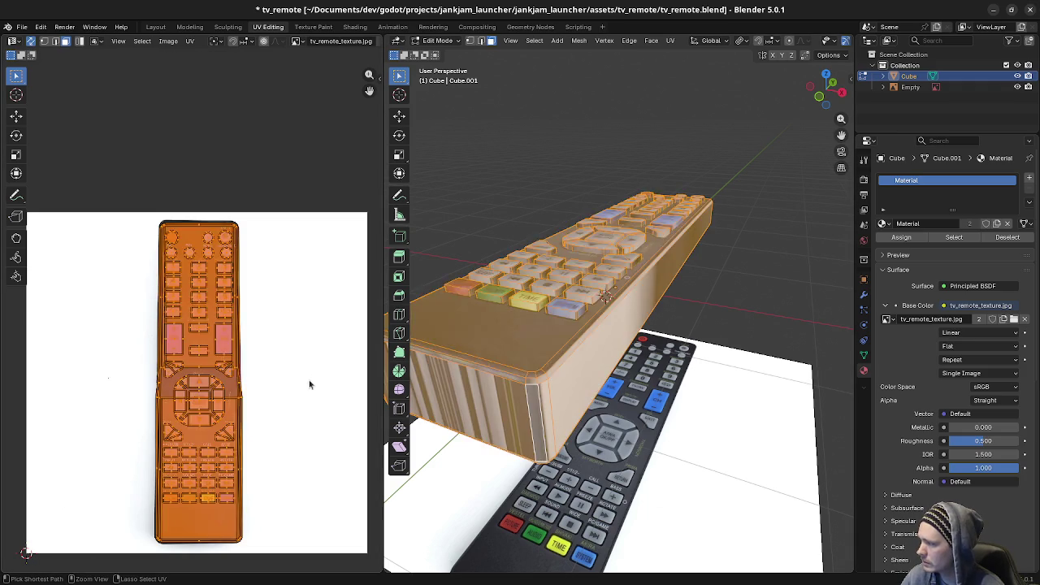
{"action": "key", "text": "ctrl+z"}
{"action": "key", "text": "ctrl+z"}
{"action": "key", "text": "ctrl+shift+z"}
{"action": "key", "text": "ctrl+shift+z"}
{"action": "key", "text": "ctrl+z"}
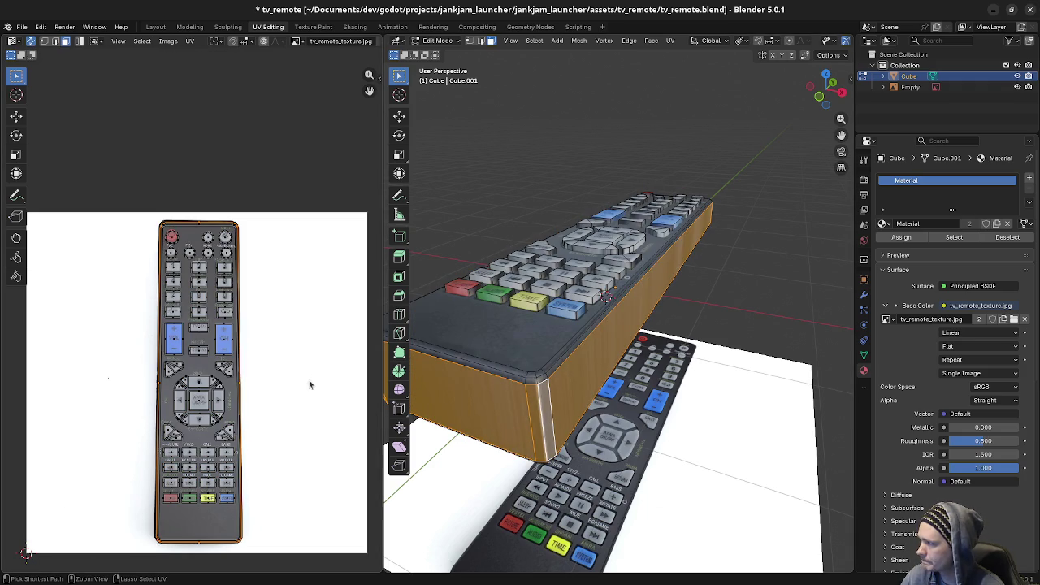
{"action": "key", "text": "ctrl+z"}
{"action": "key", "text": "ctrl+z"}
{"action": "key", "text": "ctrl+z"}
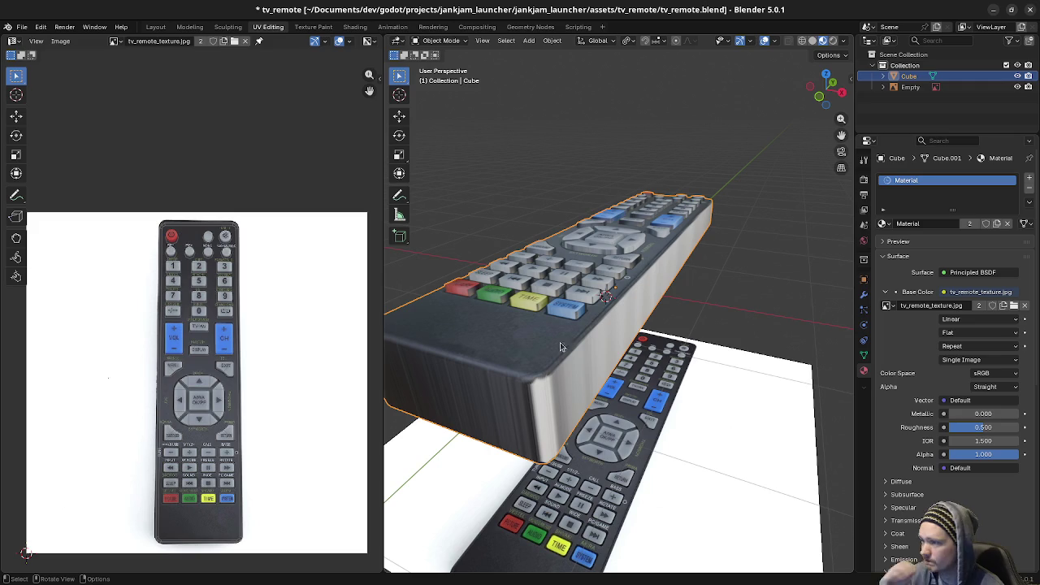
Step: Revert the recent UV tweaks and reselect all the remote's geometry in Edit Mode
{"action": "mouse_move", "coordinate": [268, 334]}
{"action": "middle_mouse_down"}
{"action": "mouse_move", "coordinate": [298, 335]}
{"action": "mouse_move", "coordinate": [291, 294]}
{"action": "middle_mouse_up"}
{"action": "key", "text": "Tab"}
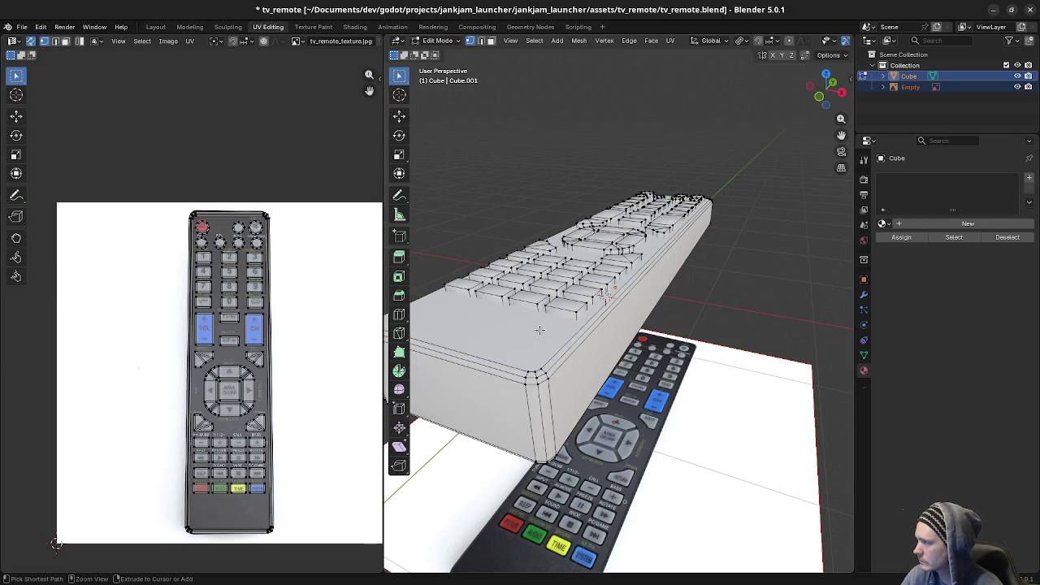
{"action": "key", "text": "a"}
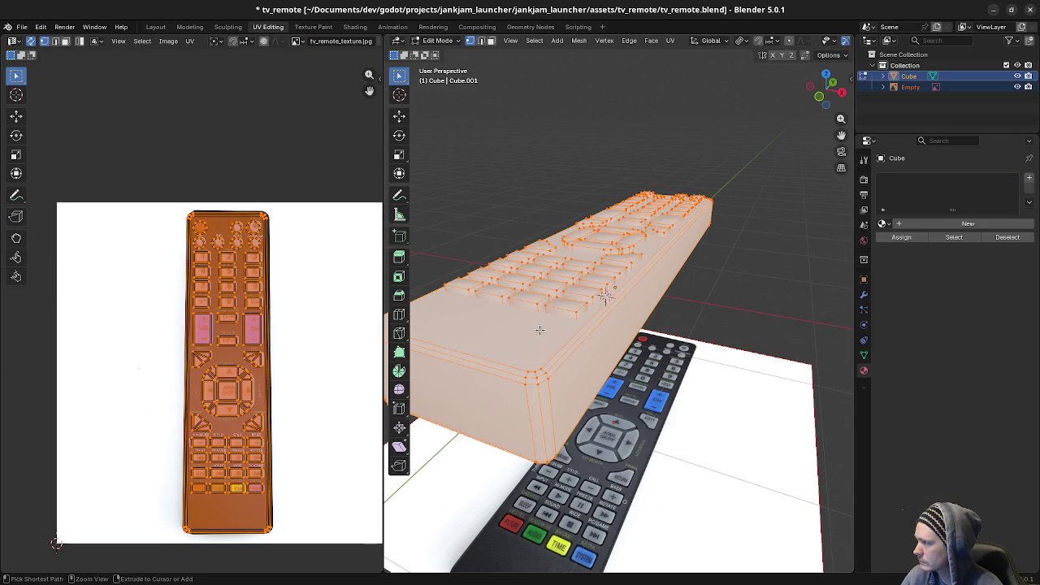
{"action": "key", "text": "ctrl+z"}
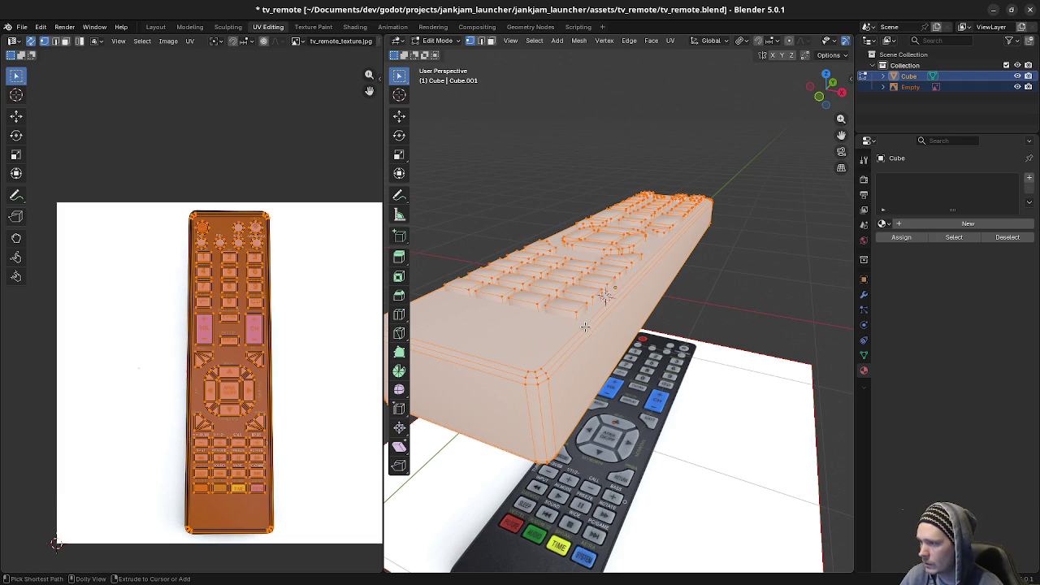
{"action": "key", "text": "ctrl+z"}
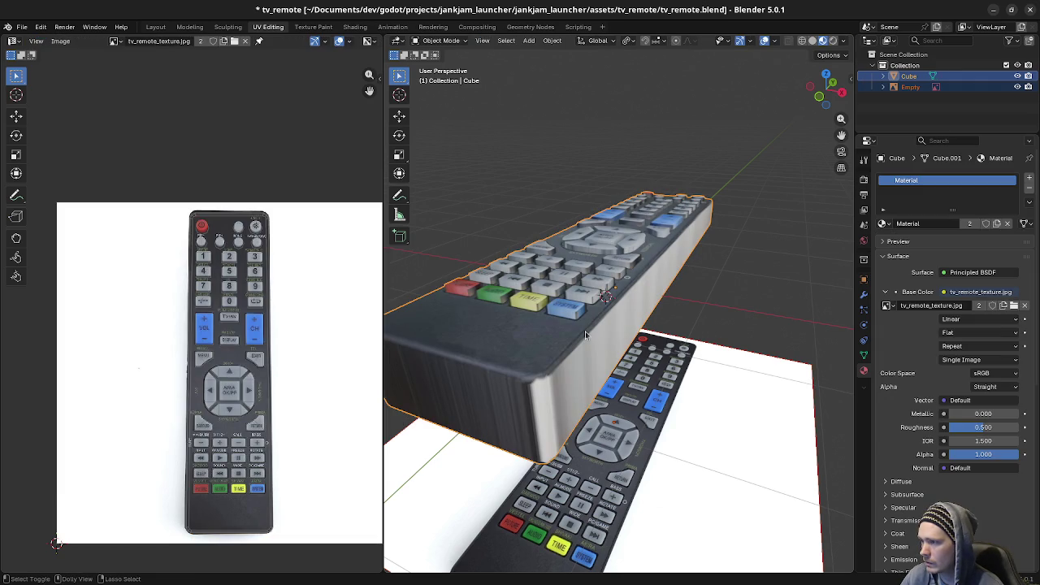
{"action": "key", "text": "Tab"}
{"action": "key", "text": "alt+a"}
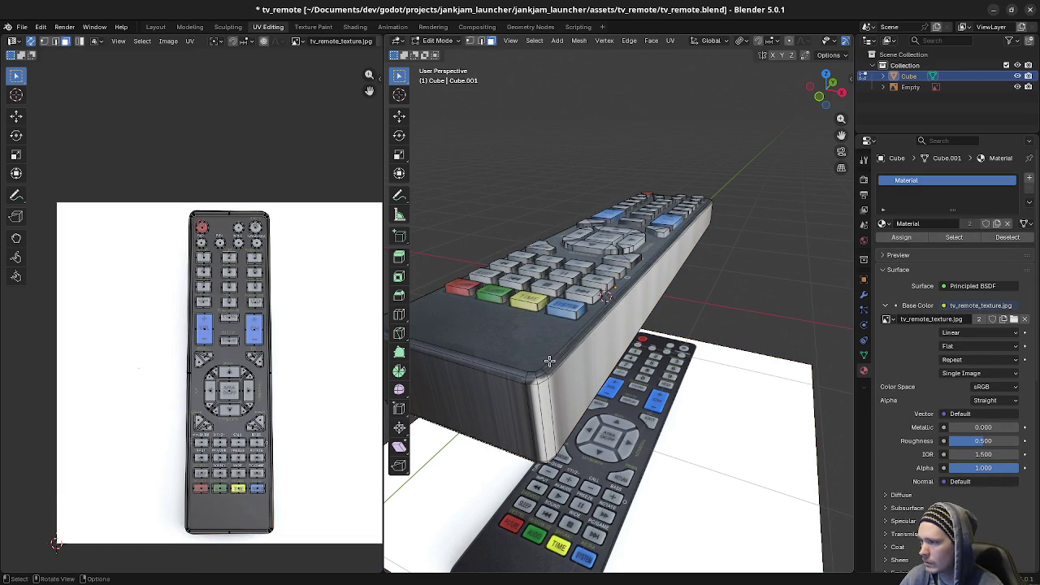
{"action": "key", "text": "a"}
Step: Try a horizontal UV shift, then revert it
{"action": "scroll", "coordinate": [285, 382], "scroll_direction": "up", "scroll_amount": 1}
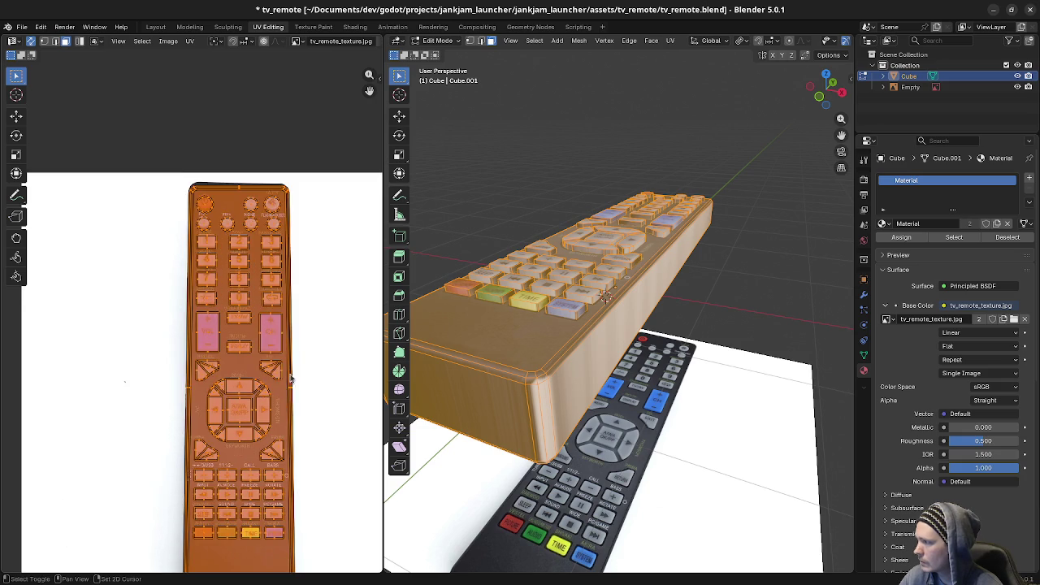
{"action": "scroll", "coordinate": [274, 336], "scroll_direction": "up", "scroll_amount": 2}
{"action": "key", "text": "s"}
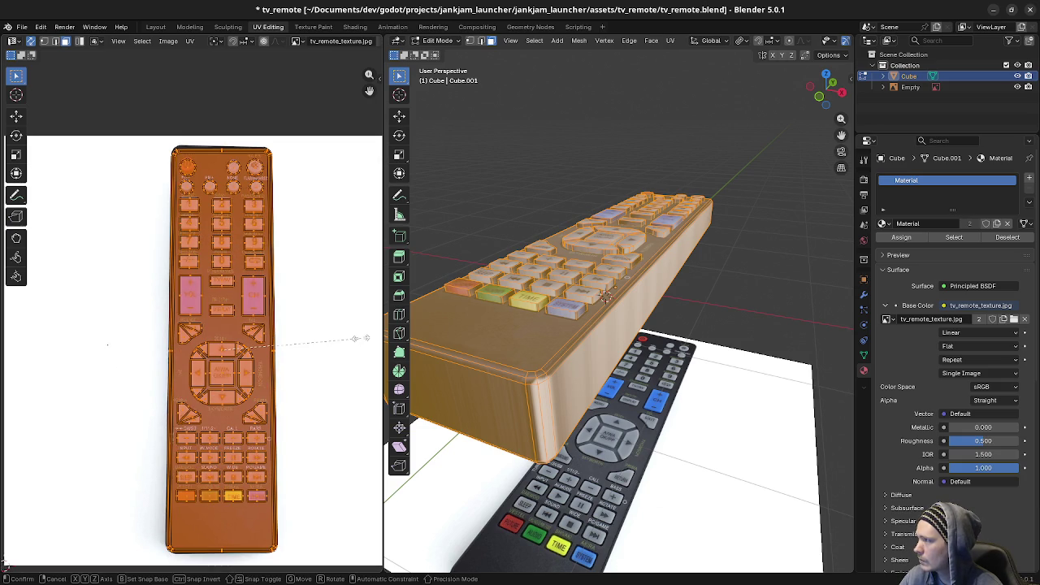
{"action": "key", "text": "Escape"}
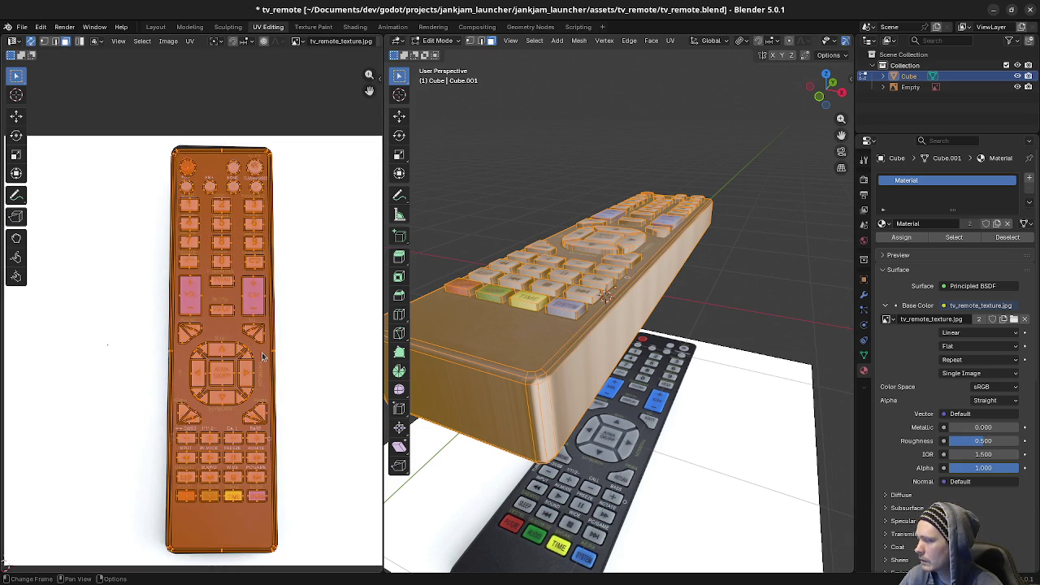
{"action": "key", "text": "g"}
{"action": "key", "text": "x"}
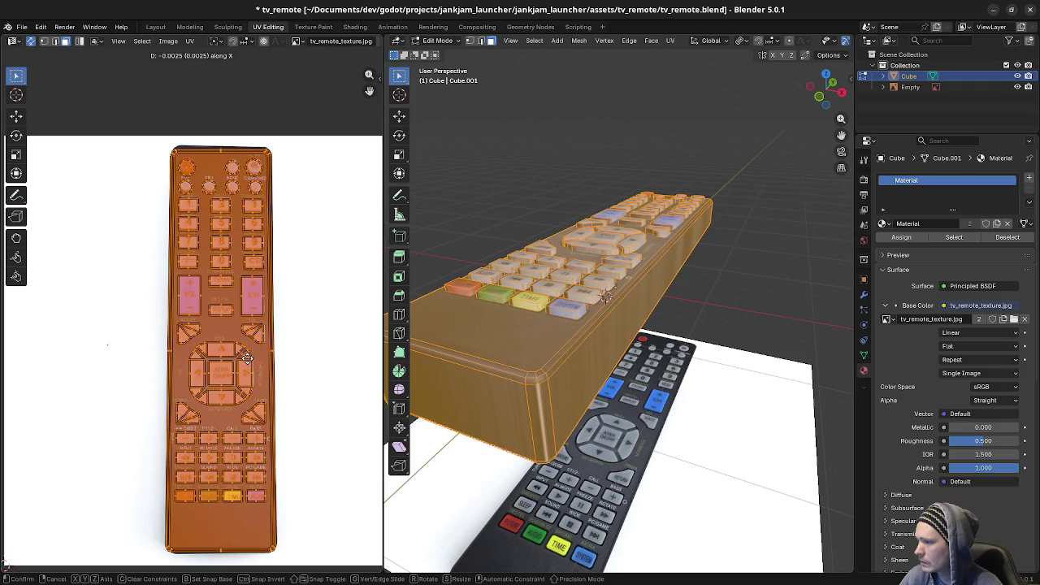
{"action": "left_click", "coordinate": [247, 358]}
{"action": "middle_click_drag", "start_coordinate": [496, 370], "coordinate": [604, 361]}
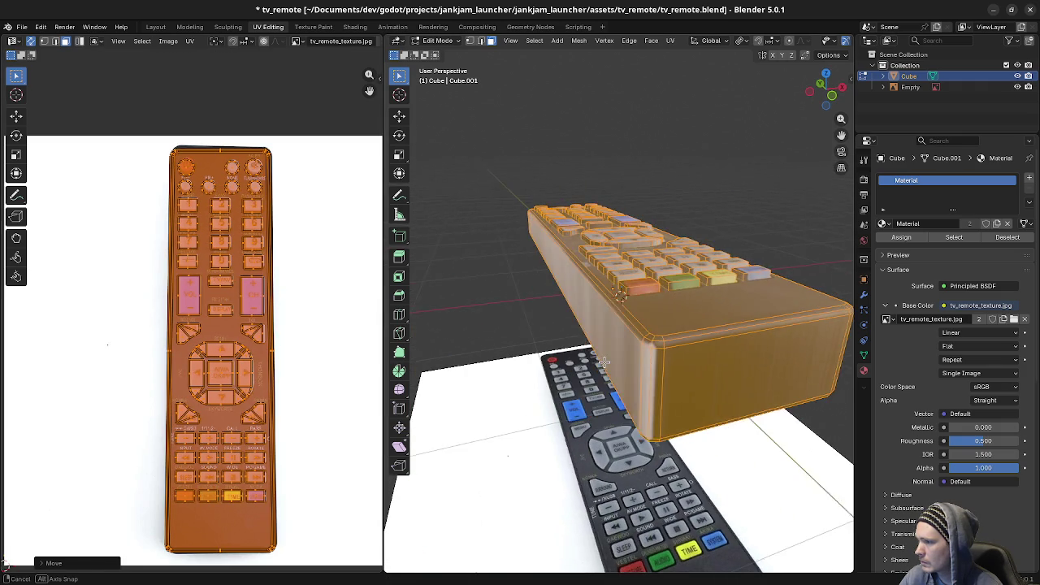
{"action": "key", "text": "ctrl+z"}
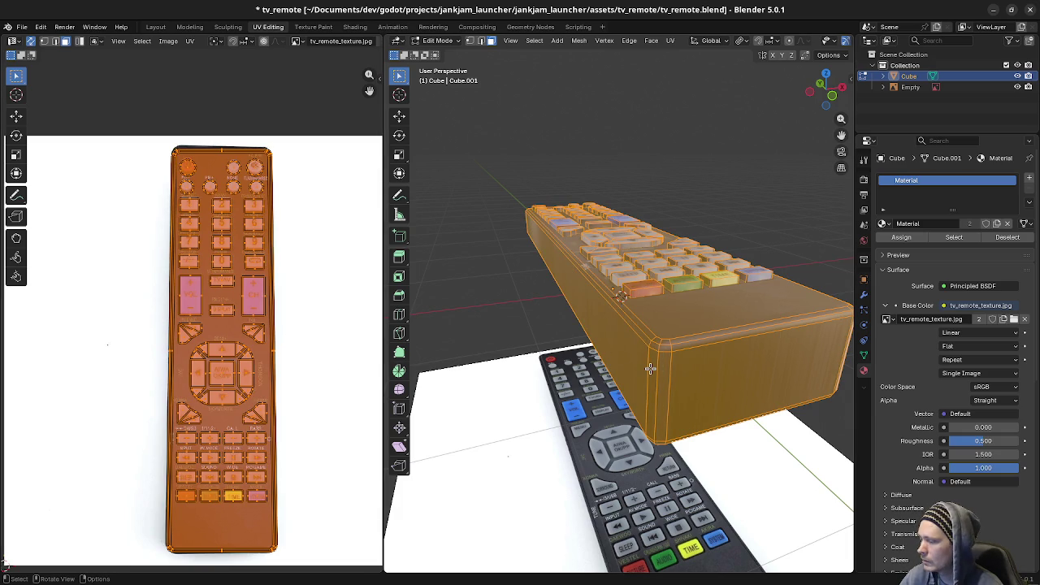
Step: Shrink the rim's UV island slightly along X and then along Y
{"action": "left_click", "coordinate": [296, 354]}
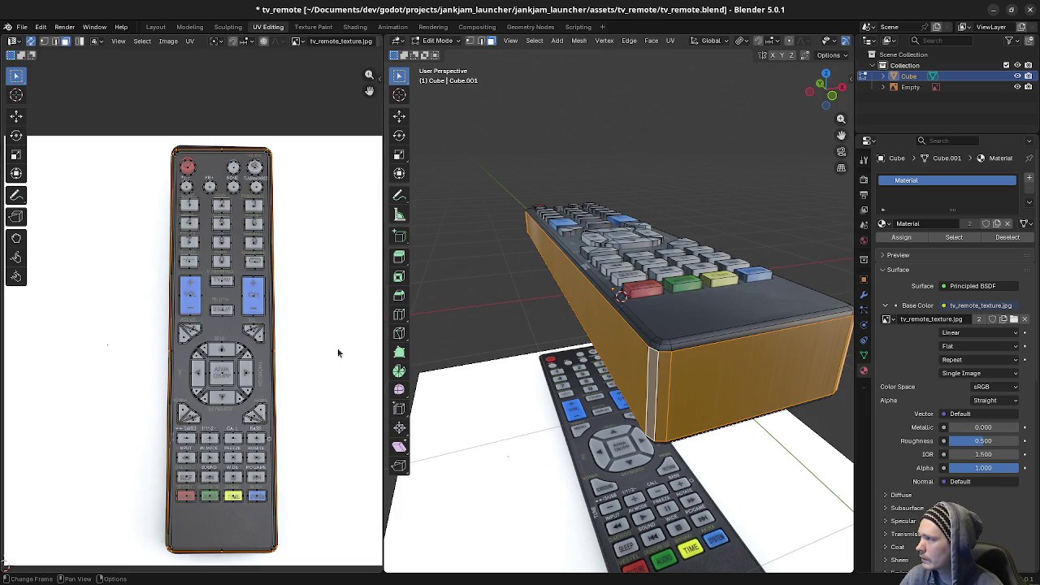
{"action": "key", "text": "s"}
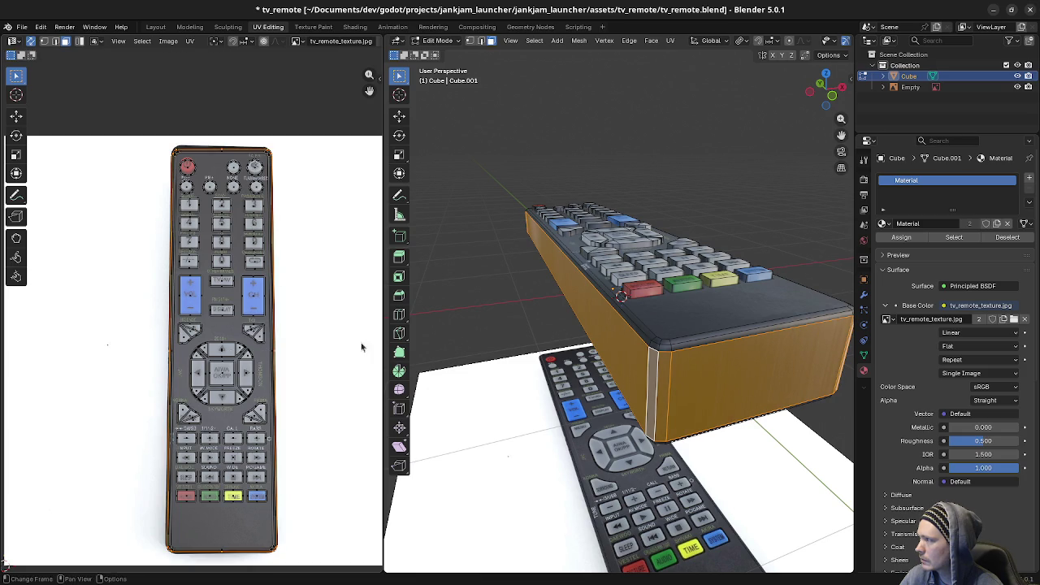
{"action": "key", "text": "x"}
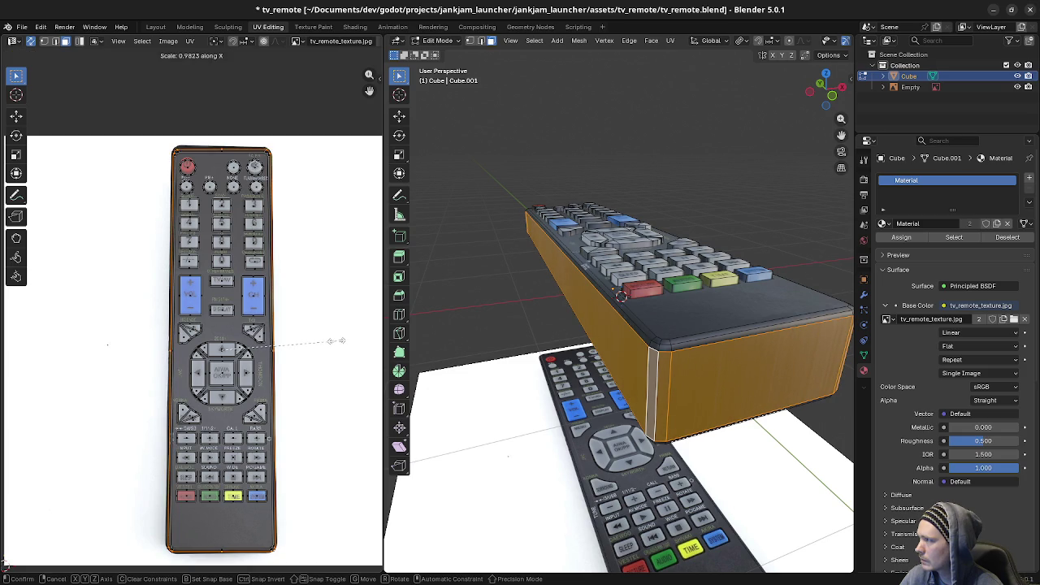
{"action": "left_click", "coordinate": [335, 340]}
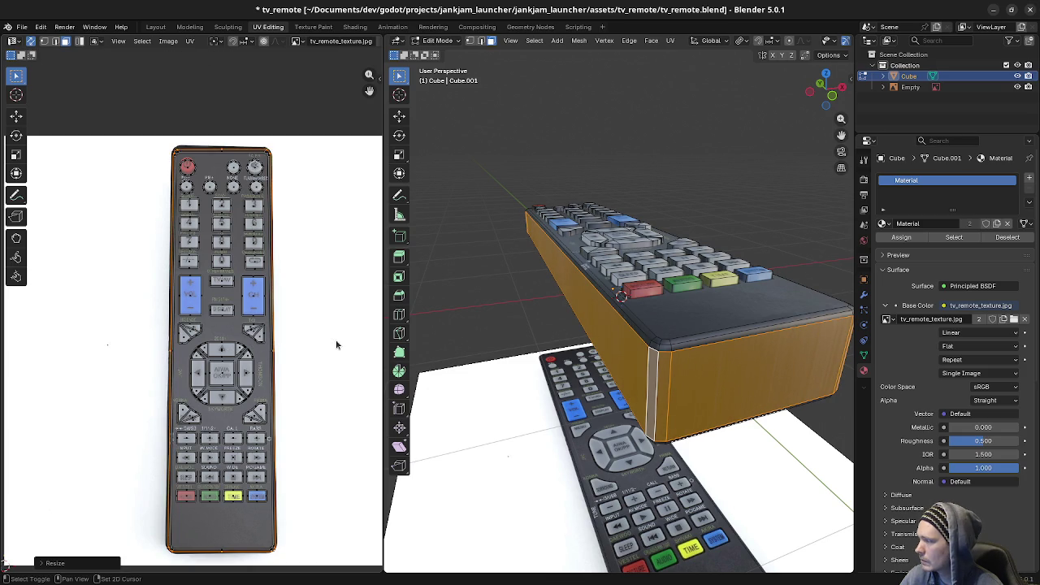
{"action": "key", "text": "s"}
{"action": "key", "text": "y"}
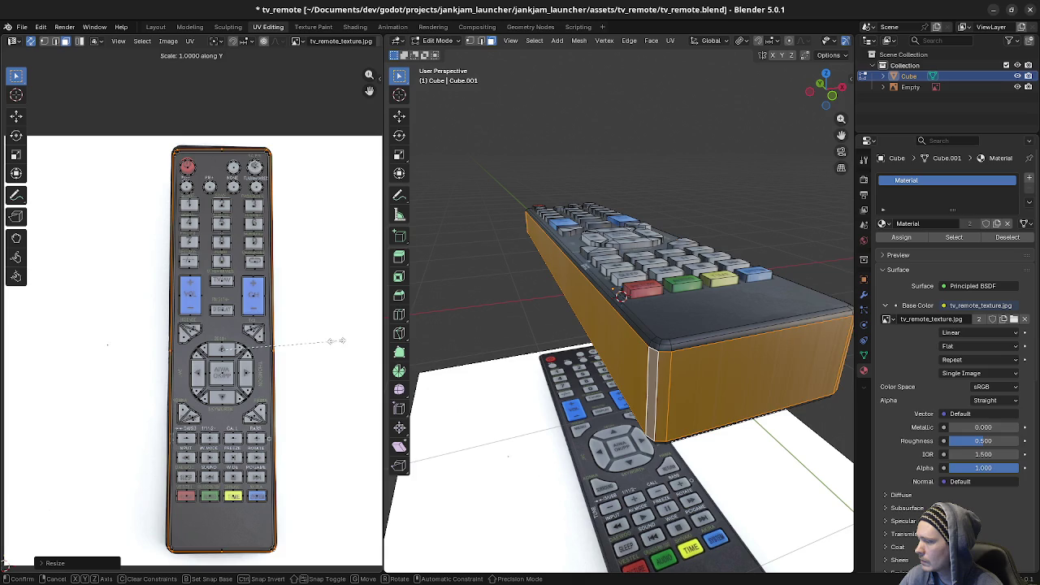
{"action": "left_click", "coordinate": [326, 343]}
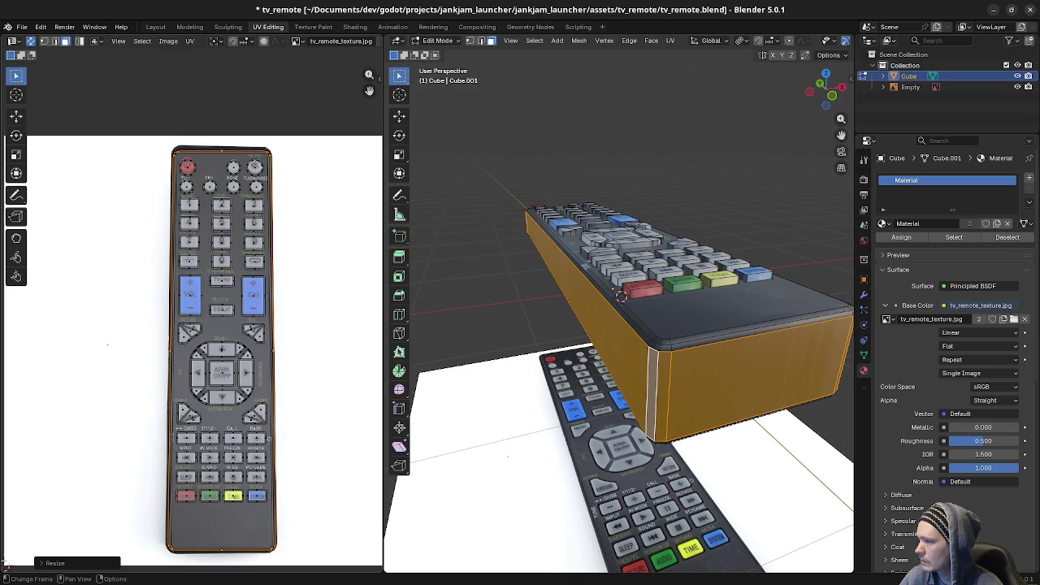
Step: Select the box's bottom face from an underside view
{"action": "left_click", "coordinate": [680, 348]}
{"action": "key", "text": "alt+a"}
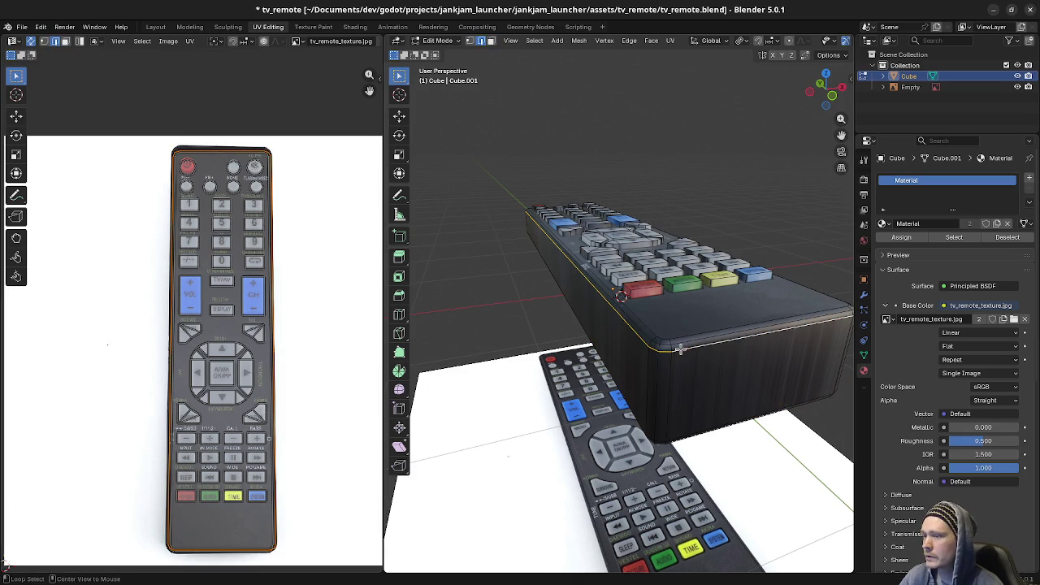
{"action": "middle_click_drag", "start_coordinate": [683, 412], "coordinate": [708, 286]}
{"action": "left_click", "coordinate": [709, 286]}
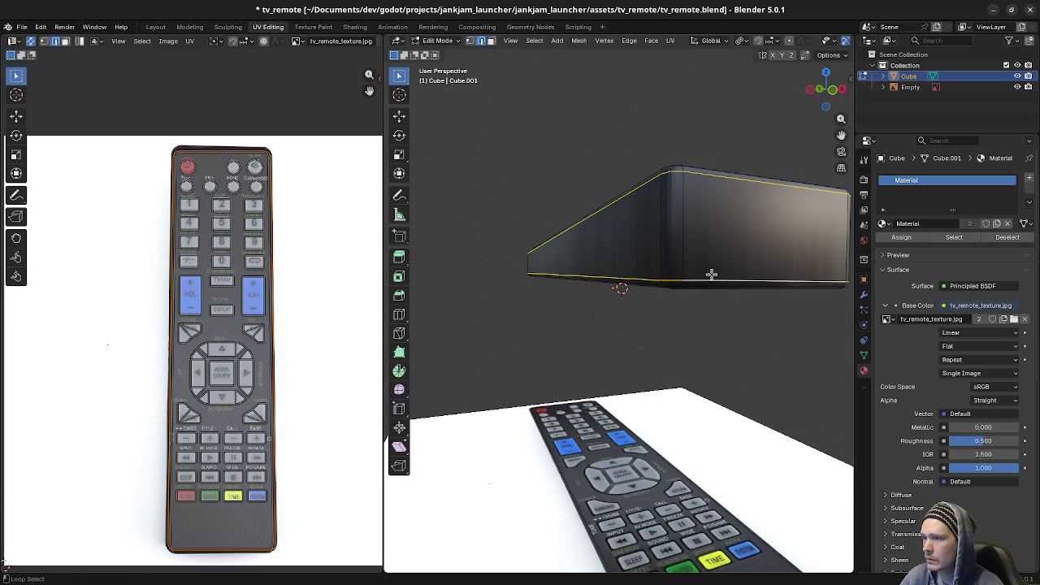
Step: Project the bottom face's UVs from the view, then revert it
{"action": "key", "text": "u"}
{"action": "left_click", "coordinate": [711, 279]}
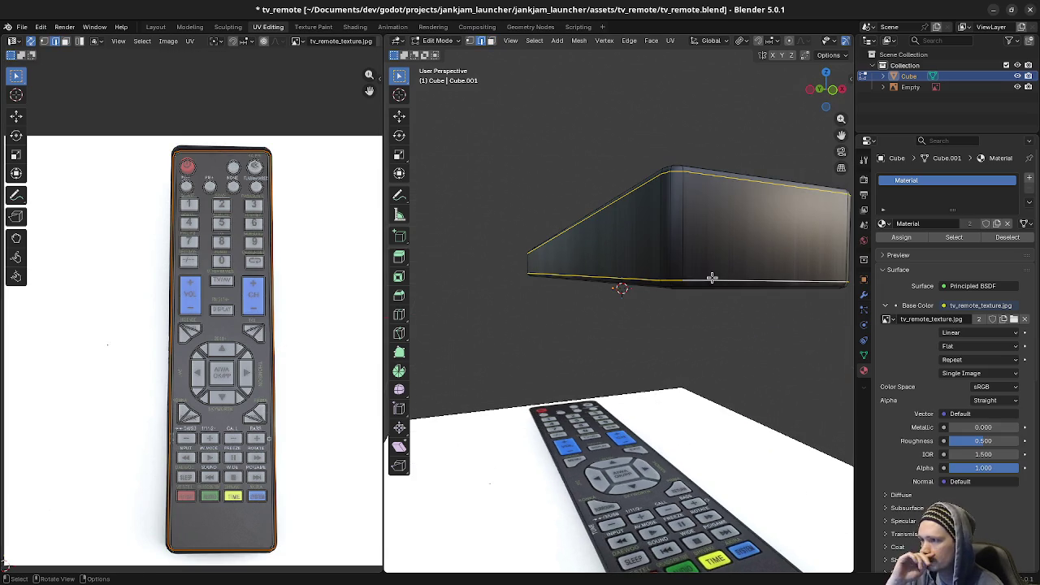
{"action": "key", "text": "ctrl+z"}
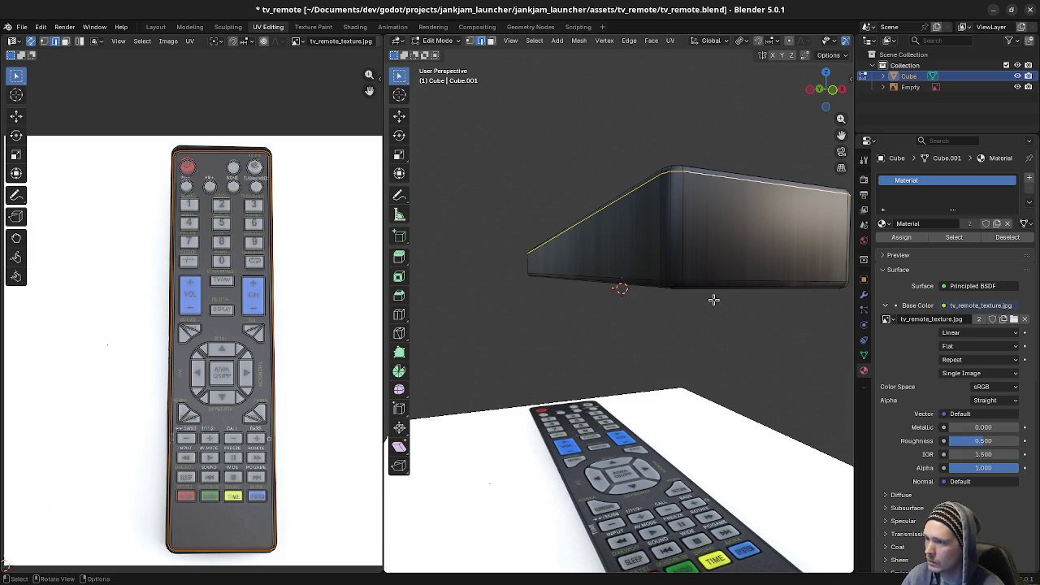
Step: Mark the box's bottom and top edge loops as UV seams
{"action": "left_click", "coordinate": [710, 280], "text": "alt"}
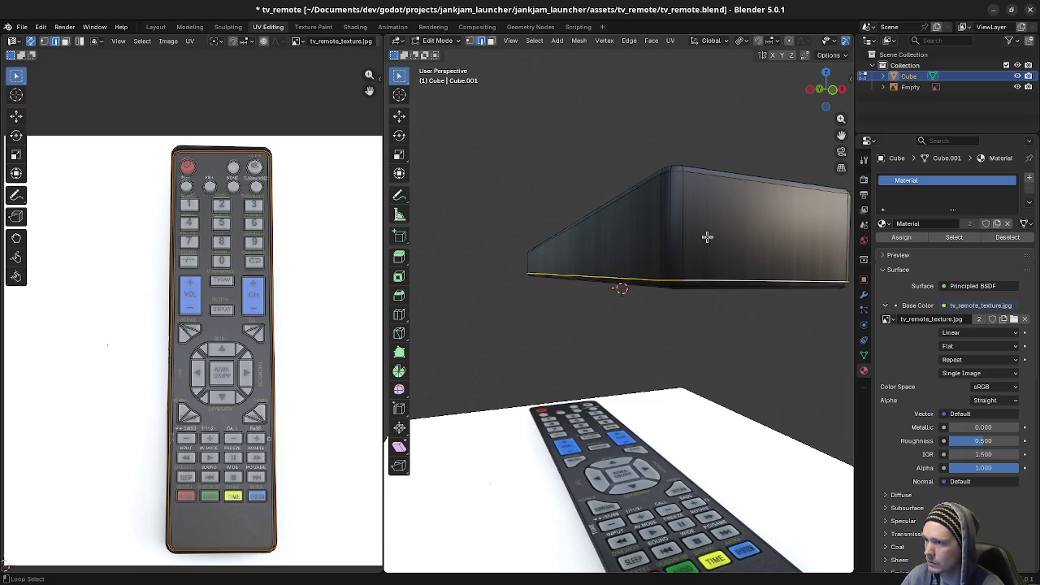
{"action": "left_click", "coordinate": [720, 174], "text": "alt+shift"}
{"action": "key", "text": "u"}
{"action": "left_click", "coordinate": [719, 199]}
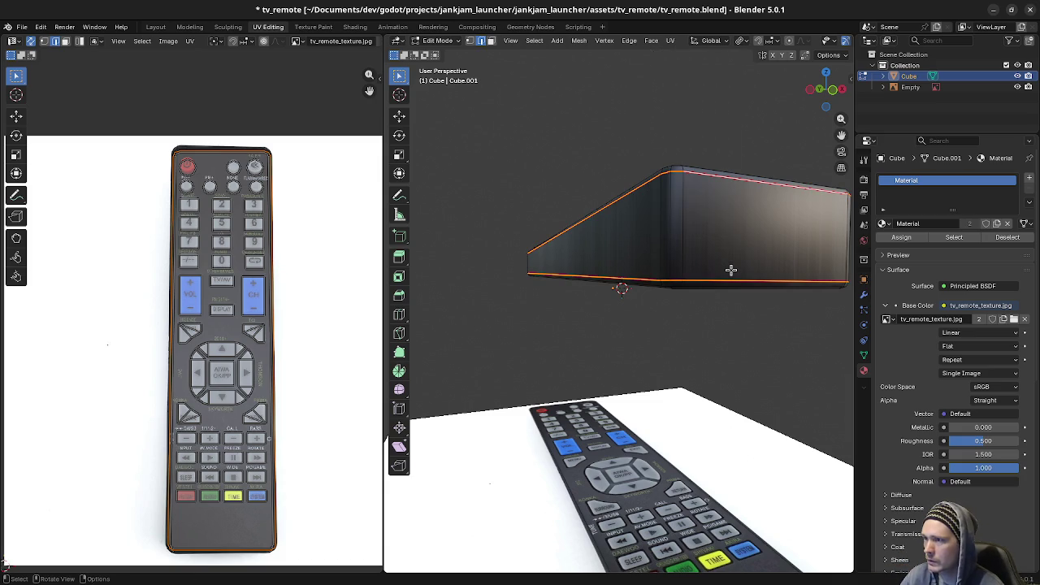
{"action": "middle_click_drag", "start_coordinate": [732, 269], "coordinate": [724, 273]}
{"action": "key", "text": "a"}
{"action": "key", "text": "alt+a"}
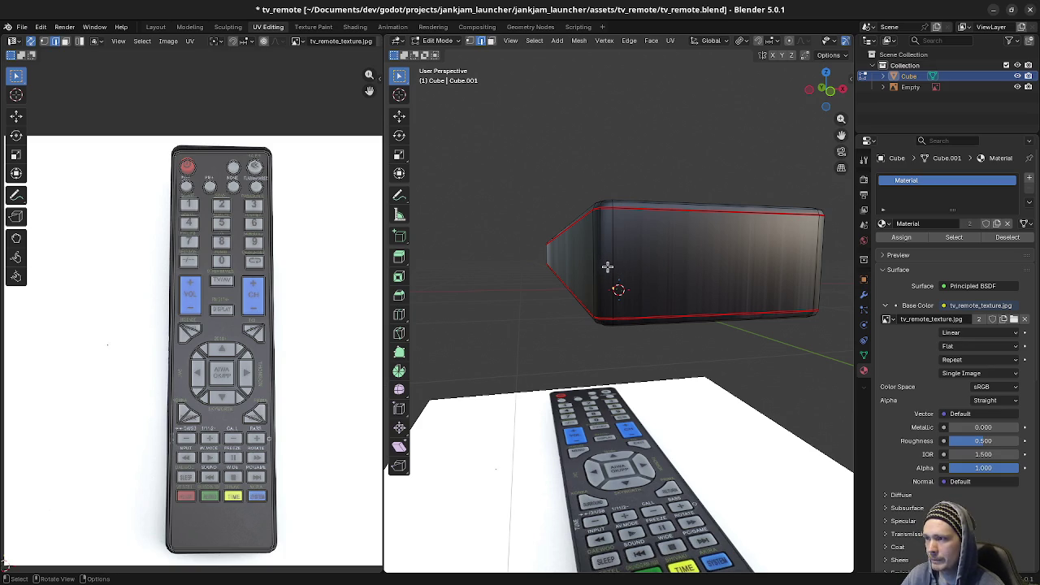
Step: Orbit around the box to inspect the red seams from several angles
{"action": "middle_click_drag", "start_coordinate": [607, 267], "coordinate": [687, 285]}
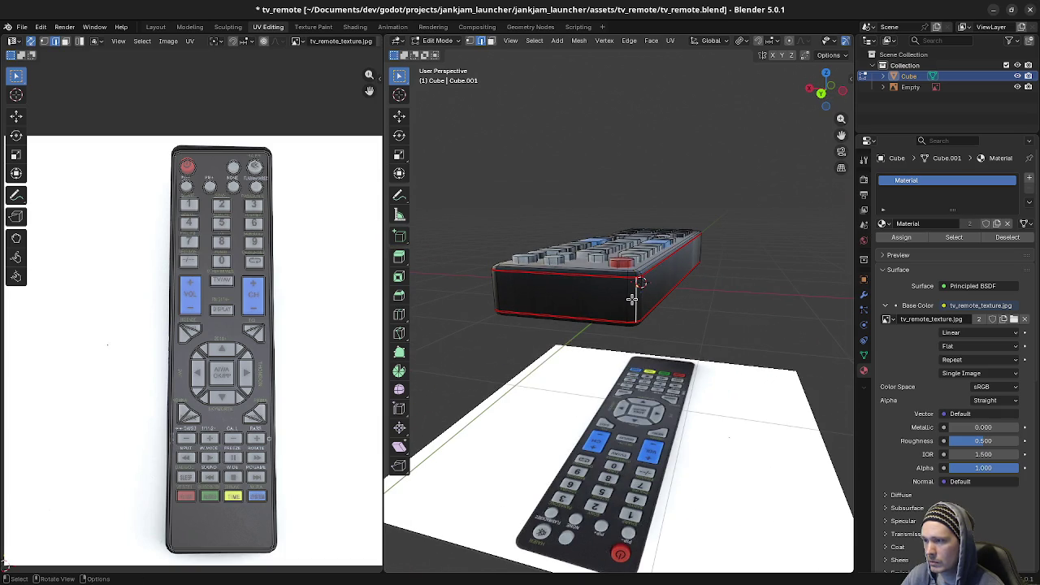
{"action": "middle_click_drag", "start_coordinate": [631, 299], "coordinate": [718, 298]}
{"action": "scroll", "coordinate": [718, 299], "scroll_direction": "up", "scroll_amount": 3}
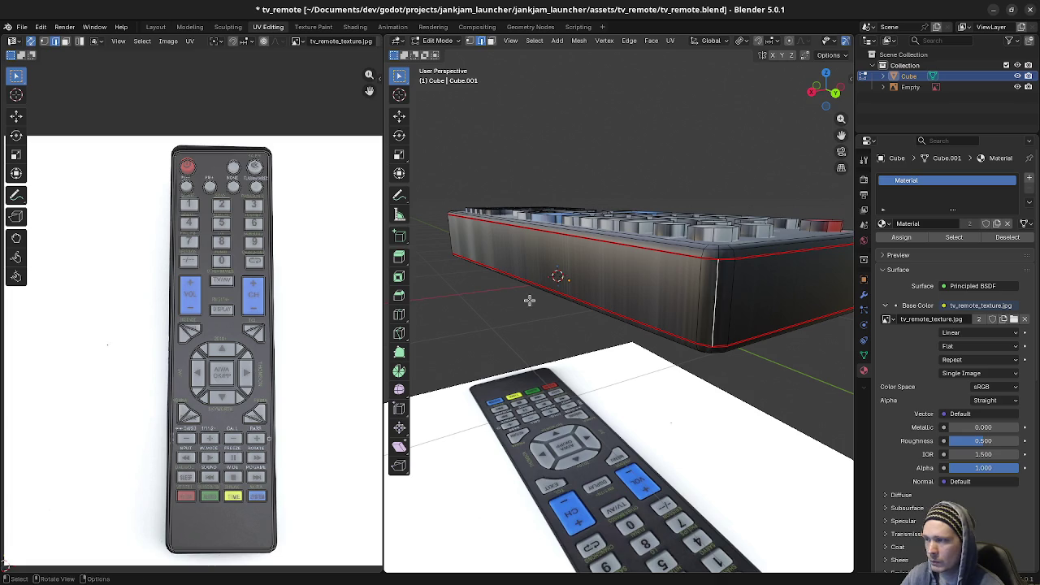
{"action": "mouse_move", "coordinate": [529, 298]}
{"action": "middle_mouse_down"}
{"action": "mouse_move", "coordinate": [645, 301]}
{"action": "mouse_move", "coordinate": [539, 297]}
{"action": "middle_mouse_up"}
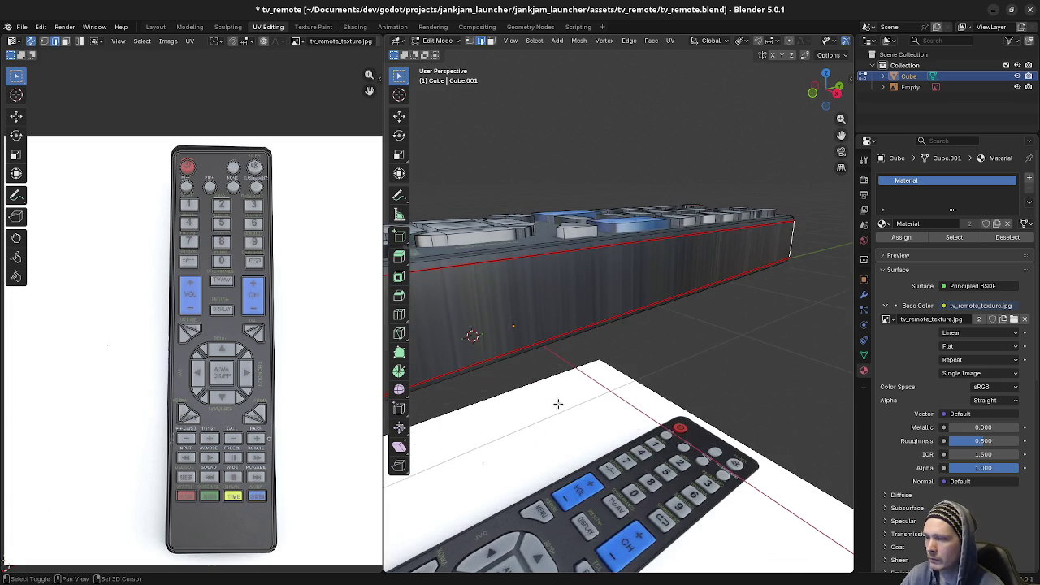
{"action": "mouse_move", "coordinate": [656, 466]}
{"action": "middle_mouse_down"}
{"action": "mouse_move", "coordinate": [636, 383]}
{"action": "mouse_move", "coordinate": [671, 366]}
{"action": "middle_mouse_up"}
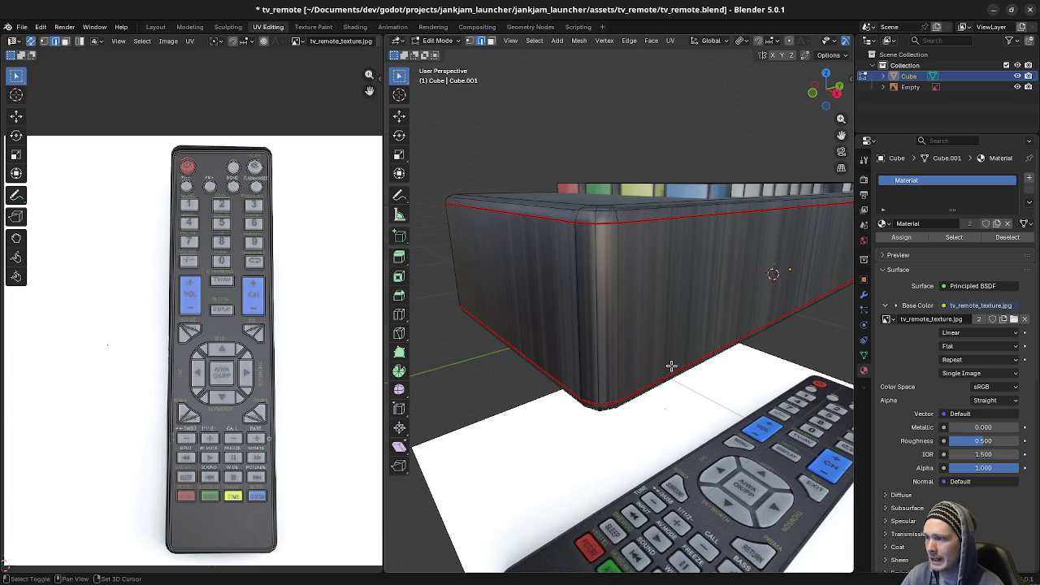
{"action": "middle_click_drag", "start_coordinate": [596, 319], "coordinate": [652, 301]}
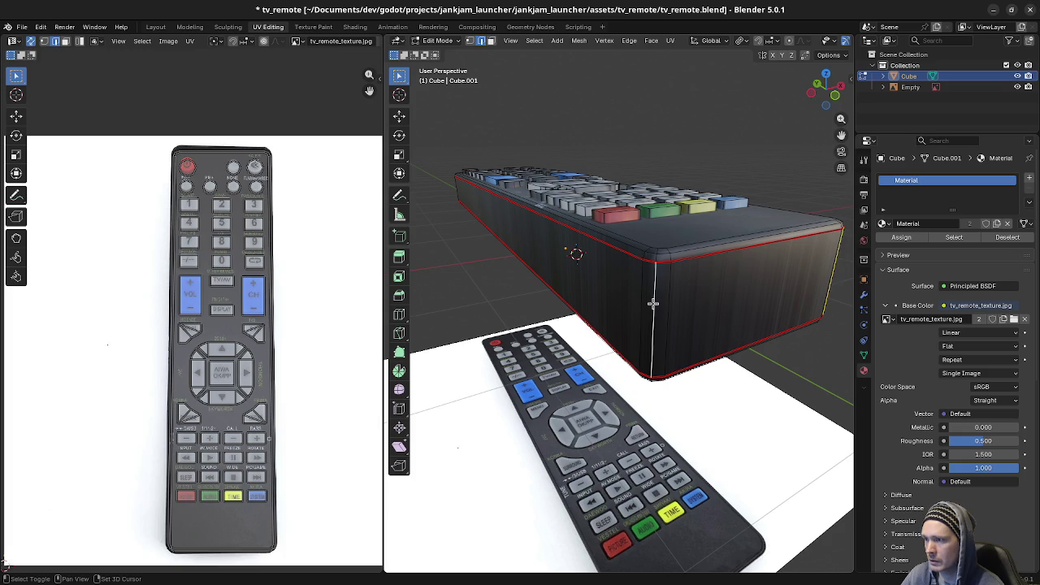
Step: Mark a vertical corner edge of the box as a seam
{"action": "left_click", "coordinate": [652, 303], "text": "shift"}
{"action": "key", "text": "u"}
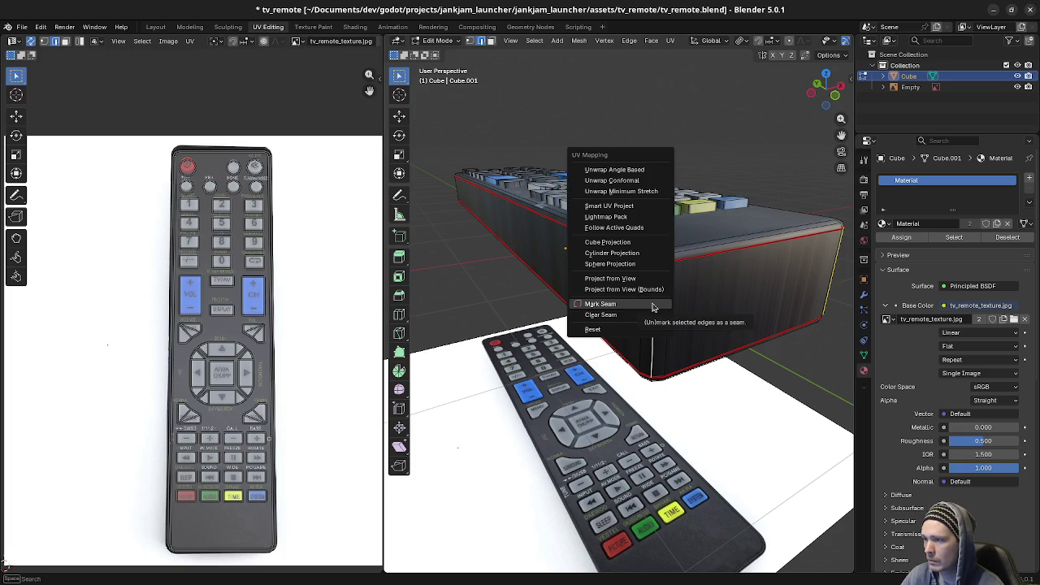
{"action": "left_click", "coordinate": [652, 299]}
{"action": "key", "text": "a"}
{"action": "key", "text": "alt+a"}
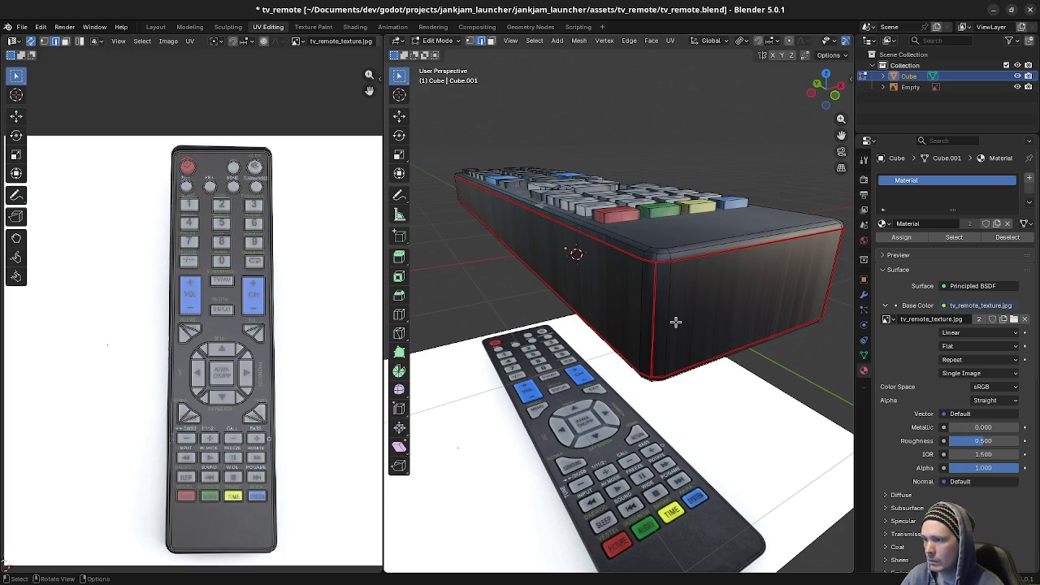
Step: Check the UVs from below, then view the remote from above with nothing selected
{"action": "middle_click_drag", "start_coordinate": [678, 363], "coordinate": [666, 323]}
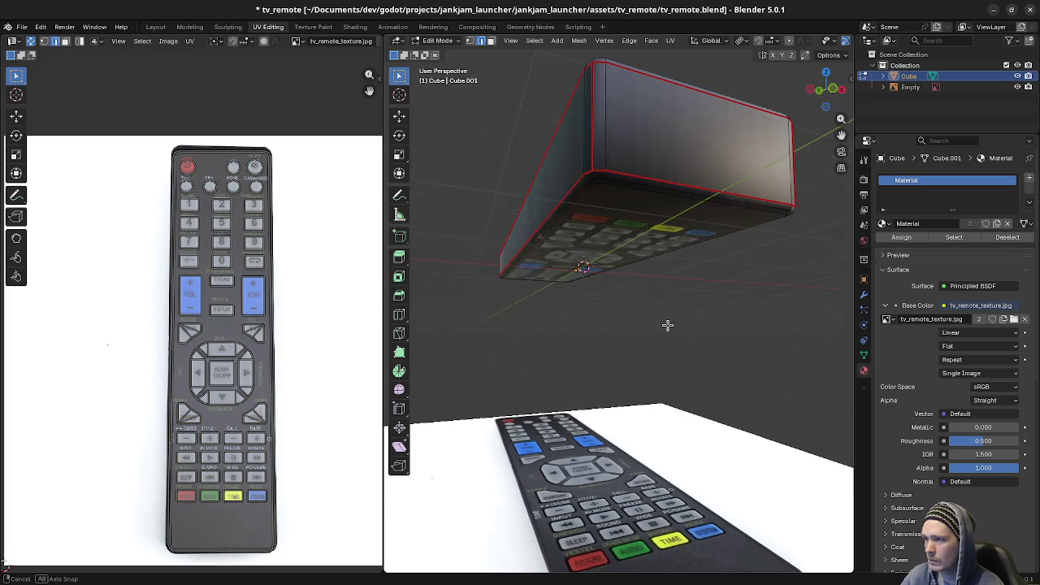
{"action": "key", "text": "a"}
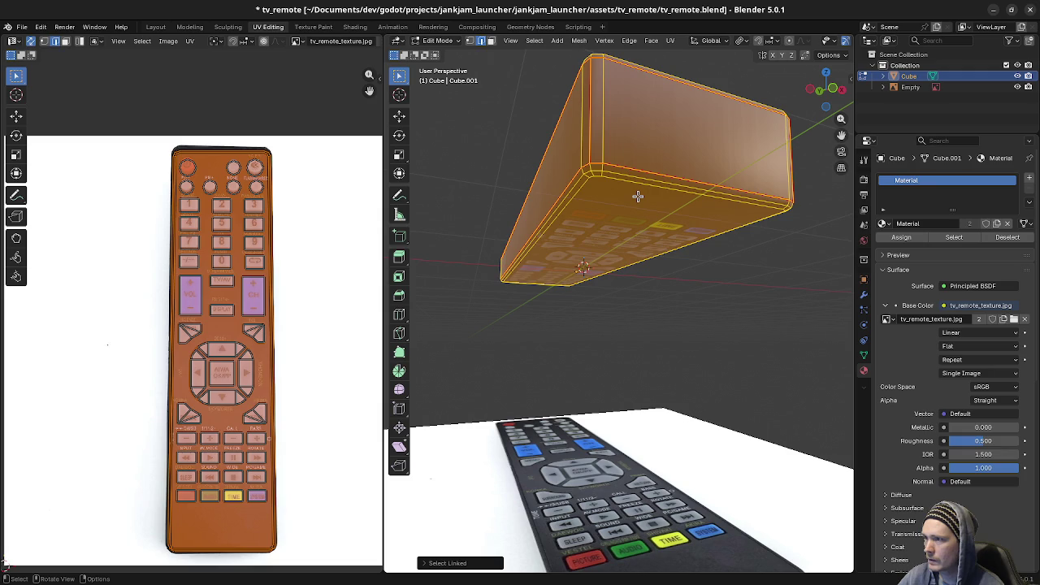
{"action": "key", "text": "alt+a"}
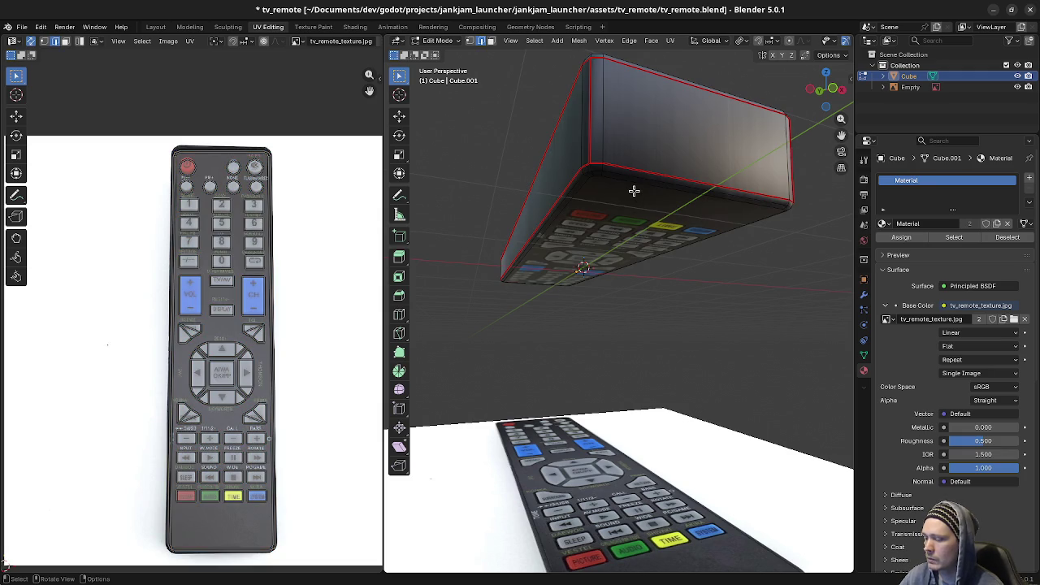
{"action": "key", "text": "ctrl+l"}
{"action": "key", "text": "alt+a"}
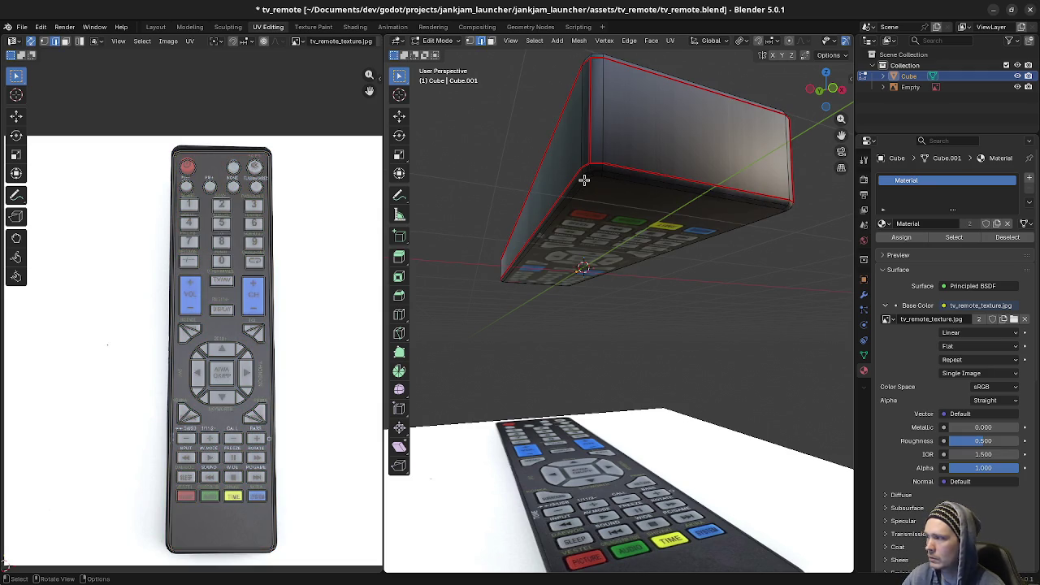
{"action": "key", "text": "a"}
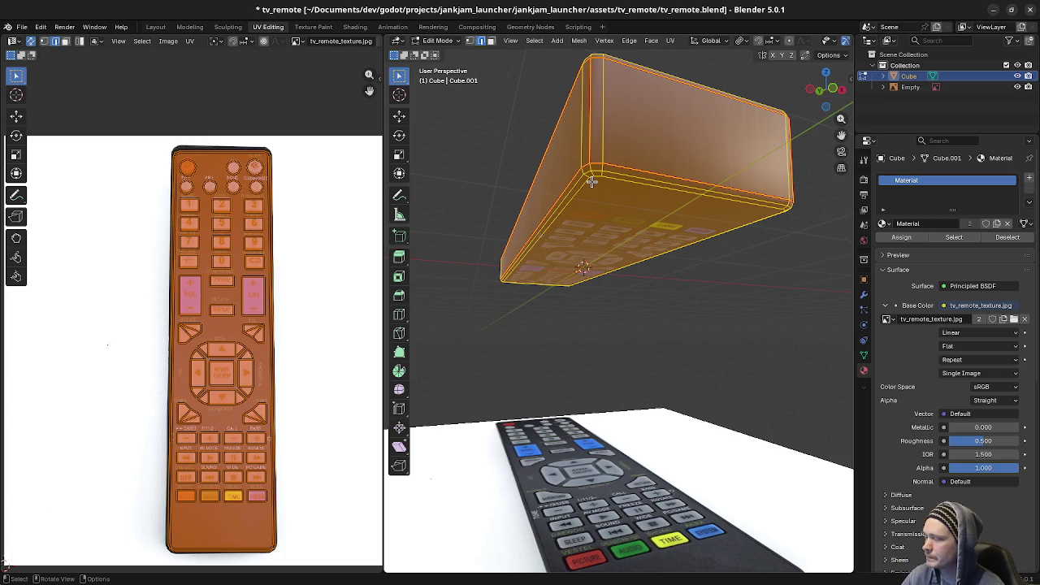
{"action": "mouse_move", "coordinate": [677, 179]}
{"action": "middle_mouse_down"}
{"action": "mouse_move", "coordinate": [729, 287]}
{"action": "mouse_move", "coordinate": [601, 334]}
{"action": "middle_mouse_up"}
{"action": "key", "text": "alt+a"}
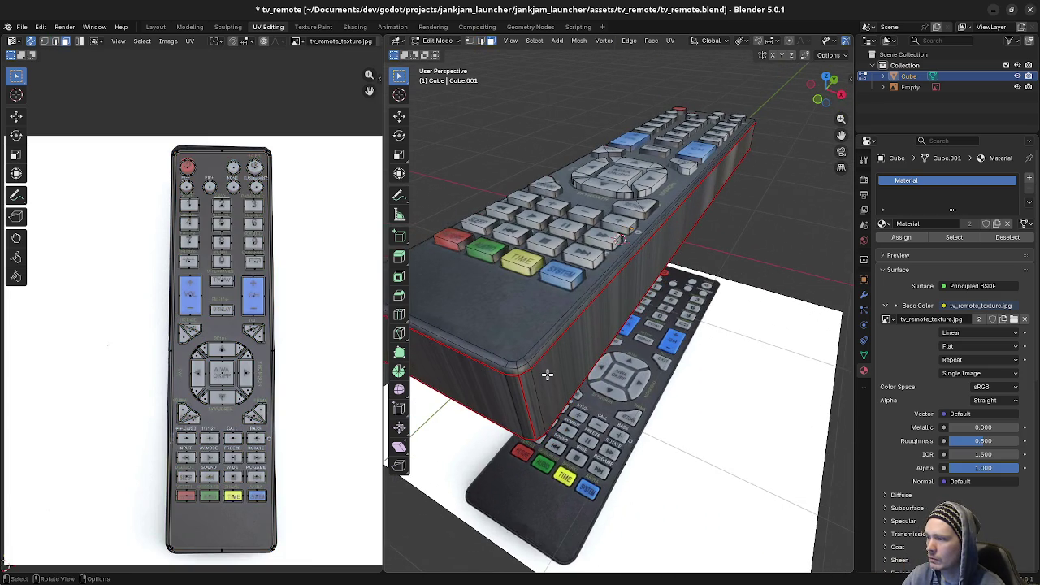
Step: Select the remote's long side and end faces and cube-project their UVs
{"action": "left_click", "coordinate": [546, 373]}
{"action": "key", "text": "ctrl+l"}
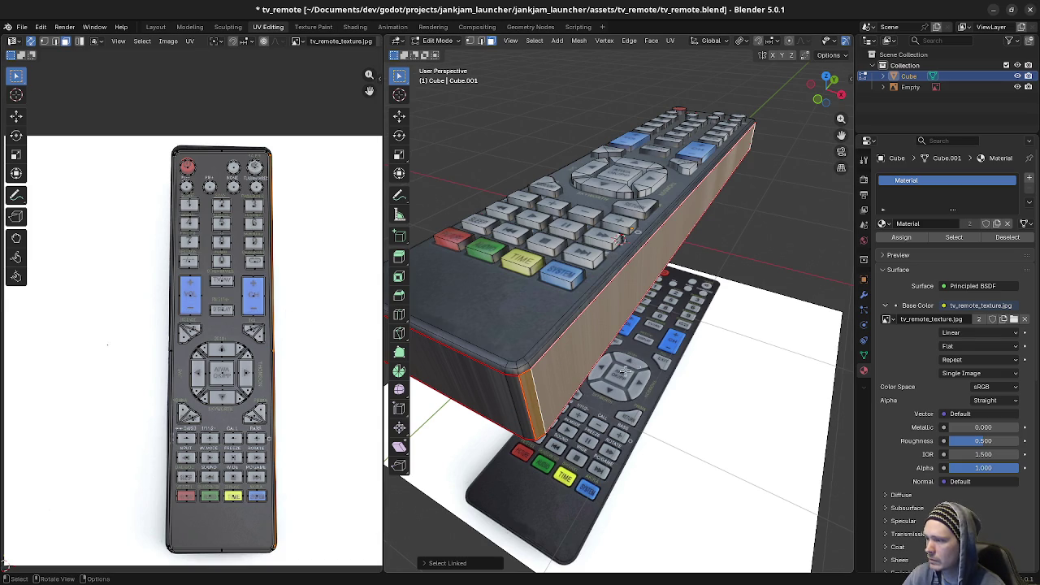
{"action": "key", "text": "l"}
{"action": "key", "text": "ctrl+z"}
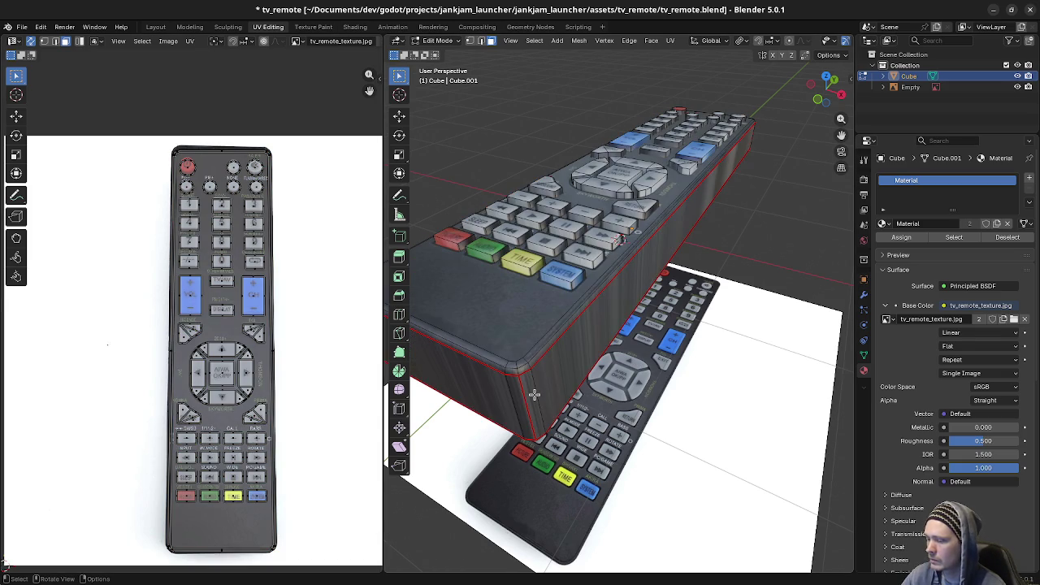
{"action": "key", "text": "l"}
{"action": "mouse_move", "coordinate": [508, 397]}
{"action": "middle_mouse_down"}
{"action": "mouse_move", "coordinate": [796, 355]}
{"action": "mouse_move", "coordinate": [788, 323]}
{"action": "mouse_move", "coordinate": [676, 388]}
{"action": "middle_mouse_up"}
{"action": "key", "text": "l"}
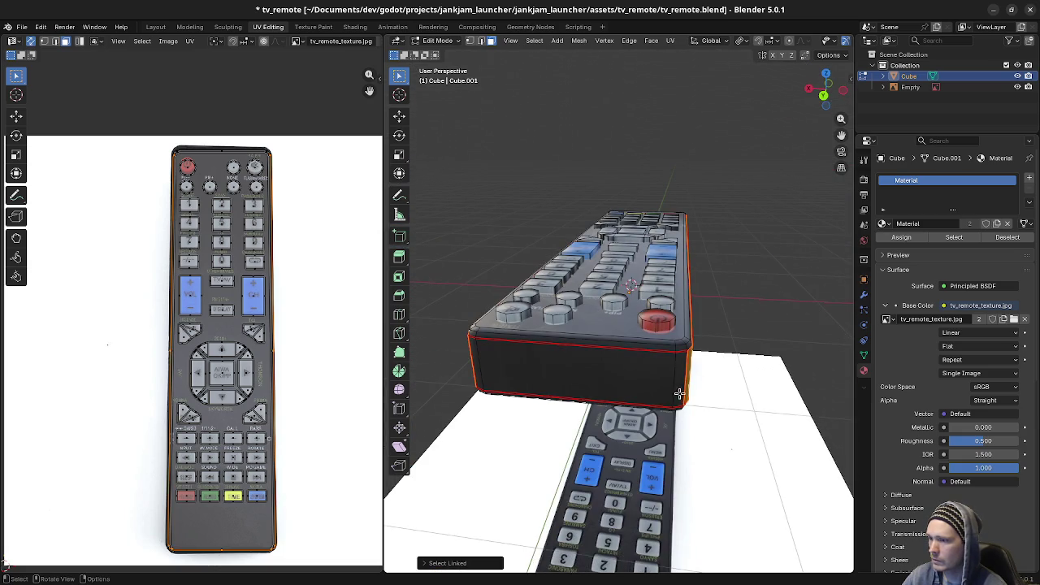
{"action": "key", "text": "l"}
{"action": "key", "text": "u"}
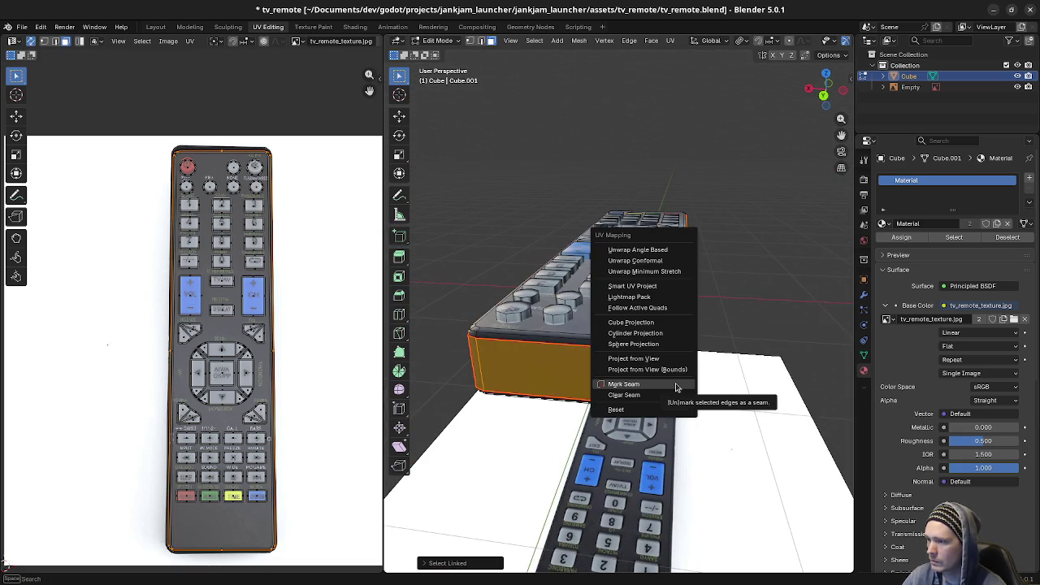
{"action": "left_click", "coordinate": [631, 322]}
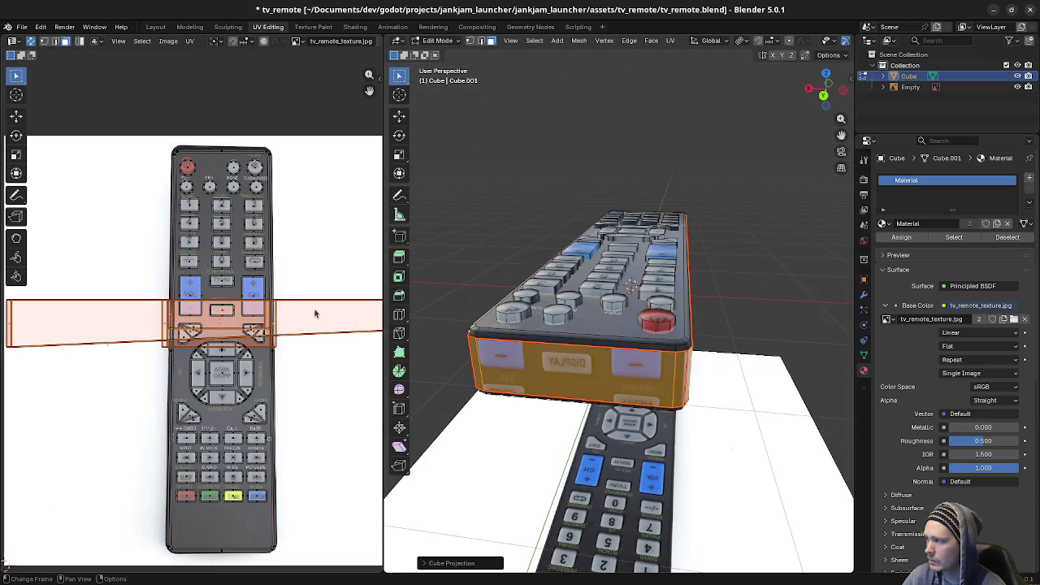
{"action": "scroll", "coordinate": [314, 315], "scroll_direction": "down", "scroll_amount": 1}
{"action": "mouse_move", "coordinate": [568, 382]}
{"action": "middle_mouse_down"}
{"action": "mouse_move", "coordinate": [619, 375]}
{"action": "mouse_move", "coordinate": [611, 291]}
{"action": "mouse_move", "coordinate": [601, 286]}
{"action": "middle_mouse_up"}
Step: Shrink the opposite long side's UV strip and move it onto the photo's bottom edge
{"action": "key", "text": "alt+a"}
{"action": "key", "text": "l"}
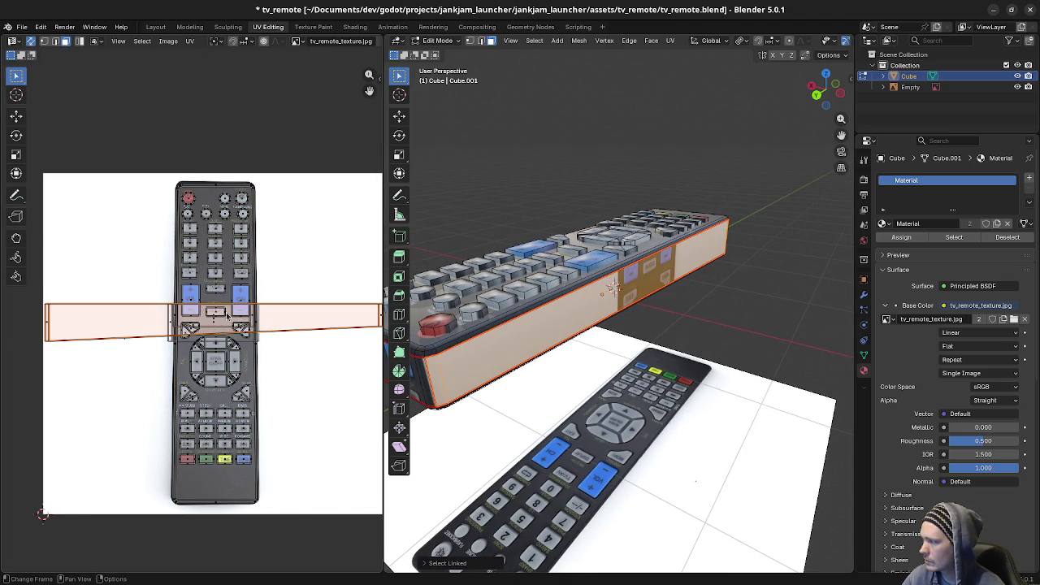
{"action": "mouse_move", "coordinate": [611, 289]}
{"action": "middle_mouse_down"}
{"action": "mouse_move", "coordinate": [522, 352]}
{"action": "mouse_move", "coordinate": [695, 326]}
{"action": "middle_mouse_up"}
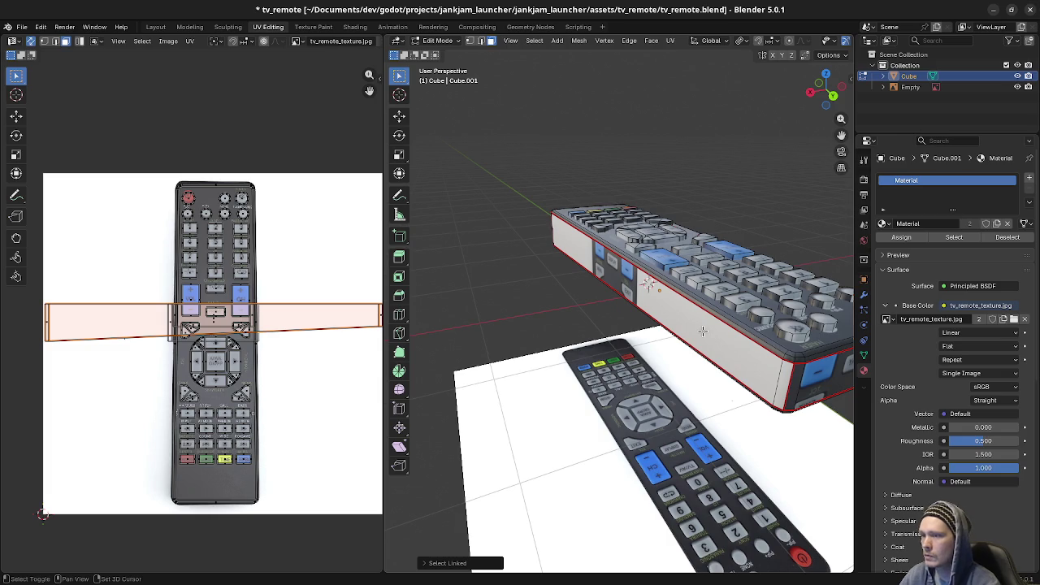
{"action": "left_click", "coordinate": [703, 330], "text": "shift"}
{"action": "left_click", "coordinate": [786, 373]}
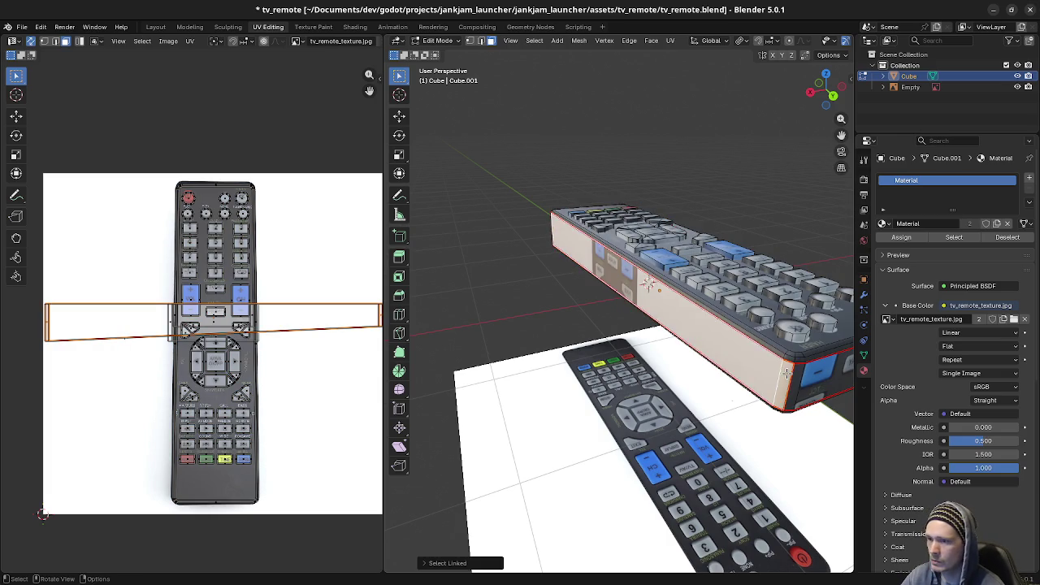
{"action": "middle_click_drag", "start_coordinate": [786, 373], "coordinate": [534, 314]}
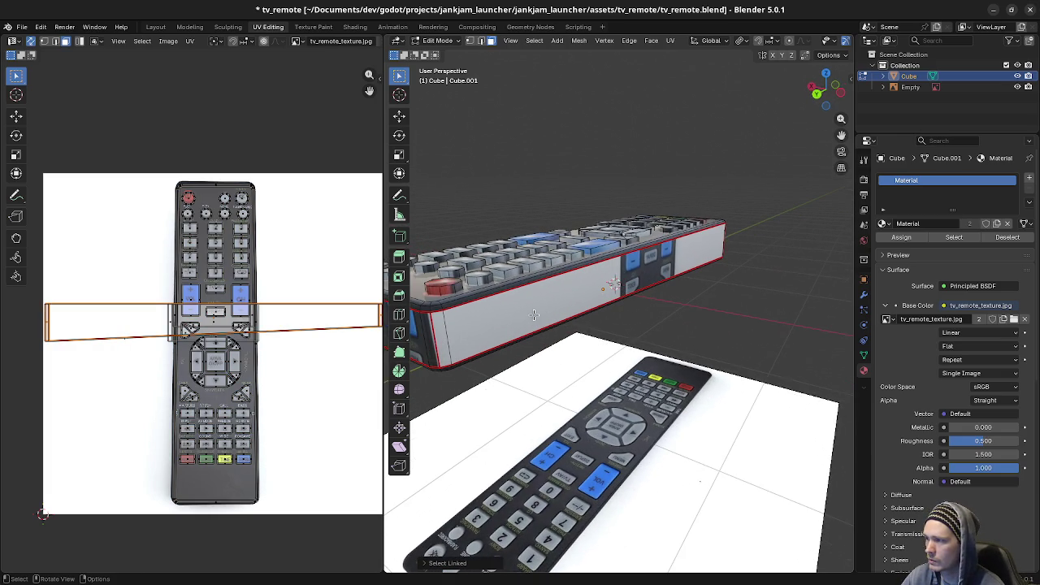
{"action": "left_click", "coordinate": [441, 337]}
{"action": "key", "text": "s"}
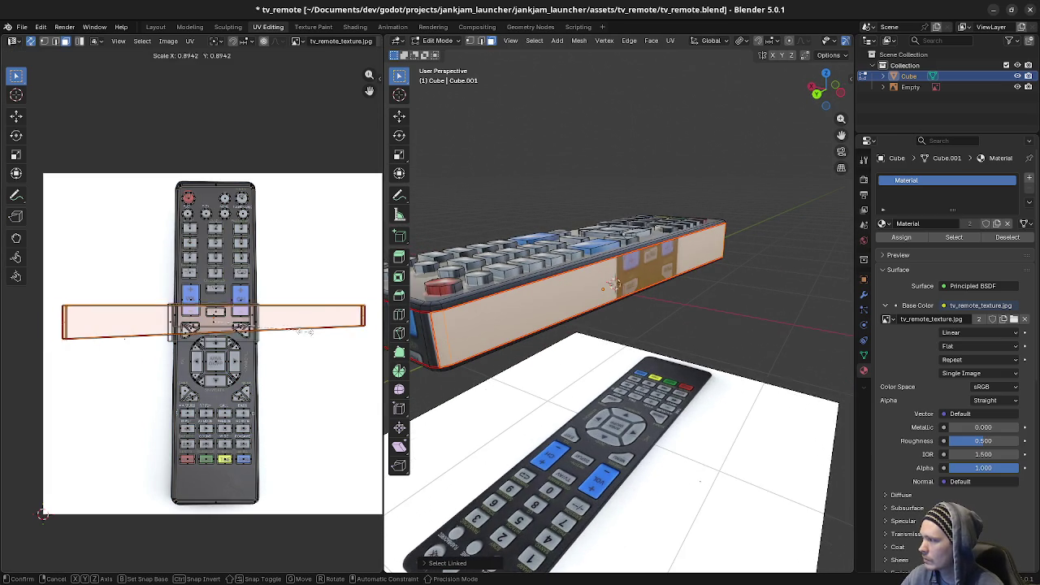
{"action": "left_click", "coordinate": [236, 336]}
{"action": "key", "text": "g"}
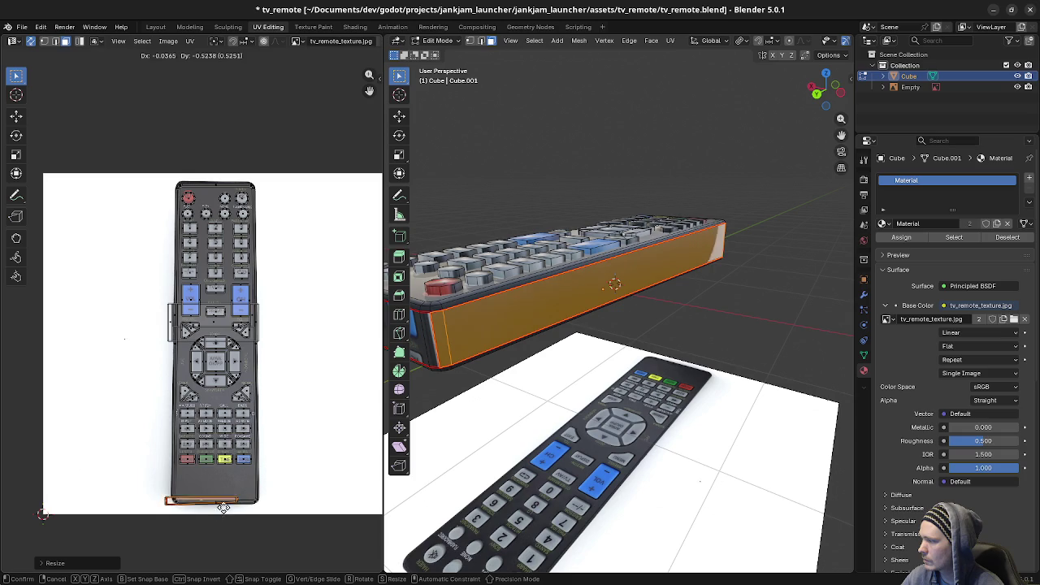
{"action": "left_click", "coordinate": [236, 497]}
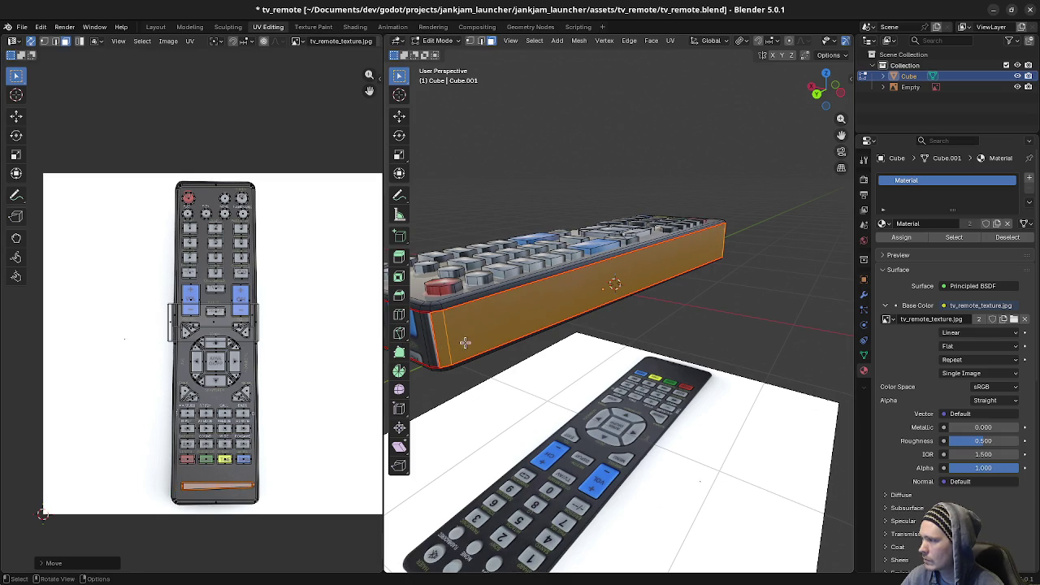
Step: Deselect the side and select the remote's end face island
{"action": "key", "text": "alt+a"}
{"action": "mouse_move", "coordinate": [479, 347]}
{"action": "middle_mouse_down"}
{"action": "mouse_move", "coordinate": [536, 359]}
{"action": "mouse_move", "coordinate": [738, 328]}
{"action": "mouse_move", "coordinate": [731, 276]}
{"action": "middle_mouse_up"}
{"action": "key", "text": "l"}
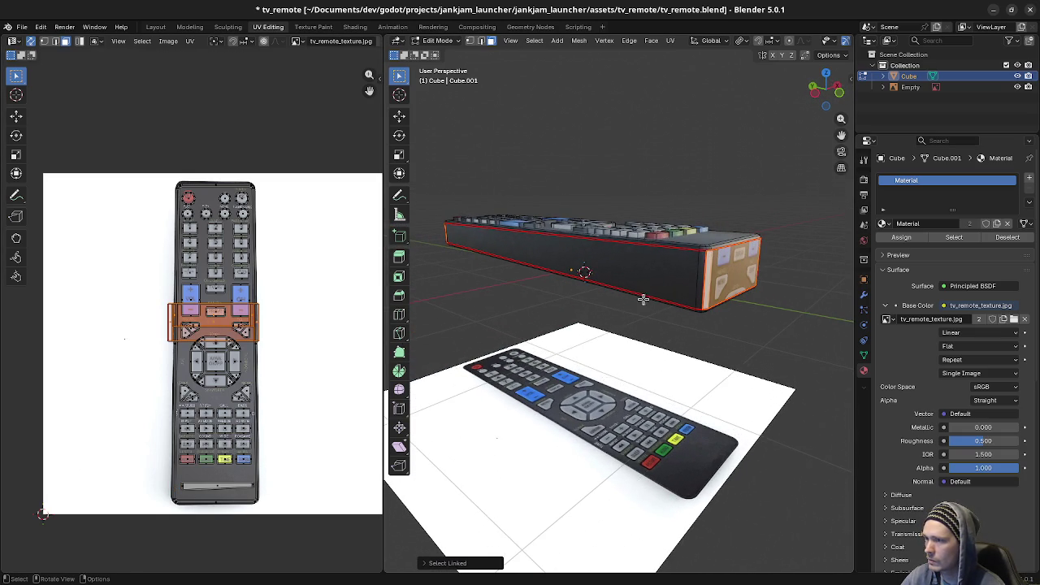
Step: Shrink the front end face's UV island and move it to the photo's bottom
{"action": "key", "text": "a"}
{"action": "key", "text": "alt+a"}
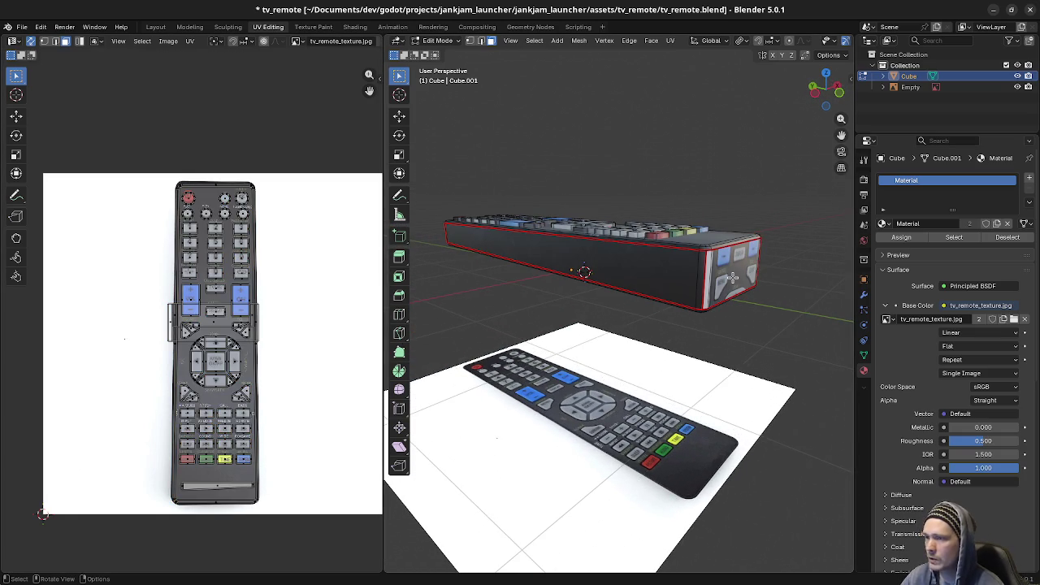
{"action": "key", "text": "l"}
{"action": "mouse_move", "coordinate": [607, 296]}
{"action": "middle_mouse_down"}
{"action": "mouse_move", "coordinate": [690, 290]}
{"action": "mouse_move", "coordinate": [642, 286]}
{"action": "middle_mouse_up"}
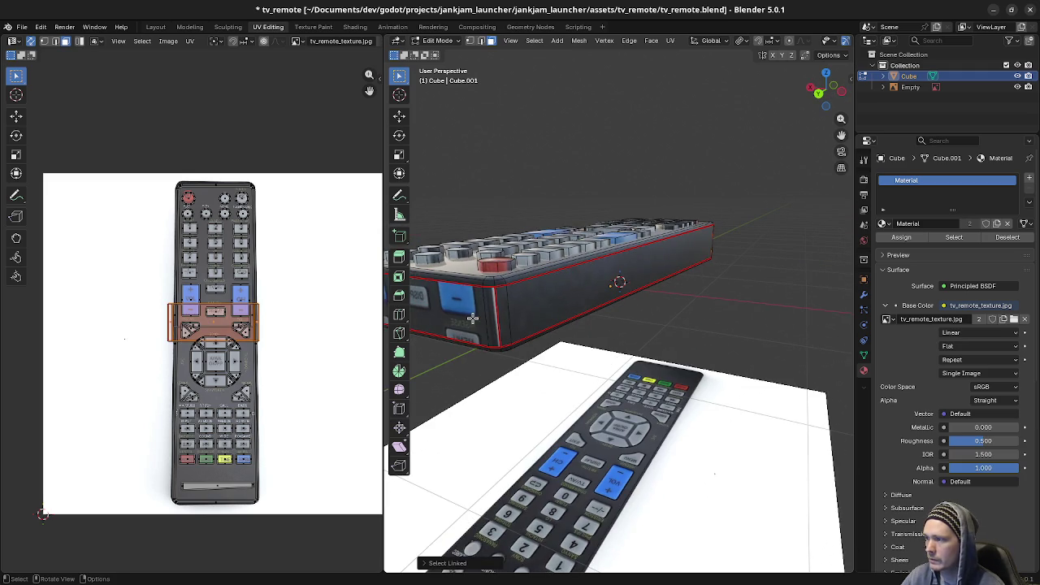
{"action": "key", "text": "l"}
{"action": "key", "text": "s"}
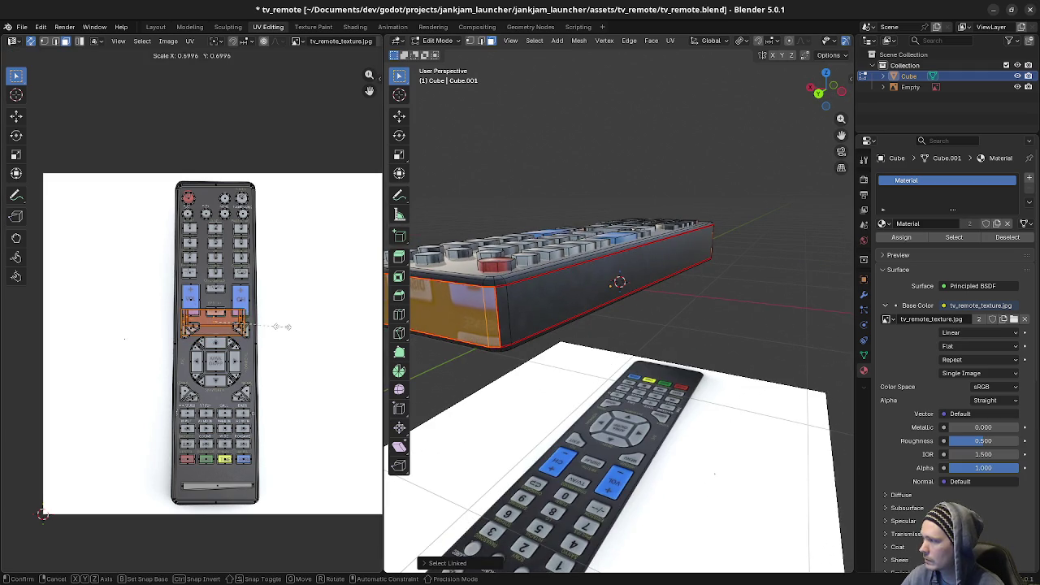
{"action": "left_click", "coordinate": [280, 326]}
{"action": "key", "text": "g"}
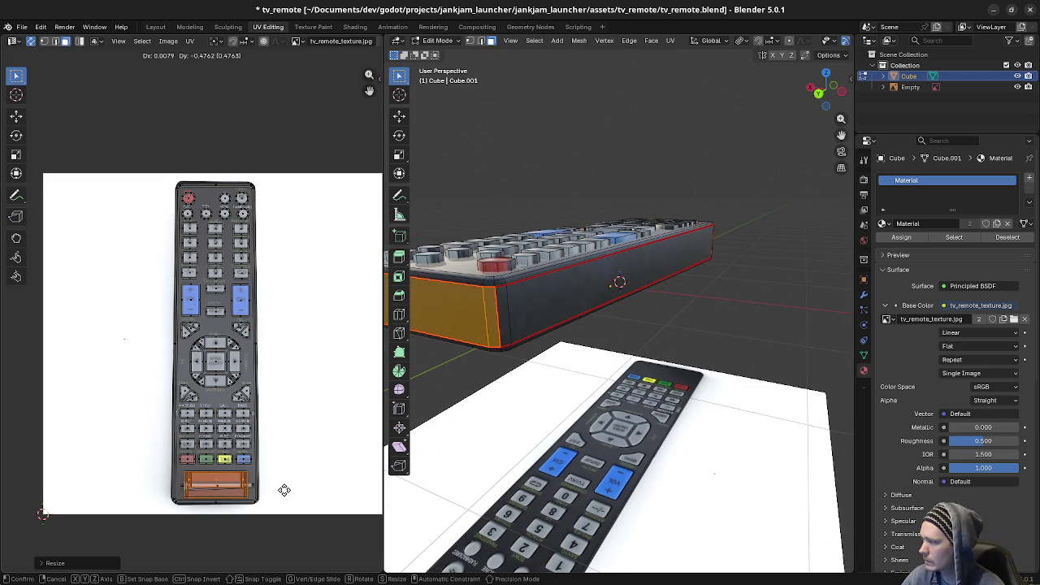
{"action": "left_click", "coordinate": [283, 490]}
{"action": "key", "text": "alt+a"}
{"action": "middle_click_drag", "start_coordinate": [559, 394], "coordinate": [562, 395]}
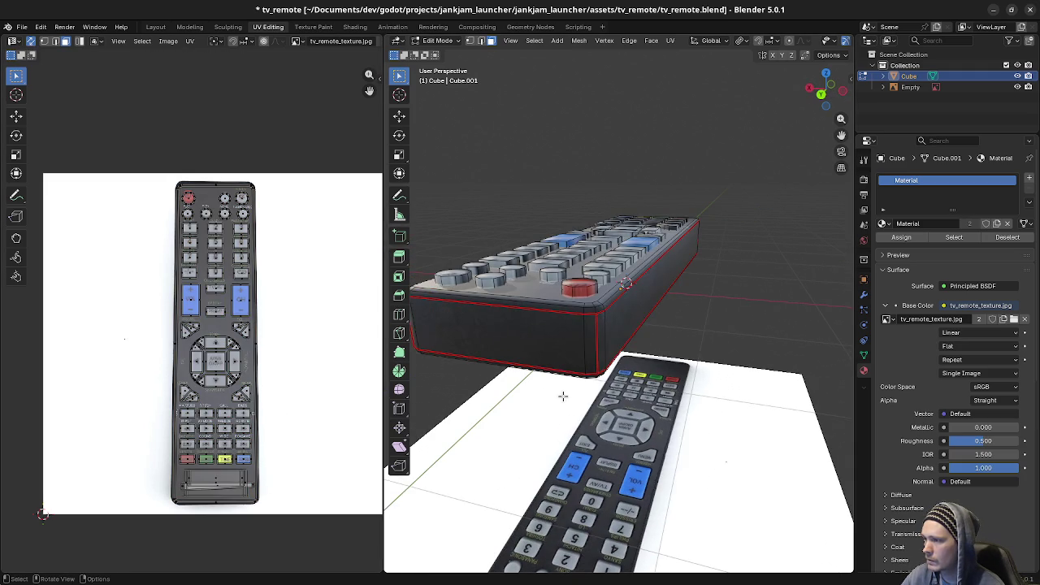
Step: Stretch the remaining side island vertically and nudge it along X onto the photo's bottom strip
{"action": "key", "text": "l"}
{"action": "middle_click_drag", "start_coordinate": [620, 322], "coordinate": [718, 255]}
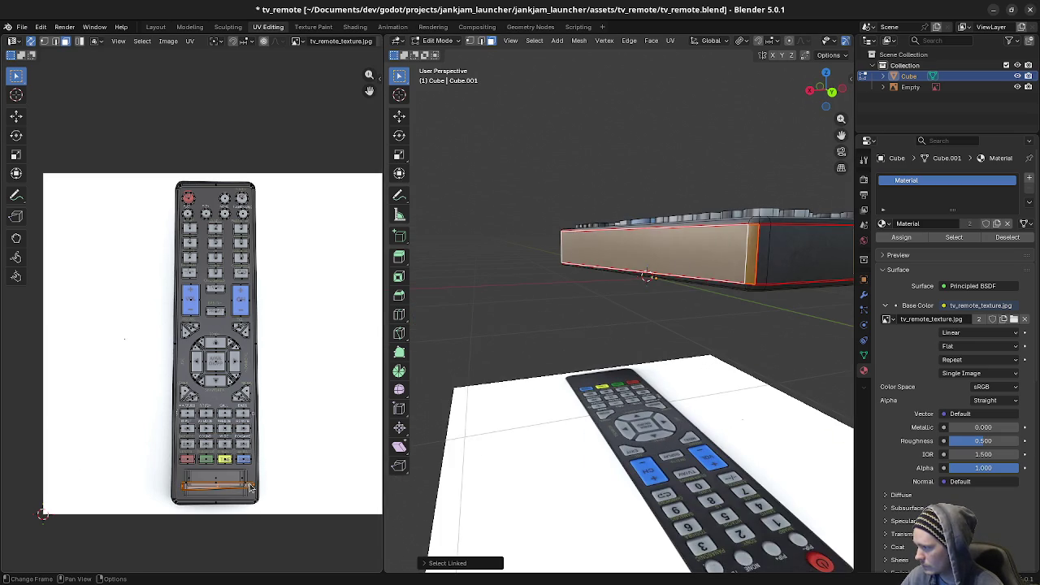
{"action": "key", "text": "s"}
{"action": "key", "text": "y"}
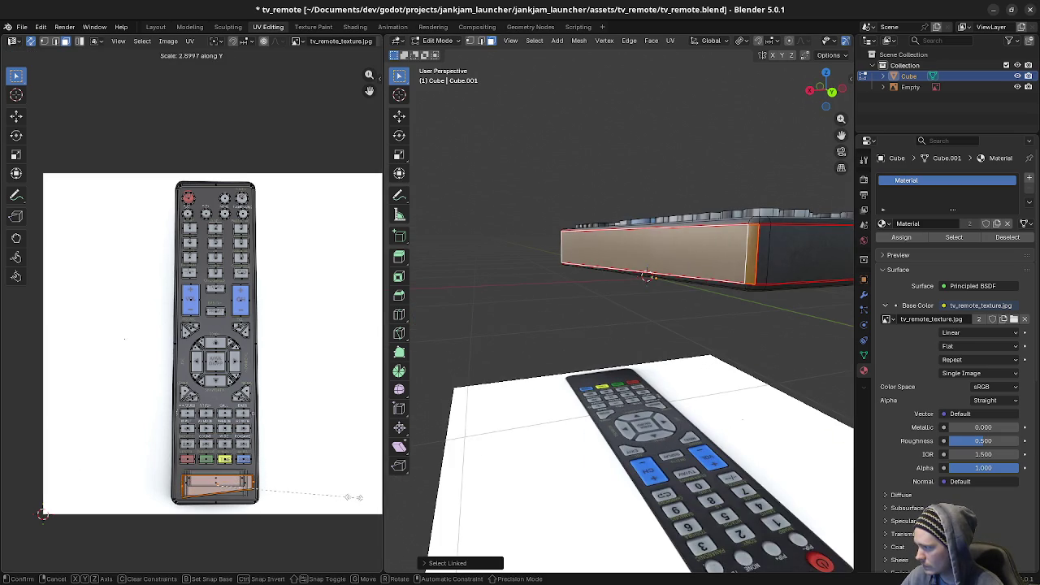
{"action": "left_click", "coordinate": [358, 496]}
{"action": "key", "text": "g"}
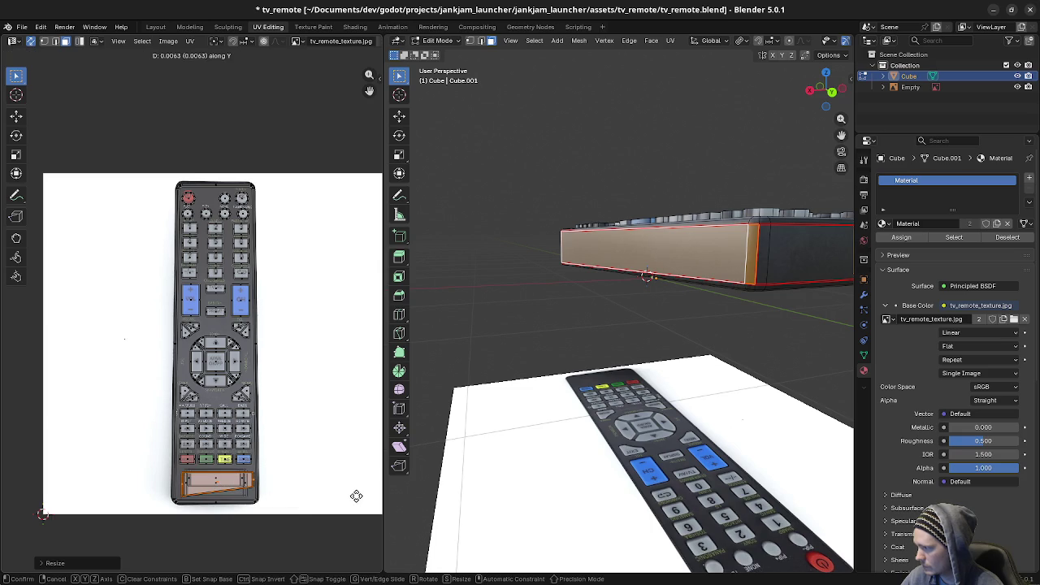
{"action": "left_click", "coordinate": [358, 497]}
{"action": "key", "text": "g"}
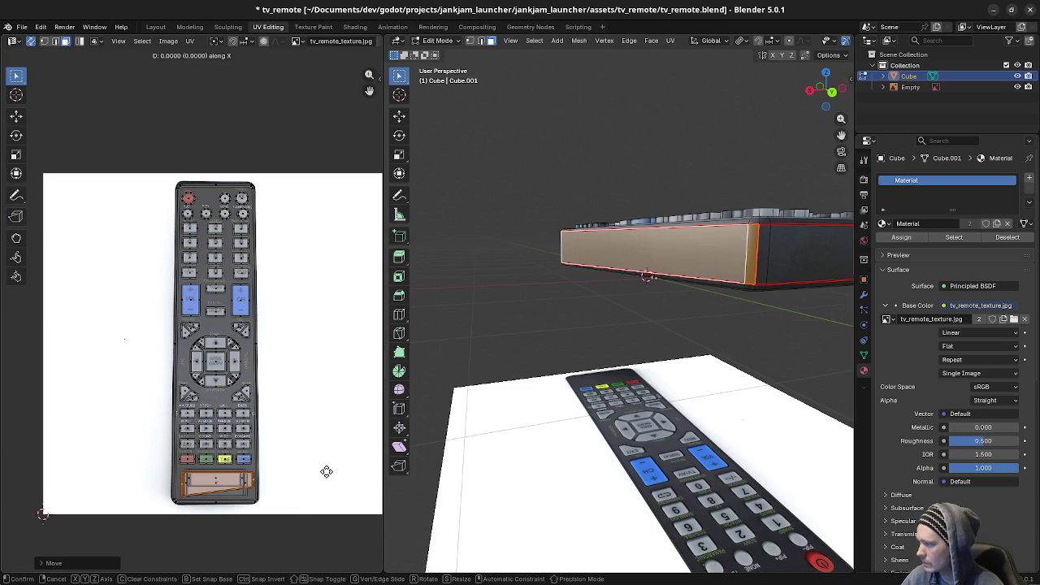
{"action": "key", "text": "x"}
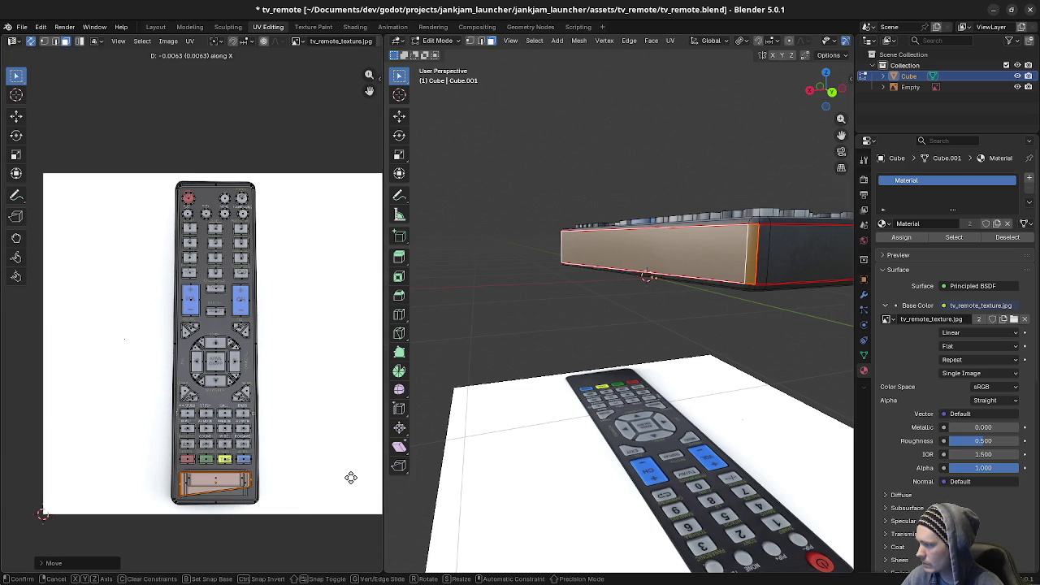
{"action": "left_click", "coordinate": [350, 478]}
{"action": "left_click", "coordinate": [615, 328]}
{"action": "mouse_move", "coordinate": [615, 327]}
{"action": "middle_mouse_down"}
{"action": "mouse_move", "coordinate": [766, 341]}
{"action": "mouse_move", "coordinate": [621, 312]}
{"action": "middle_mouse_up"}
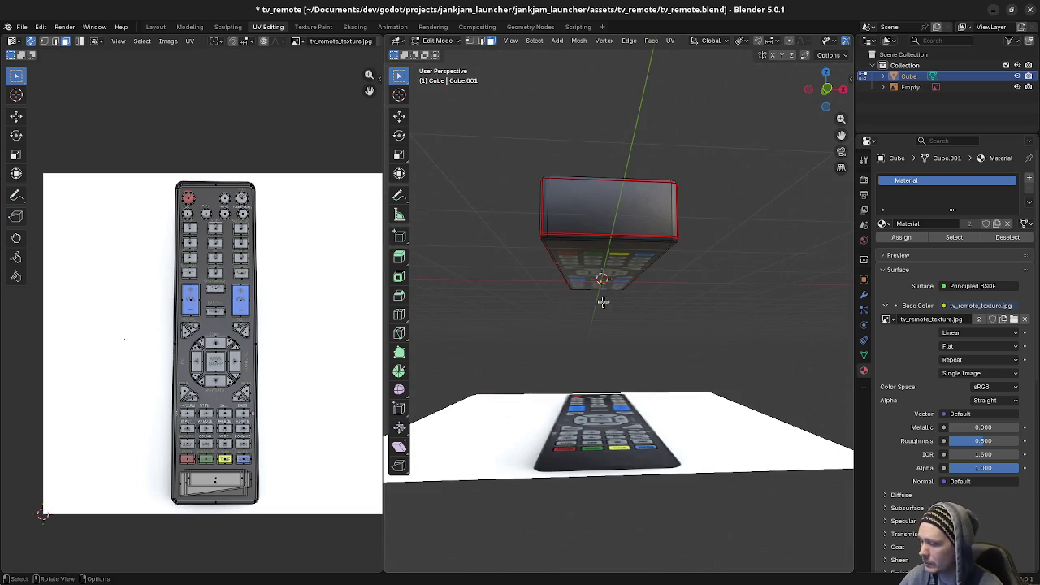
Step: Select the linked underside face island and shrink its UVs
{"action": "left_click", "coordinate": [620, 260]}
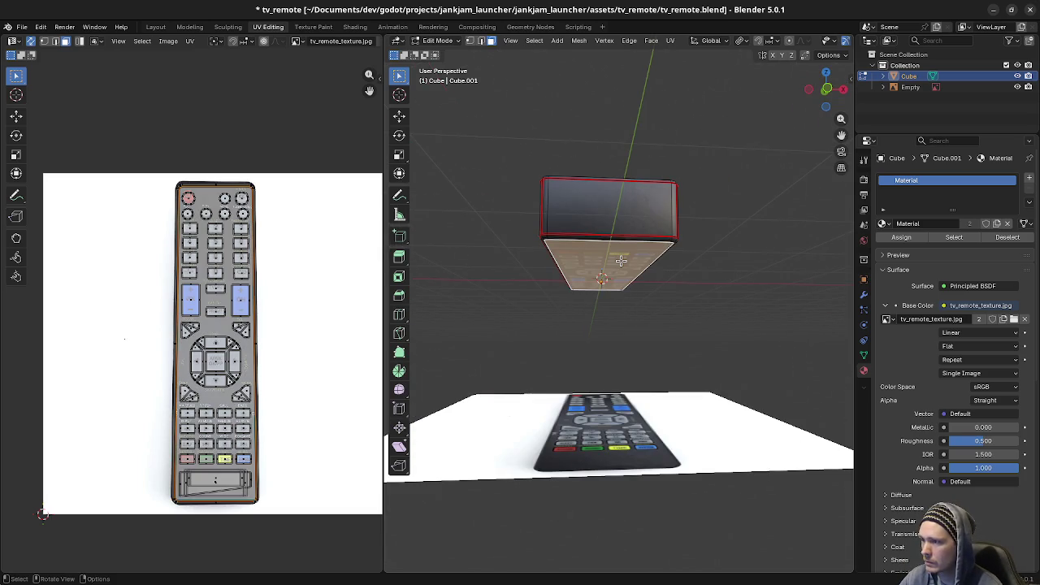
{"action": "scroll", "coordinate": [621, 260], "scroll_direction": "up", "scroll_amount": 2}
{"action": "scroll", "coordinate": [621, 260], "scroll_direction": "up", "scroll_amount": 2}
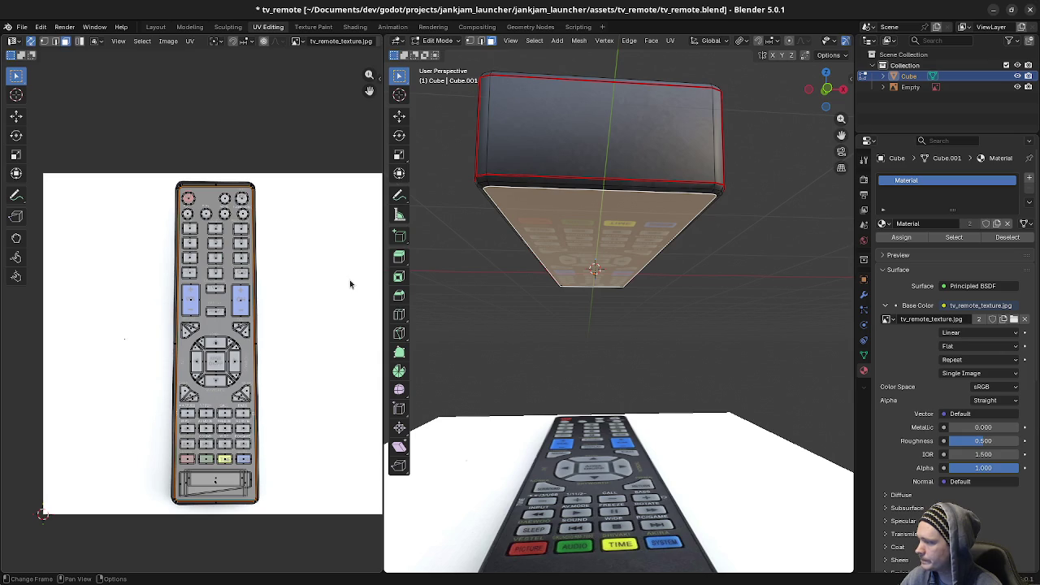
{"action": "key", "text": "s"}
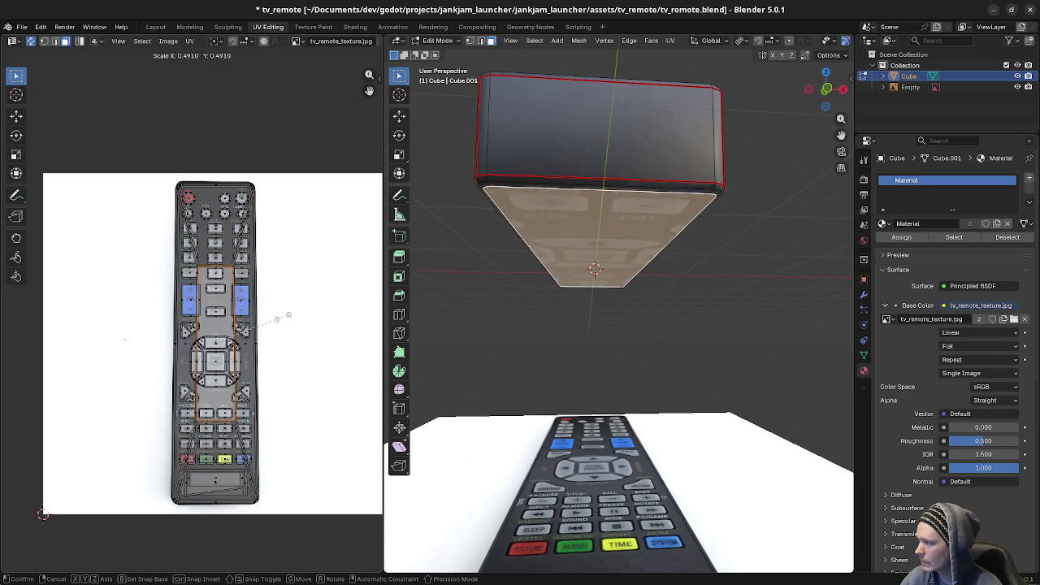
{"action": "key", "text": "Escape"}
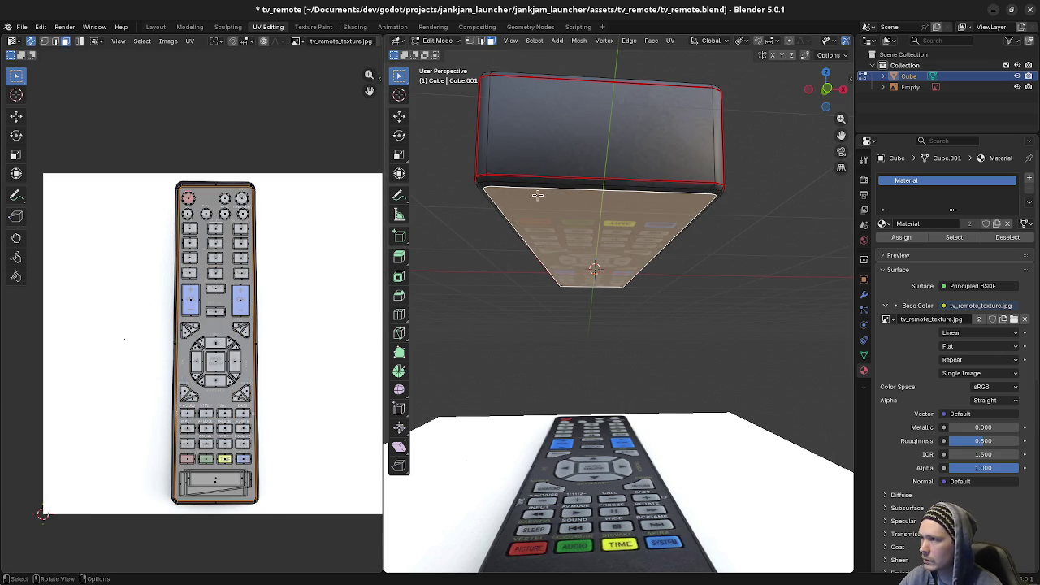
{"action": "key", "text": "l"}
{"action": "key", "text": "ctrl+z"}
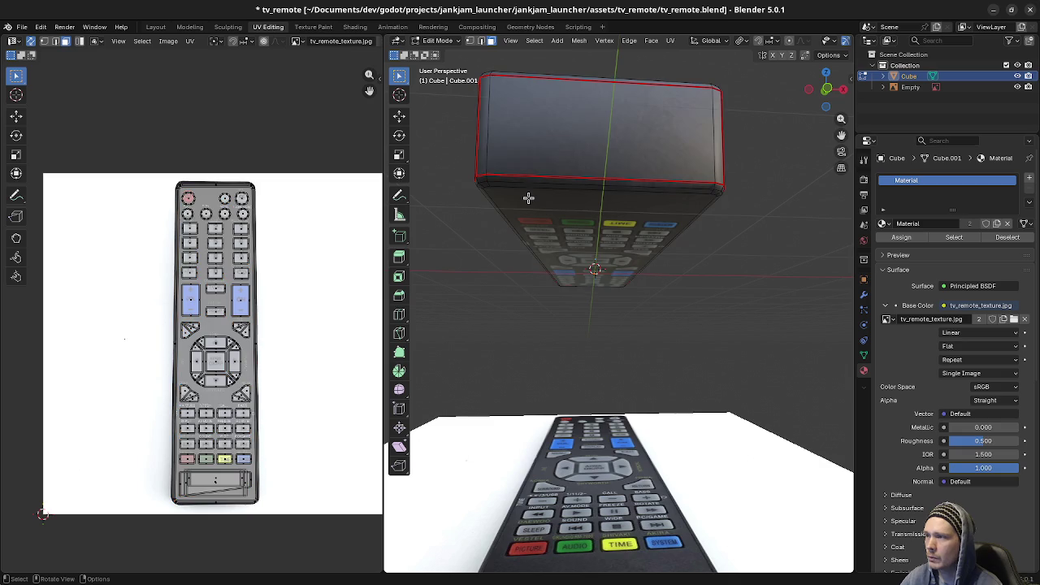
{"action": "key", "text": "ctrl+shift+z"}
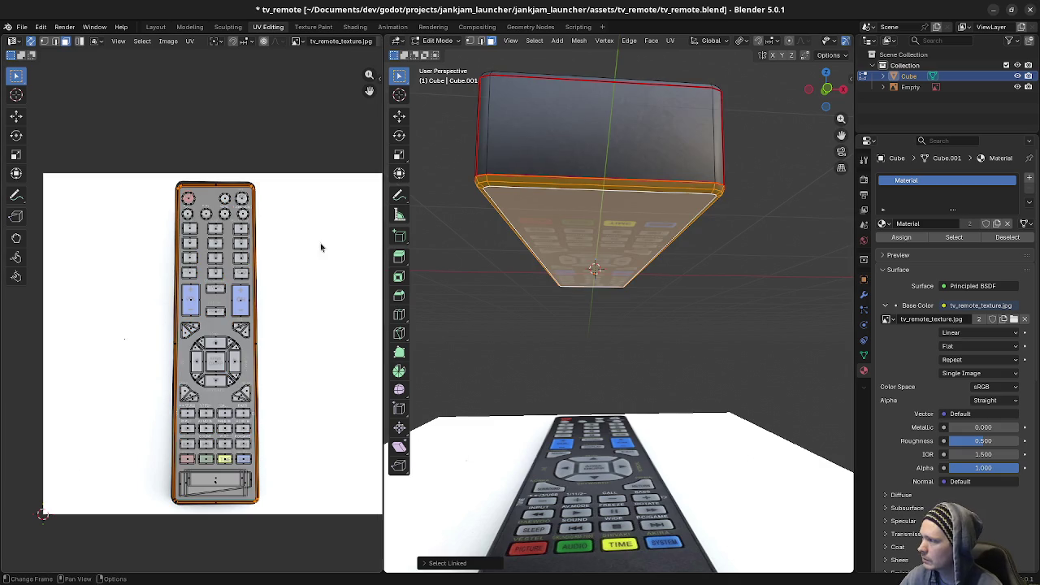
{"action": "key", "text": "s"}
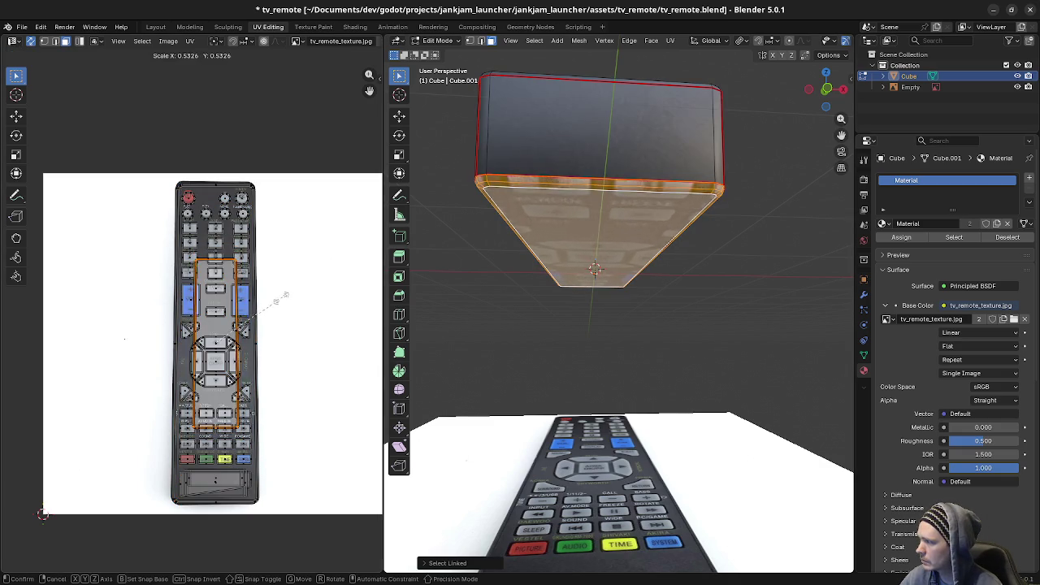
{"action": "left_click", "coordinate": [348, 325]}
Step: Squash the island along Y, move it down onto the photo's bottom panel, and compress it further
{"action": "key", "text": "s"}
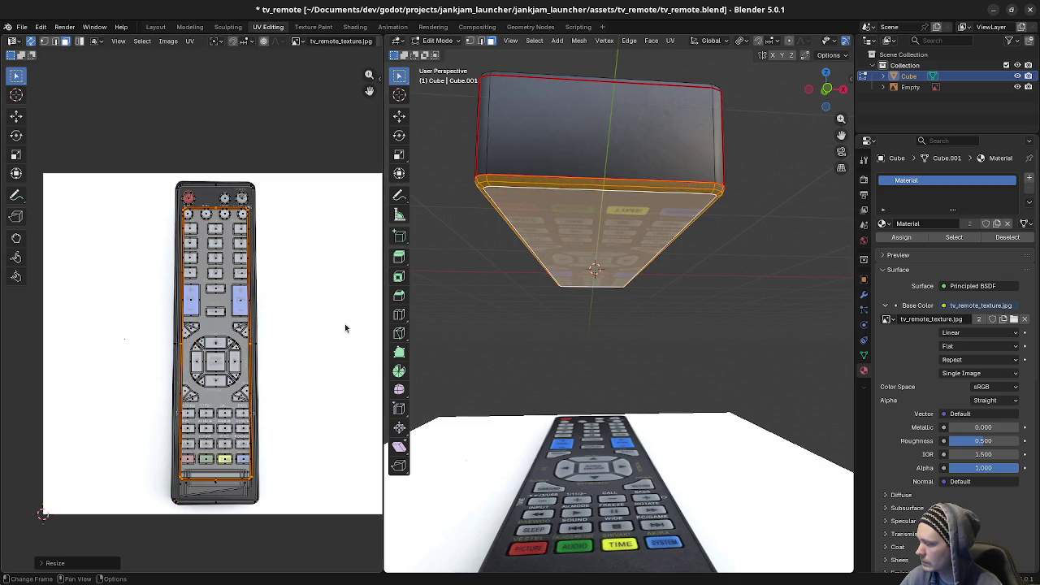
{"action": "key", "text": "y"}
{"action": "left_click", "coordinate": [241, 366]}
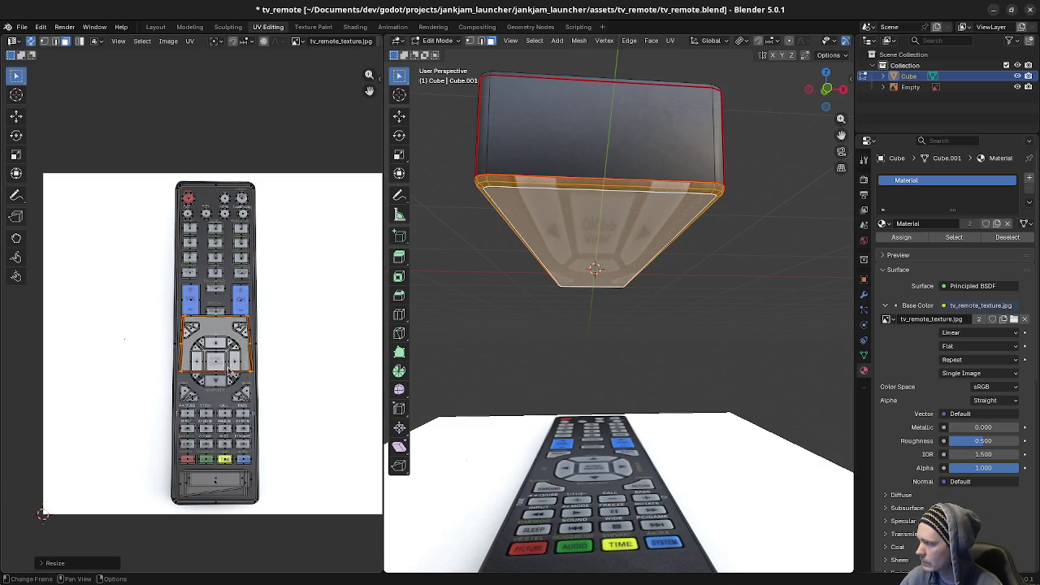
{"action": "key", "text": "g"}
{"action": "key", "text": "y"}
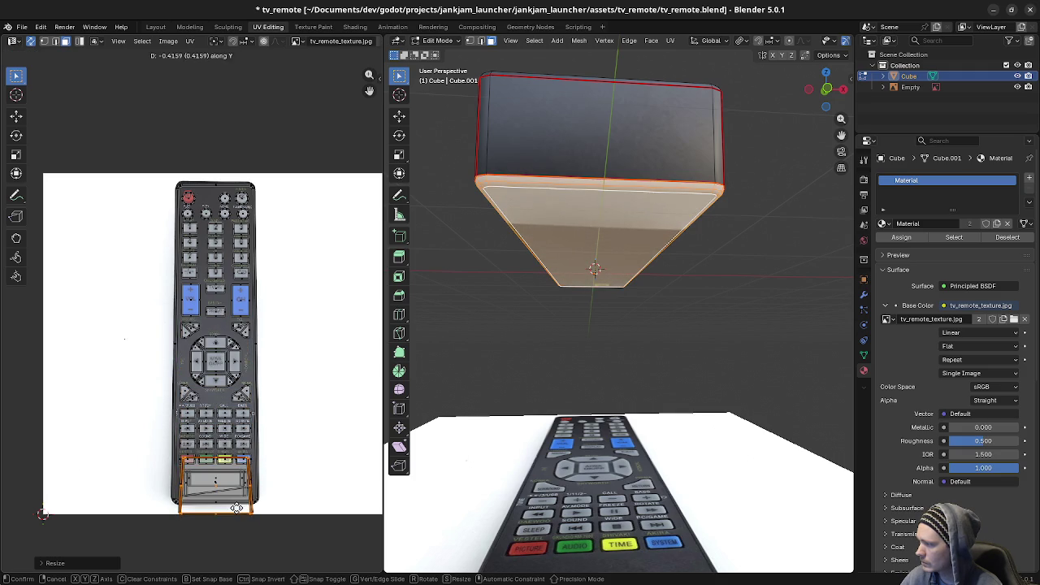
{"action": "left_click", "coordinate": [325, 502]}
{"action": "key", "text": "s"}
{"action": "key", "text": "y"}
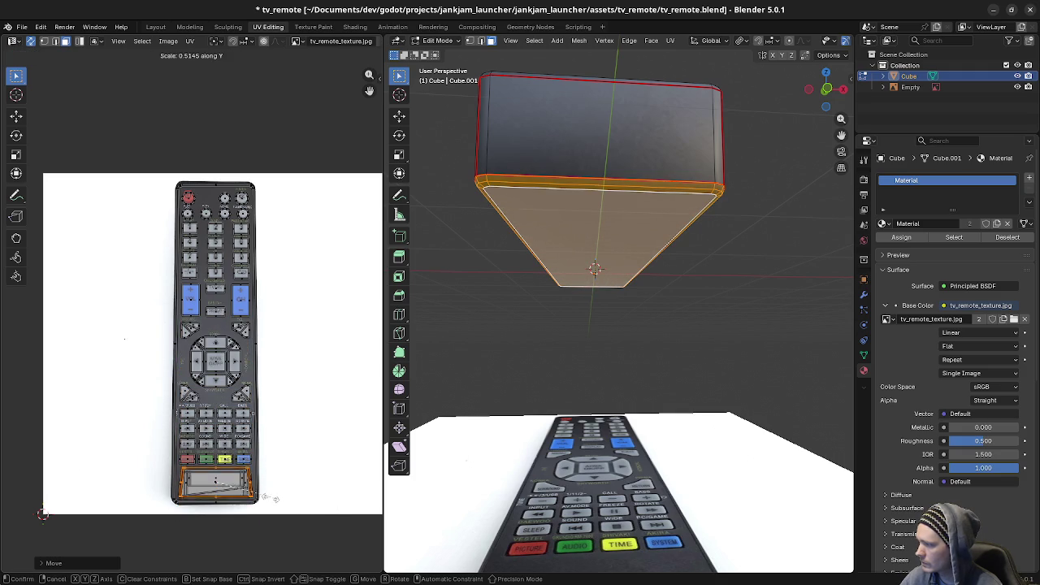
{"action": "key", "text": "Return"}
{"action": "left_click", "coordinate": [602, 371]}
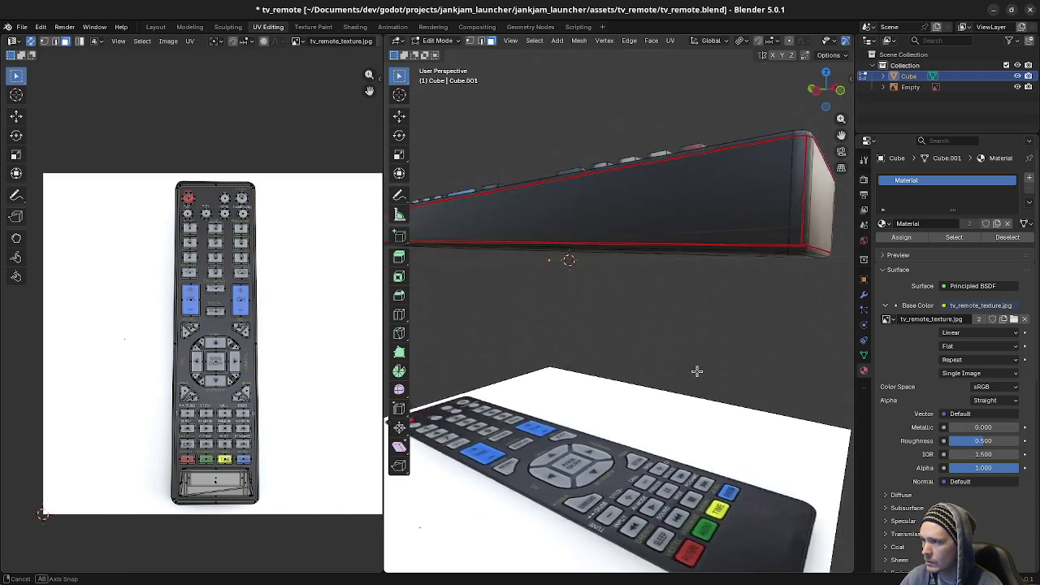
{"action": "mouse_move", "coordinate": [622, 353]}
{"action": "middle_mouse_down"}
{"action": "mouse_move", "coordinate": [752, 285]}
{"action": "mouse_move", "coordinate": [552, 309]}
{"action": "mouse_move", "coordinate": [688, 300]}
{"action": "mouse_move", "coordinate": [796, 311]}
{"action": "mouse_move", "coordinate": [532, 314]}
{"action": "mouse_move", "coordinate": [776, 310]}
{"action": "mouse_move", "coordinate": [574, 292]}
{"action": "middle_mouse_up"}
Step: Return to Object Mode and delete the reference photo Empty
{"action": "key", "text": "Tab"}
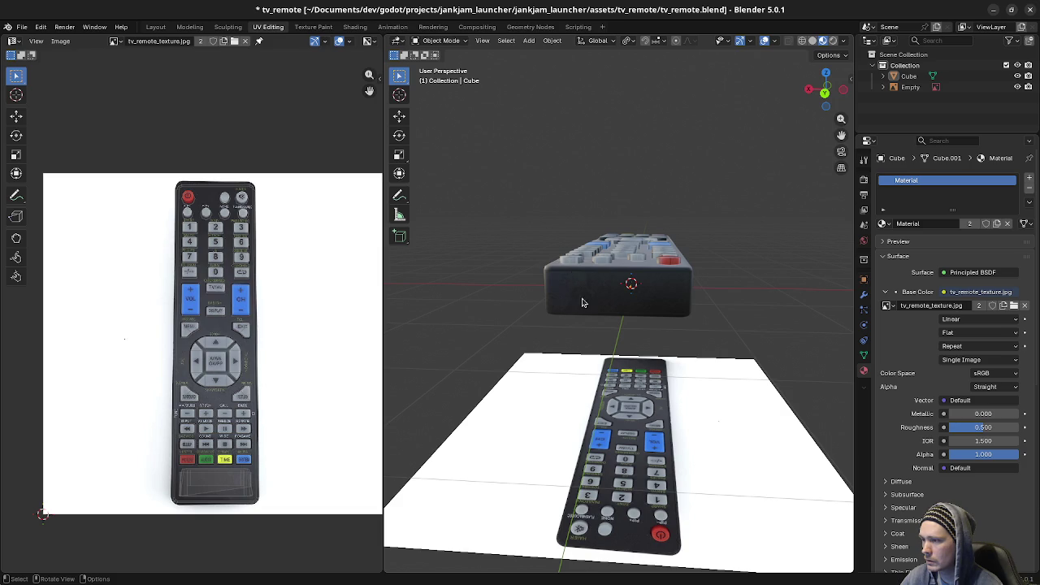
{"action": "middle_click_drag", "start_coordinate": [598, 305], "coordinate": [679, 387]}
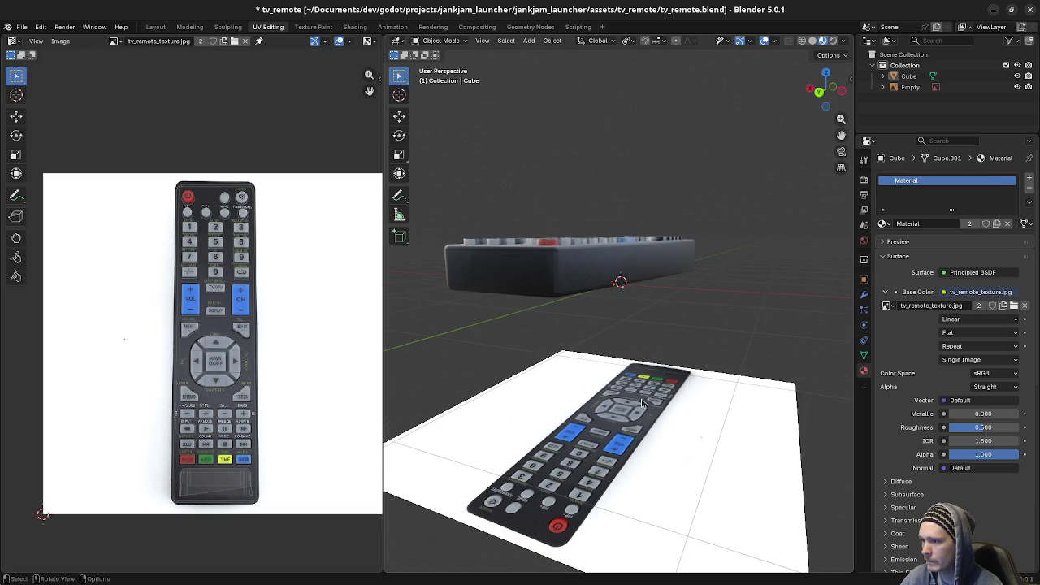
{"action": "left_click", "coordinate": [679, 388]}
{"action": "left_click", "coordinate": [733, 370]}
{"action": "left_click", "coordinate": [726, 437]}
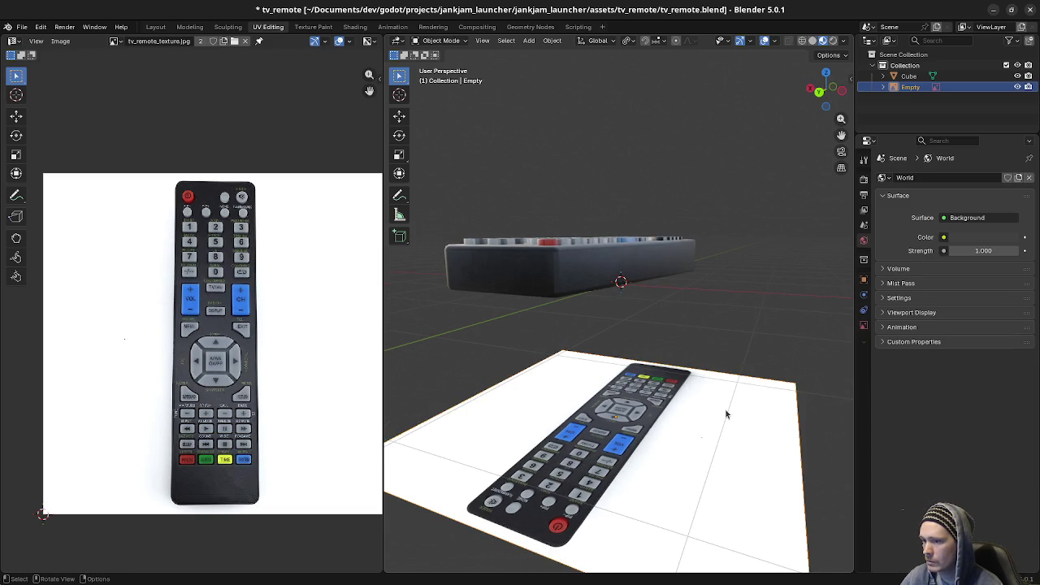
{"action": "key", "text": "x"}
{"action": "left_click", "coordinate": [731, 417]}
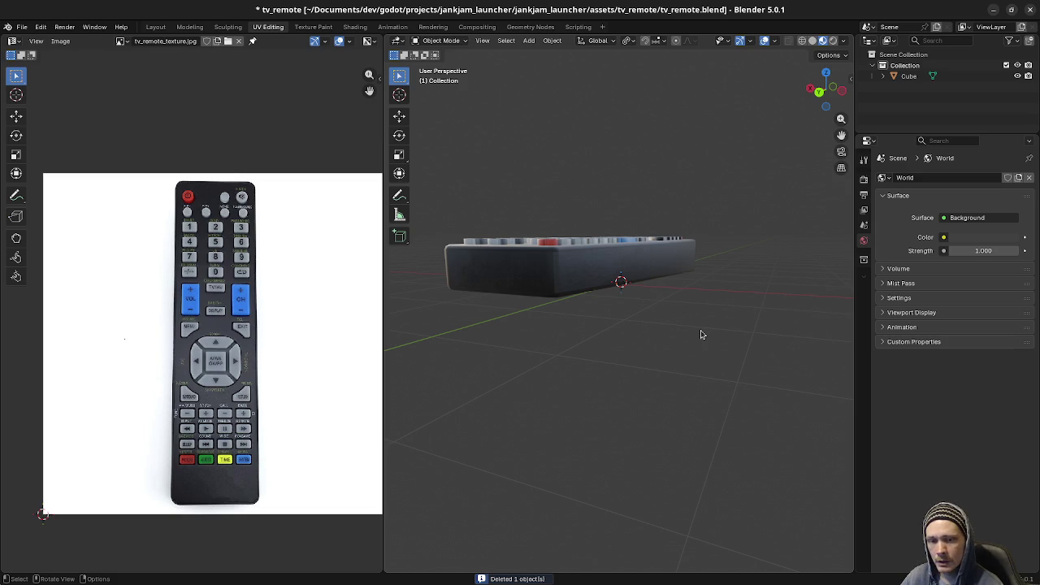
Step: Inspect the textured buttons up close, then select the remote to show its tv_remote_texture.jpg material
{"action": "mouse_move", "coordinate": [735, 344]}
{"action": "middle_mouse_down"}
{"action": "mouse_move", "coordinate": [717, 360]}
{"action": "mouse_move", "coordinate": [750, 365]}
{"action": "mouse_move", "coordinate": [735, 419]}
{"action": "mouse_move", "coordinate": [582, 371]}
{"action": "mouse_move", "coordinate": [627, 293]}
{"action": "middle_mouse_up"}
{"action": "scroll", "coordinate": [626, 292], "scroll_direction": "up", "scroll_amount": 5}
{"action": "mouse_move", "coordinate": [563, 275]}
{"action": "middle_mouse_down"}
{"action": "mouse_move", "coordinate": [656, 267]}
{"action": "mouse_move", "coordinate": [625, 244]}
{"action": "mouse_move", "coordinate": [657, 333]}
{"action": "mouse_move", "coordinate": [641, 309]}
{"action": "mouse_move", "coordinate": [658, 295]}
{"action": "mouse_move", "coordinate": [593, 337]}
{"action": "middle_mouse_up"}
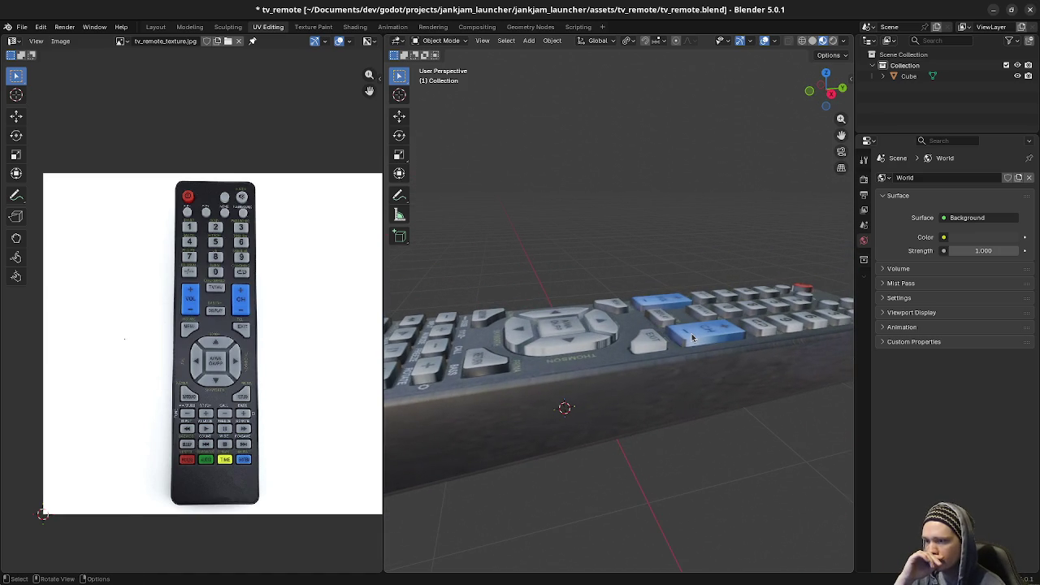
{"action": "mouse_move", "coordinate": [692, 335]}
{"action": "middle_mouse_down"}
{"action": "mouse_move", "coordinate": [770, 340]}
{"action": "mouse_move", "coordinate": [751, 345]}
{"action": "middle_mouse_up"}
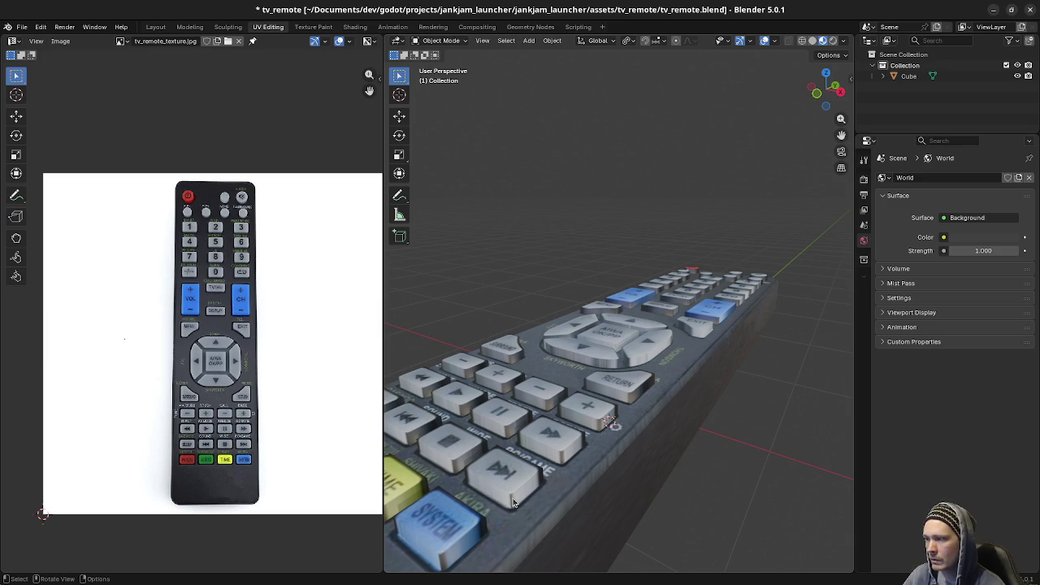
{"action": "middle_click_drag", "start_coordinate": [549, 504], "coordinate": [664, 471], "text": "shift"}
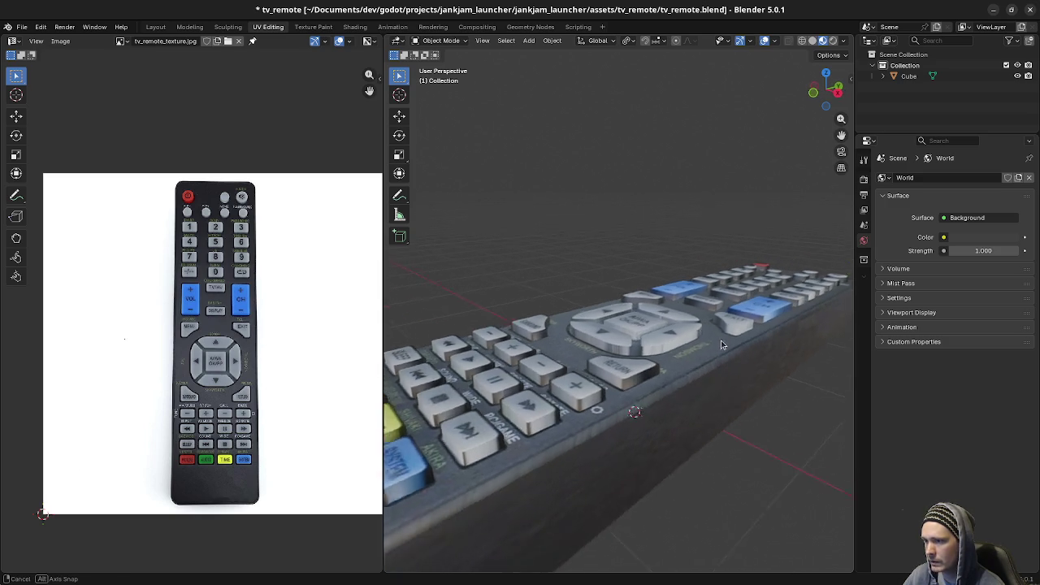
{"action": "mouse_move", "coordinate": [742, 339]}
{"action": "middle_mouse_down"}
{"action": "mouse_move", "coordinate": [714, 341]}
{"action": "mouse_move", "coordinate": [675, 372]}
{"action": "middle_mouse_up"}
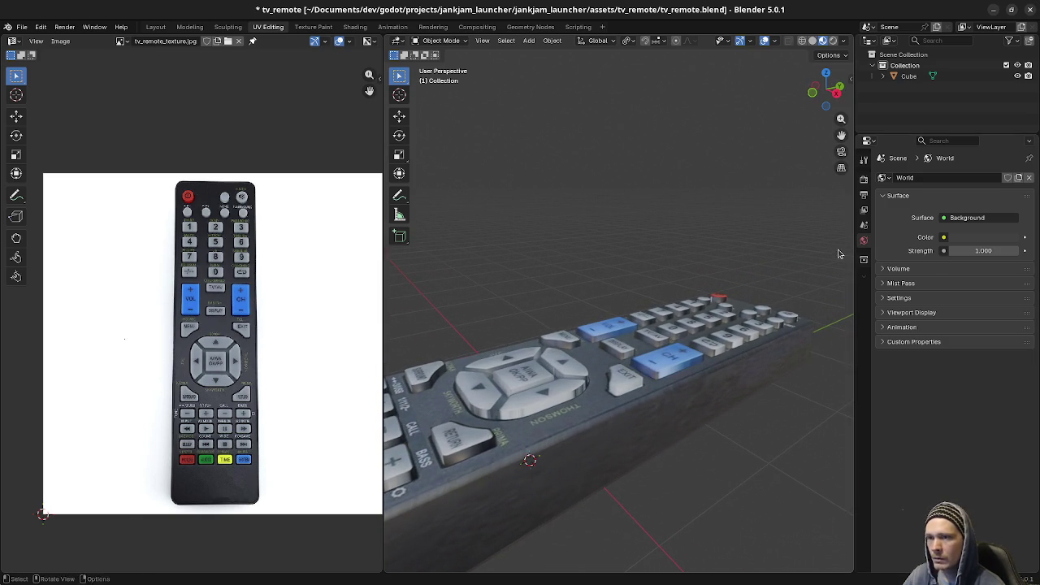
{"action": "left_click", "coordinate": [626, 372]}
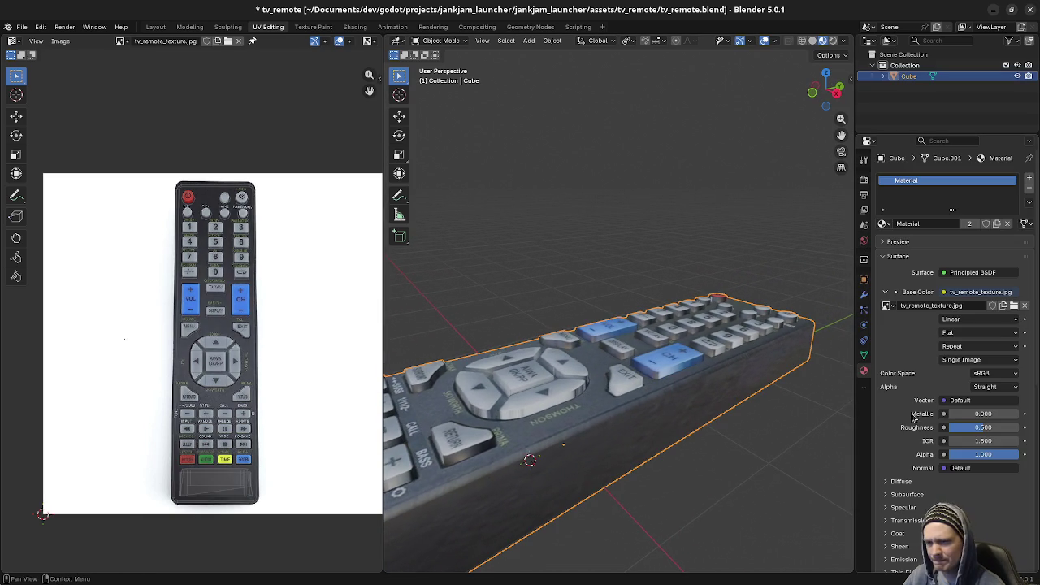
Step: Set the material roughness to 1.000 and inspect the PICTURE, AUDIO and number buttons
{"action": "left_click_drag", "start_coordinate": [962, 429], "coordinate": [1019, 428]}
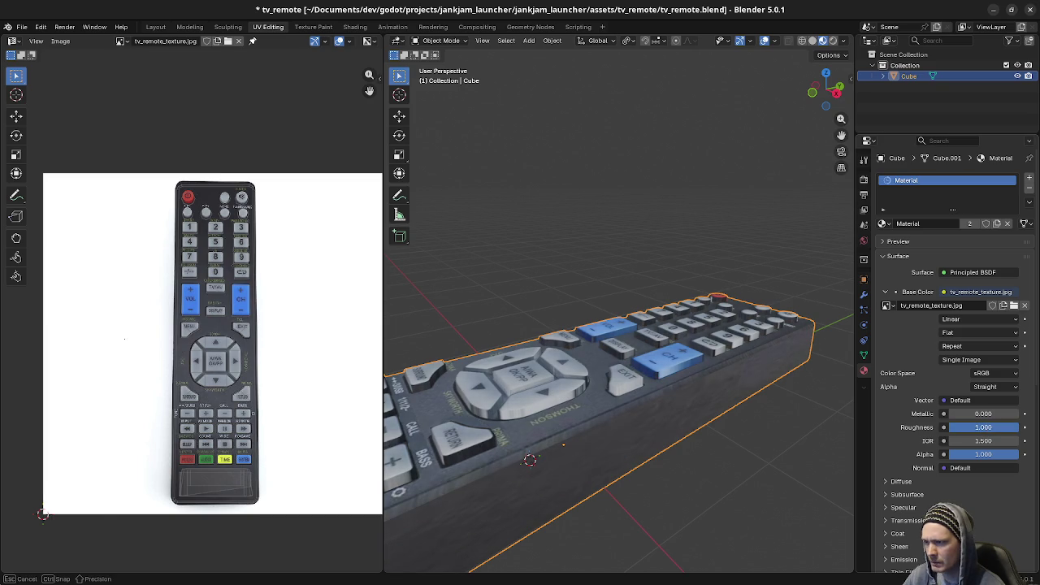
{"action": "left_click", "coordinate": [719, 448]}
{"action": "mouse_move", "coordinate": [717, 458]}
{"action": "middle_mouse_down"}
{"action": "mouse_move", "coordinate": [580, 427]}
{"action": "mouse_move", "coordinate": [559, 440]}
{"action": "middle_mouse_up"}
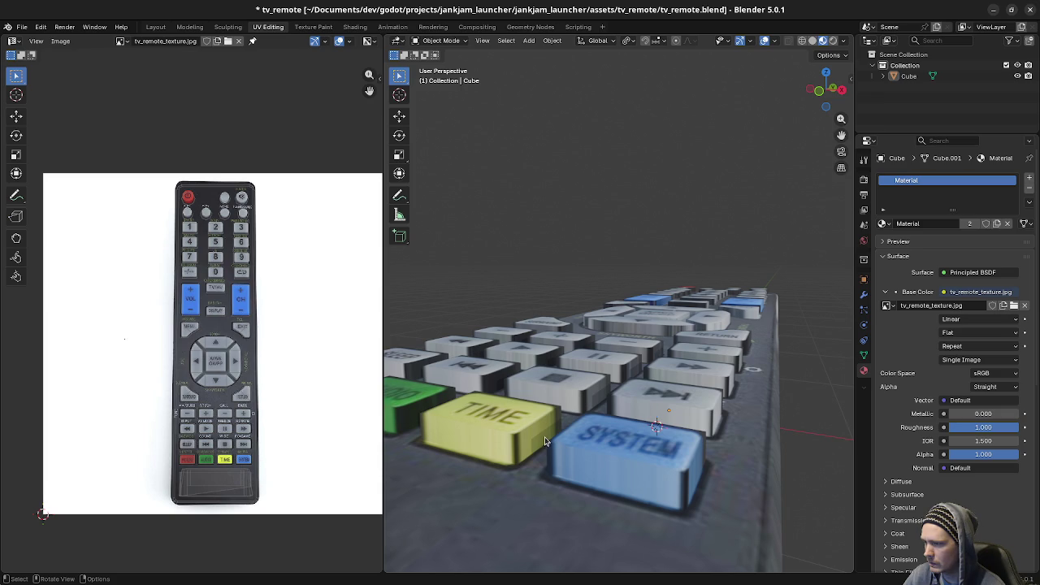
{"action": "middle_click_drag", "start_coordinate": [548, 445], "coordinate": [614, 462]}
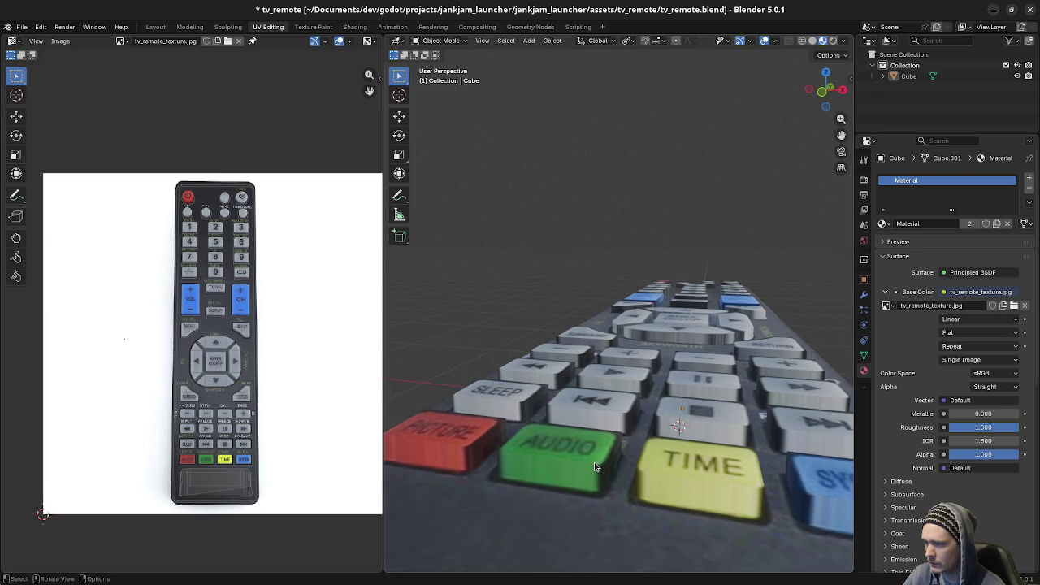
{"action": "mouse_move", "coordinate": [622, 394]}
{"action": "middle_mouse_down"}
{"action": "mouse_move", "coordinate": [673, 437]}
{"action": "mouse_move", "coordinate": [786, 401]}
{"action": "mouse_move", "coordinate": [754, 422]}
{"action": "middle_mouse_up"}
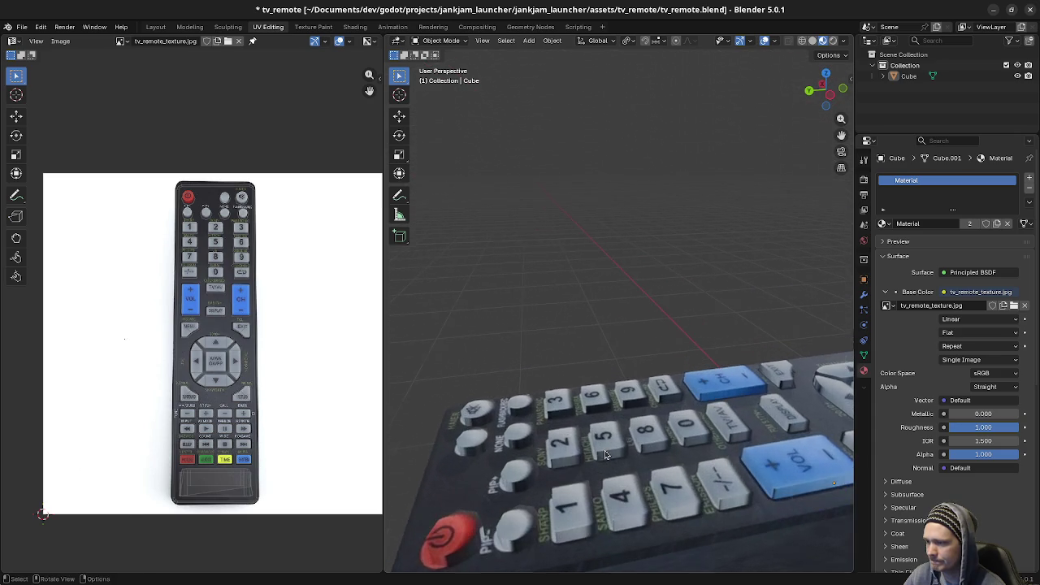
{"action": "middle_click_drag", "start_coordinate": [753, 422], "coordinate": [509, 339]}
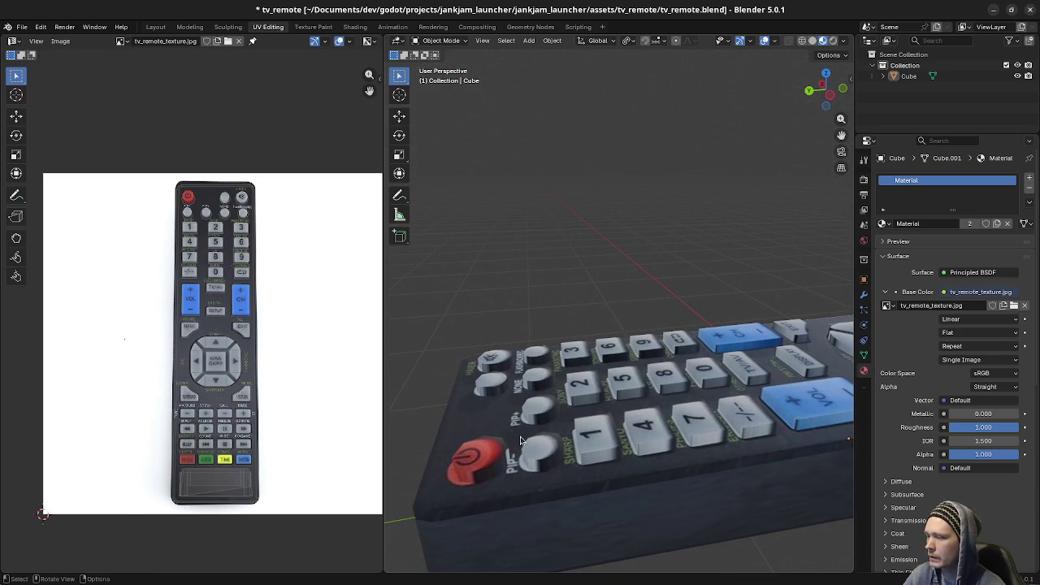
Step: Select the remote and switch to the top orthographic view
{"action": "left_click", "coordinate": [481, 460]}
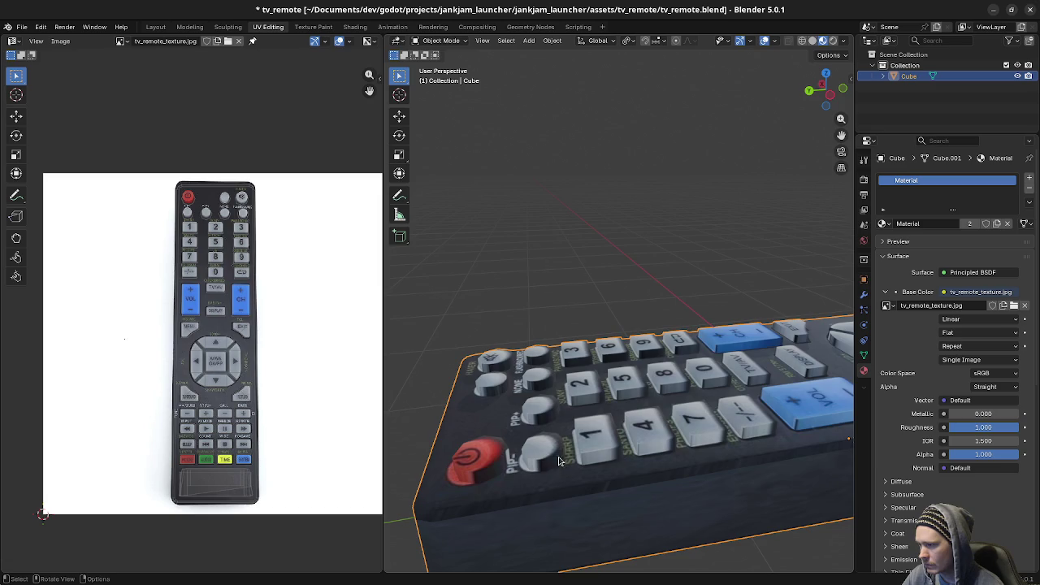
{"action": "middle_click_drag", "start_coordinate": [558, 460], "coordinate": [544, 478]}
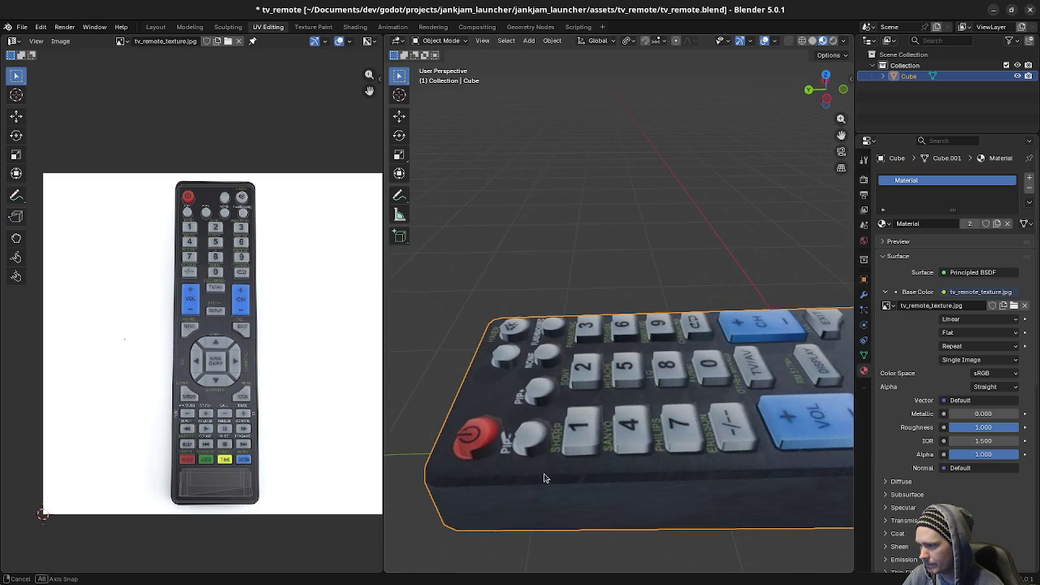
{"action": "key", "text": "KP_7"}
Step: In Edit Mode, shift the power button's geometry along Y to match the photo
{"action": "key", "text": "Tab"}
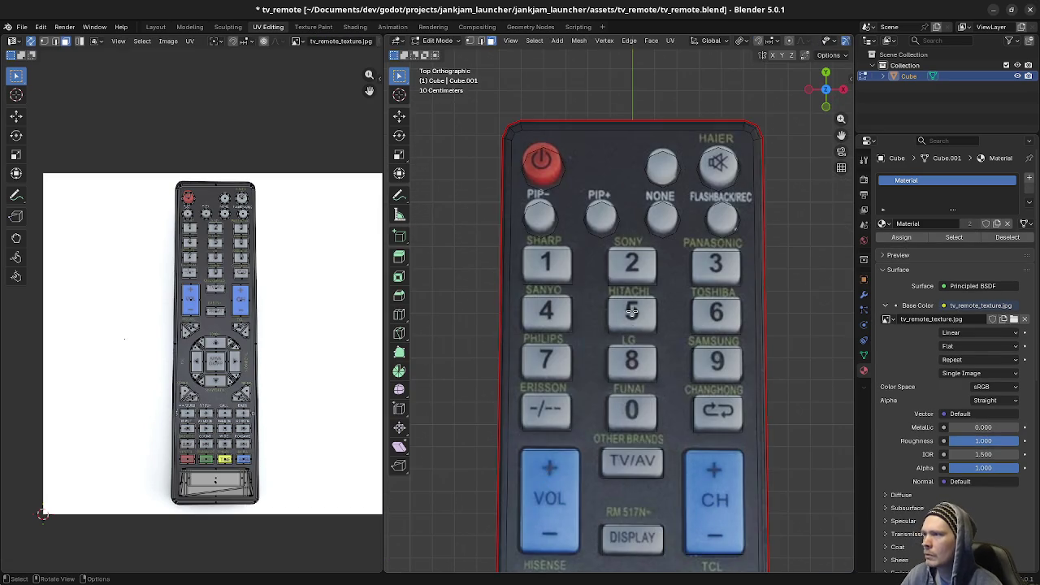
{"action": "scroll", "coordinate": [691, 438], "scroll_direction": "up", "scroll_amount": 3}
{"action": "scroll", "coordinate": [691, 438], "scroll_direction": "up", "scroll_amount": 2}
{"action": "scroll", "coordinate": [731, 390], "scroll_direction": "up", "scroll_amount": 2, "text": "ctrl"}
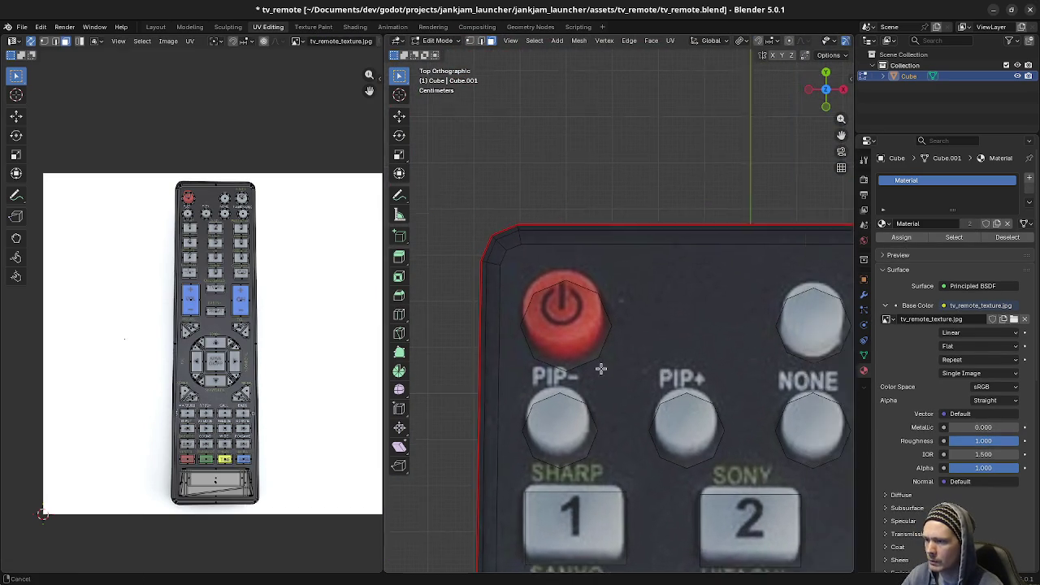
{"action": "scroll", "coordinate": [780, 341], "scroll_direction": "up", "scroll_amount": 3, "text": "ctrl"}
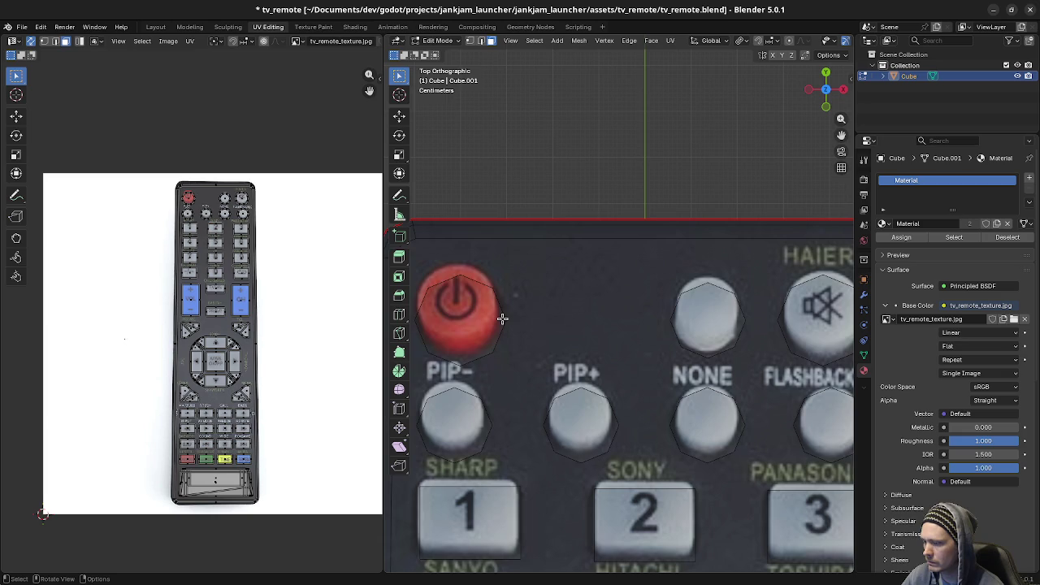
{"action": "key", "text": "l"}
{"action": "key", "text": "g"}
{"action": "key", "text": "y"}
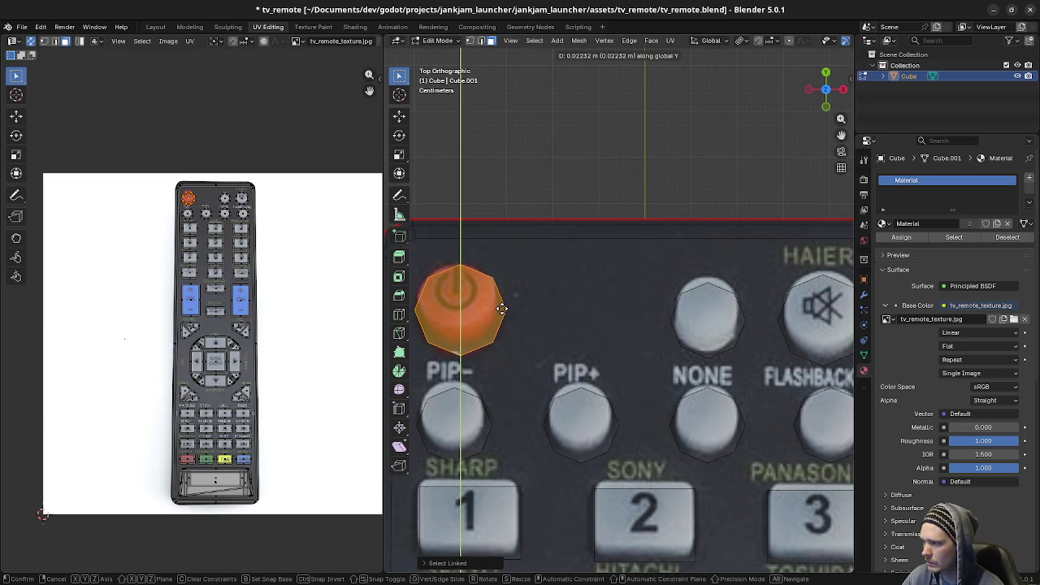
{"action": "left_click", "coordinate": [501, 306]}
Step: Shift the mute button's island along Y onto its printed button
{"action": "middle_click_drag", "start_coordinate": [752, 325], "coordinate": [724, 325], "text": "shift"}
{"action": "key", "text": "a"}
{"action": "key", "text": "alt+a"}
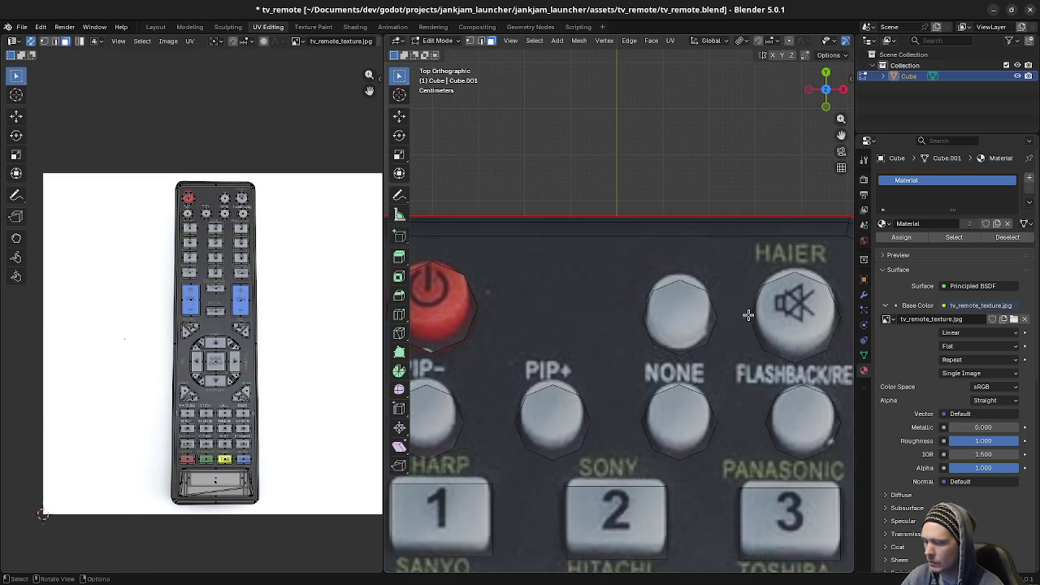
{"action": "key", "text": "l"}
{"action": "key", "text": "alt+a"}
{"action": "key", "text": "l"}
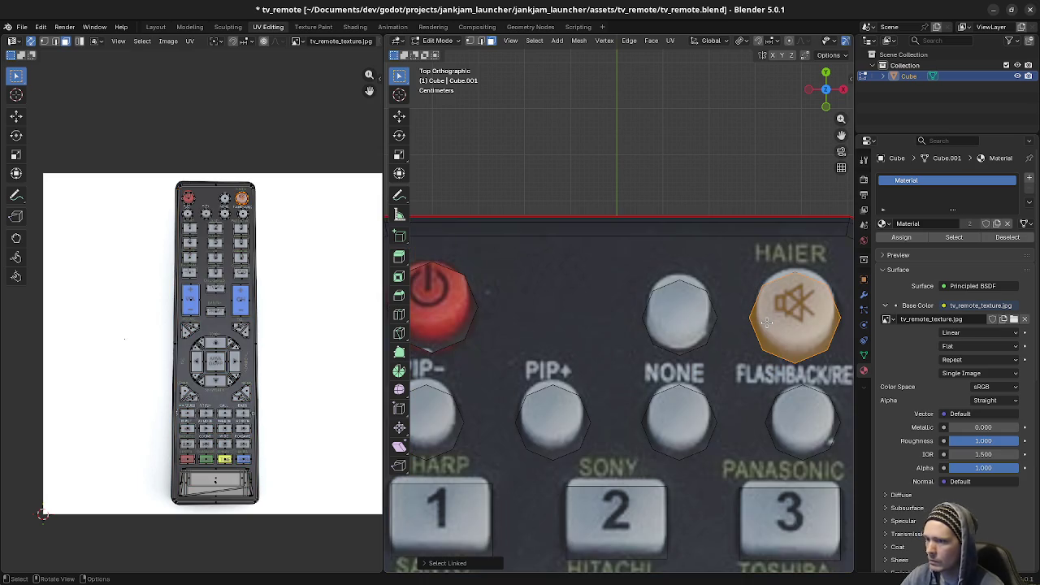
{"action": "key", "text": "g"}
{"action": "key", "text": "y"}
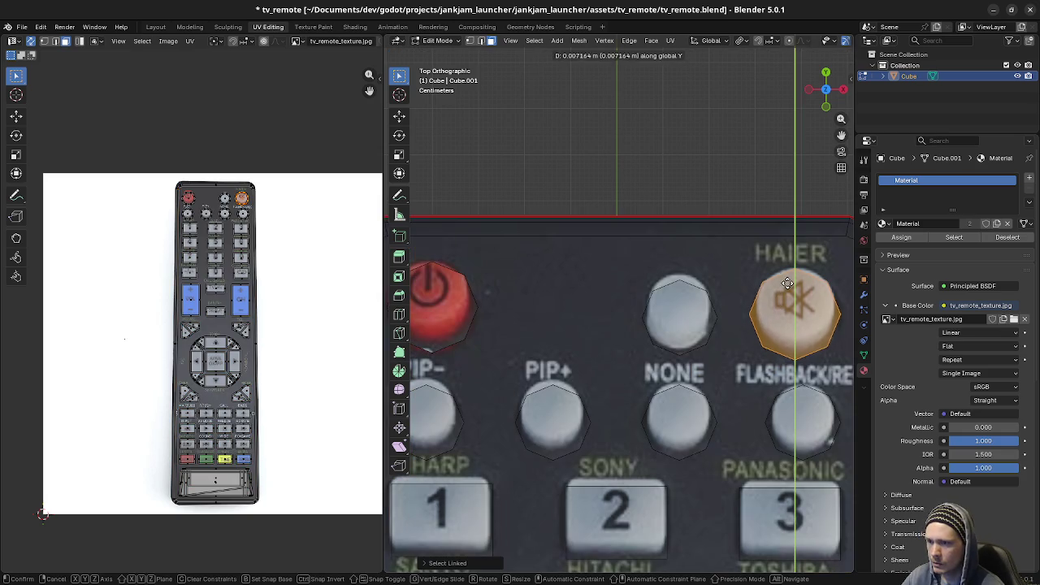
{"action": "left_click", "coordinate": [800, 269]}
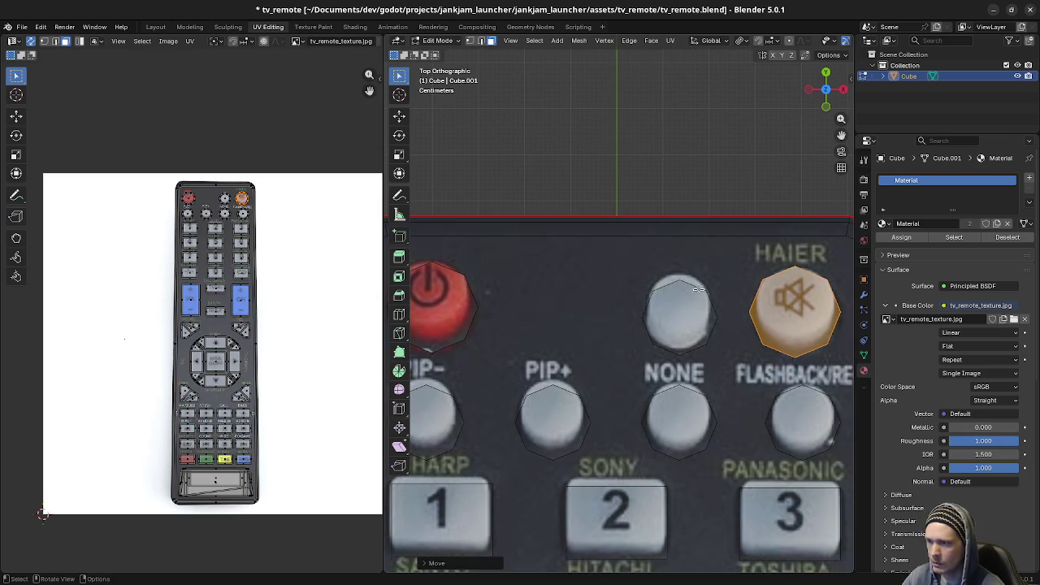
Step: Move the blank top button's island along Y into place
{"action": "key", "text": "alt+a"}
{"action": "left_click", "coordinate": [678, 286]}
{"action": "key", "text": "g"}
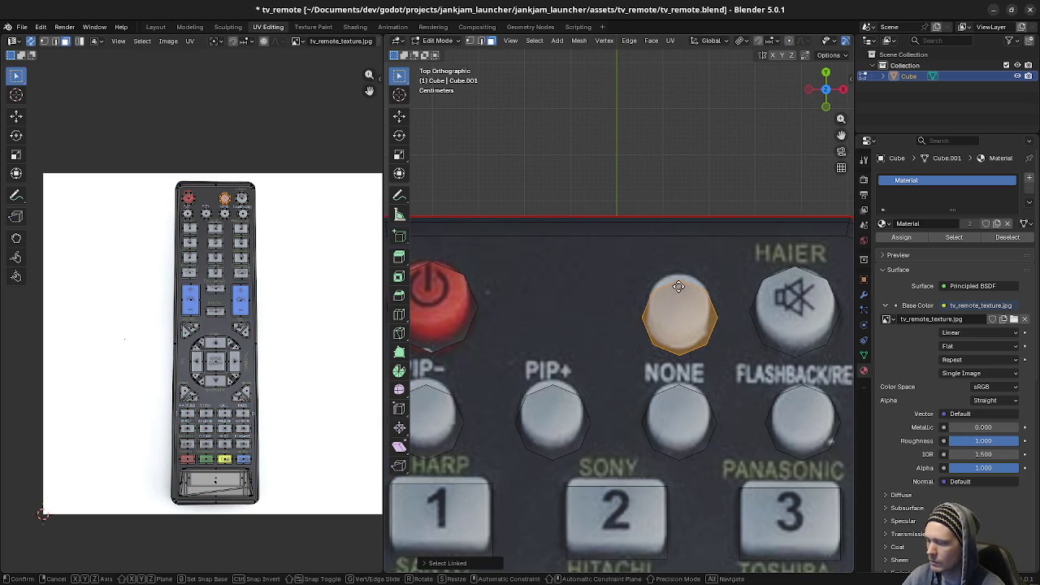
{"action": "key", "text": "y"}
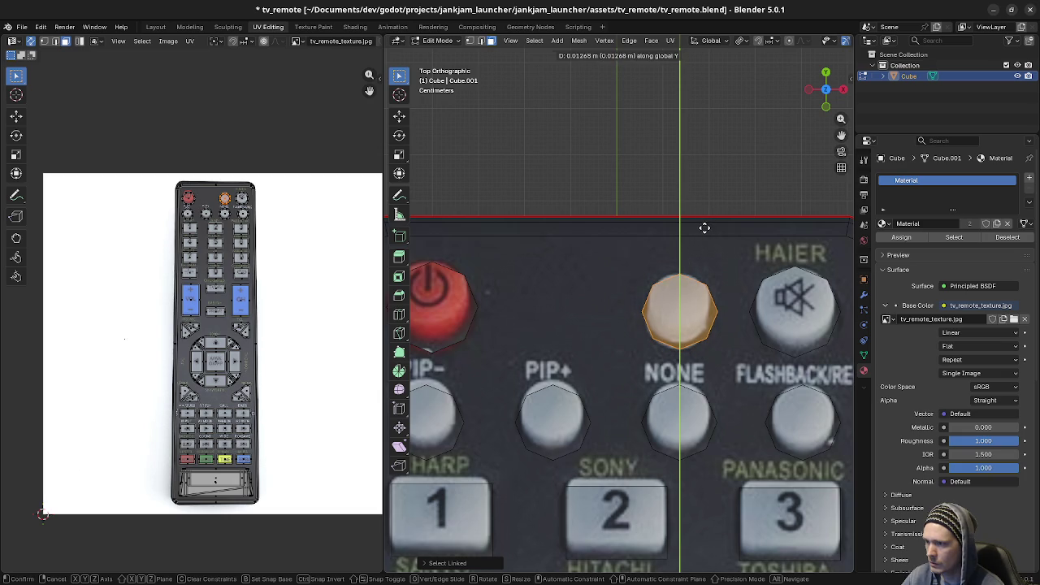
{"action": "left_click", "coordinate": [703, 225]}
{"action": "left_click", "coordinate": [491, 404]}
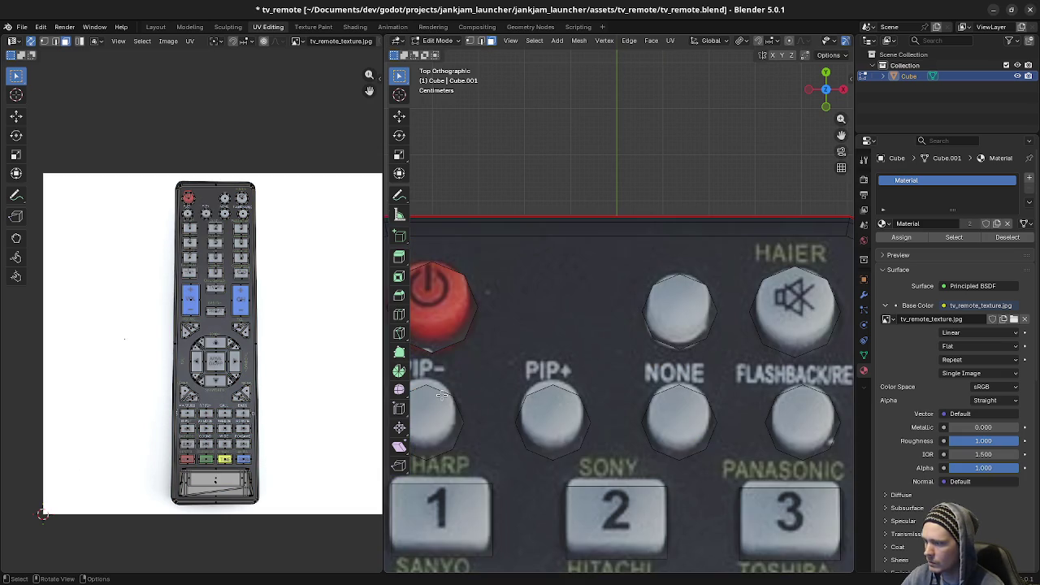
Step: Nudge the round PIP-, PIP+, NONE and FLASHBACK/REC buttons along Y together
{"action": "key", "text": "l"}
{"action": "key", "text": "l"}
{"action": "key", "text": "l"}
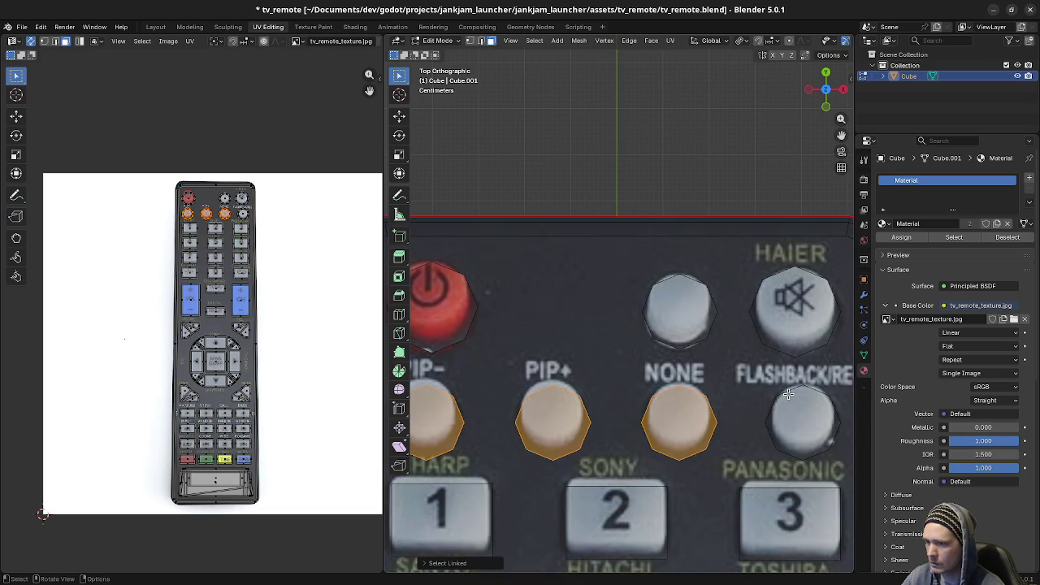
{"action": "key", "text": "l"}
{"action": "key", "text": "g"}
{"action": "key", "text": "y"}
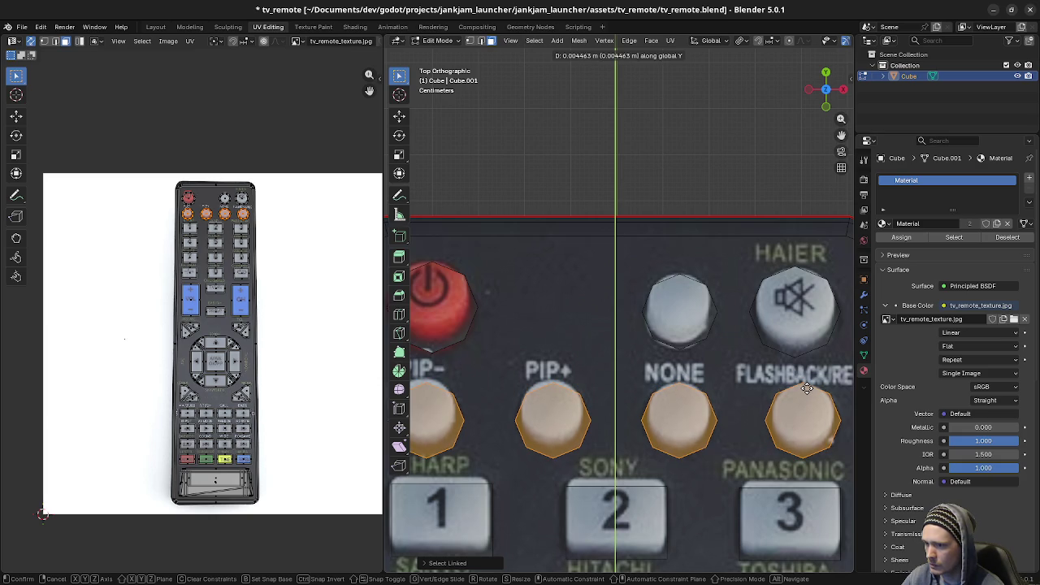
{"action": "left_click", "coordinate": [807, 389]}
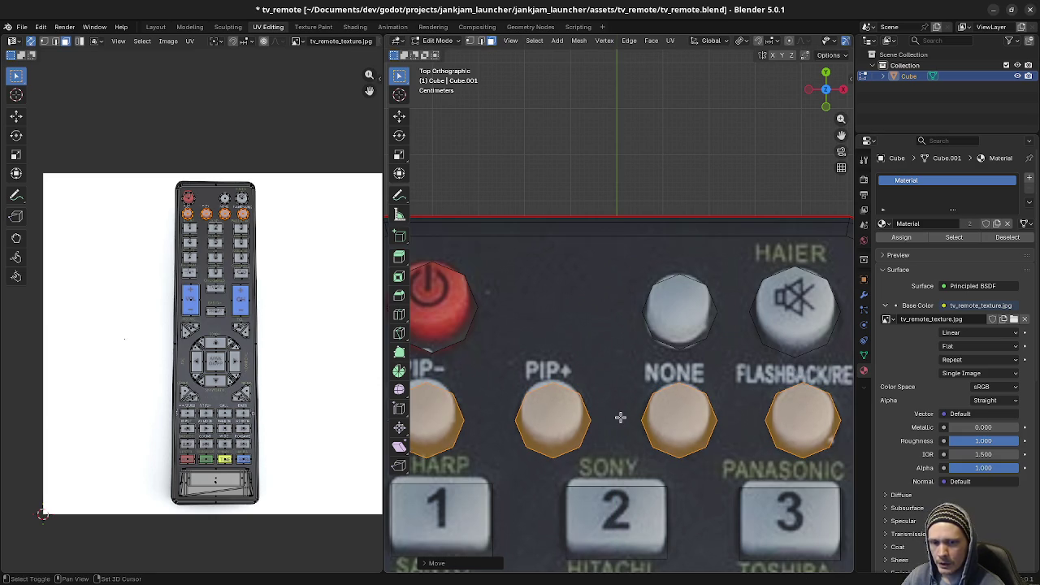
Step: Save the file and shift the 1, 2 and 3 buttons along Y onto the photo
{"action": "mouse_move", "coordinate": [633, 440]}
{"action": "middle_mouse_down", "text": "shift"}
{"action": "mouse_move", "coordinate": [650, 437]}
{"action": "mouse_move", "coordinate": [653, 415]}
{"action": "mouse_move", "coordinate": [638, 296]}
{"action": "middle_mouse_up", "text": "shift"}
{"action": "key", "text": "ctrl+s"}
{"action": "left_click", "coordinate": [513, 335]}
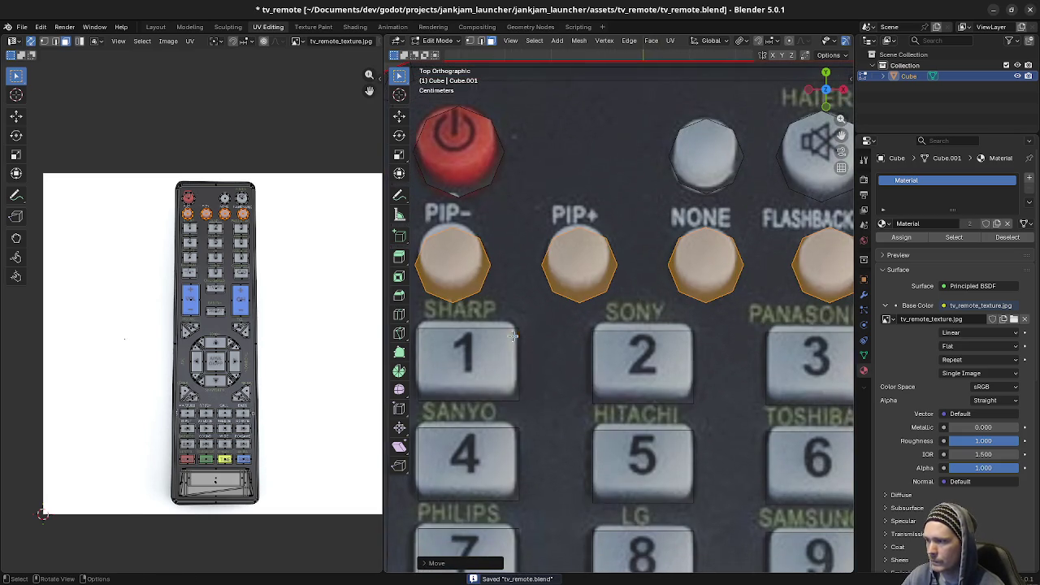
{"action": "key", "text": "ctrl+l"}
{"action": "left_click", "coordinate": [601, 336], "text": "shift"}
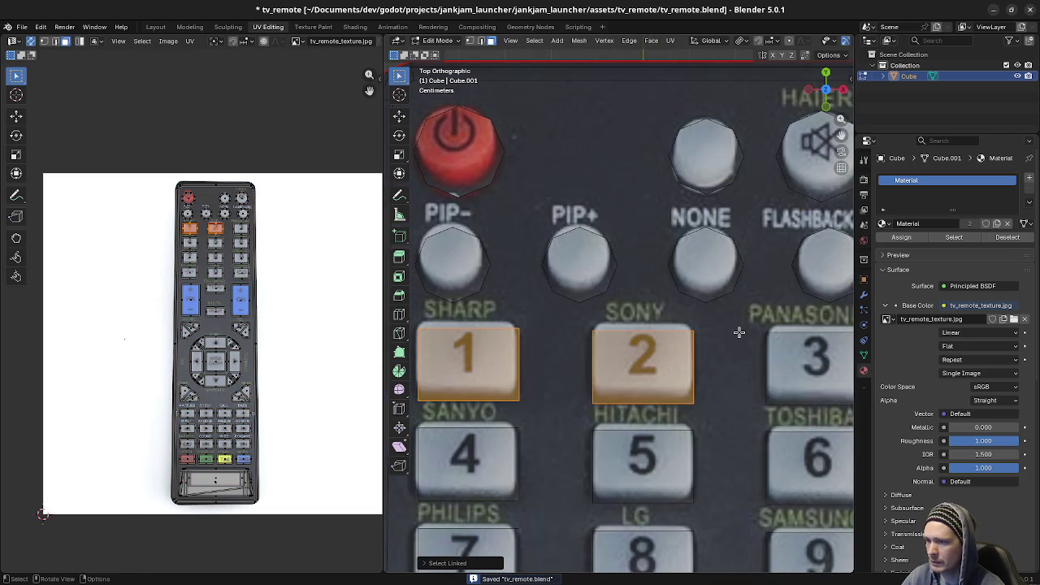
{"action": "left_click", "coordinate": [780, 333], "text": "shift"}
{"action": "scroll", "coordinate": [768, 358], "scroll_direction": "down", "scroll_amount": 1}
{"action": "scroll", "coordinate": [760, 355], "scroll_direction": "down", "scroll_amount": 1, "text": "ctrl"}
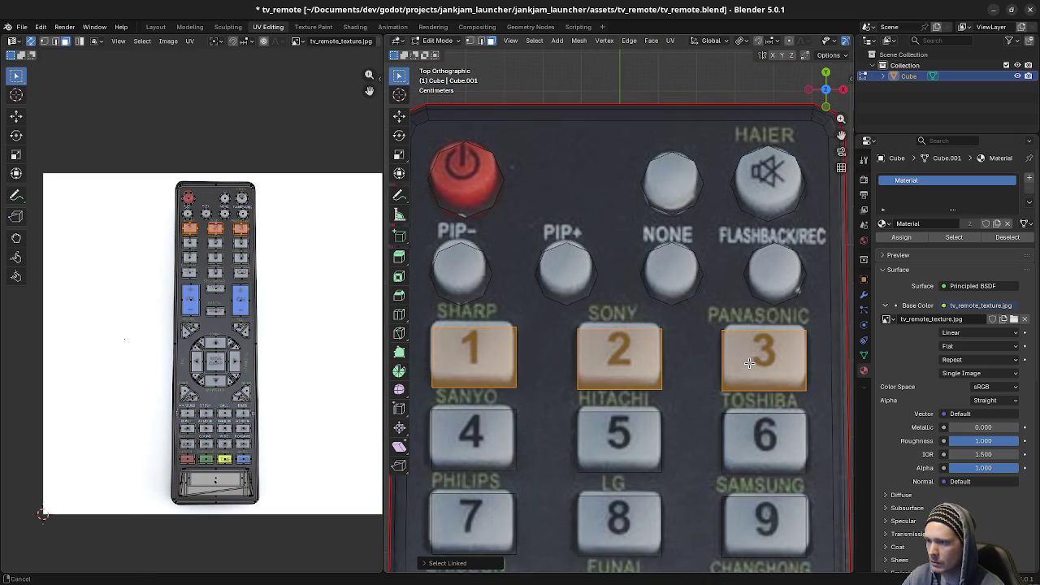
{"action": "key", "text": "g"}
{"action": "key", "text": "y"}
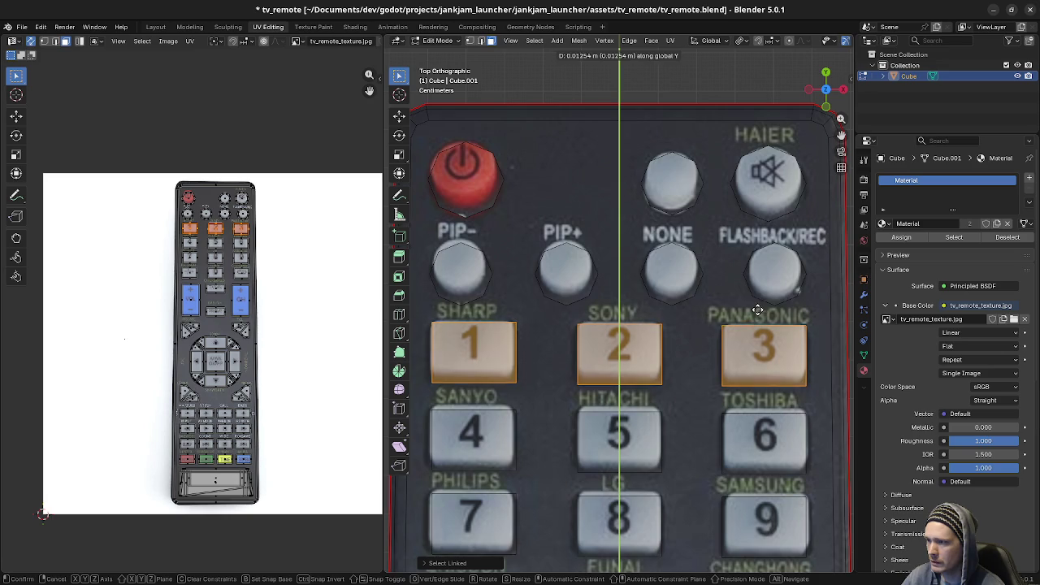
{"action": "left_click", "coordinate": [756, 303]}
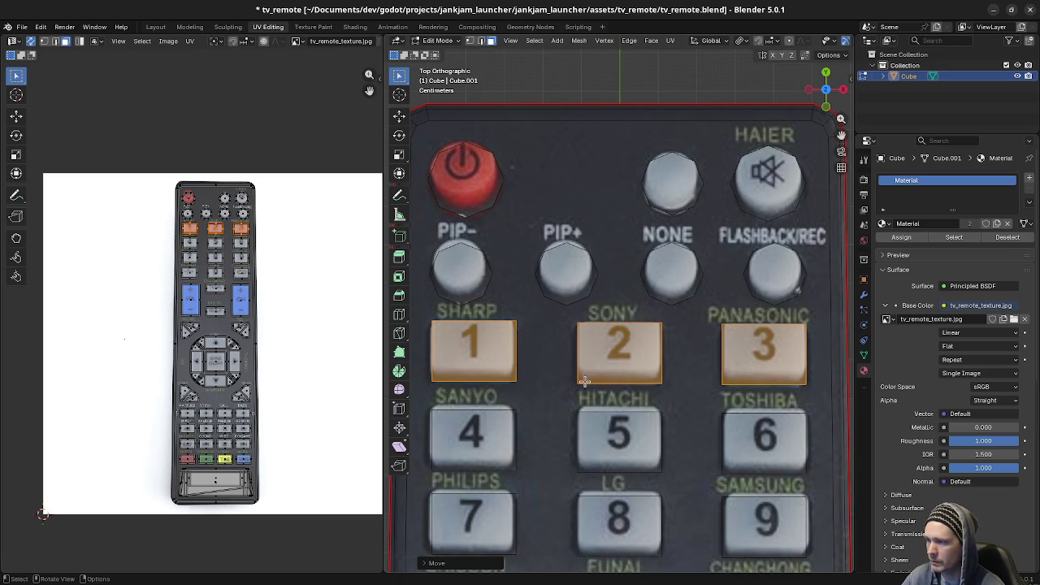
Step: Shift the 4, 5 and 6 buttons along Y onto the photo
{"action": "left_click", "coordinate": [507, 412]}
{"action": "key", "text": "ctrl+l"}
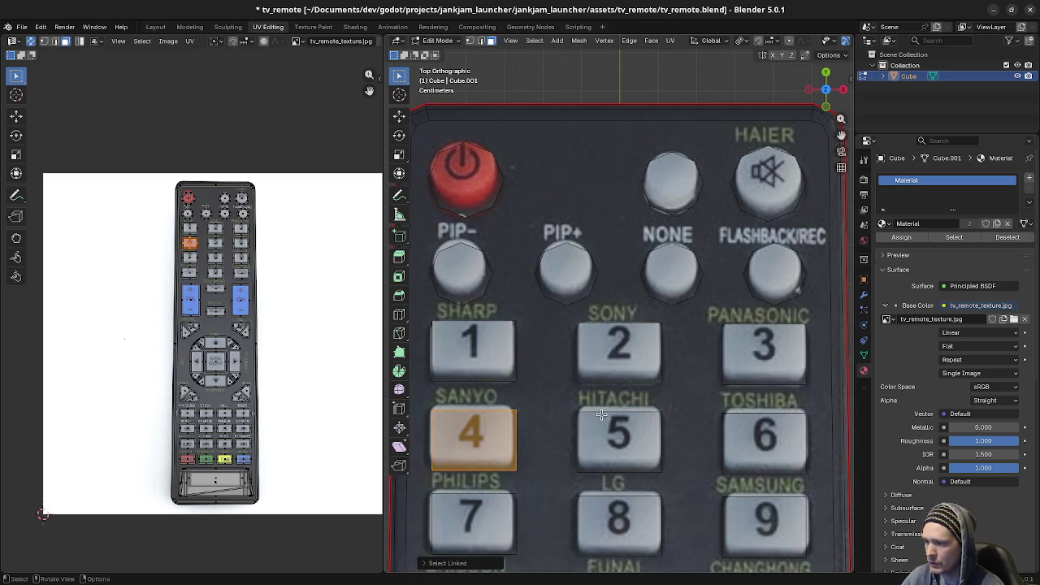
{"action": "key", "text": "l"}
{"action": "key", "text": "a"}
{"action": "key", "text": "alt+a"}
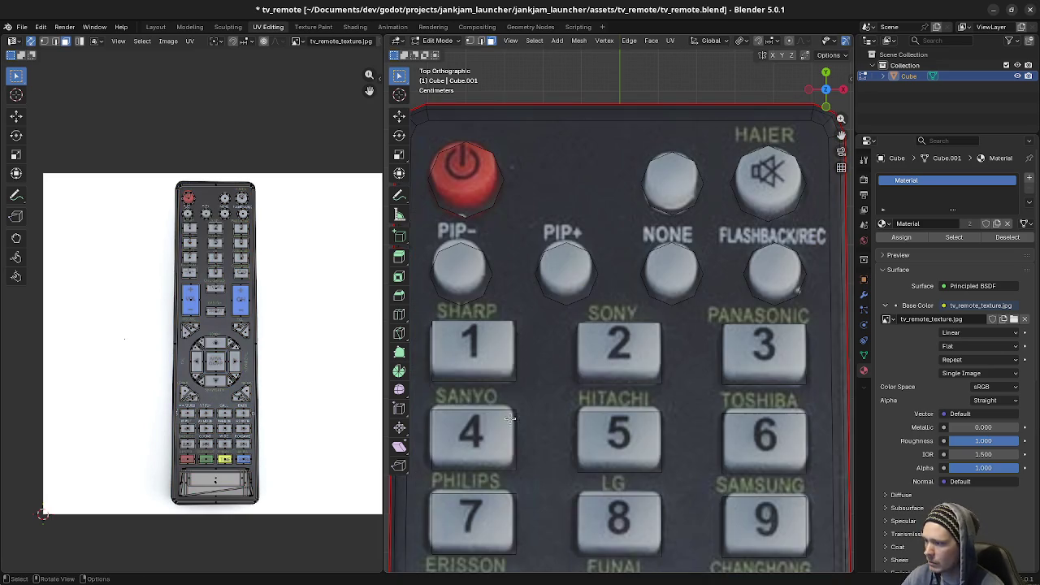
{"action": "key", "text": "l"}
{"action": "key", "text": "l"}
{"action": "key", "text": "l"}
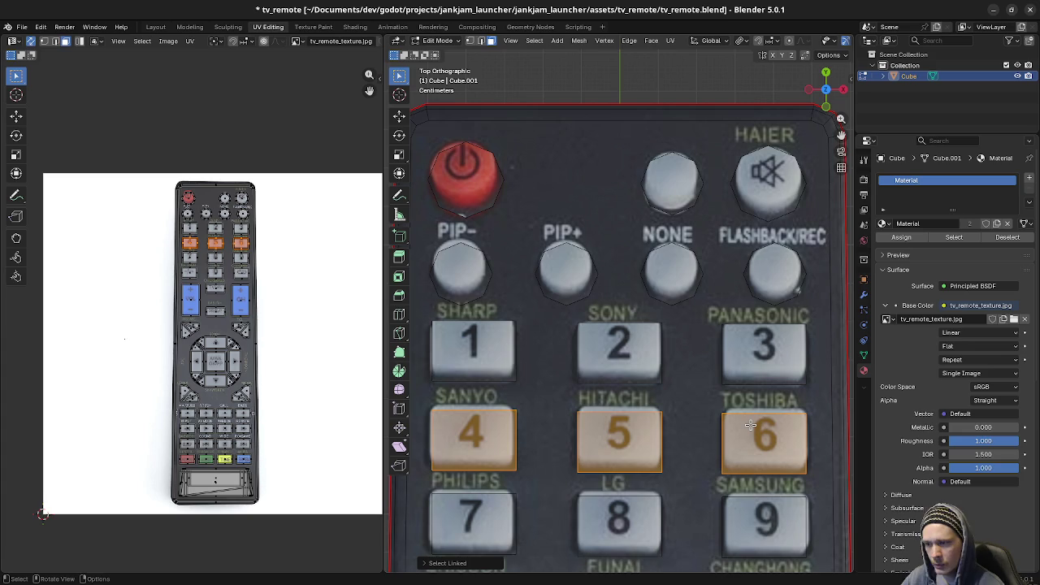
{"action": "key", "text": "g"}
{"action": "key", "text": "y"}
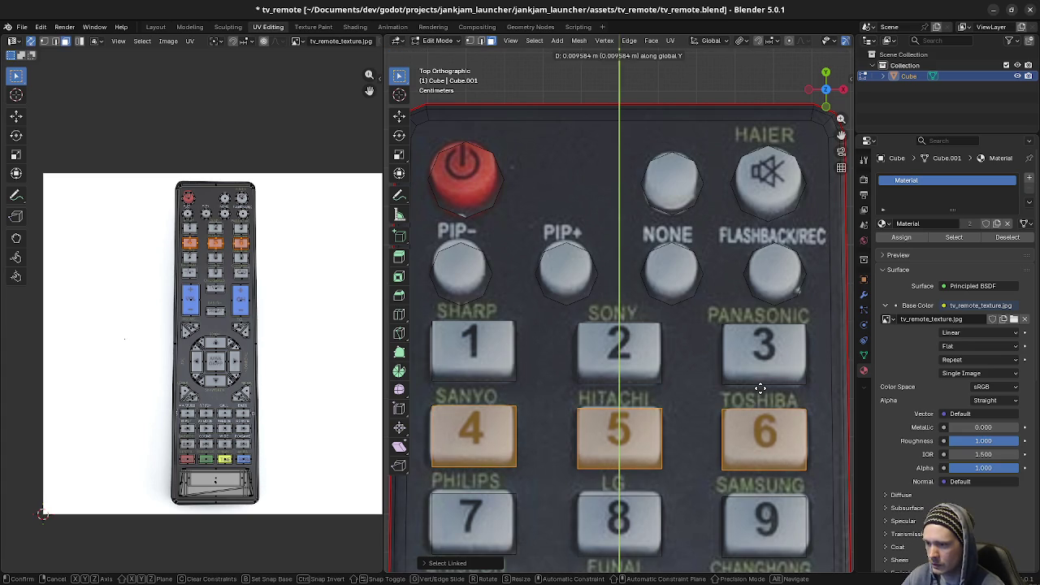
{"action": "left_click", "coordinate": [760, 387]}
Step: Shift the 7, 8 and 9 buttons along Y onto the photo
{"action": "scroll", "coordinate": [701, 426], "scroll_direction": "down", "scroll_amount": 3, "text": "shift"}
{"action": "key", "text": "a"}
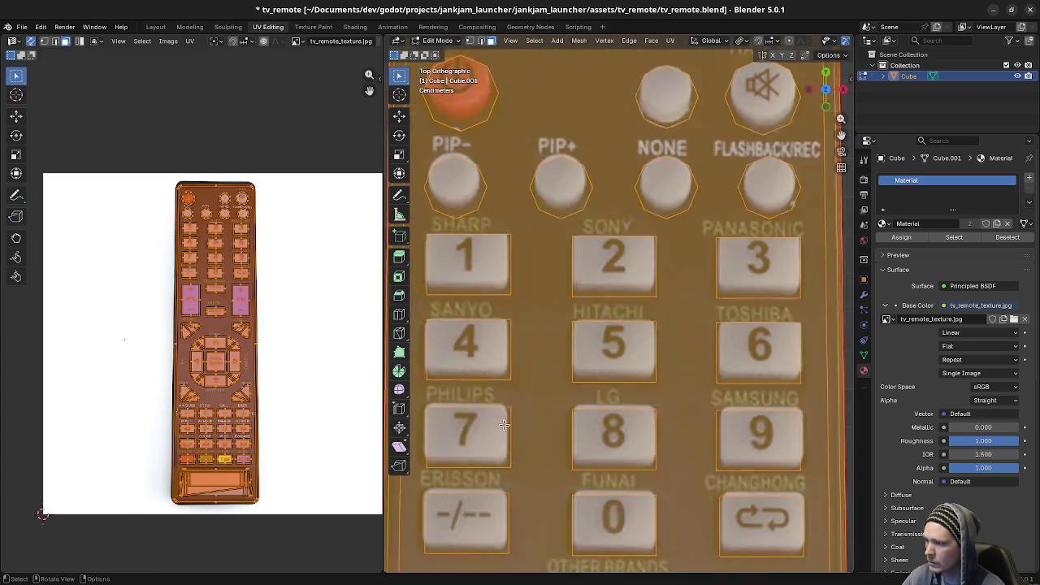
{"action": "key", "text": "alt+a"}
{"action": "key", "text": "l"}
{"action": "key", "text": "l"}
{"action": "key", "text": "l"}
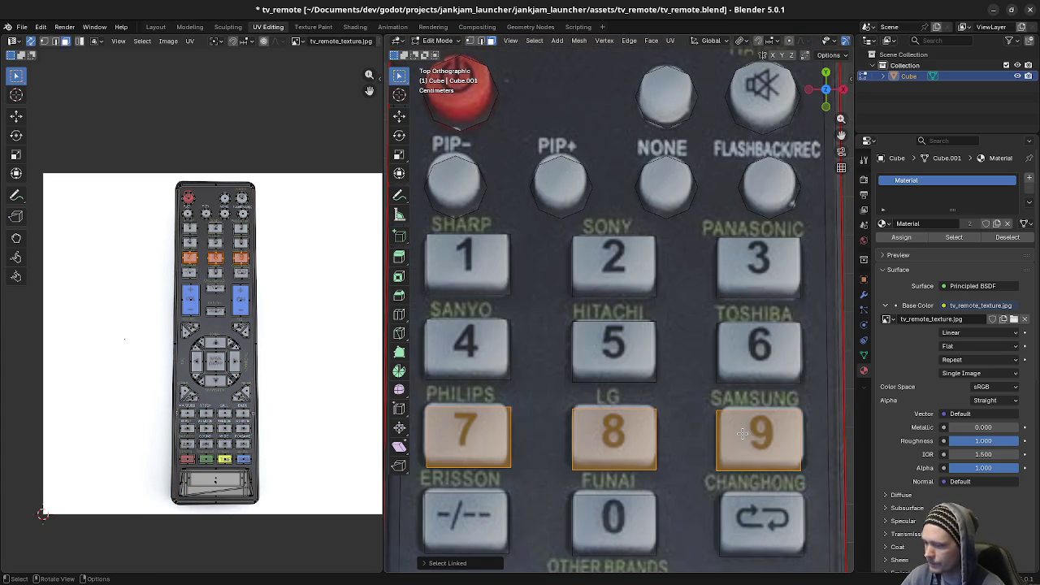
{"action": "key", "text": "g"}
{"action": "key", "text": "y"}
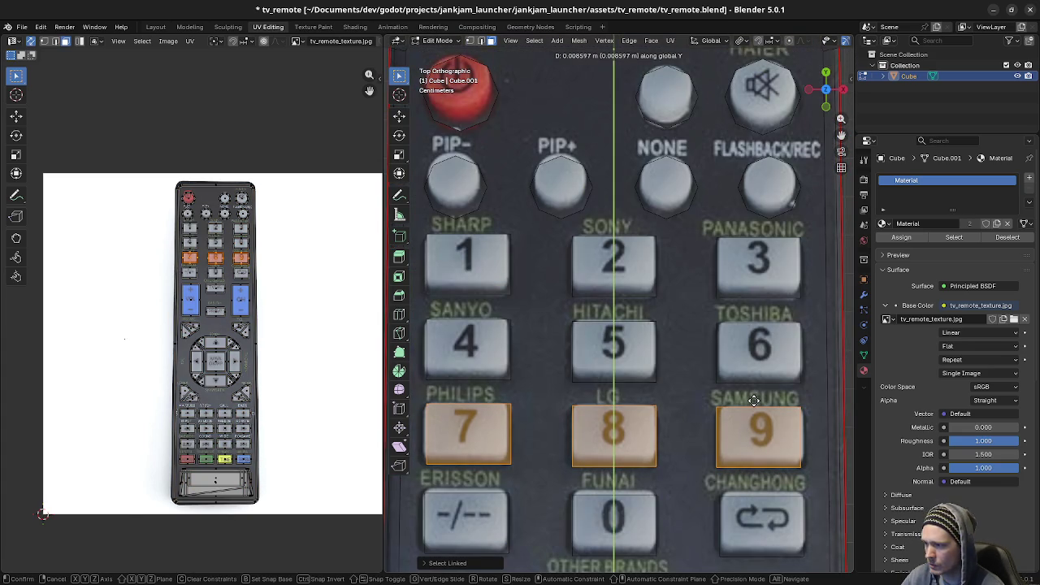
{"action": "left_click", "coordinate": [753, 401]}
Step: Shift the bottom number row (-/--, 0 and loop) along Y onto the photo
{"action": "scroll", "coordinate": [682, 448], "scroll_direction": "down", "scroll_amount": 3, "text": "shift"}
{"action": "key", "text": "a"}
{"action": "key", "text": "alt+a"}
{"action": "key", "text": "l"}
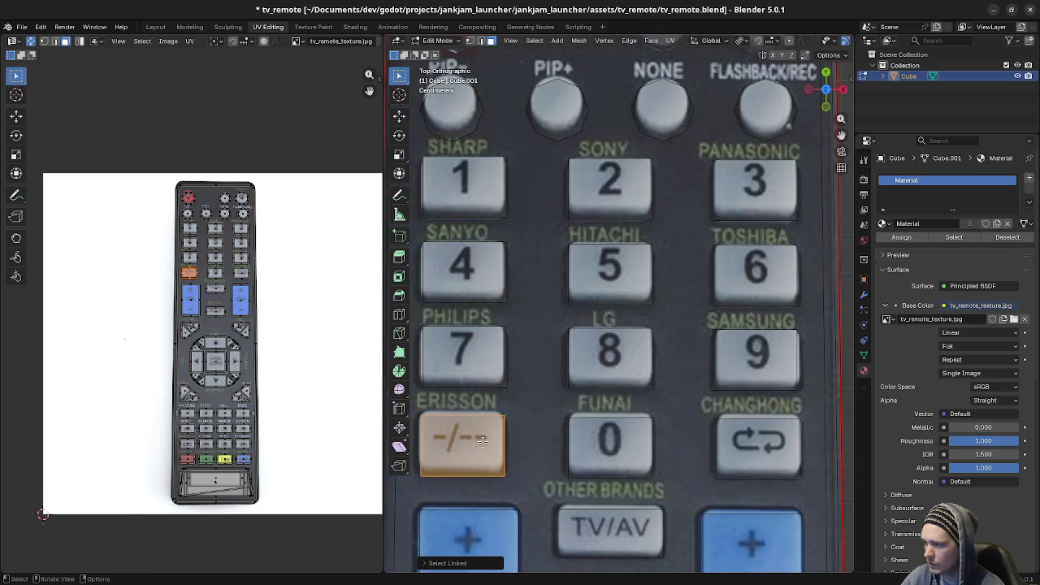
{"action": "key", "text": "l"}
{"action": "key", "text": "l"}
{"action": "key", "text": "g"}
{"action": "key", "text": "y"}
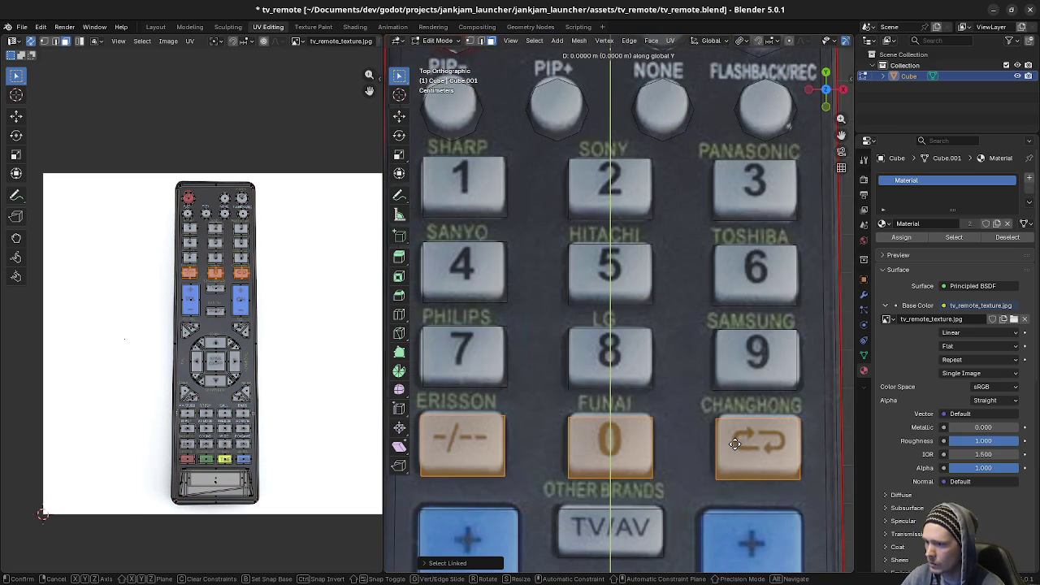
{"action": "left_click", "coordinate": [718, 427]}
Step: Shift the TV/AV button along Y onto its photo position
{"action": "scroll", "coordinate": [691, 414], "scroll_direction": "down", "scroll_amount": 4, "text": "shift"}
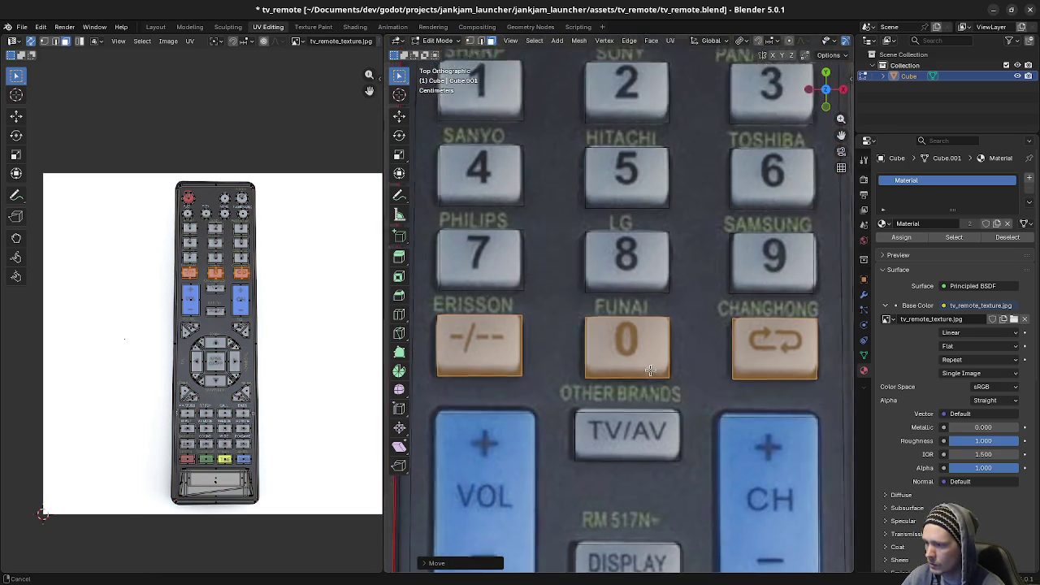
{"action": "scroll", "coordinate": [634, 390], "scroll_direction": "down", "scroll_amount": 2, "text": "shift"}
{"action": "scroll", "coordinate": [585, 370], "scroll_direction": "down", "scroll_amount": 1, "text": "shift"}
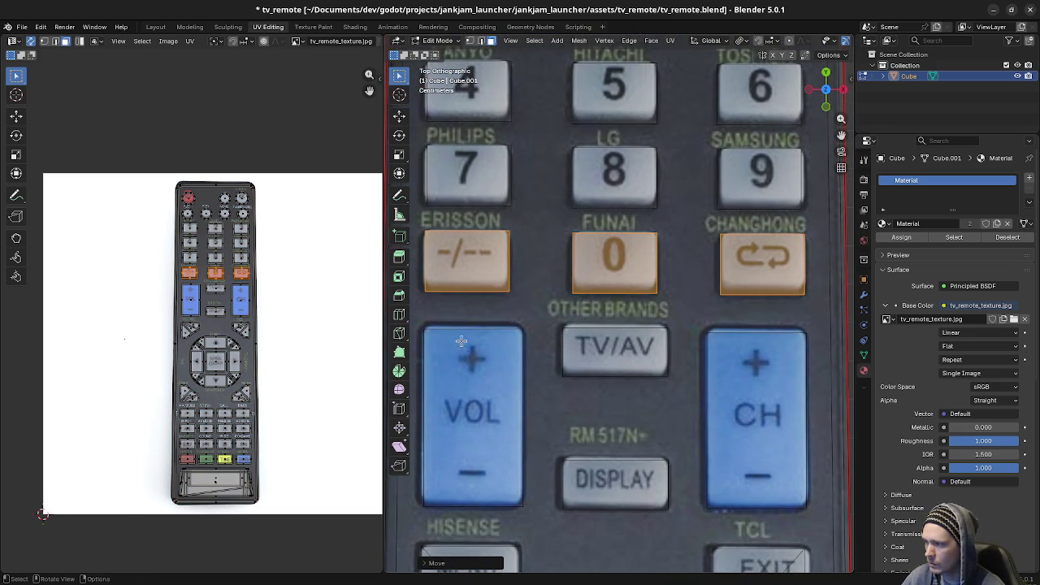
{"action": "key", "text": "a"}
{"action": "key", "text": "alt+a"}
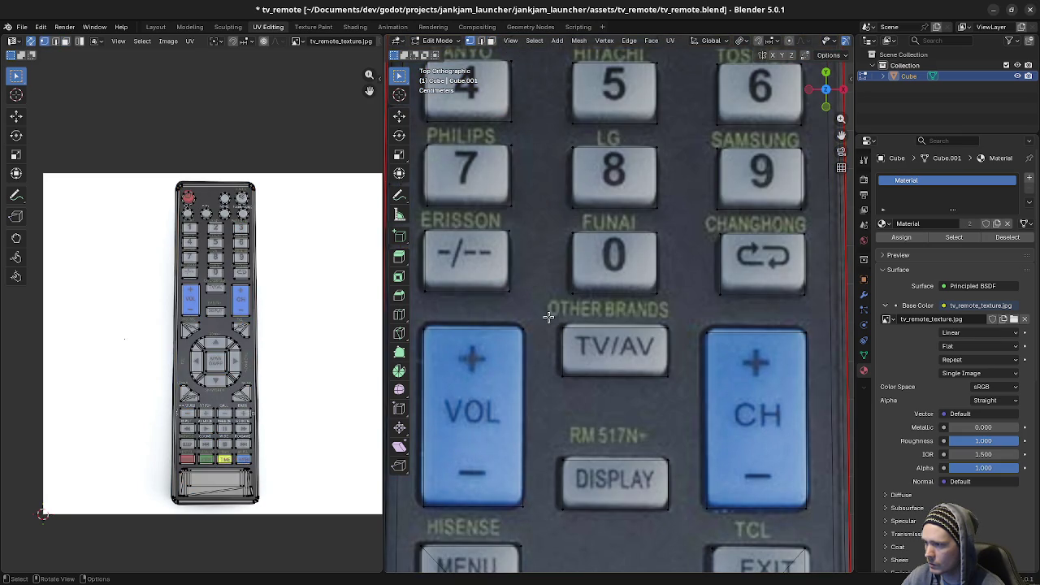
{"action": "left_click_drag", "start_coordinate": [549, 316], "coordinate": [689, 370]}
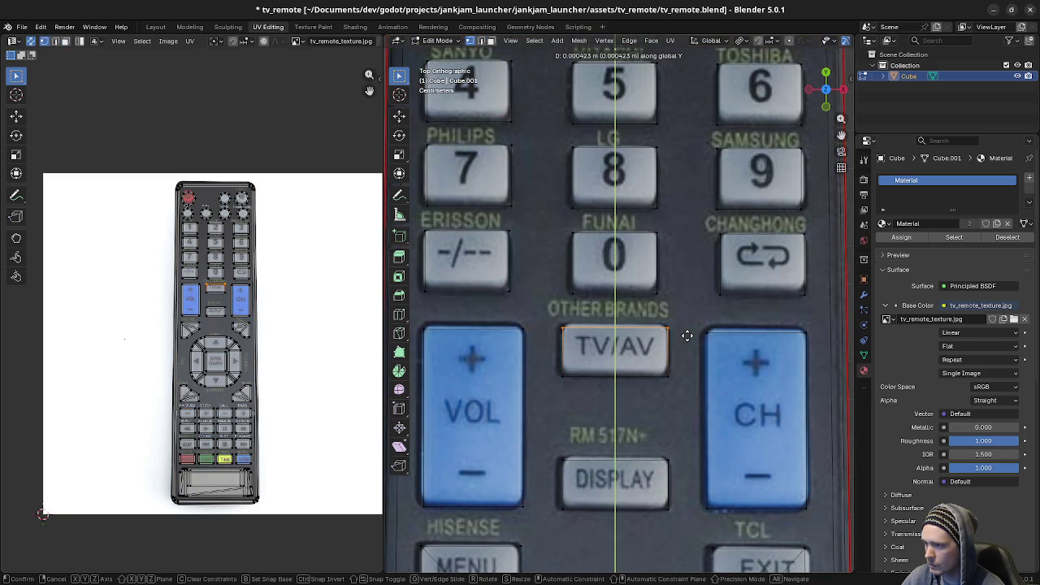
{"action": "key", "text": "alt+a"}
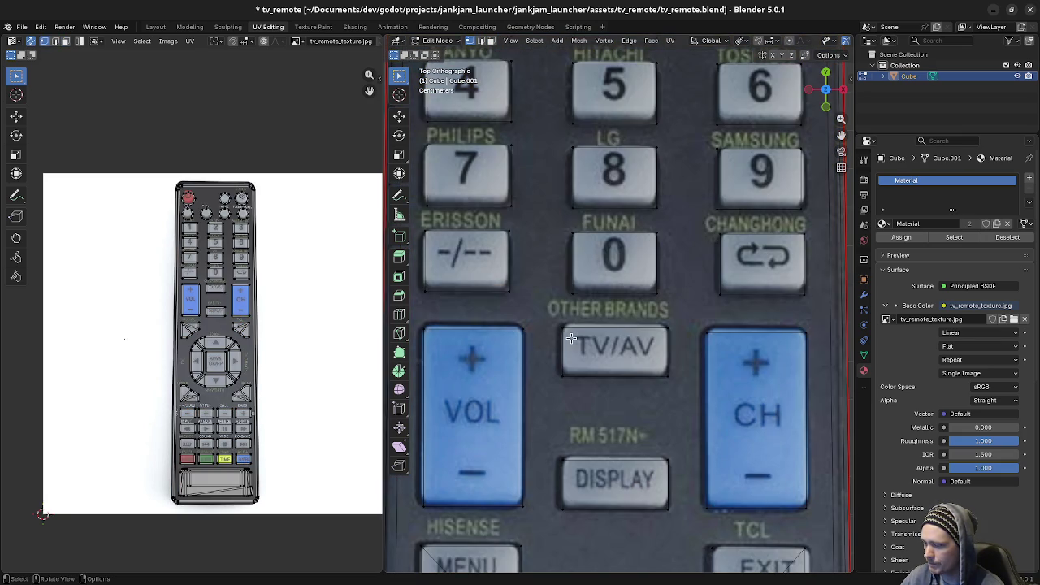
{"action": "left_click", "coordinate": [571, 338]}
{"action": "key", "text": "g"}
{"action": "key", "text": "y"}
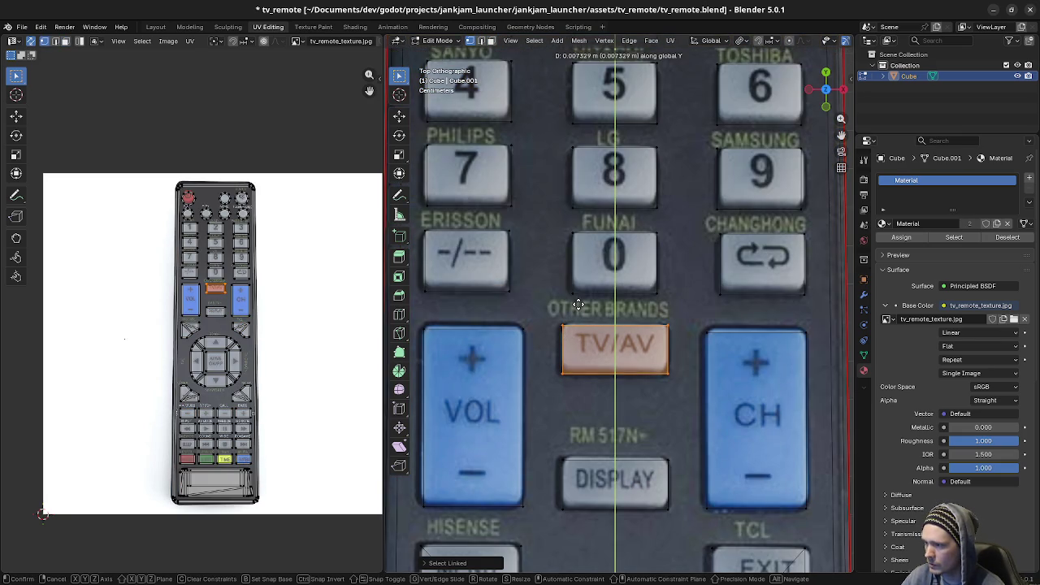
{"action": "left_click", "coordinate": [579, 303]}
Step: Shift the VOL and CH buttons together along Y onto the photo
{"action": "key", "text": "alt+a"}
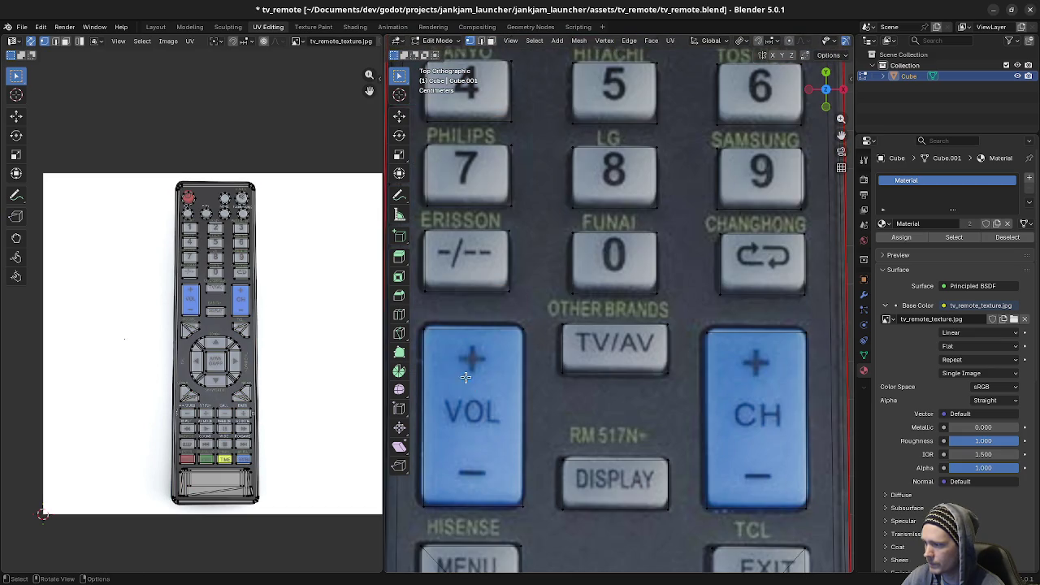
{"action": "key", "text": "l"}
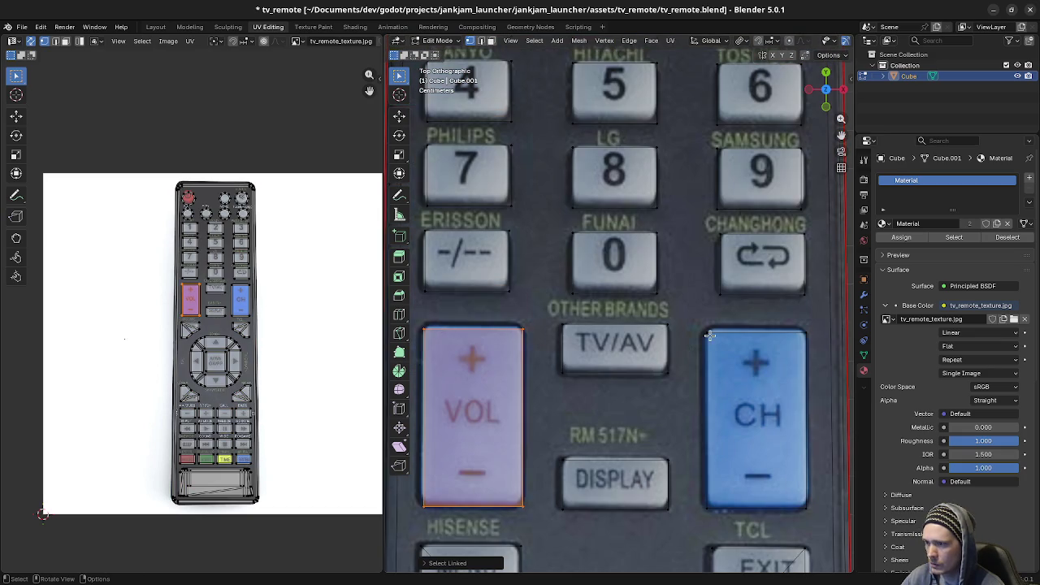
{"action": "key", "text": "l"}
{"action": "key", "text": "g"}
{"action": "key", "text": "y"}
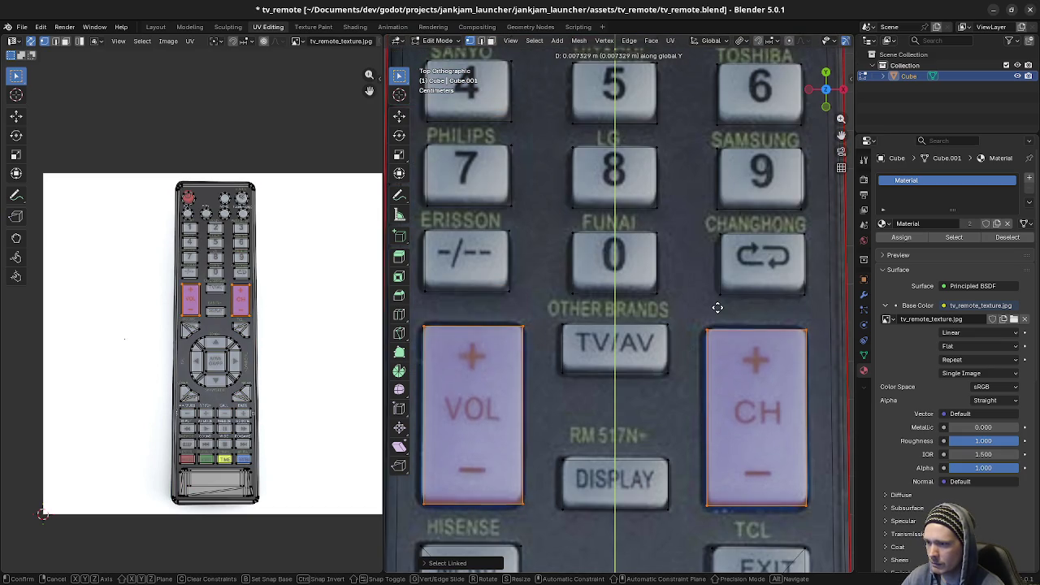
{"action": "left_click", "coordinate": [716, 310]}
Step: Shift the DISPLAY button along Y onto its photo position
{"action": "middle_click_drag", "start_coordinate": [717, 310], "coordinate": [716, 195], "text": "shift"}
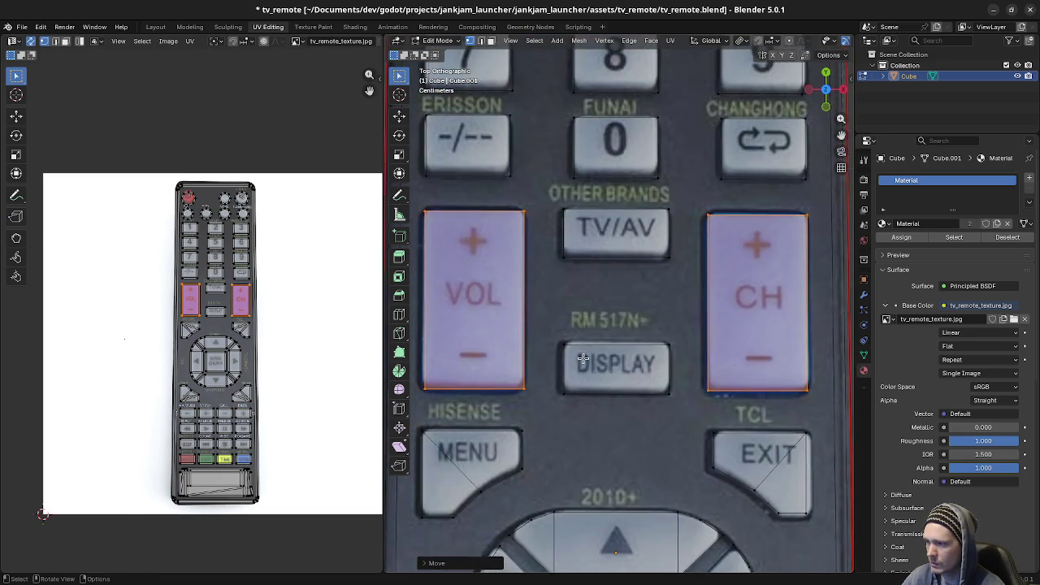
{"action": "key", "text": "alt+a"}
{"action": "left_click", "coordinate": [573, 347]}
{"action": "key", "text": "g"}
{"action": "key", "text": "y"}
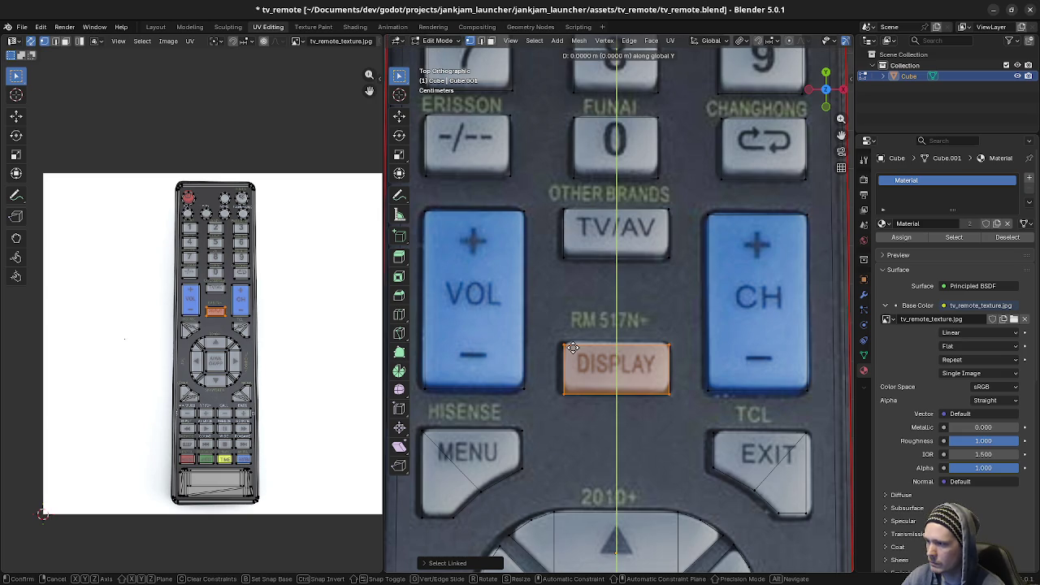
{"action": "left_click", "coordinate": [574, 324]}
{"action": "middle_click_drag", "start_coordinate": [590, 437], "coordinate": [587, 329], "text": "shift"}
Step: Move the MENU and EXIT buttons about 0.0041 m along Y
{"action": "key", "text": "a"}
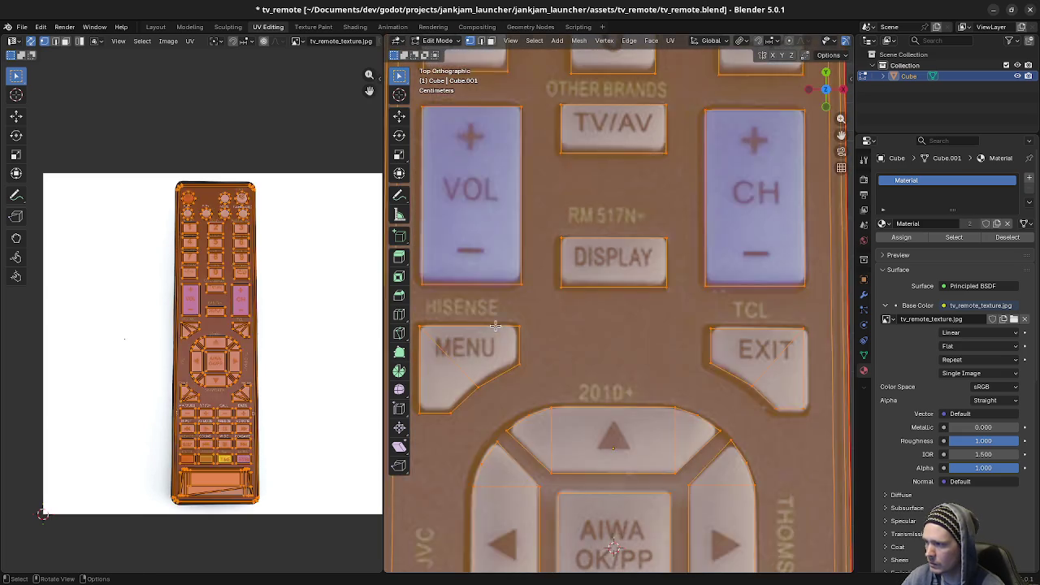
{"action": "key", "text": "alt+a"}
{"action": "key", "text": "l"}
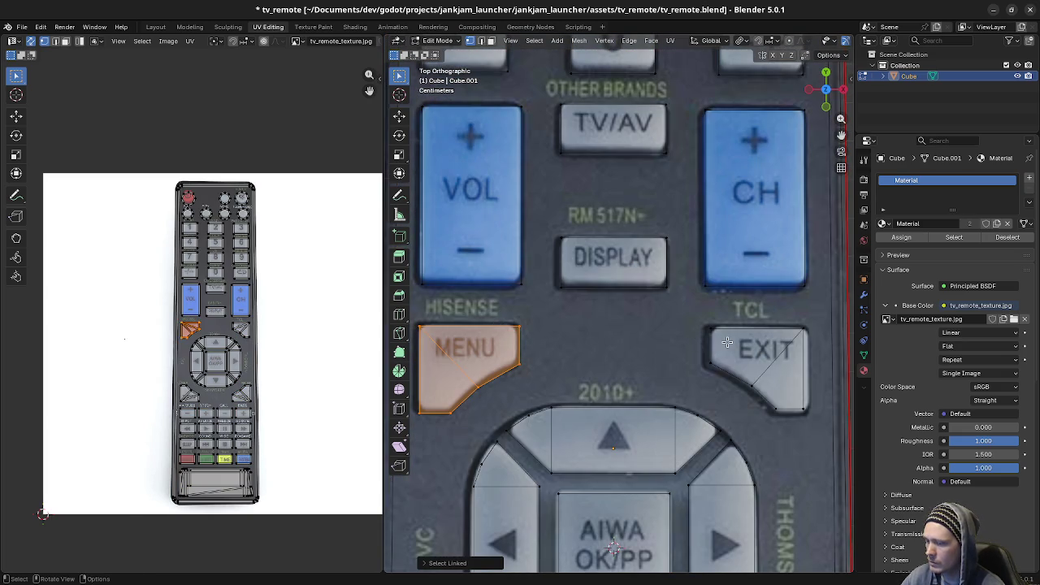
{"action": "key", "text": "l"}
{"action": "key", "text": "g"}
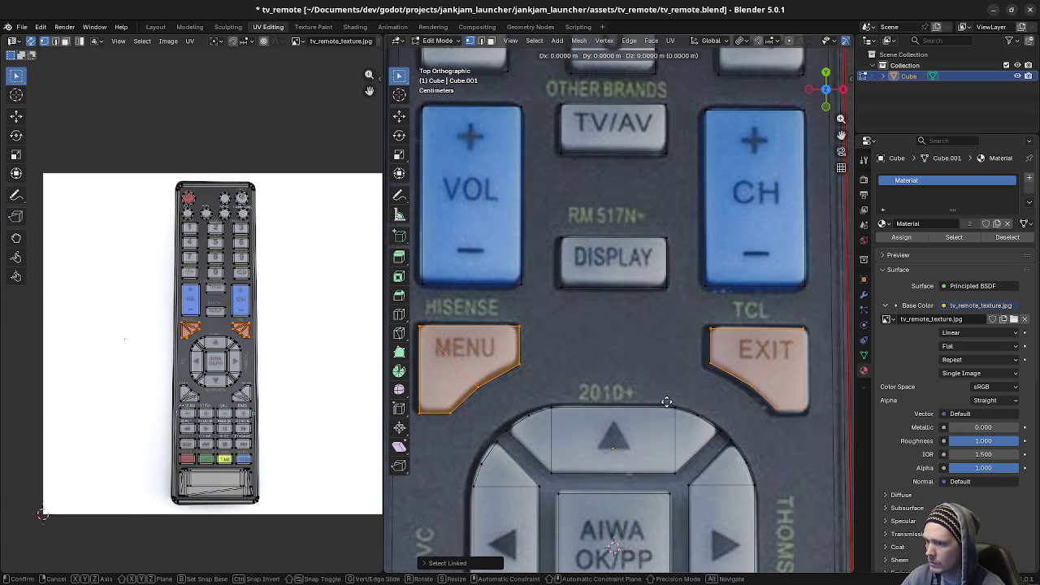
{"action": "key", "text": "y"}
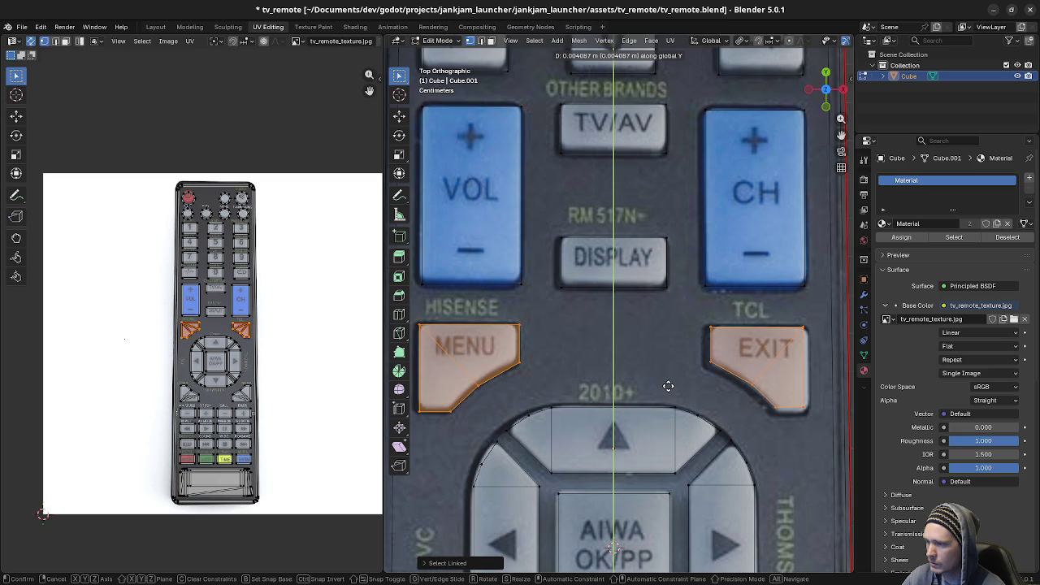
{"action": "left_click", "coordinate": [667, 386]}
Step: Move the directional-pad arrow islands about 0.0023 m along Y onto the photo
{"action": "middle_click_drag", "start_coordinate": [668, 386], "coordinate": [636, 294], "text": "shift"}
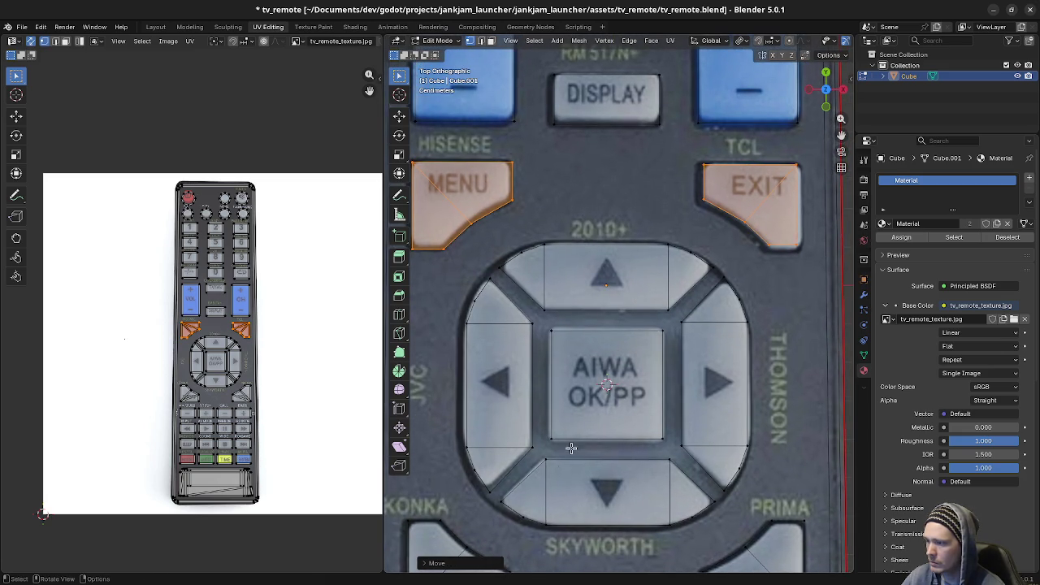
{"action": "left_click", "coordinate": [524, 460]}
{"action": "key", "text": "ctrl+l"}
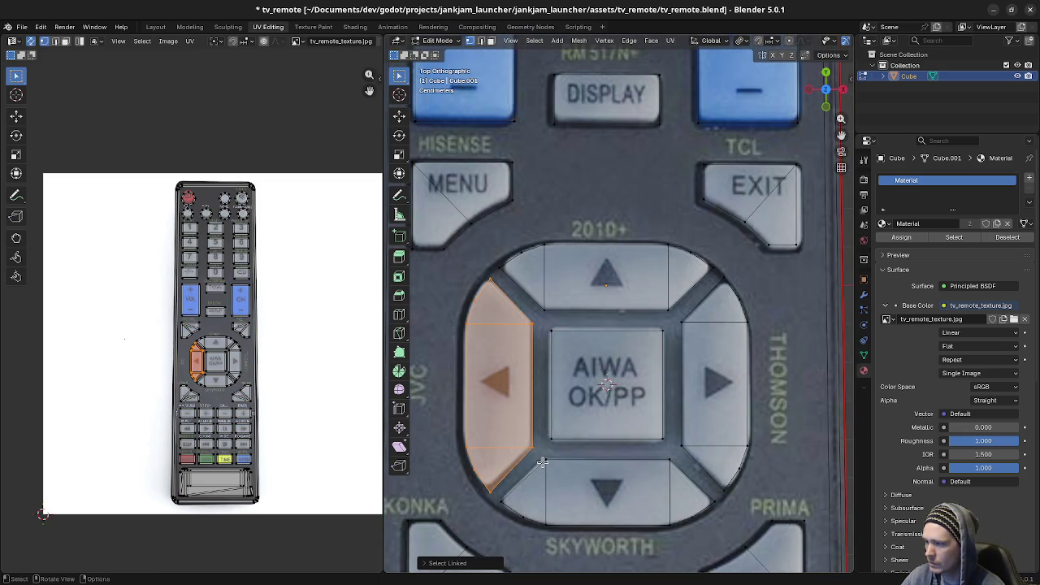
{"action": "key", "text": "l"}
{"action": "key", "text": "l"}
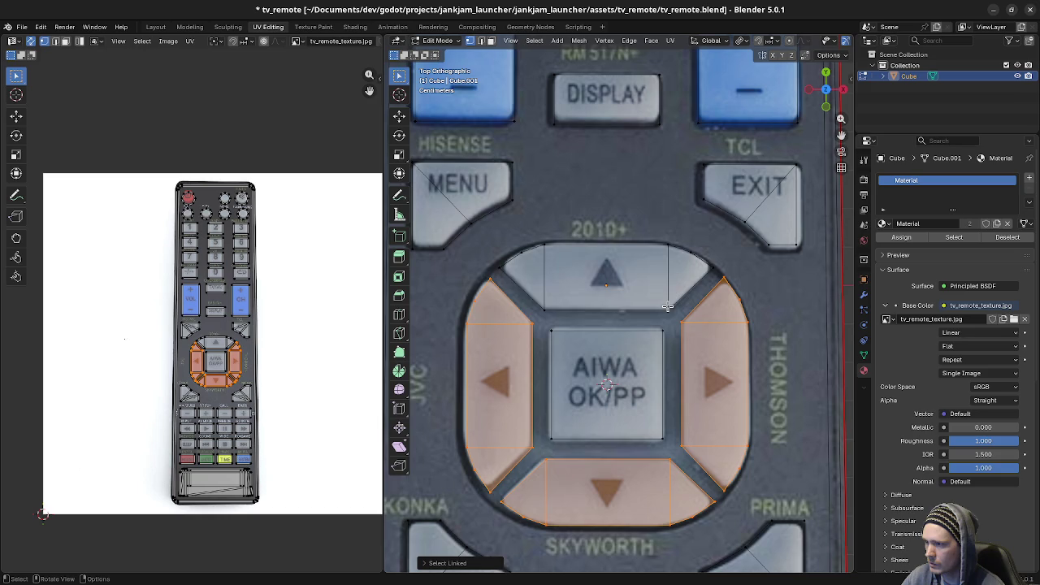
{"action": "key", "text": "l"}
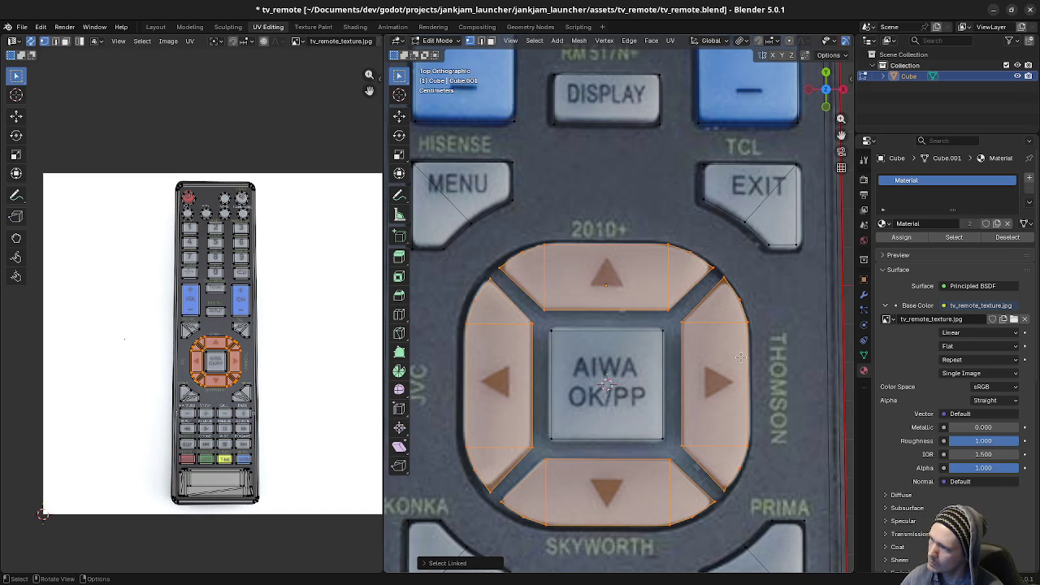
{"action": "key", "text": "g"}
{"action": "key", "text": "y"}
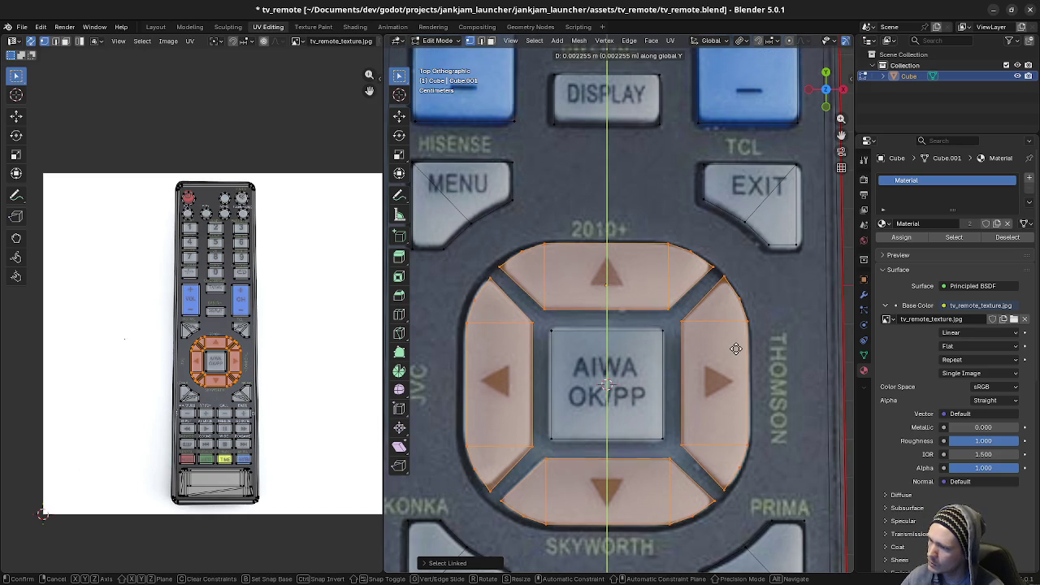
{"action": "left_click", "coordinate": [735, 347]}
{"action": "key", "text": "alt+a"}
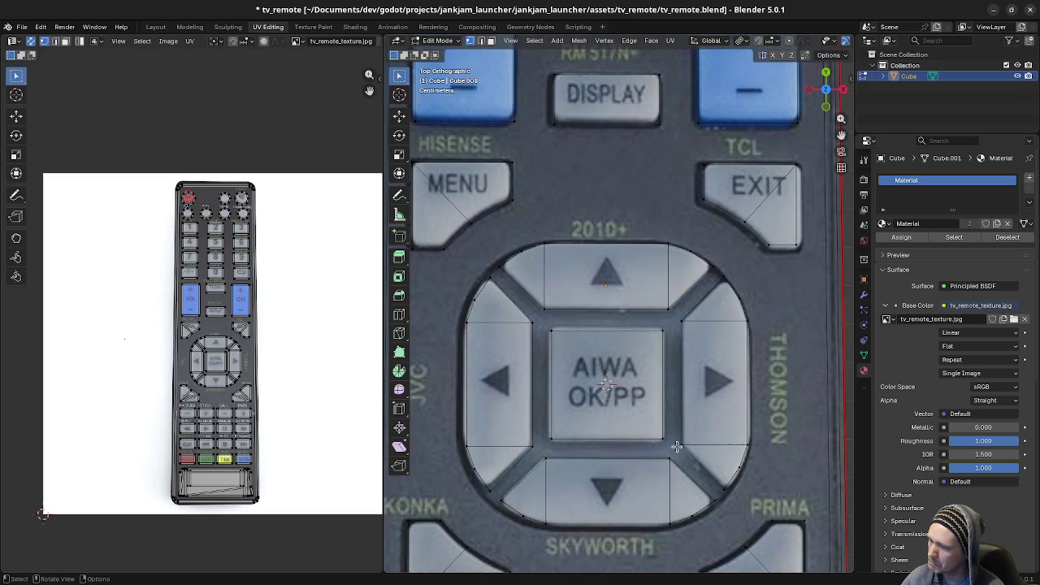
Step: Shift the minus/plus, CALL/BASS and rewind/play/pause/fast-forward rows vertically onto the photo
{"action": "scroll", "coordinate": [606, 383], "scroll_direction": "down", "scroll_amount": 5, "text": "shift"}
{"action": "scroll", "coordinate": [574, 427], "scroll_direction": "left", "scroll_amount": 1, "text": "ctrl"}
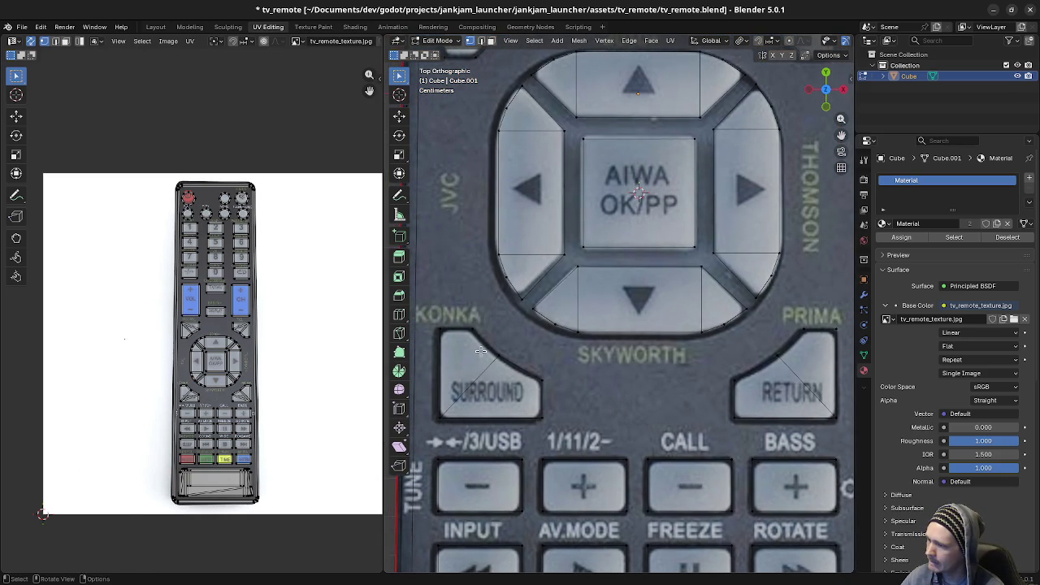
{"action": "scroll", "coordinate": [568, 432], "scroll_direction": "down", "scroll_amount": 2, "text": "shift"}
{"action": "scroll", "coordinate": [601, 455], "scroll_direction": "down", "scroll_amount": 2, "text": "shift"}
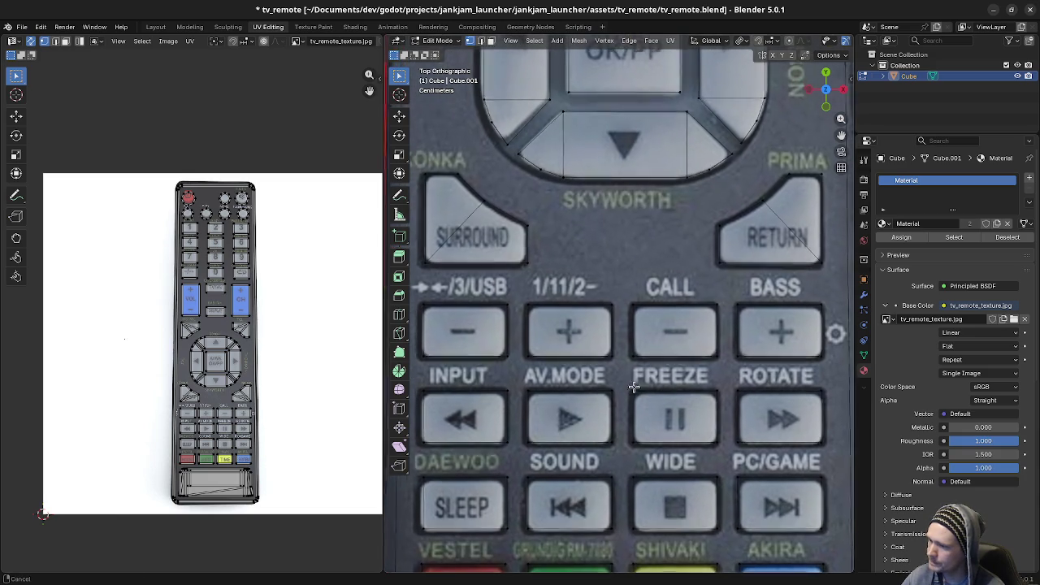
{"action": "scroll", "coordinate": [617, 406], "scroll_direction": "down", "scroll_amount": 1, "text": "shift"}
{"action": "scroll", "coordinate": [624, 389], "scroll_direction": "down", "scroll_amount": 2, "text": "shift"}
{"action": "scroll", "coordinate": [624, 388], "scroll_direction": "down", "scroll_amount": 1, "text": "shift"}
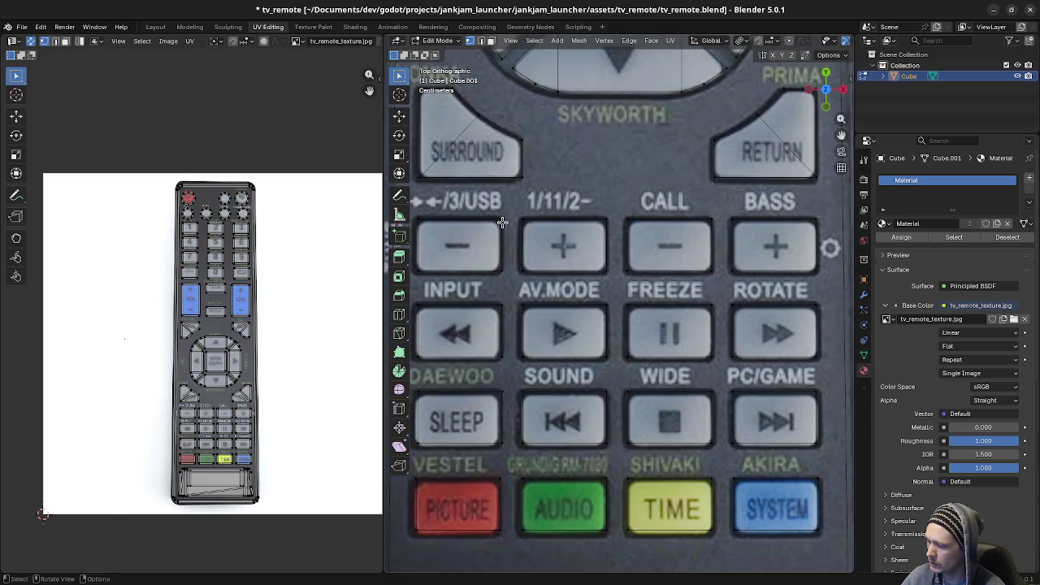
{"action": "key", "text": "l"}
{"action": "key", "text": "l"}
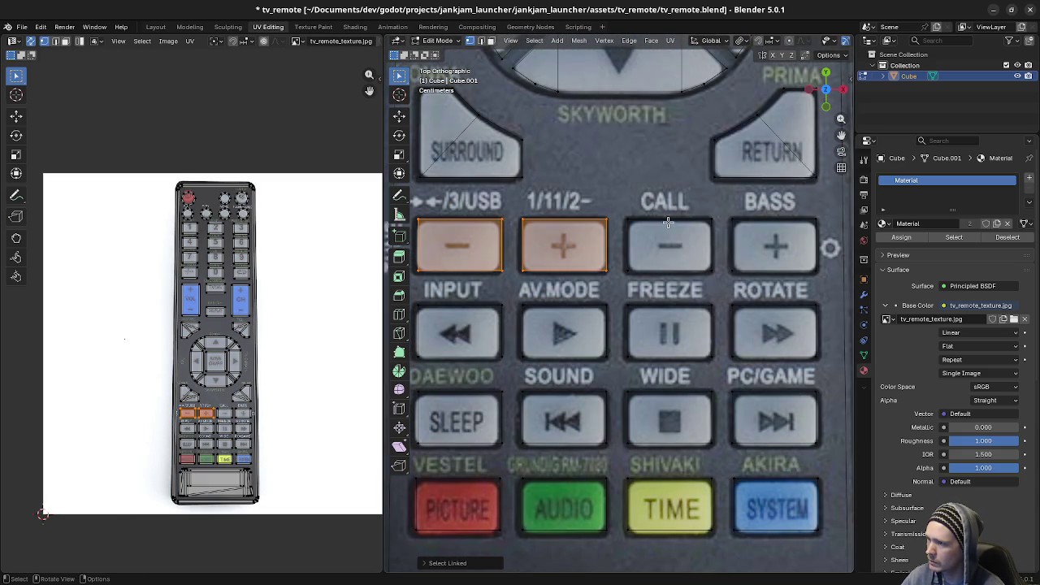
{"action": "key", "text": "l"}
{"action": "key", "text": "l"}
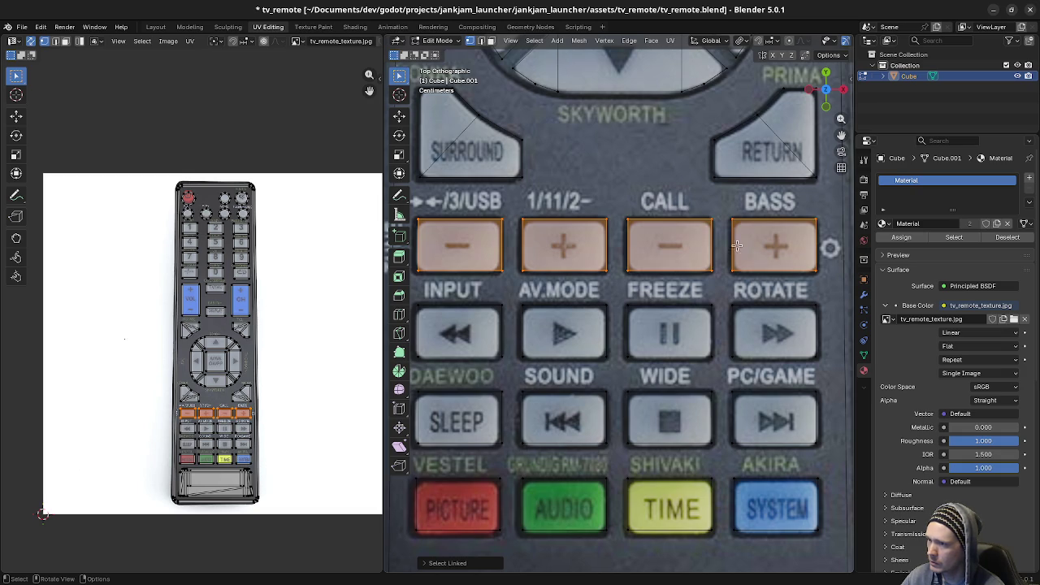
{"action": "key", "text": "l"}
{"action": "key", "text": "l"}
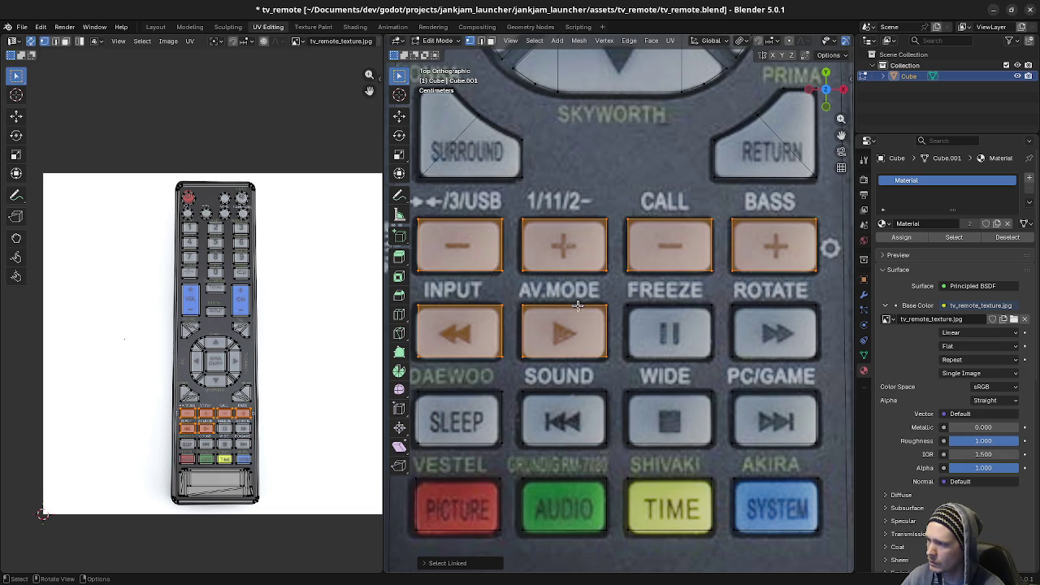
{"action": "key", "text": "l"}
{"action": "key", "text": "l"}
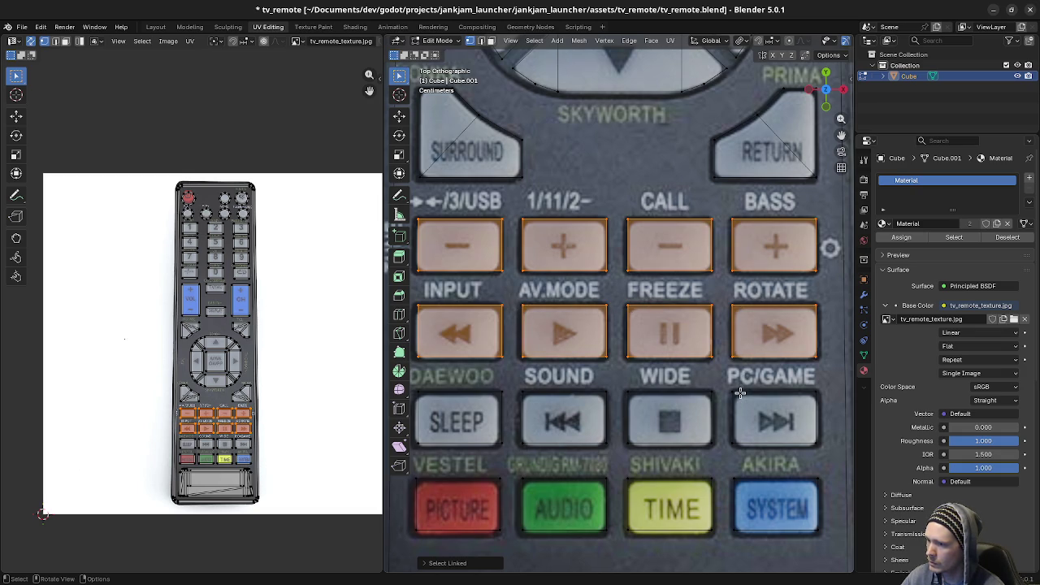
{"action": "key", "text": "l"}
{"action": "key", "text": "l"}
{"action": "key", "text": "l"}
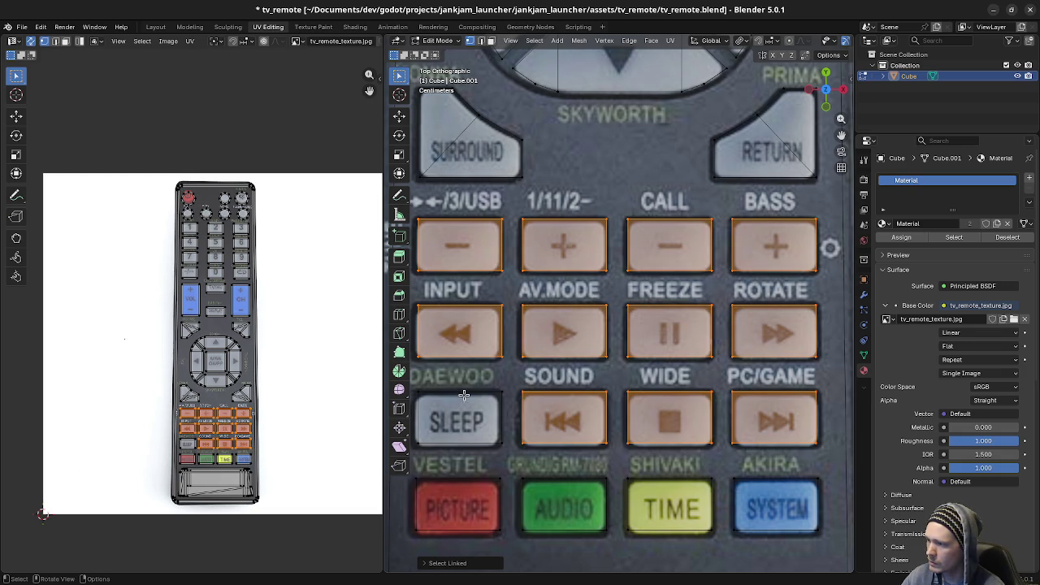
{"action": "key", "text": "g"}
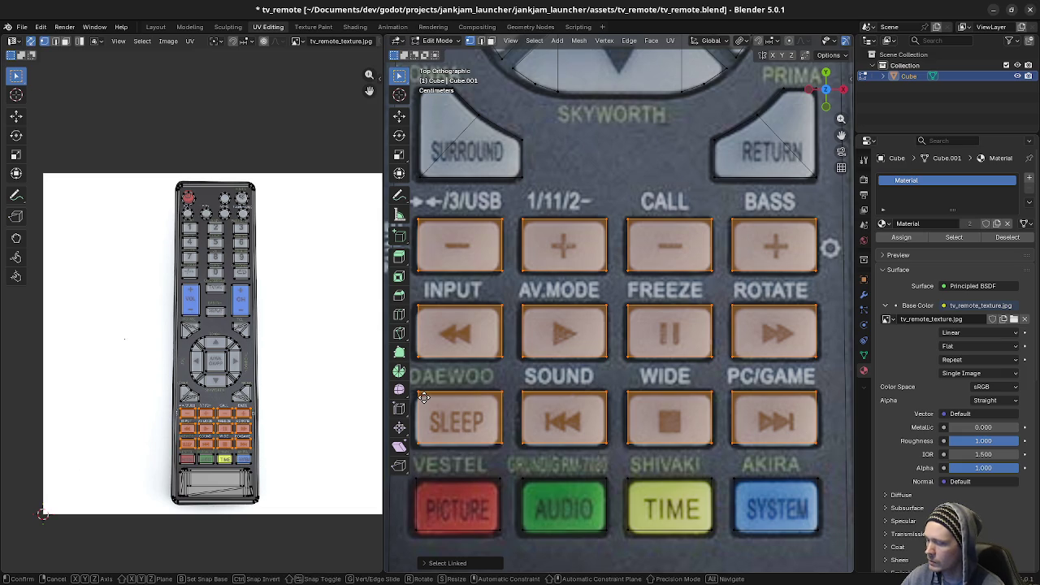
{"action": "key", "text": "y"}
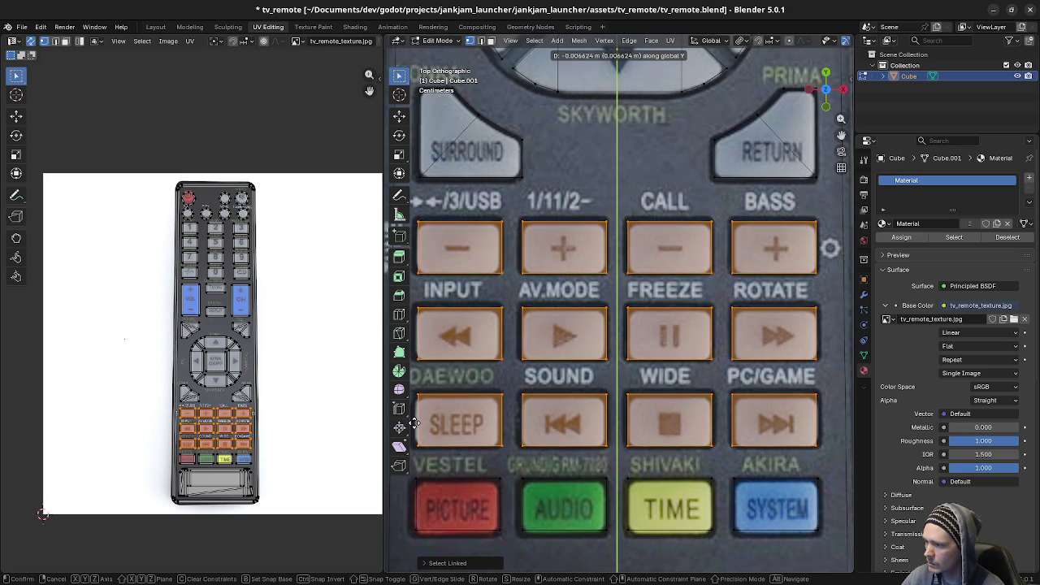
{"action": "left_click", "coordinate": [413, 420]}
Step: Shift the PICTURE, AUDIO, TIME and SYSTEM button islands vertically onto the photo
{"action": "mouse_move", "coordinate": [656, 418]}
{"action": "middle_mouse_down"}
{"action": "mouse_move", "coordinate": [673, 410]}
{"action": "mouse_move", "coordinate": [670, 382]}
{"action": "middle_mouse_up"}
{"action": "key", "text": "alt+a"}
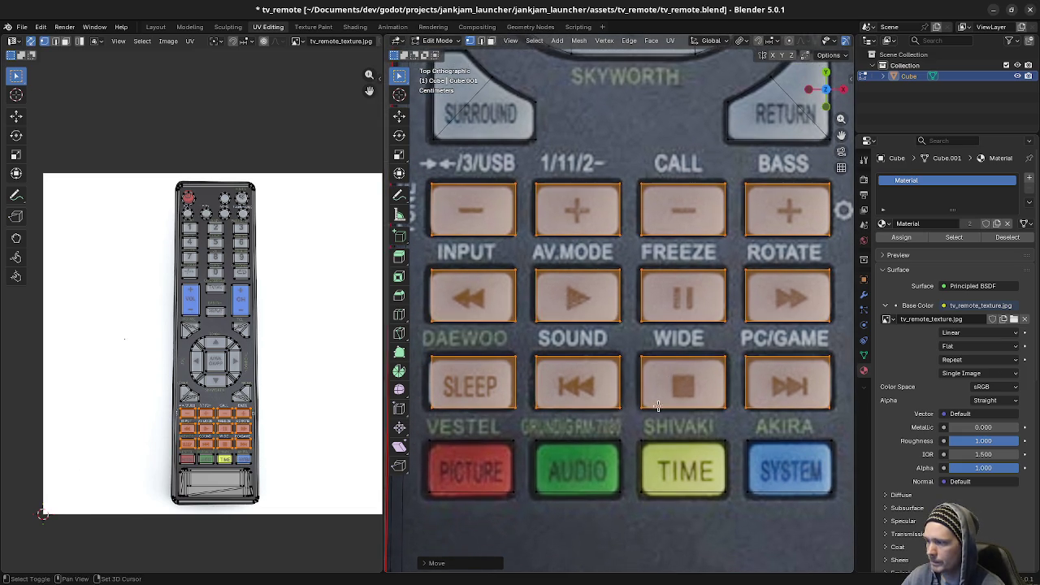
{"action": "key", "text": "a"}
{"action": "key", "text": "alt+a"}
{"action": "left_click", "coordinate": [505, 447]}
{"action": "key", "text": "ctrl+l"}
{"action": "left_click", "coordinate": [539, 446], "text": "shift"}
{"action": "key", "text": "ctrl+l"}
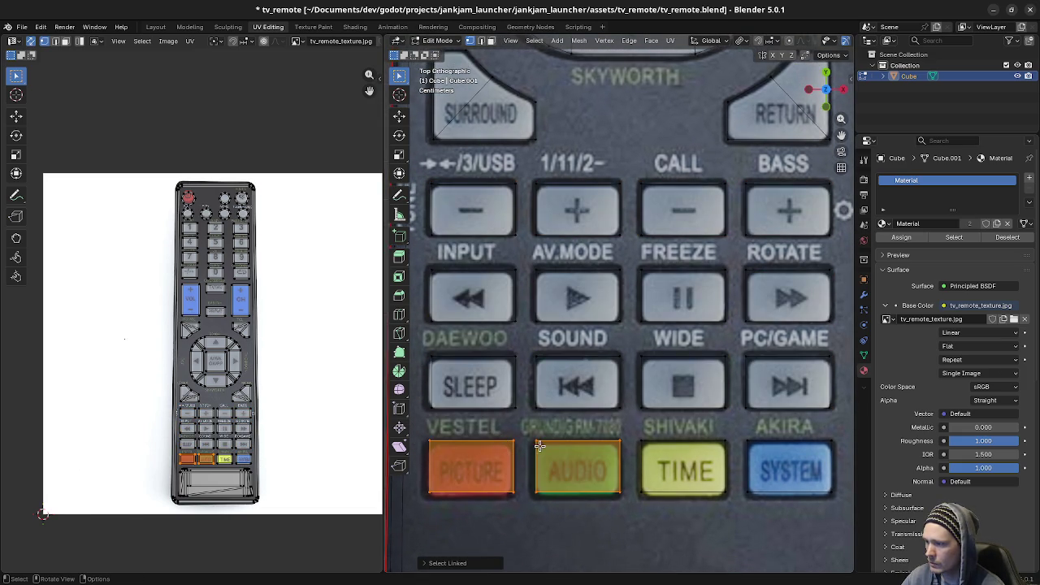
{"action": "left_click", "coordinate": [640, 446], "text": "shift"}
{"action": "key", "text": "ctrl+l"}
{"action": "left_click", "coordinate": [758, 450], "text": "shift"}
{"action": "key", "text": "ctrl+l"}
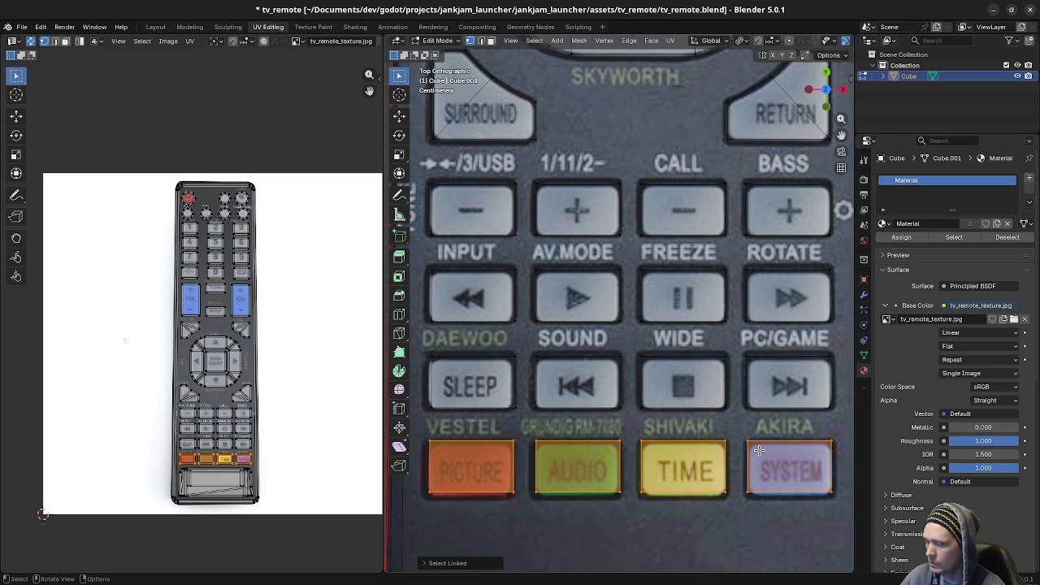
{"action": "key", "text": "g"}
{"action": "key", "text": "y"}
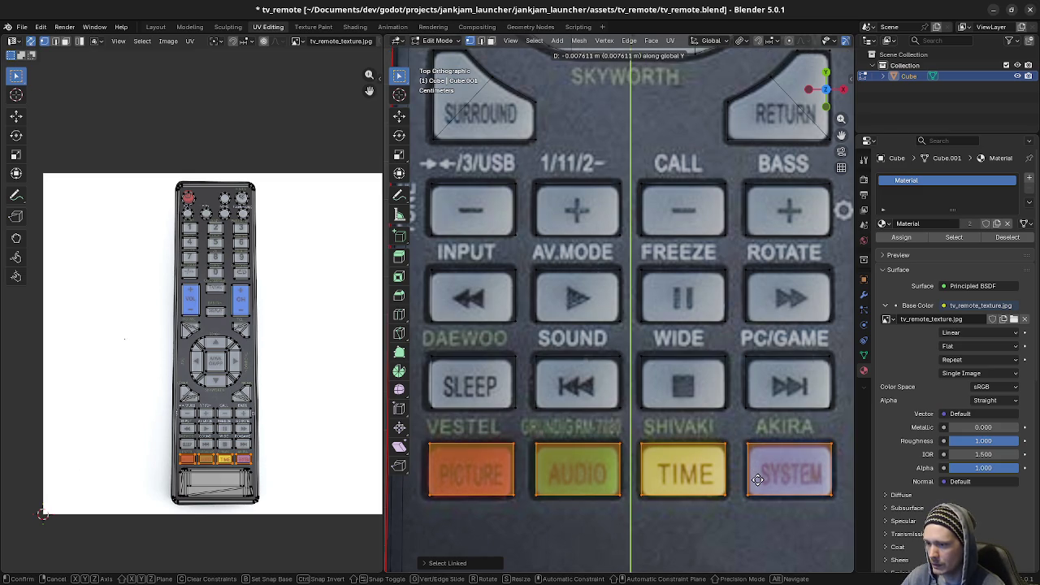
{"action": "left_click", "coordinate": [757, 480]}
Step: Bring the upper part of the remote back into view with nothing selected
{"action": "scroll", "coordinate": [757, 479], "scroll_direction": "down", "scroll_amount": 2}
{"action": "mouse_move", "coordinate": [679, 62]}
{"action": "middle_mouse_down"}
{"action": "mouse_move", "coordinate": [679, 314]}
{"action": "mouse_move", "coordinate": [596, 335]}
{"action": "mouse_move", "coordinate": [561, 283]}
{"action": "mouse_move", "coordinate": [656, 443]}
{"action": "middle_mouse_up"}
{"action": "key", "text": "a"}
{"action": "key", "text": "alt+a"}
{"action": "scroll", "coordinate": [679, 314], "scroll_direction": "up", "scroll_amount": 5, "text": "shift"}
{"action": "scroll", "coordinate": [679, 314], "scroll_direction": "up", "scroll_amount": 2, "text": "shift"}
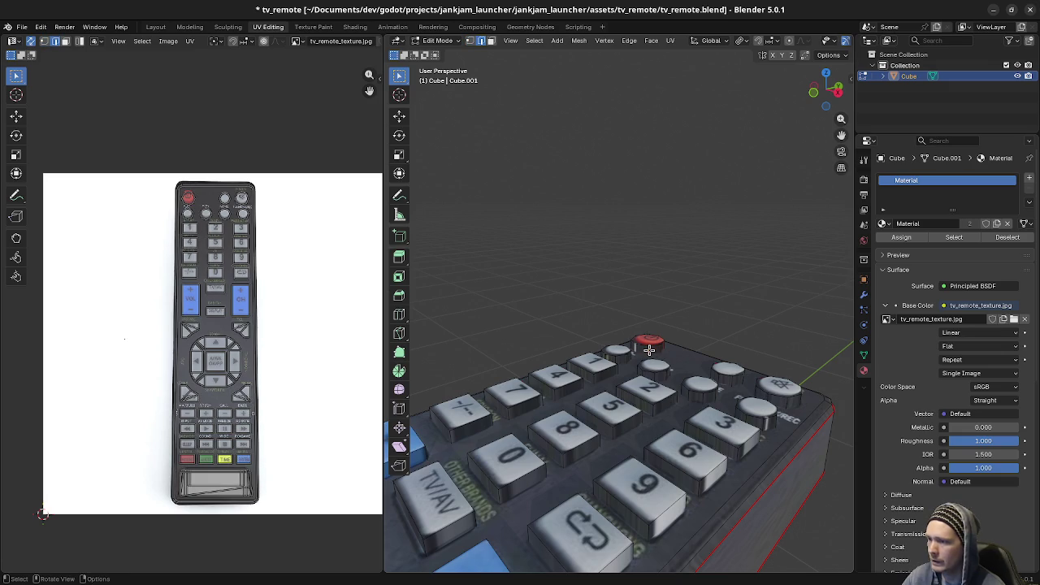
Step: Shrink the power button top's UVs to about 0.134 and place them on solid red
{"action": "key", "text": "3"}
{"action": "left_click", "coordinate": [649, 345]}
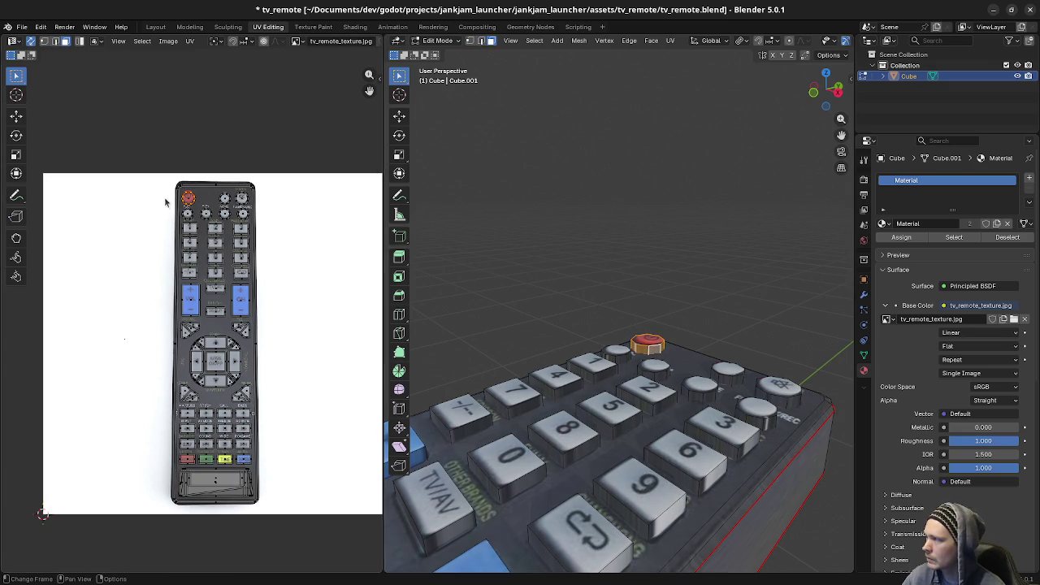
{"action": "scroll", "coordinate": [173, 201], "scroll_direction": "up", "scroll_amount": 3}
{"action": "scroll", "coordinate": [315, 279], "scroll_direction": "up", "scroll_amount": 1}
{"action": "scroll", "coordinate": [315, 279], "scroll_direction": "up", "scroll_amount": 2}
{"action": "scroll", "coordinate": [309, 298], "scroll_direction": "up", "scroll_amount": 3}
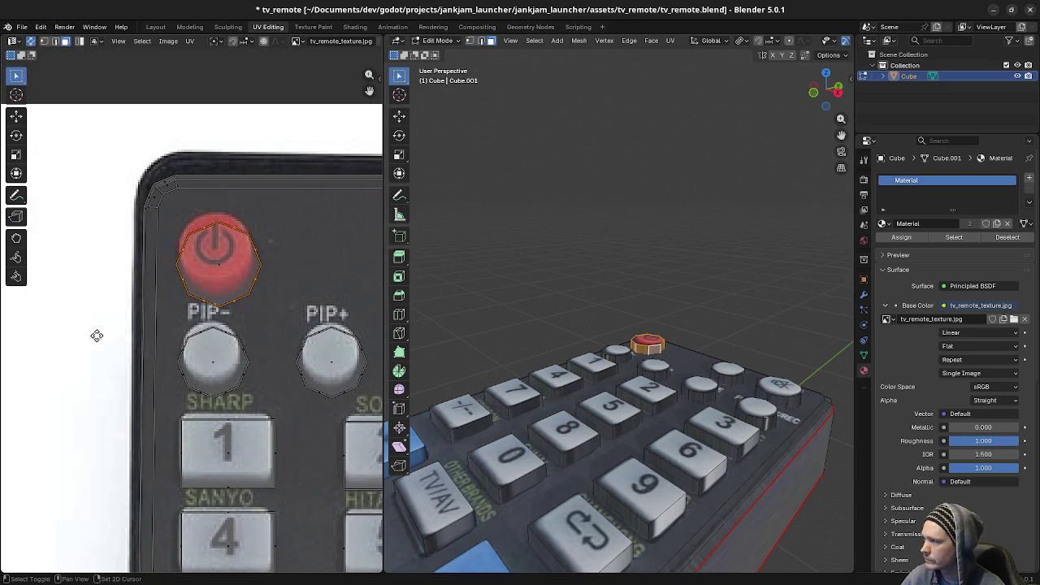
{"action": "key", "text": "s"}
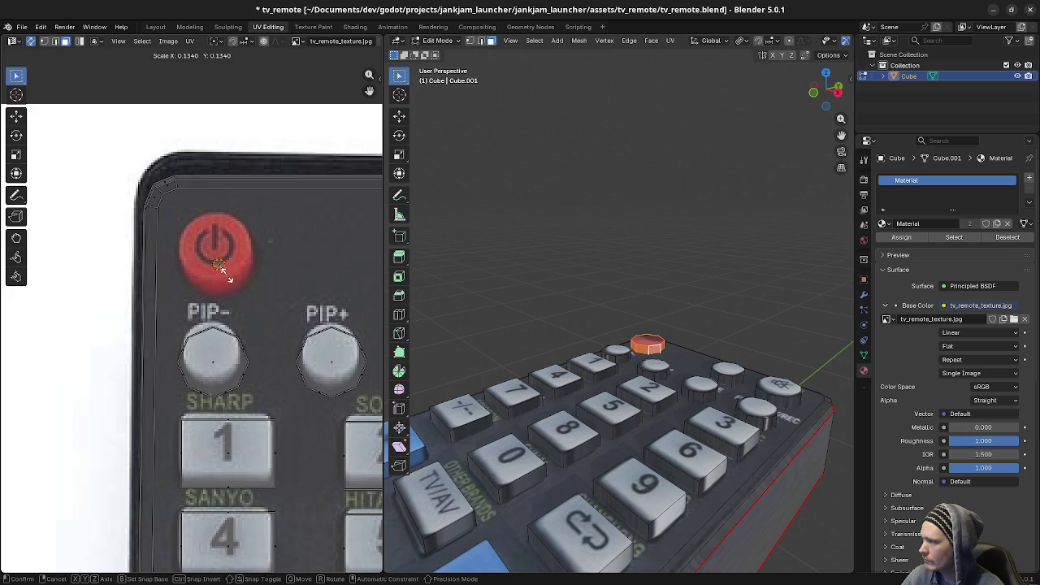
{"action": "left_click", "coordinate": [225, 282]}
{"action": "key", "text": "g"}
{"action": "left_click", "coordinate": [225, 282]}
Step: Shrink the UVs of the round button beside mute onto plain grey, then select the mute button's top
{"action": "left_click", "coordinate": [704, 347]}
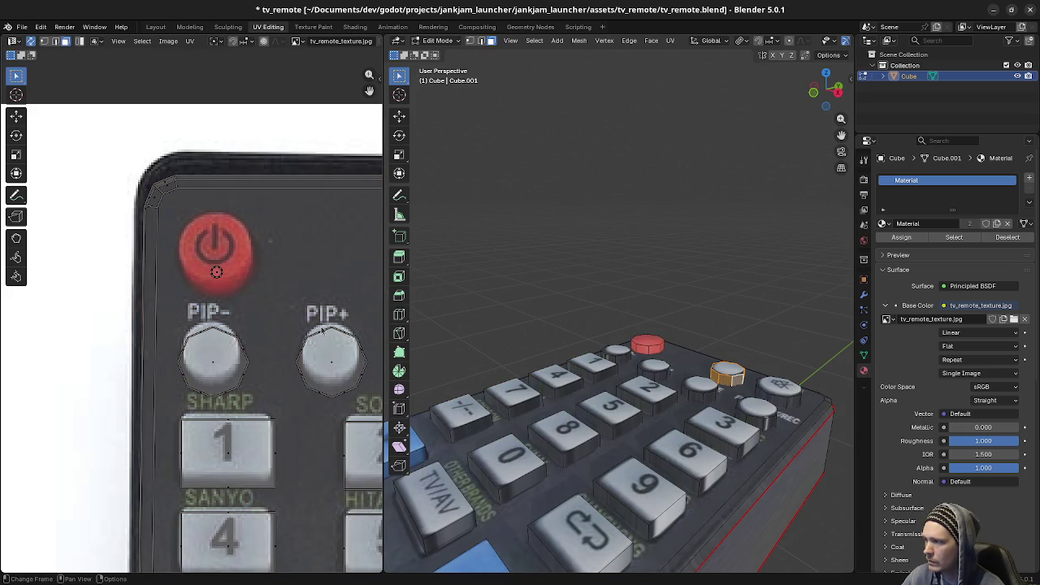
{"action": "scroll", "coordinate": [310, 289], "scroll_direction": "down", "scroll_amount": 5, "text": "ctrl"}
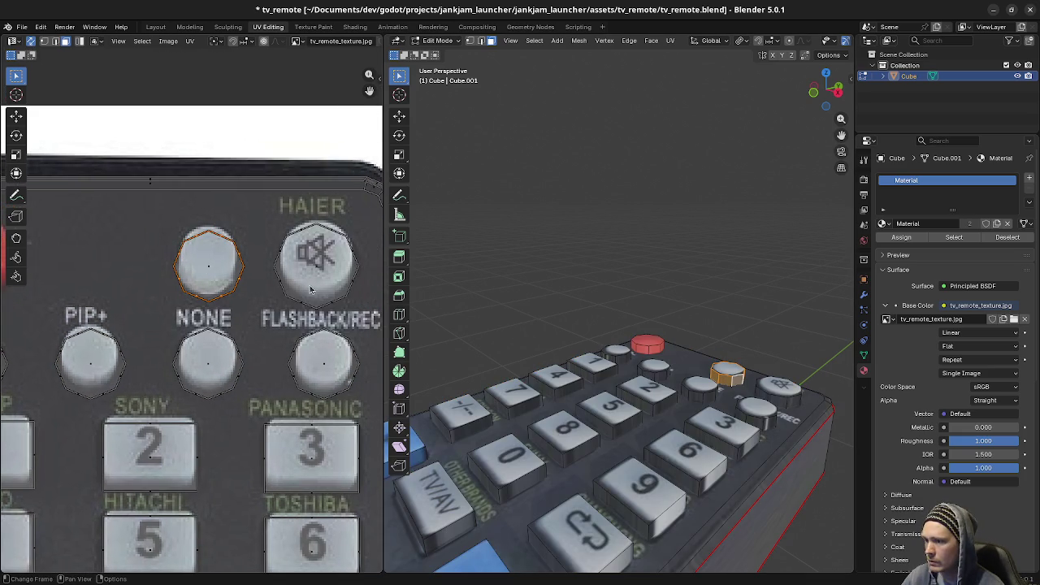
{"action": "key", "text": "s"}
{"action": "left_click", "coordinate": [268, 279]}
{"action": "key", "text": "g"}
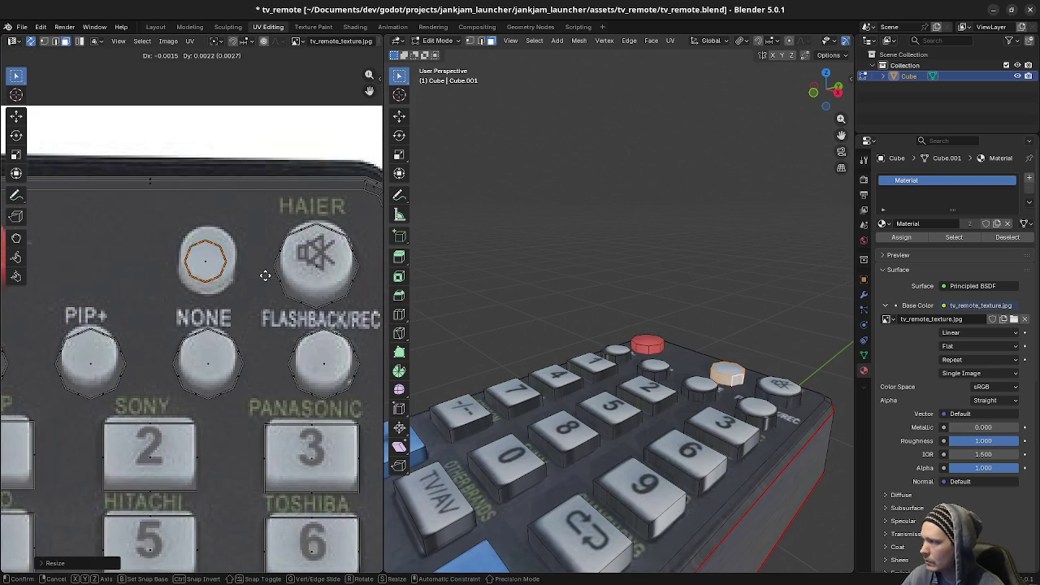
{"action": "left_click", "coordinate": [270, 269]}
{"action": "left_click", "coordinate": [788, 406]}
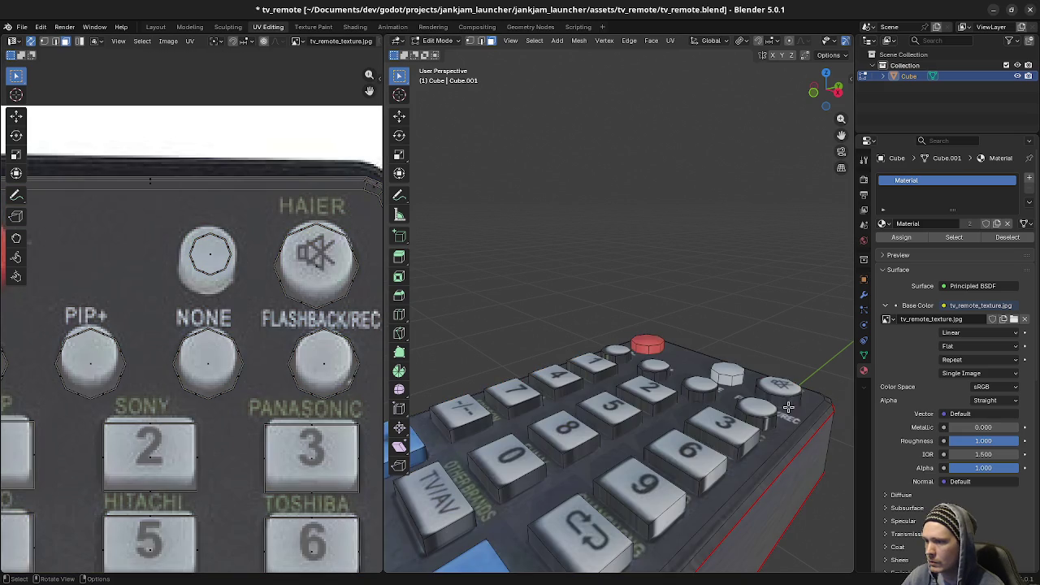
{"action": "left_click", "coordinate": [781, 391]}
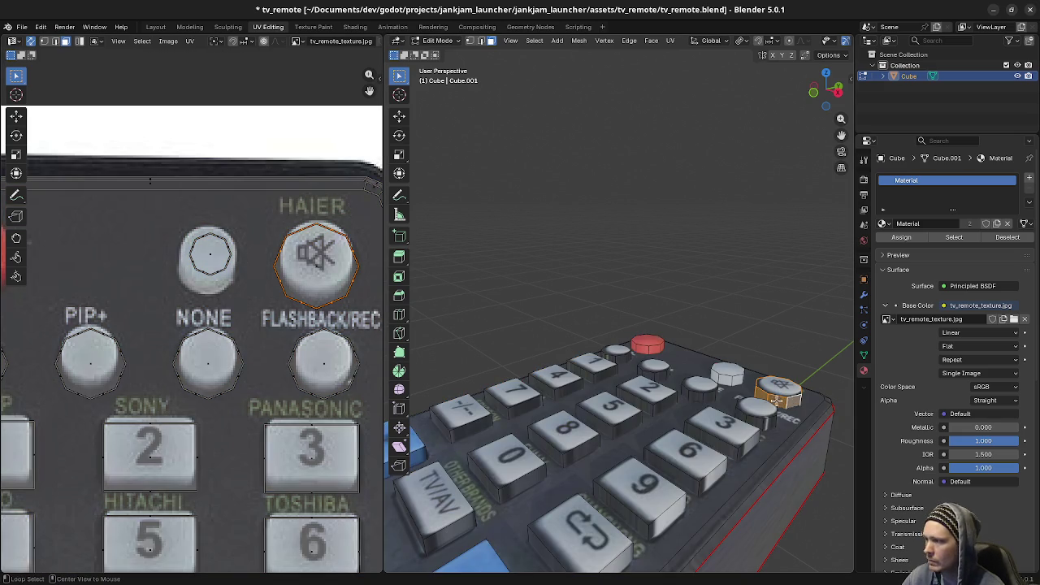
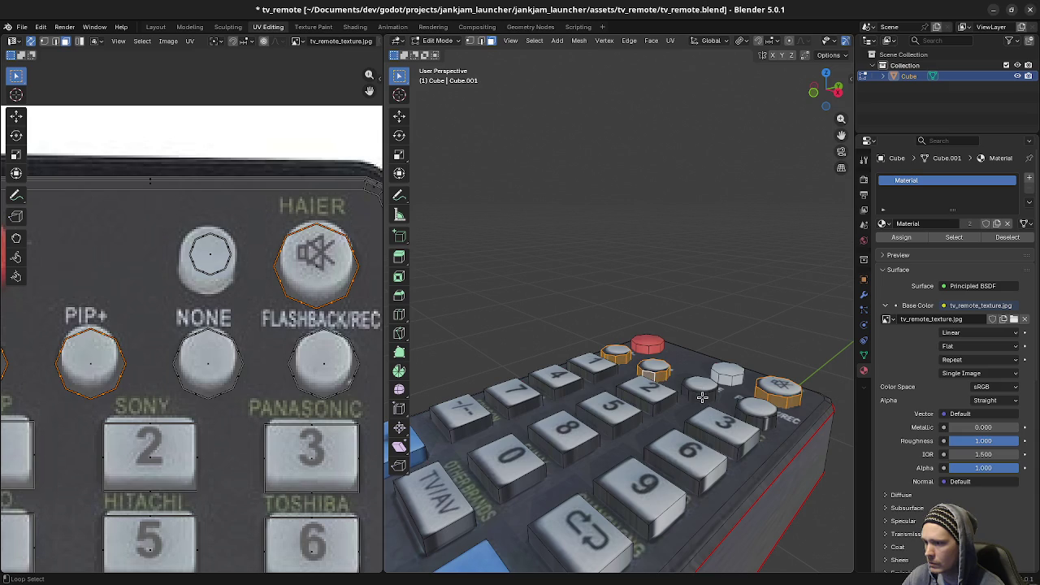
Step: Add the FLASHBACK/REC button and shrink the round button UVs around the 2D Cursor pivot
{"action": "left_click", "coordinate": [763, 420], "text": "shift"}
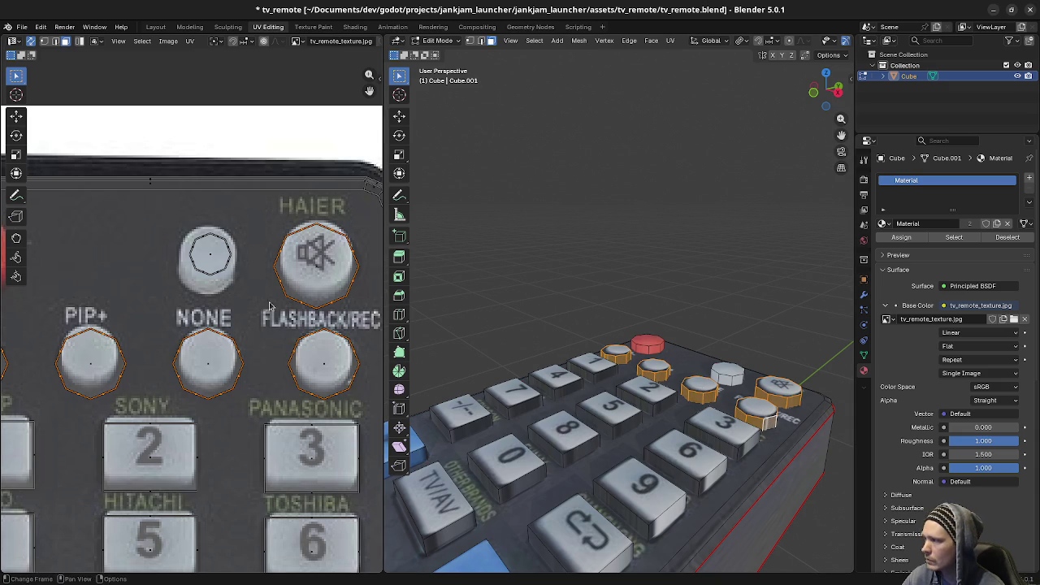
{"action": "left_click", "coordinate": [216, 41]}
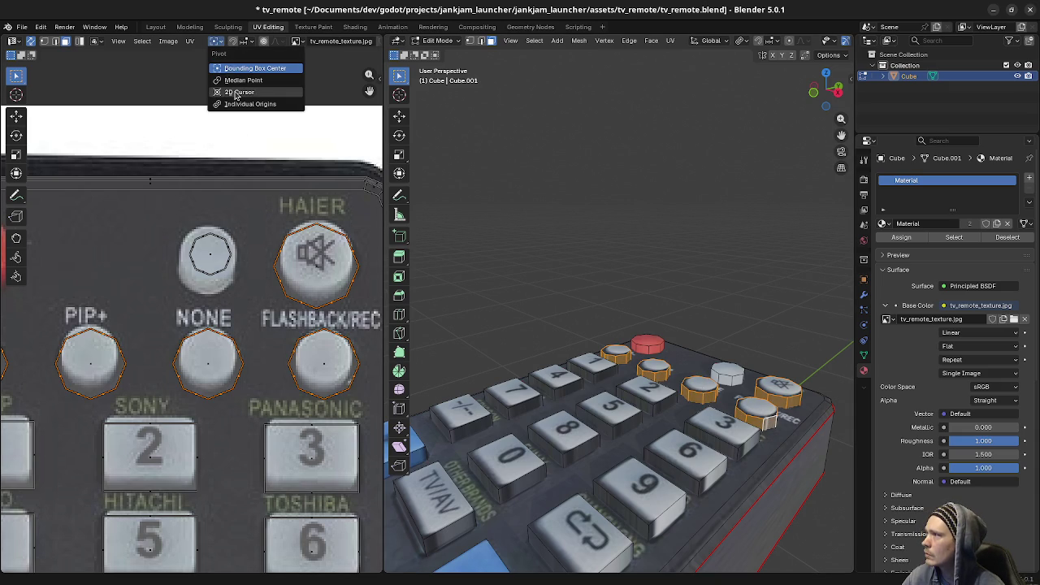
{"action": "left_click", "coordinate": [235, 93]}
{"action": "key", "text": "s"}
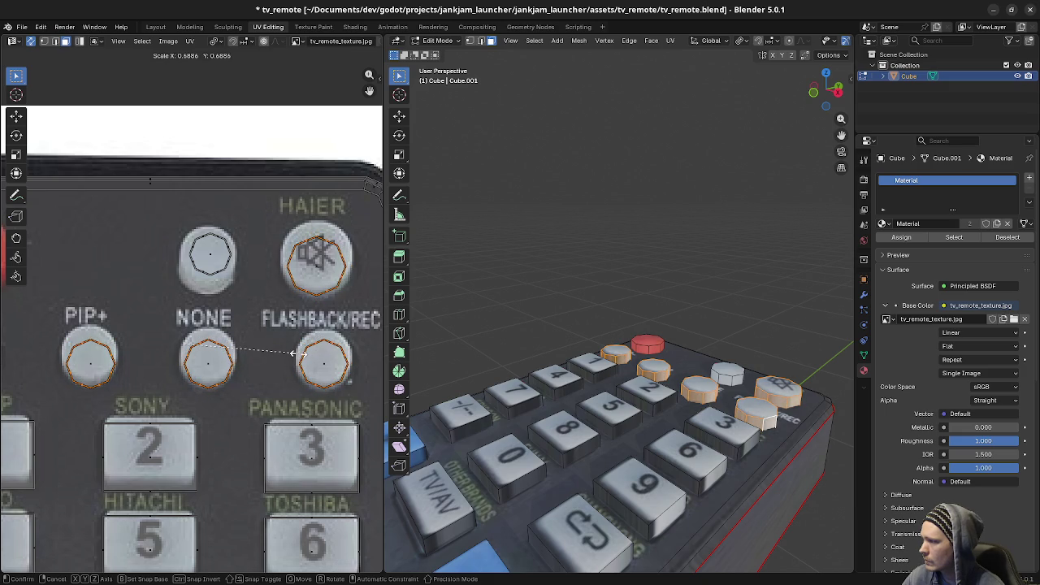
{"action": "left_click", "coordinate": [301, 351]}
Step: Nudge the round button UV circles slightly along Y and clear the selection
{"action": "key", "text": "g"}
{"action": "key", "text": "y"}
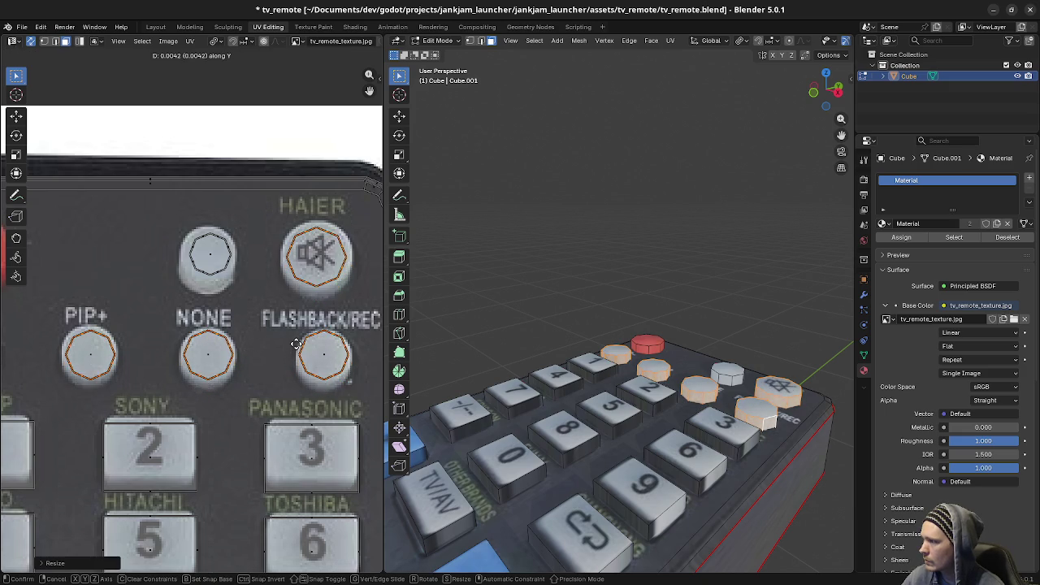
{"action": "left_click", "coordinate": [297, 346]}
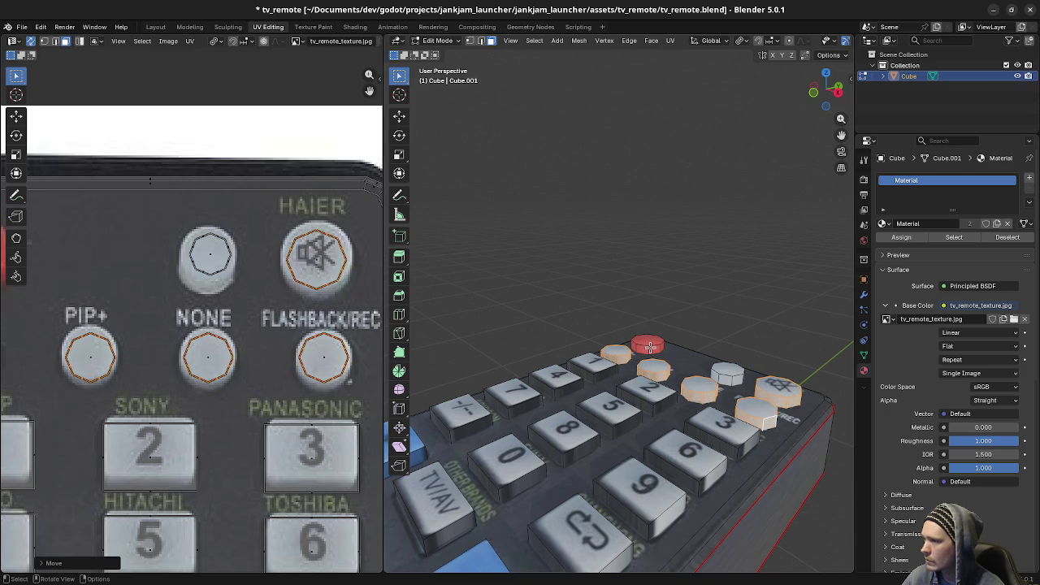
{"action": "key", "text": "a"}
{"action": "key", "text": "alt+a"}
{"action": "middle_click_drag", "start_coordinate": [649, 347], "coordinate": [685, 388]}
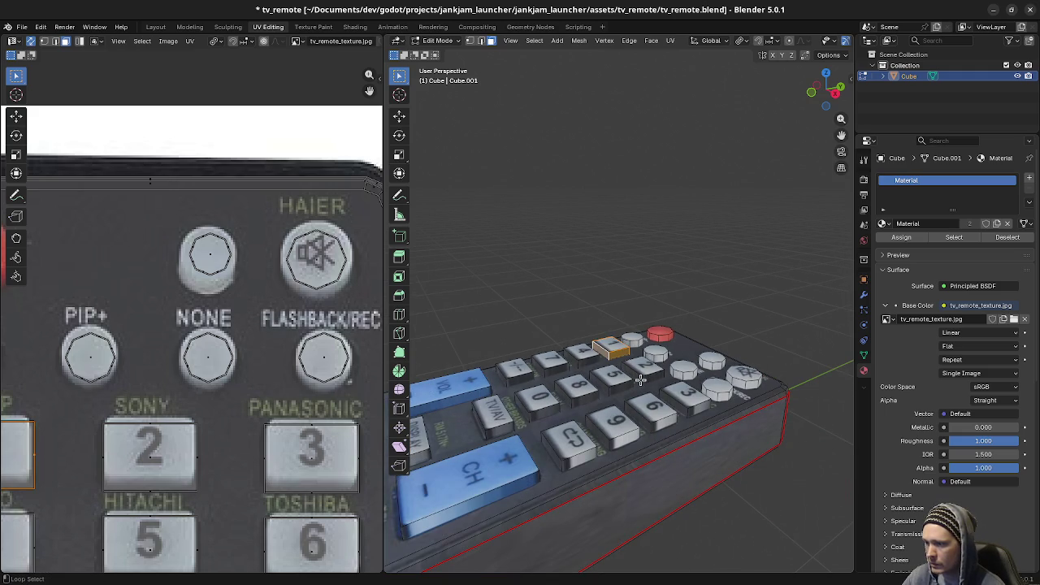
Step: Discard the initial 2, 3 and 6 key face picks and start the selection over
{"action": "left_click", "coordinate": [640, 379], "text": "shift"}
{"action": "left_click", "coordinate": [688, 413], "text": "shift"}
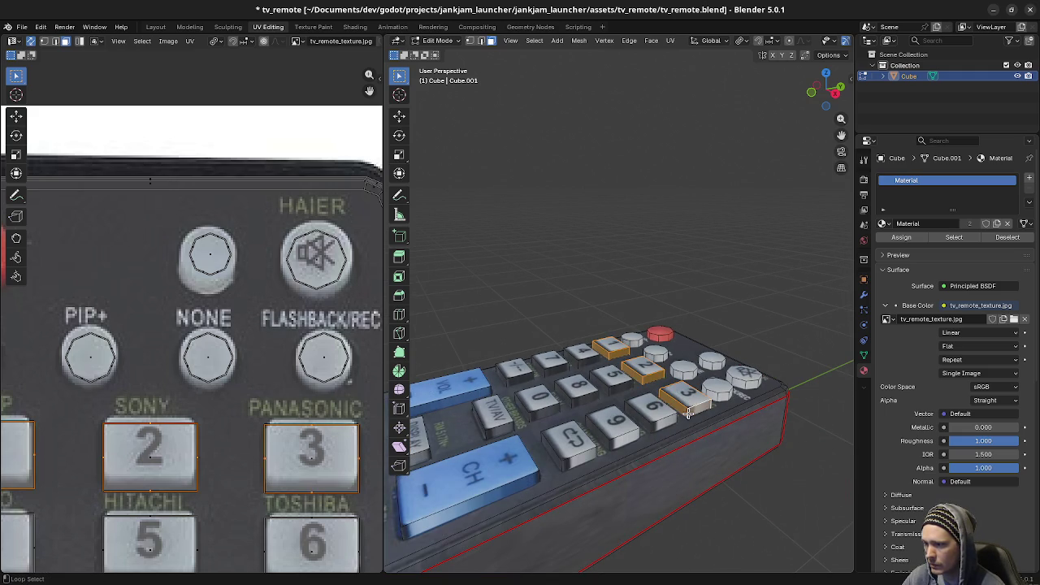
{"action": "left_click", "coordinate": [652, 424], "text": "shift"}
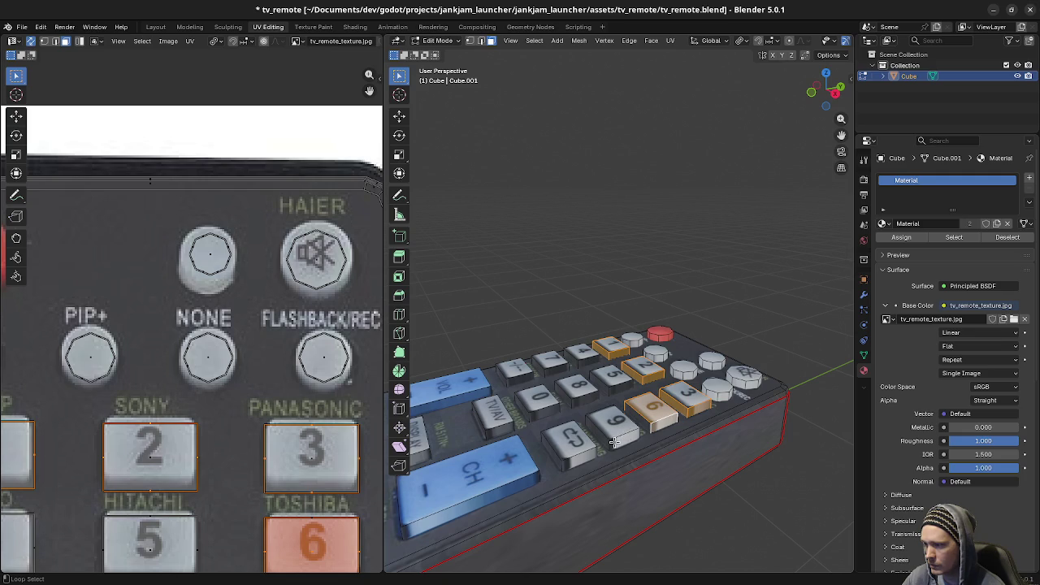
{"action": "key", "text": "alt+a"}
{"action": "key", "text": "a"}
{"action": "key", "text": "alt+a"}
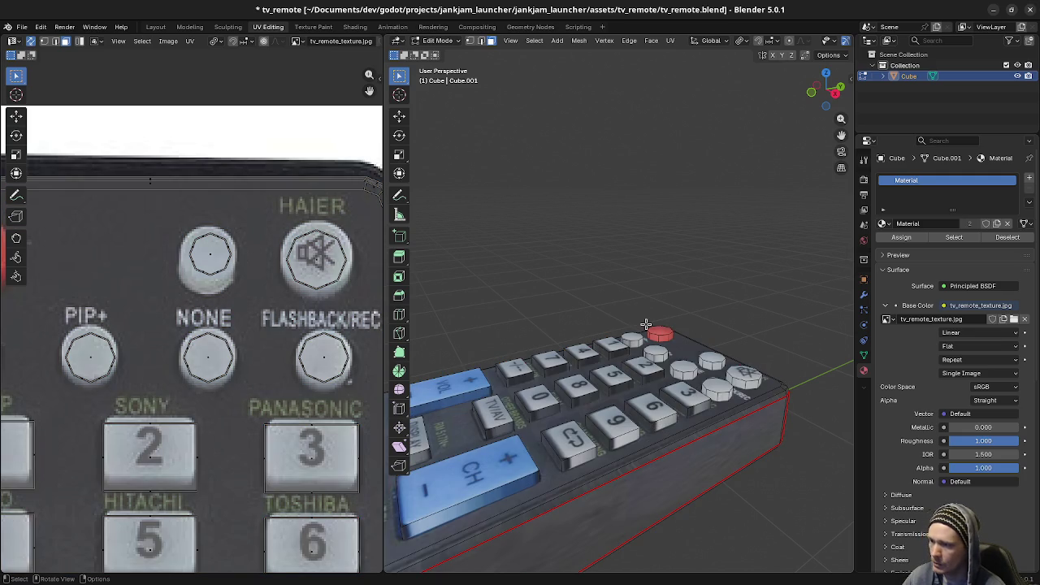
{"action": "scroll", "coordinate": [648, 390], "scroll_direction": "up", "scroll_amount": 1}
{"action": "scroll", "coordinate": [647, 378], "scroll_direction": "up", "scroll_amount": 2}
{"action": "scroll", "coordinate": [646, 364], "scroll_direction": "up", "scroll_amount": 2}
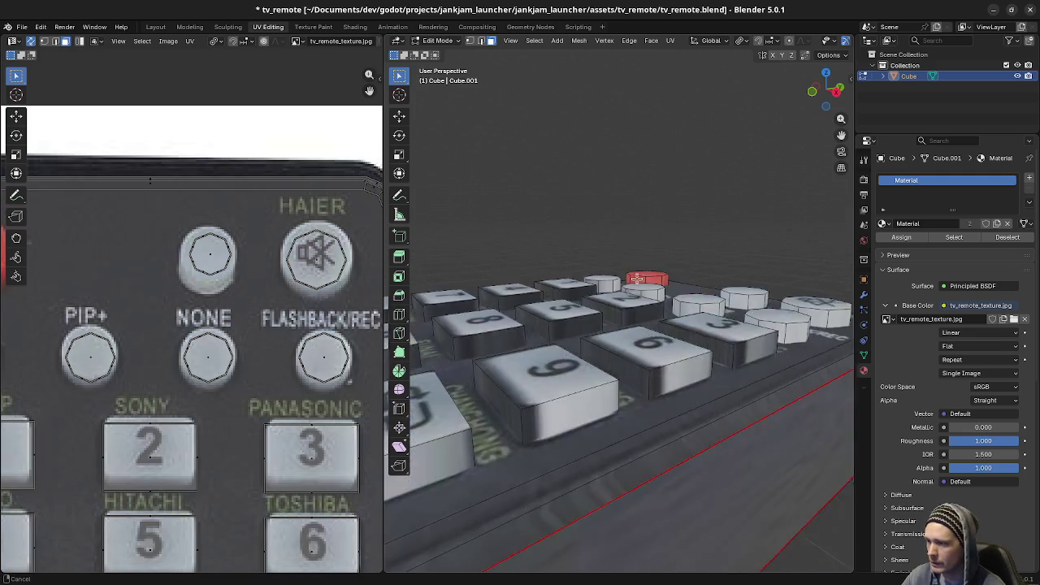
{"action": "scroll", "coordinate": [644, 351], "scroll_direction": "up", "scroll_amount": 2}
Step: Select the side loops of keys 1–9, the return-symbol key, 0 and +/-
{"action": "left_click", "coordinate": [620, 350], "text": "alt"}
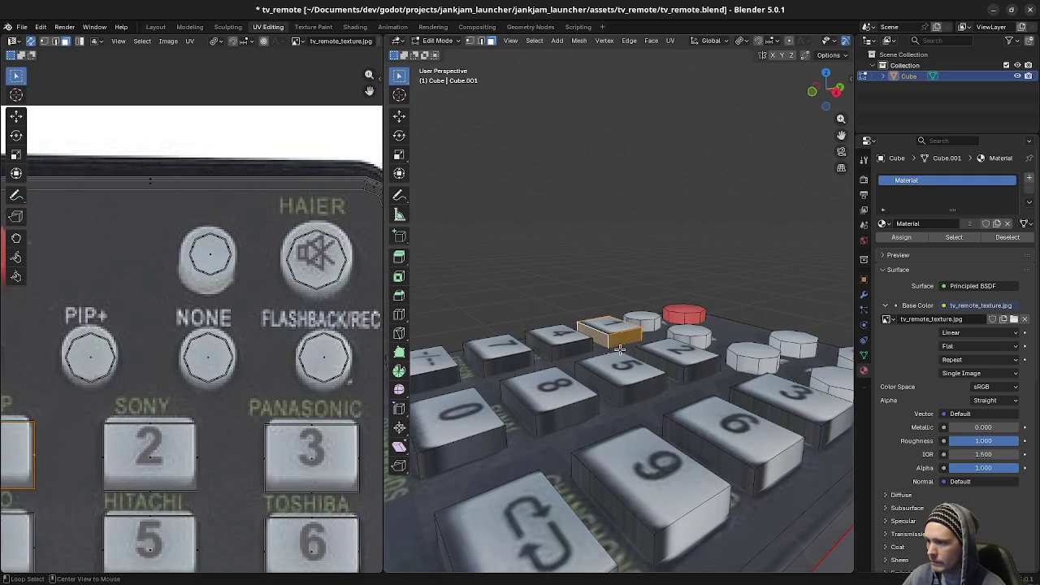
{"action": "left_click", "coordinate": [686, 376], "text": "alt+shift"}
{"action": "left_click", "coordinate": [818, 431], "text": "alt+shift"}
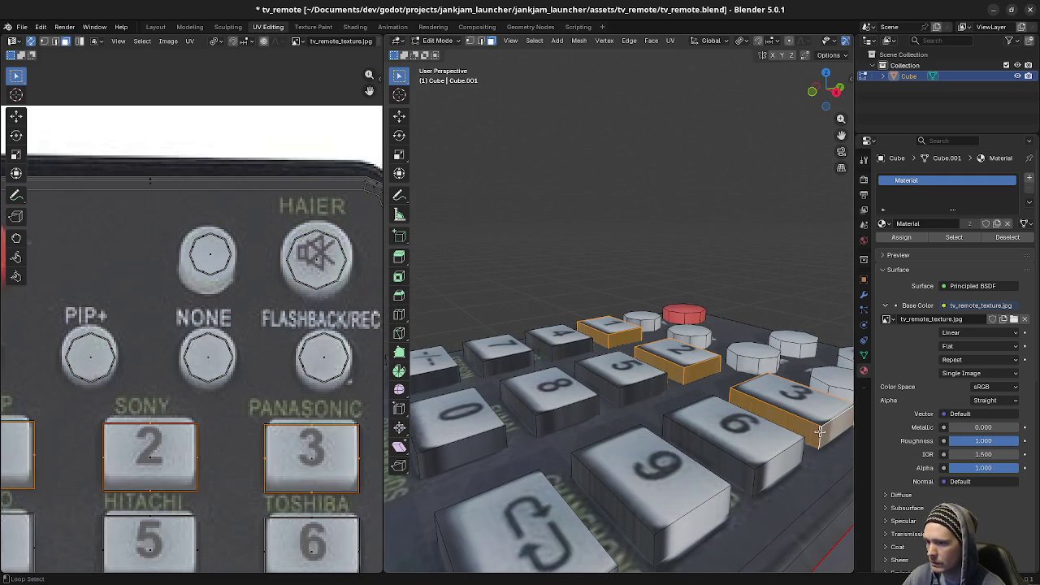
{"action": "left_click", "coordinate": [750, 481], "text": "alt+shift"}
{"action": "left_click", "coordinate": [618, 395], "text": "alt+shift"}
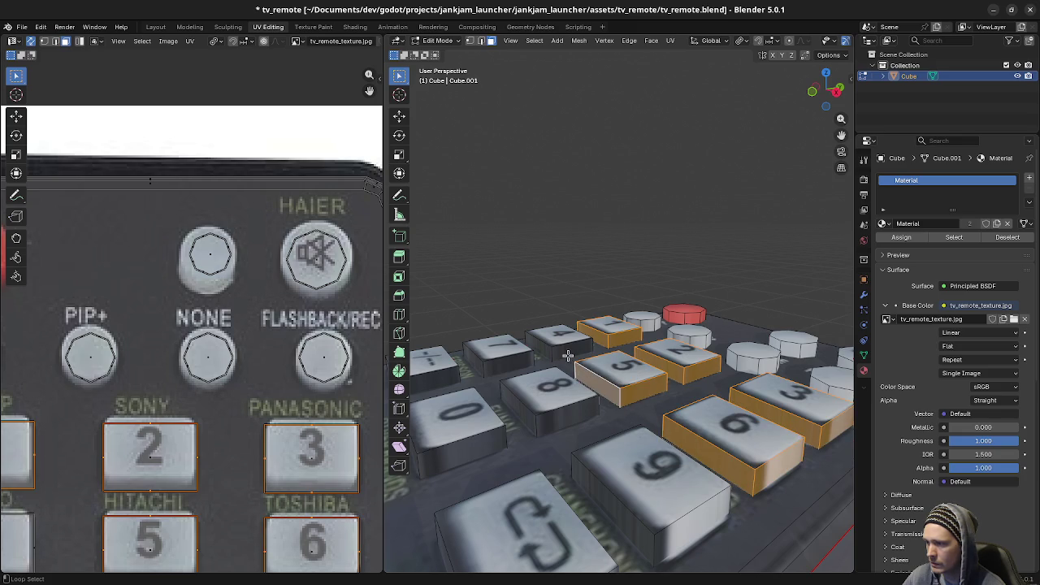
{"action": "left_click", "coordinate": [550, 354], "text": "alt+shift"}
{"action": "left_click", "coordinate": [481, 371], "text": "alt+shift"}
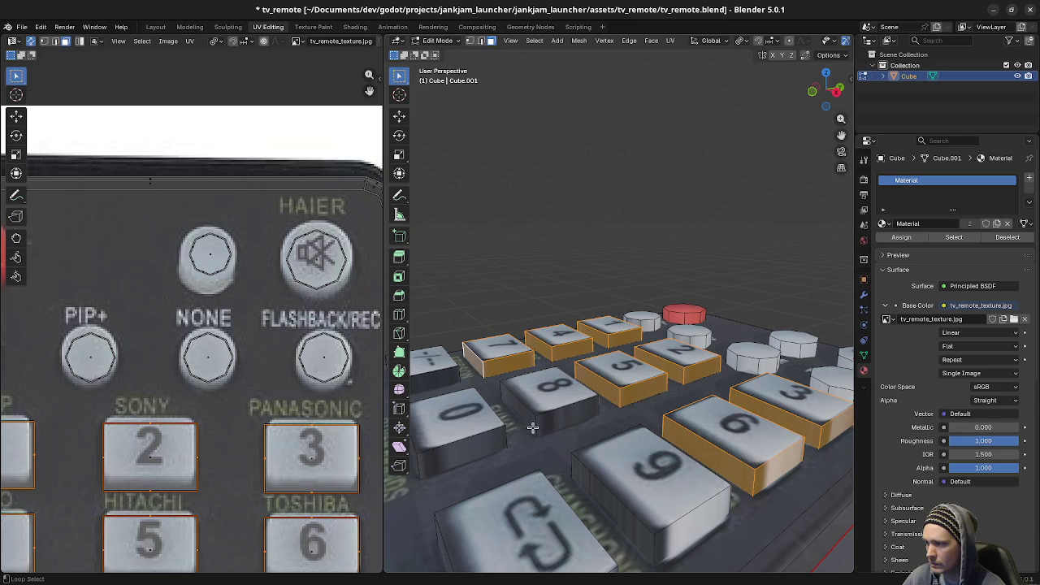
{"action": "left_click", "coordinate": [540, 423], "text": "alt+shift"}
{"action": "left_click", "coordinate": [658, 545], "text": "alt+shift"}
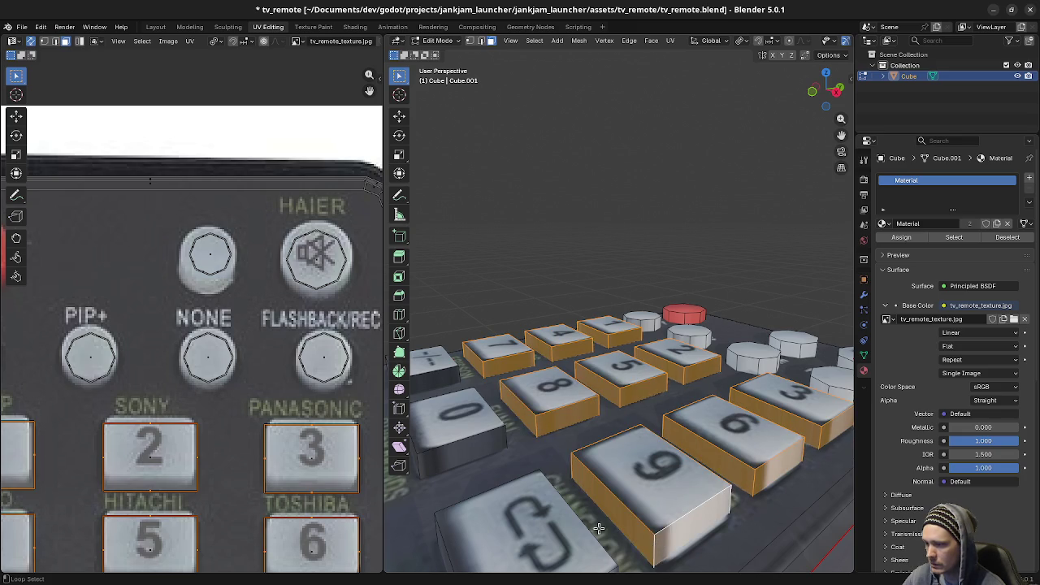
{"action": "middle_click_drag", "start_coordinate": [658, 545], "coordinate": [690, 492]}
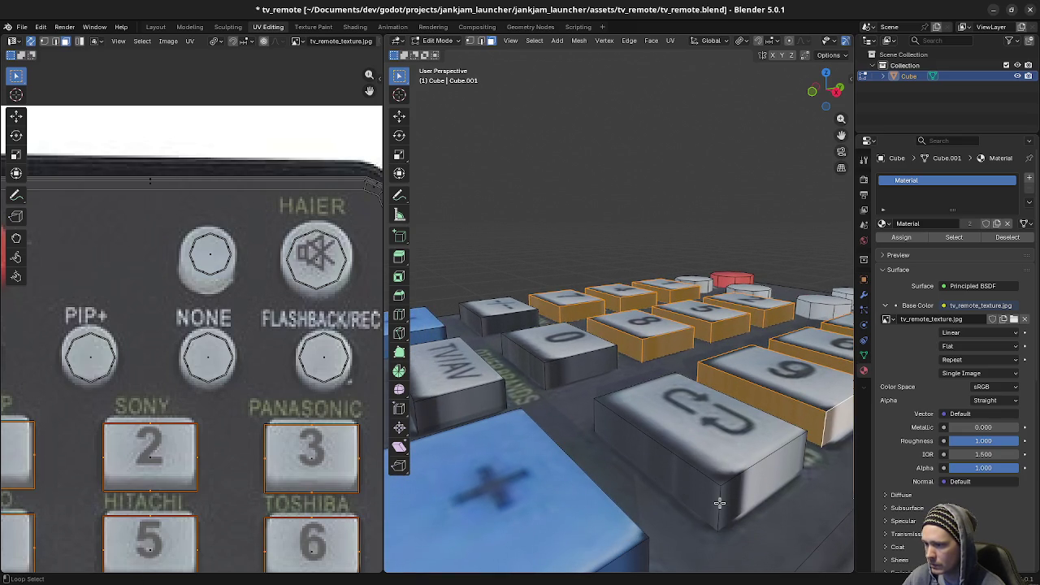
{"action": "left_click", "coordinate": [719, 502], "text": "alt+shift"}
{"action": "left_click", "coordinate": [544, 375], "text": "alt+shift"}
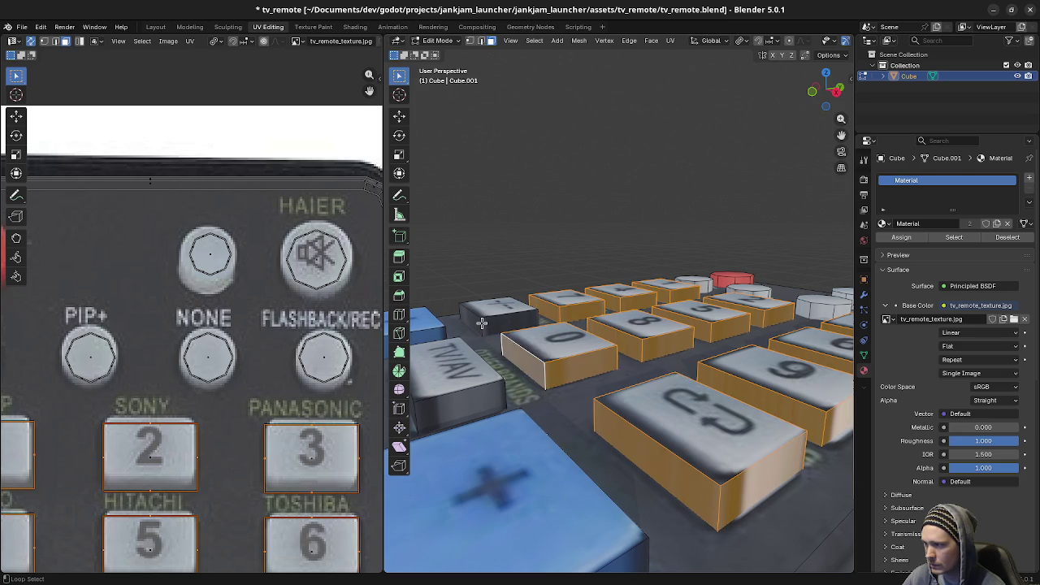
{"action": "left_click", "coordinate": [482, 323], "text": "alt+shift"}
Step: Add the TV/AV, DISPLAY, MENU and EXIT key side loops, dropping unwanted round-key loops
{"action": "mouse_move", "coordinate": [482, 322]}
{"action": "middle_mouse_down"}
{"action": "mouse_move", "coordinate": [679, 425]}
{"action": "mouse_move", "coordinate": [610, 360]}
{"action": "middle_mouse_up"}
{"action": "left_click", "coordinate": [594, 398], "text": "alt+shift"}
{"action": "left_click", "coordinate": [633, 404], "text": "alt+shift"}
{"action": "left_click", "coordinate": [608, 350], "text": "alt+shift"}
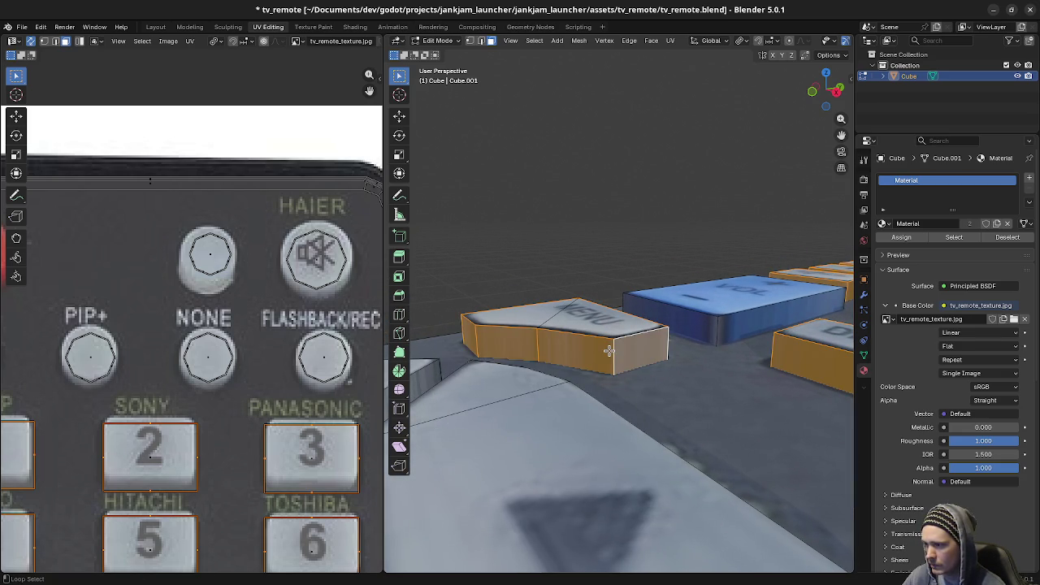
{"action": "mouse_move", "coordinate": [751, 452]}
{"action": "middle_mouse_down"}
{"action": "mouse_move", "coordinate": [698, 430]}
{"action": "mouse_move", "coordinate": [582, 427]}
{"action": "middle_mouse_up"}
{"action": "left_click", "coordinate": [662, 426], "text": "alt+shift"}
{"action": "left_click", "coordinate": [610, 382], "text": "alt+shift"}
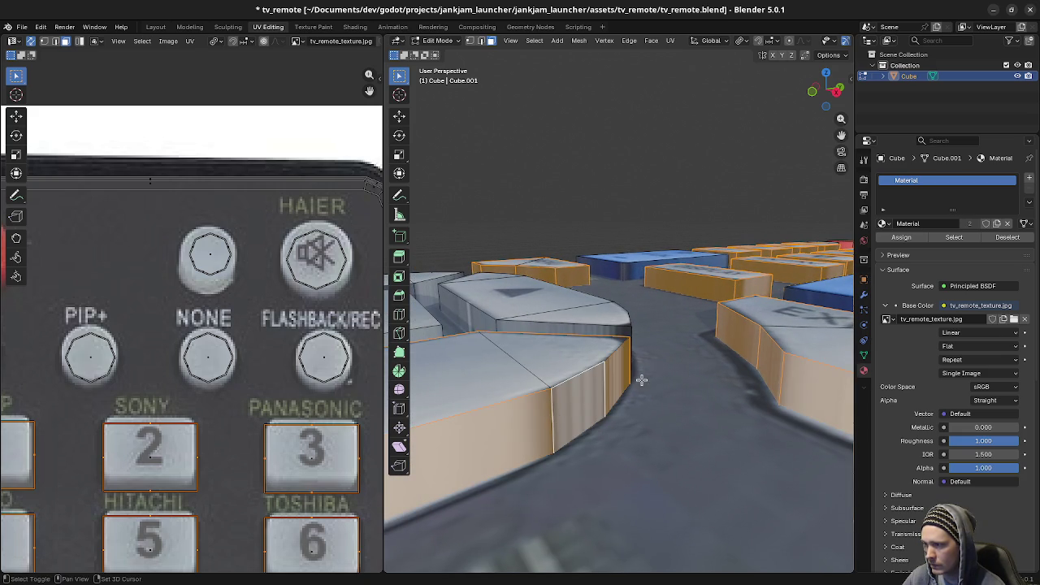
{"action": "mouse_move", "coordinate": [641, 380]}
{"action": "middle_mouse_down"}
{"action": "mouse_move", "coordinate": [542, 349]}
{"action": "mouse_move", "coordinate": [588, 338]}
{"action": "mouse_move", "coordinate": [578, 362]}
{"action": "middle_mouse_up"}
{"action": "left_click", "coordinate": [542, 348], "text": "alt+shift"}
{"action": "left_click", "coordinate": [568, 364], "text": "alt+shift"}
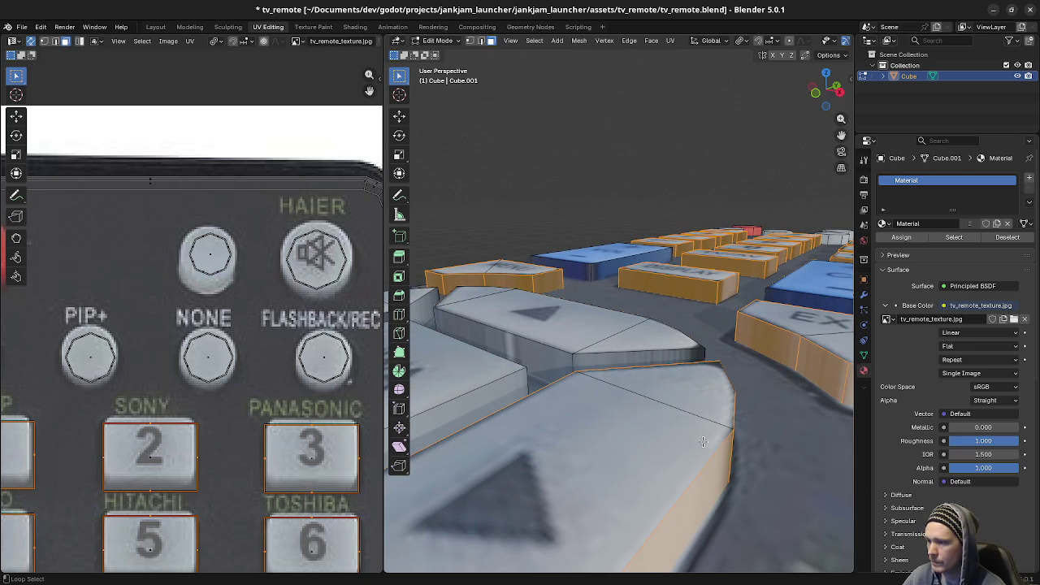
{"action": "left_click", "coordinate": [727, 456], "text": "alt+shift"}
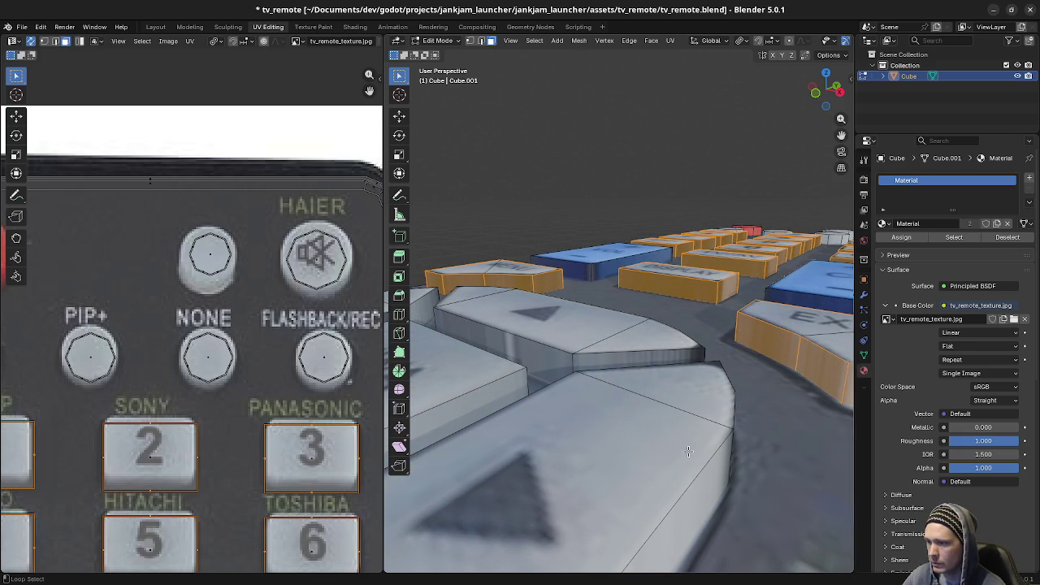
{"action": "left_click", "coordinate": [533, 286], "text": "alt+shift"}
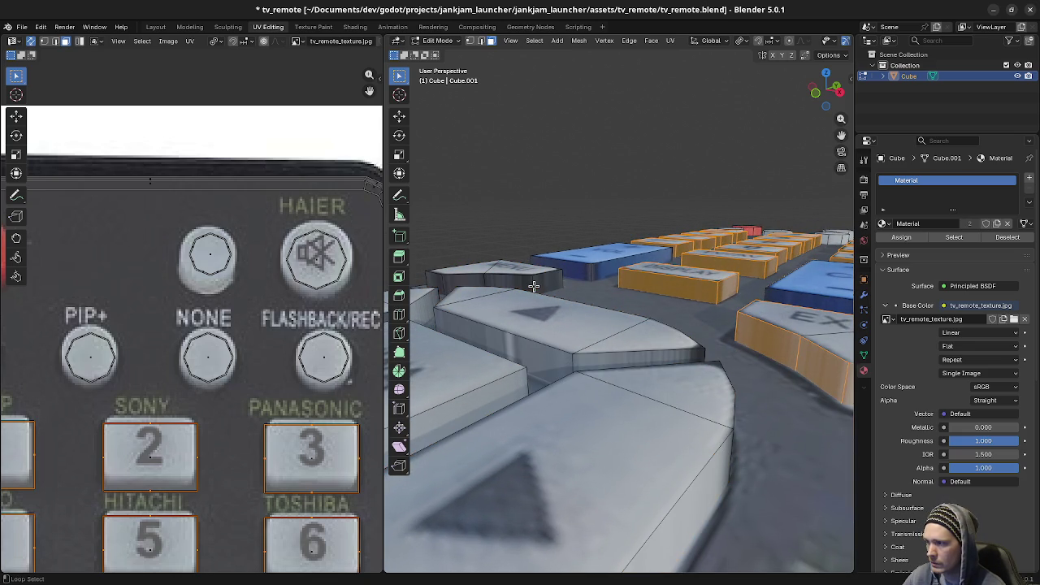
{"action": "left_click", "coordinate": [794, 348], "text": "alt+shift"}
{"action": "mouse_move", "coordinate": [716, 288]}
{"action": "middle_mouse_down"}
{"action": "mouse_move", "coordinate": [728, 325]}
{"action": "mouse_move", "coordinate": [661, 297]}
{"action": "middle_mouse_up"}
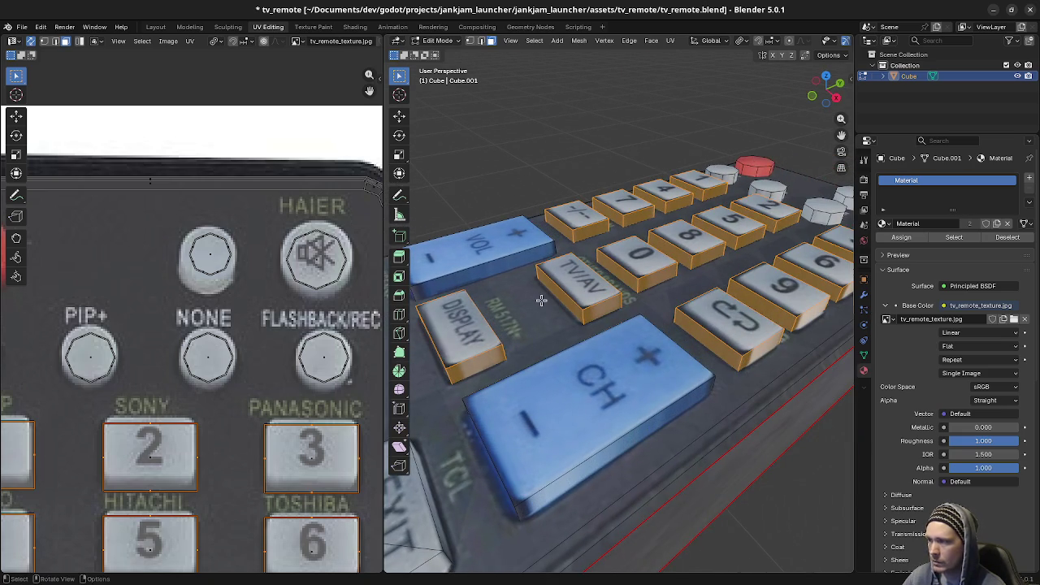
{"action": "scroll", "coordinate": [283, 368], "scroll_direction": "down", "scroll_amount": 1}
{"action": "scroll", "coordinate": [282, 368], "scroll_direction": "down", "scroll_amount": 1}
{"action": "scroll", "coordinate": [284, 314], "scroll_direction": "down", "scroll_amount": 1}
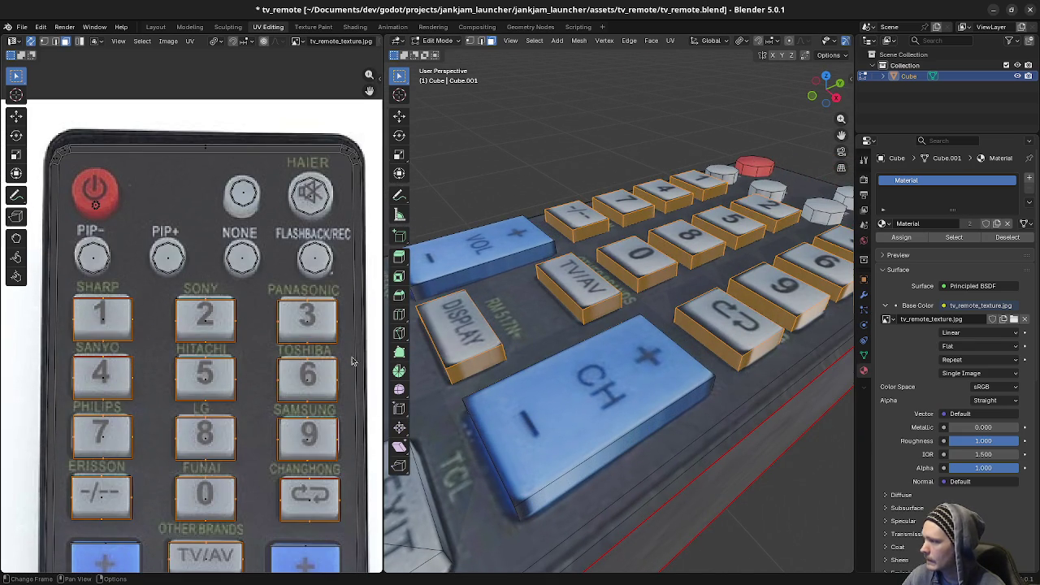
Step: Shrink the rectangular key side UVs and nudge them along Y, then inspect the textured keys
{"action": "key", "text": "s"}
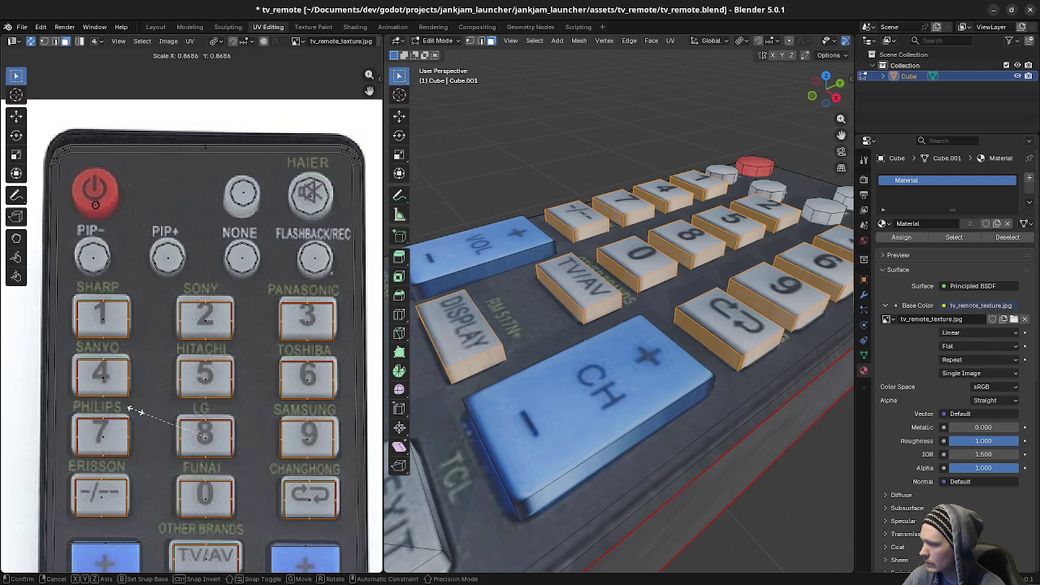
{"action": "left_click", "coordinate": [120, 414]}
{"action": "key", "text": "g"}
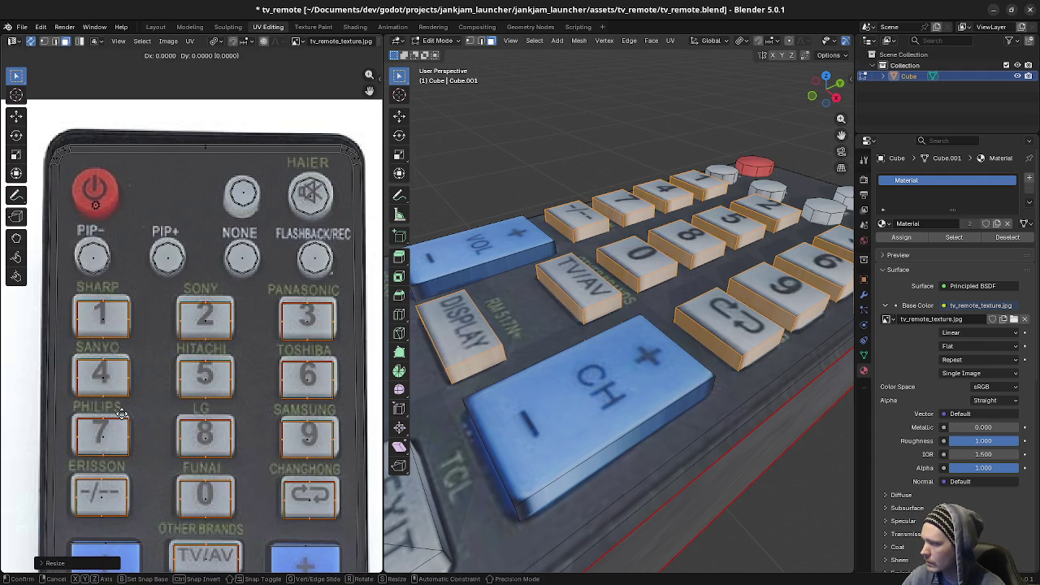
{"action": "key", "text": "y"}
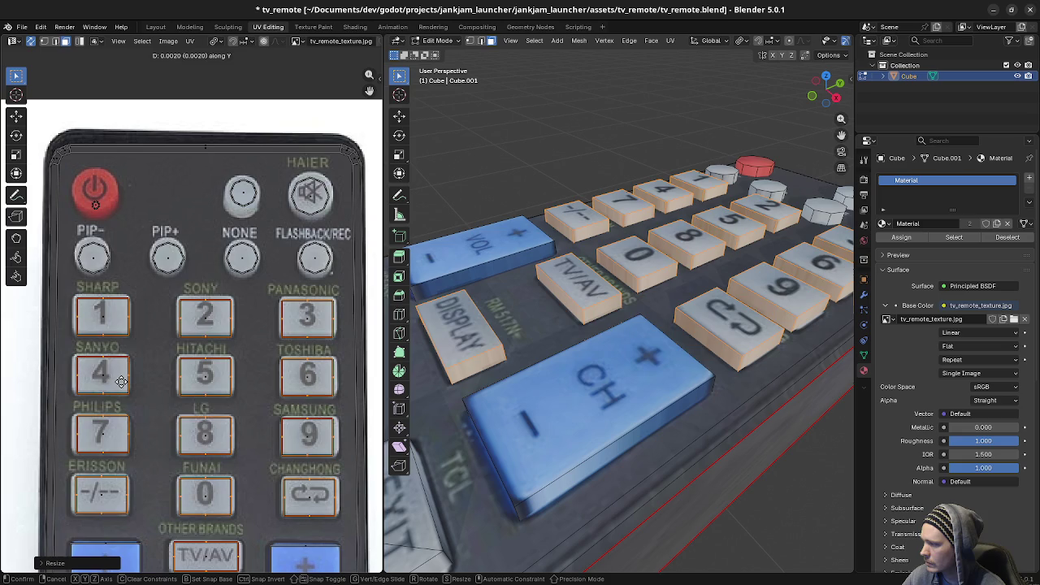
{"action": "left_click", "coordinate": [122, 378]}
{"action": "key", "text": "a"}
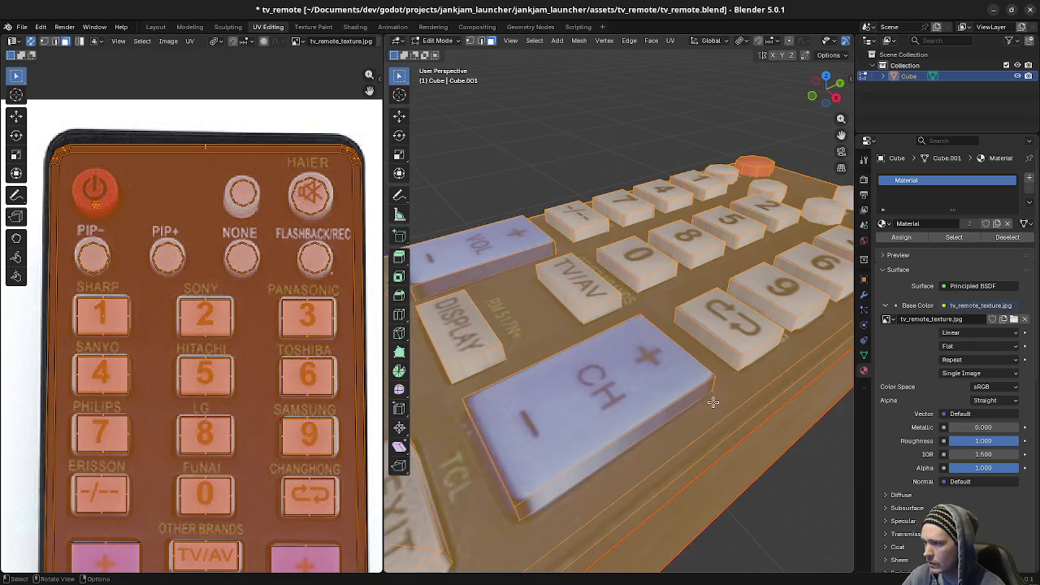
{"action": "key", "text": "alt+a"}
{"action": "middle_click_drag", "start_coordinate": [650, 390], "coordinate": [673, 368]}
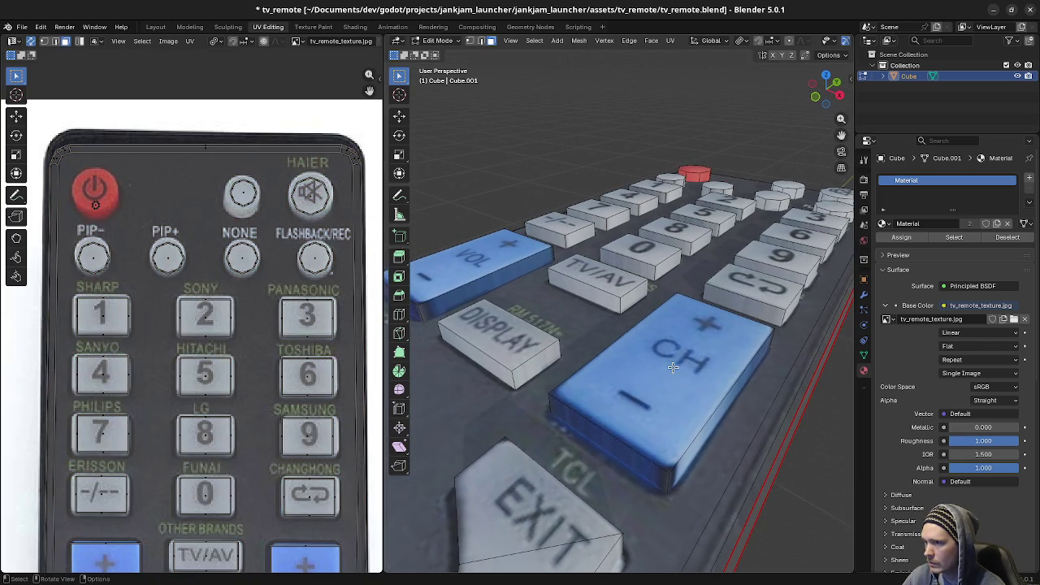
{"action": "scroll", "coordinate": [672, 367], "scroll_direction": "down", "scroll_amount": 3}
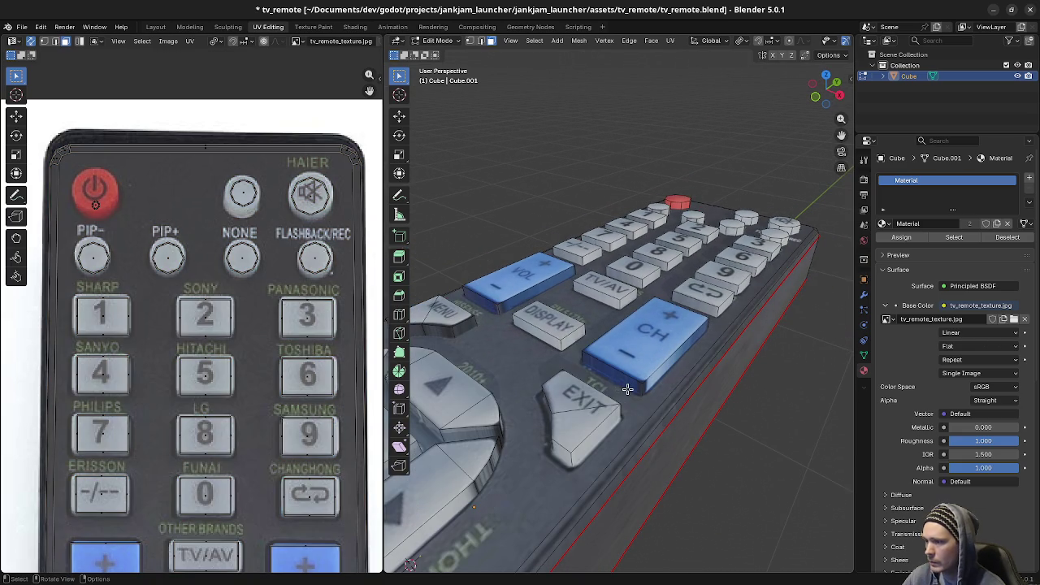
Step: Select the CH and VOL keys and scale their UV islands down slightly
{"action": "key", "text": "l"}
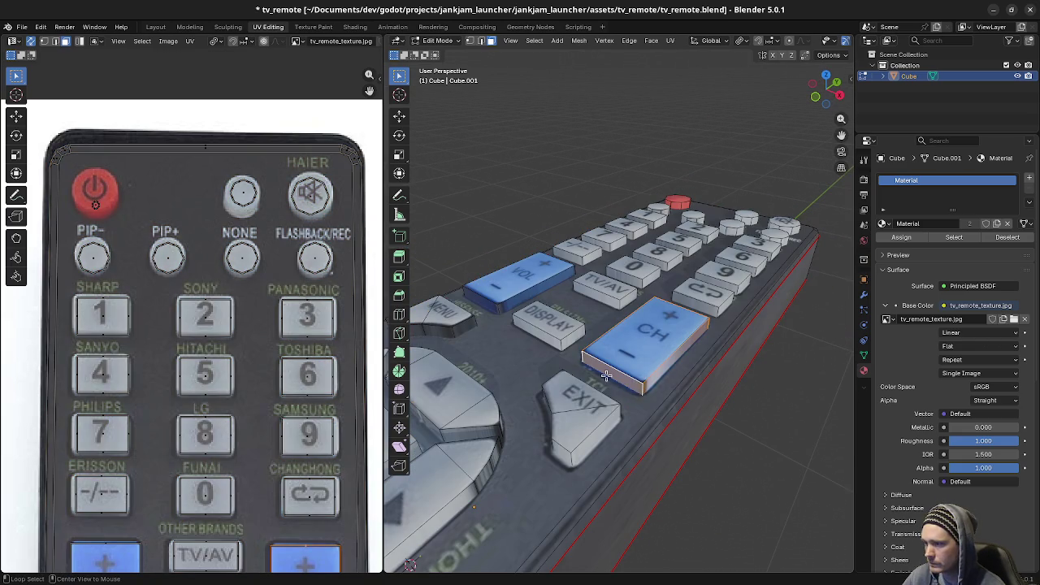
{"action": "key", "text": "l"}
{"action": "middle_click_drag", "start_coordinate": [268, 519], "coordinate": [260, 313]}
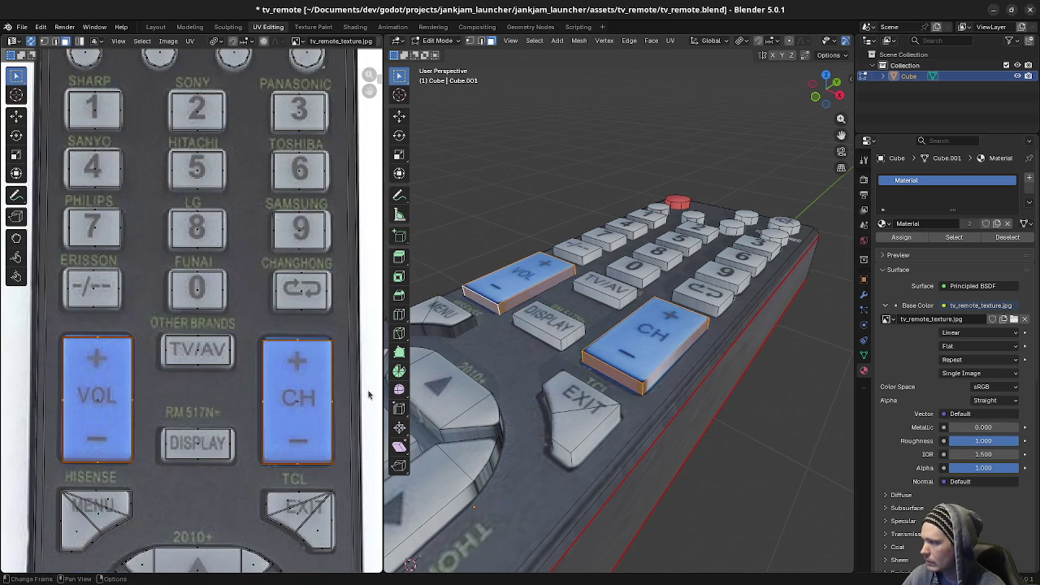
{"action": "key", "text": "s"}
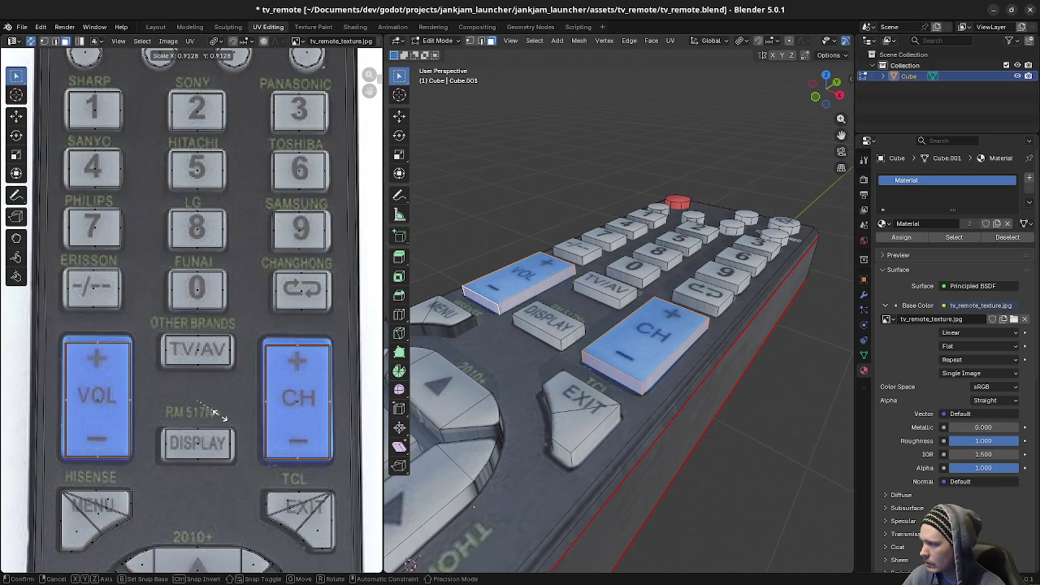
{"action": "left_click", "coordinate": [196, 415]}
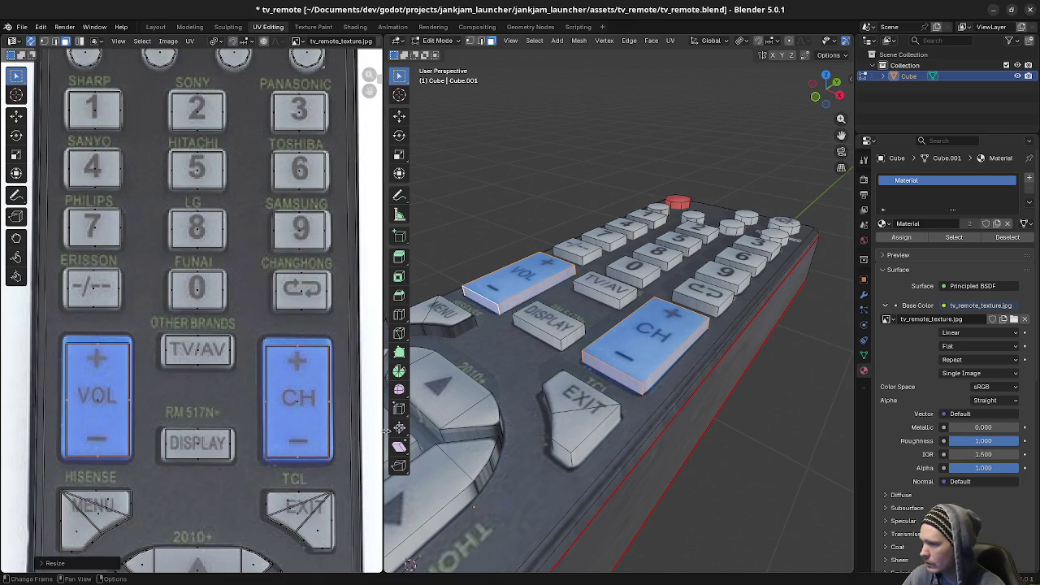
Step: Select the MENU, EXIT, RETURN and SURROUND keys
{"action": "middle_click", "coordinate": [618, 388], "text": "alt"}
{"action": "left_click", "coordinate": [672, 330], "text": "alt"}
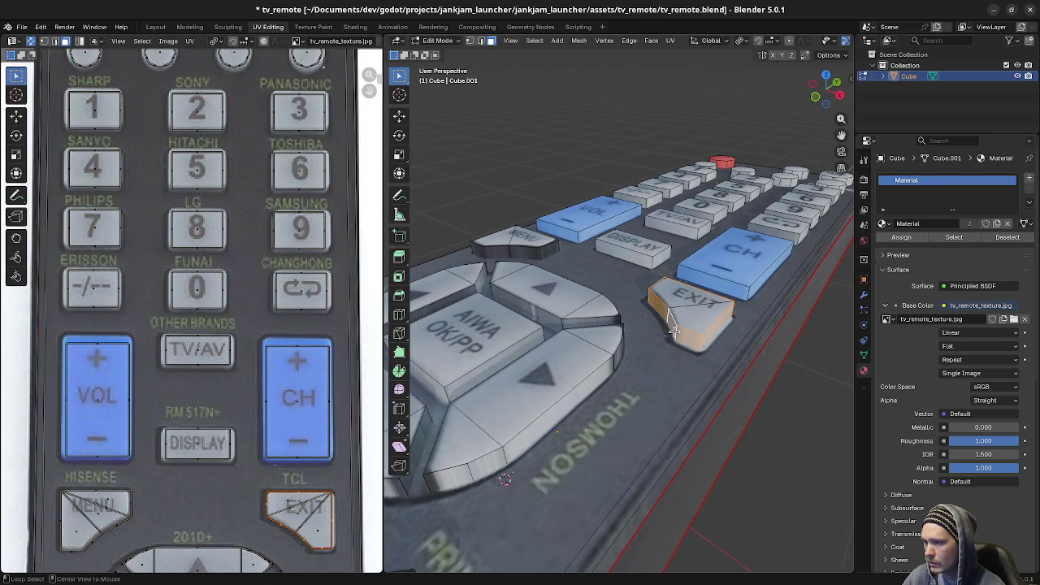
{"action": "left_click", "coordinate": [534, 252], "text": "alt+shift"}
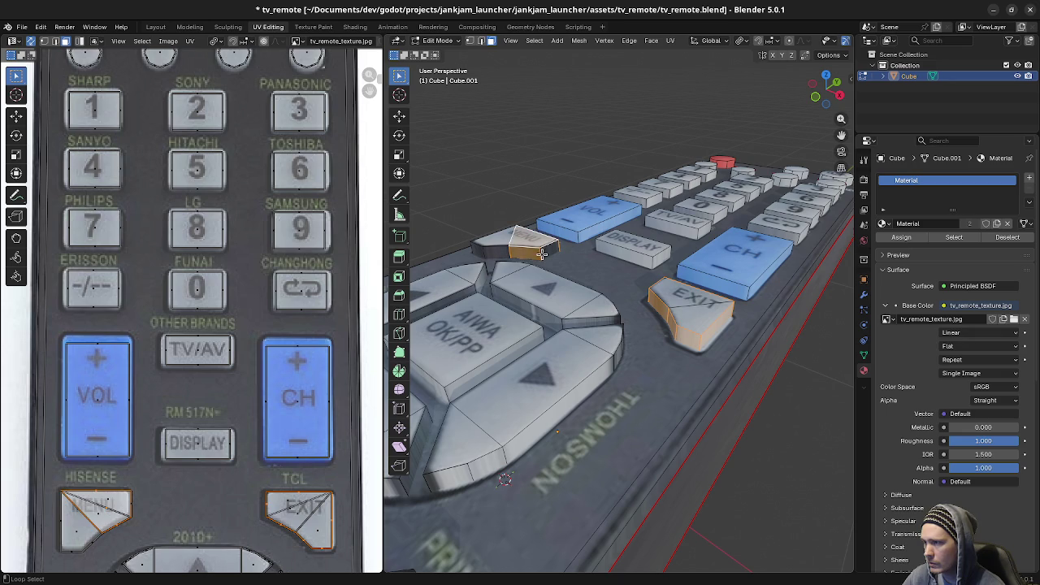
{"action": "key", "text": "alt+a"}
{"action": "left_click", "coordinate": [542, 255], "text": "alt"}
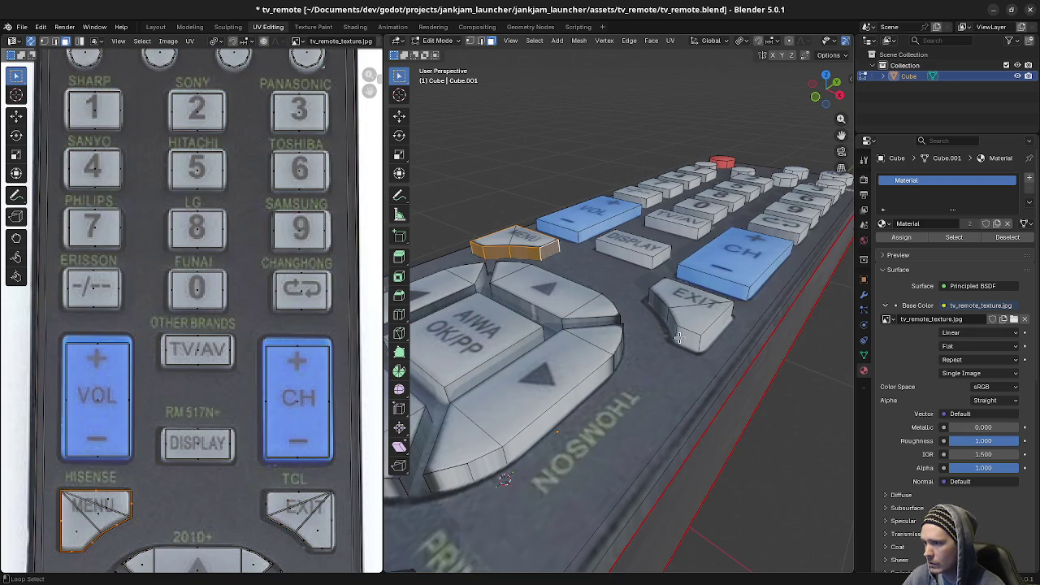
{"action": "left_click", "coordinate": [679, 338], "text": "alt+shift"}
{"action": "scroll", "coordinate": [593, 394], "scroll_direction": "up", "scroll_amount": 5}
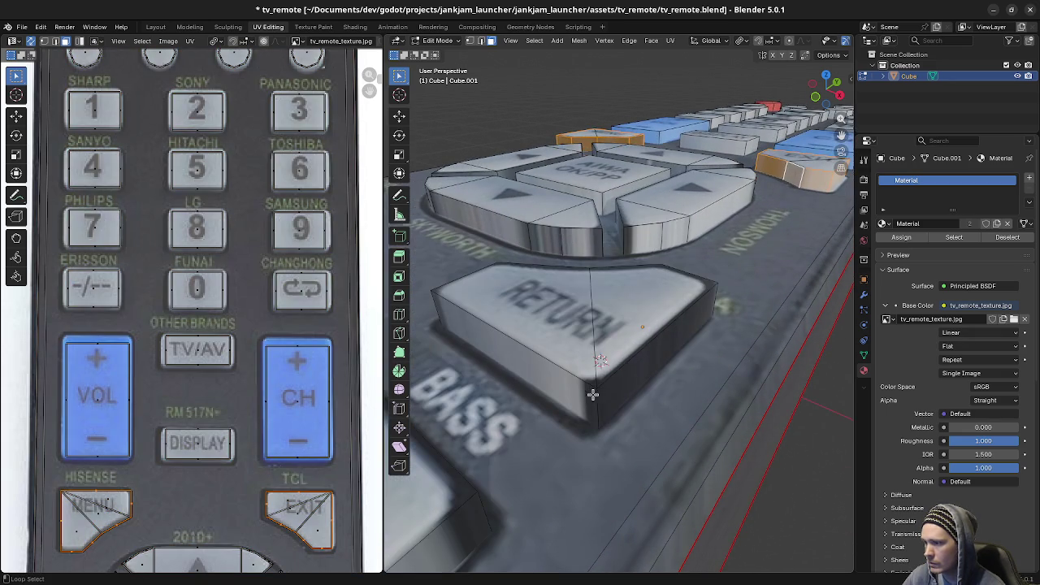
{"action": "left_click", "coordinate": [593, 394], "text": "alt+shift"}
{"action": "middle_click_drag", "start_coordinate": [549, 392], "coordinate": [527, 371], "text": "shift"}
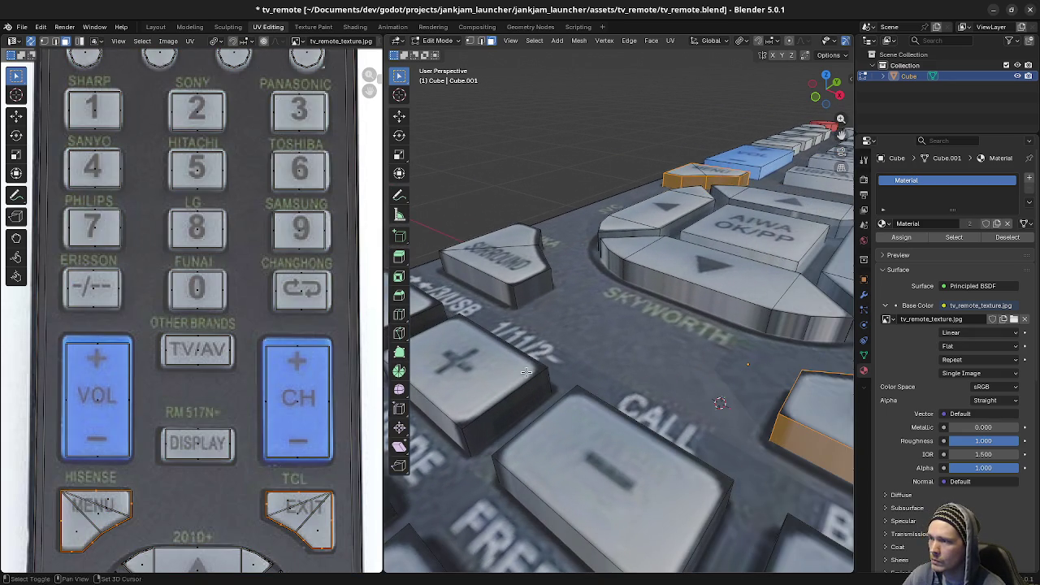
{"action": "left_click", "coordinate": [533, 311], "text": "alt+shift"}
{"action": "scroll", "coordinate": [265, 417], "scroll_direction": "down", "scroll_amount": 2}
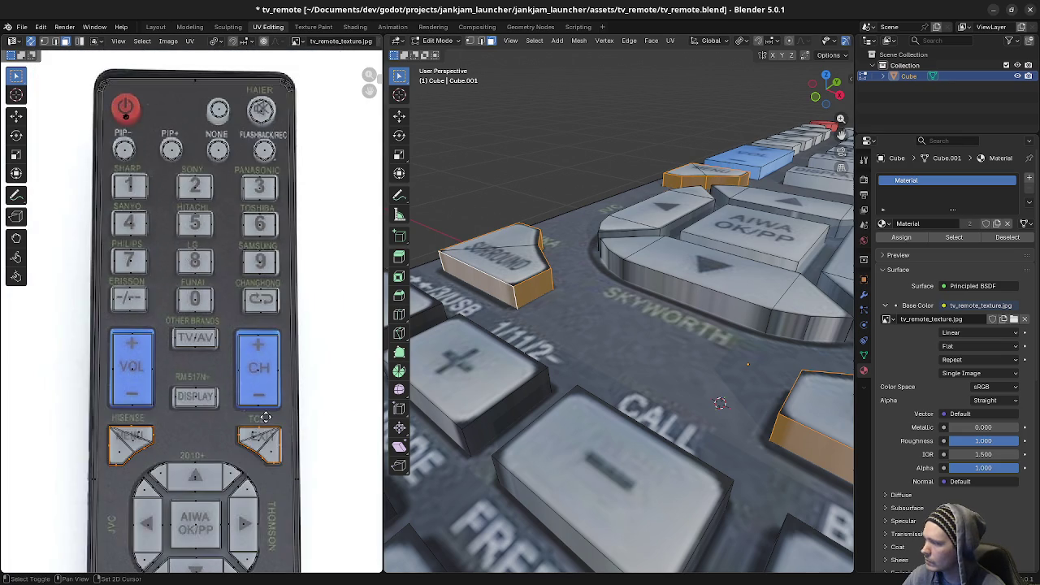
{"action": "scroll", "coordinate": [266, 417], "scroll_direction": "up", "scroll_amount": 1}
{"action": "middle_click_drag", "start_coordinate": [277, 414], "coordinate": [286, 341]}
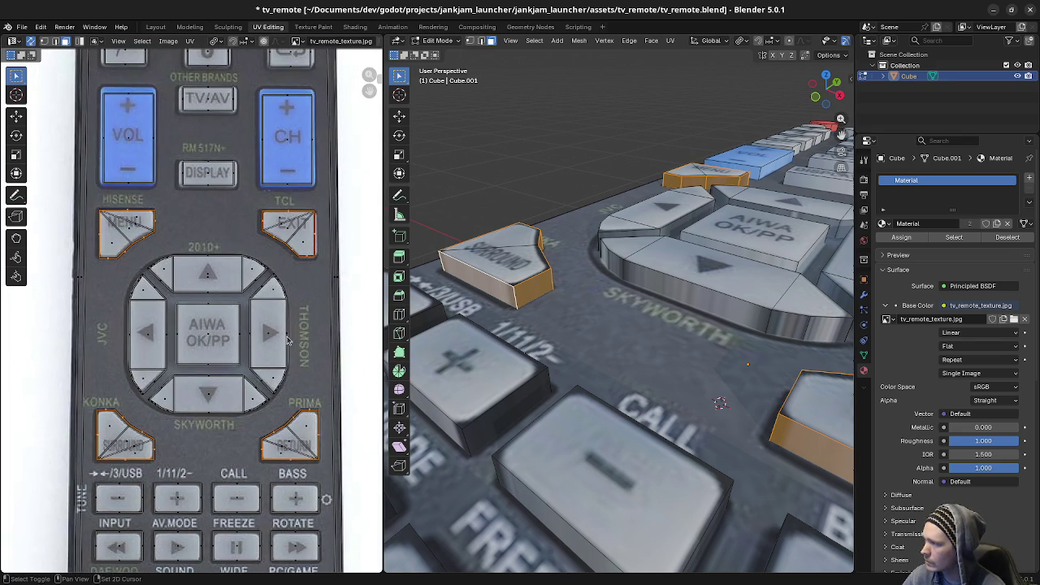
Step: Scale the four selected key UV islands down and shift them slightly along Y
{"action": "key", "text": "s"}
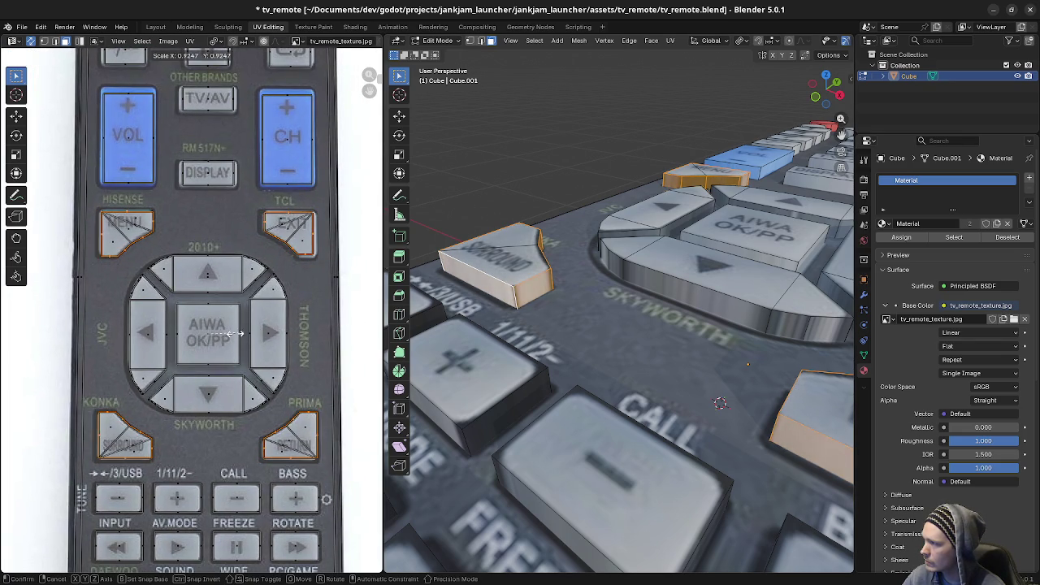
{"action": "left_click", "coordinate": [193, 334]}
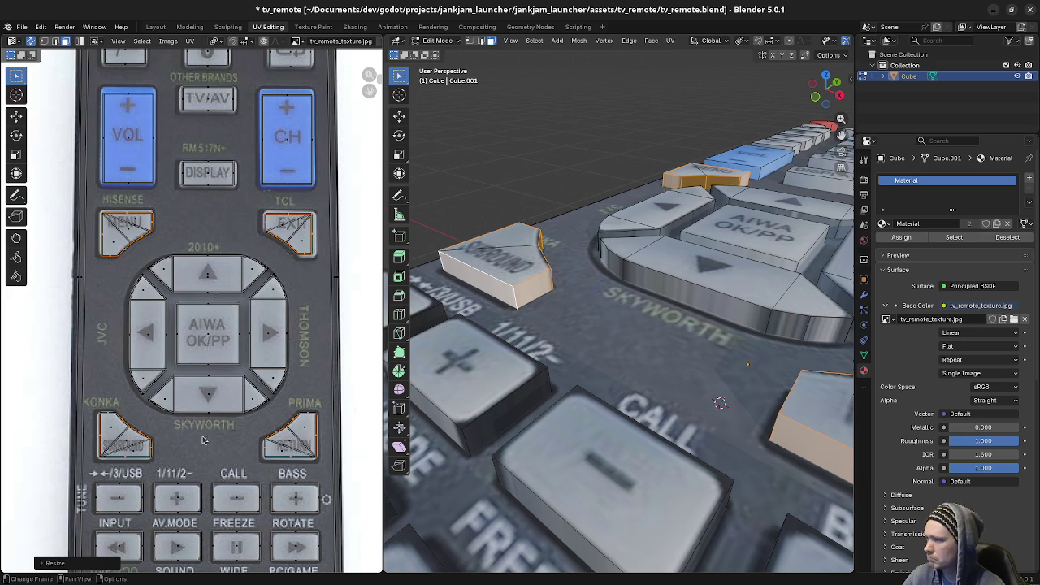
{"action": "key", "text": "g"}
{"action": "key", "text": "y"}
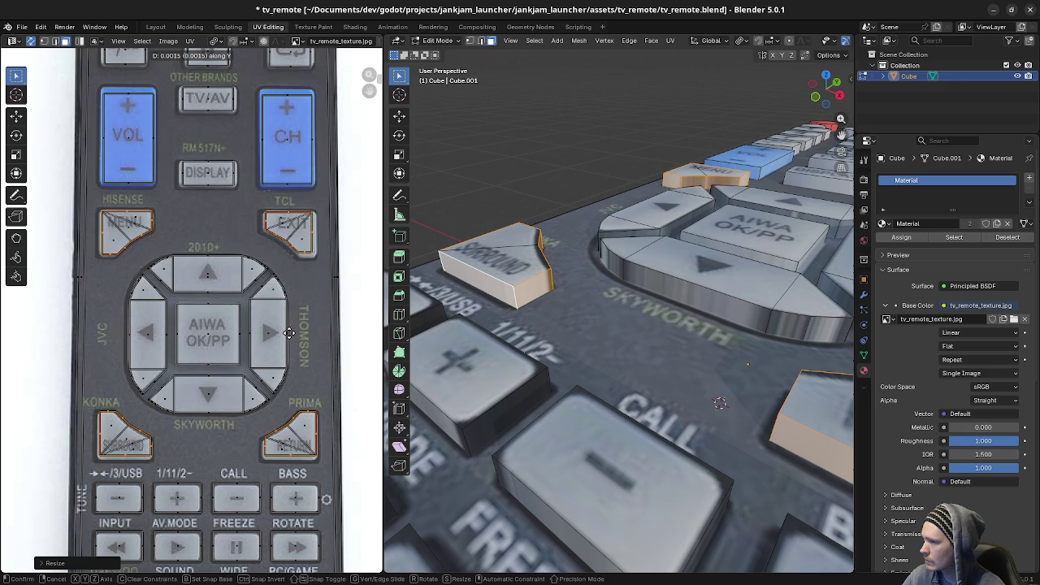
{"action": "left_click", "coordinate": [289, 337]}
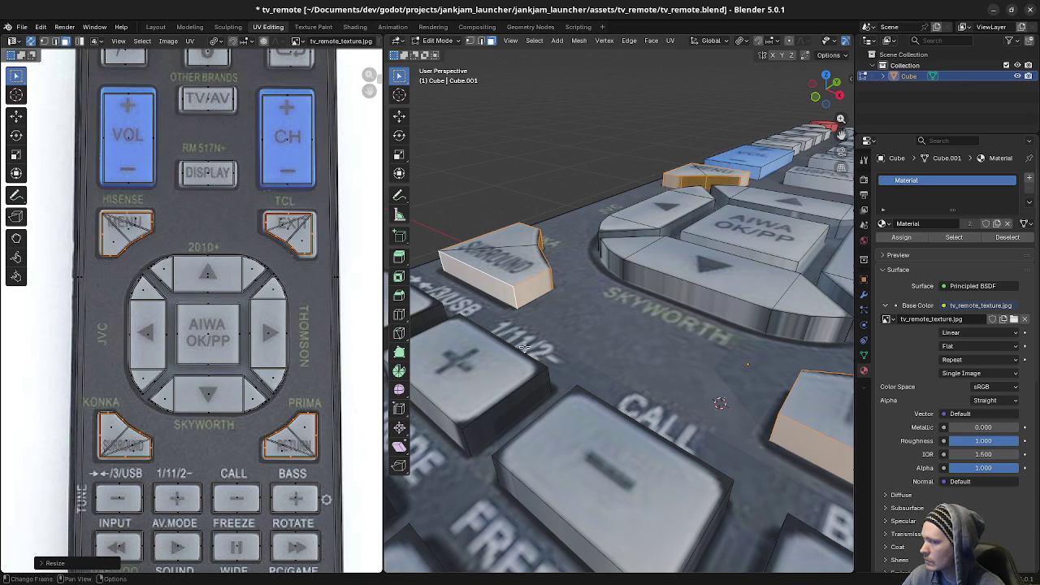
{"action": "mouse_move", "coordinate": [617, 341]}
{"action": "middle_mouse_down"}
{"action": "mouse_move", "coordinate": [690, 284]}
{"action": "mouse_move", "coordinate": [567, 282]}
{"action": "mouse_move", "coordinate": [585, 325]}
{"action": "middle_mouse_up"}
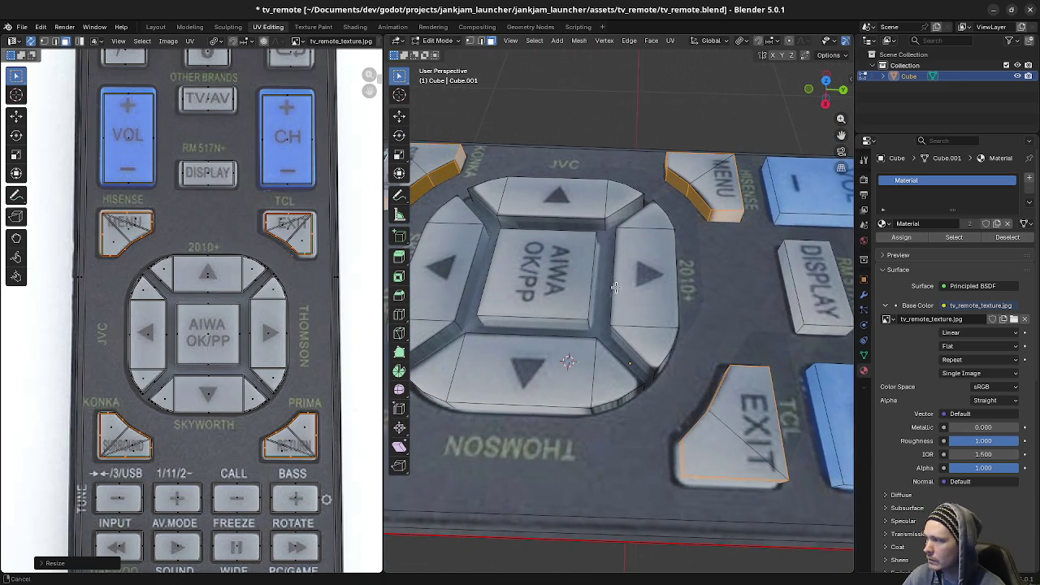
Step: Move the MENU and EXIT UV islands over their printed buttons
{"action": "scroll", "coordinate": [283, 288], "scroll_direction": "up", "scroll_amount": 2}
{"action": "scroll", "coordinate": [283, 288], "scroll_direction": "up", "scroll_amount": 1}
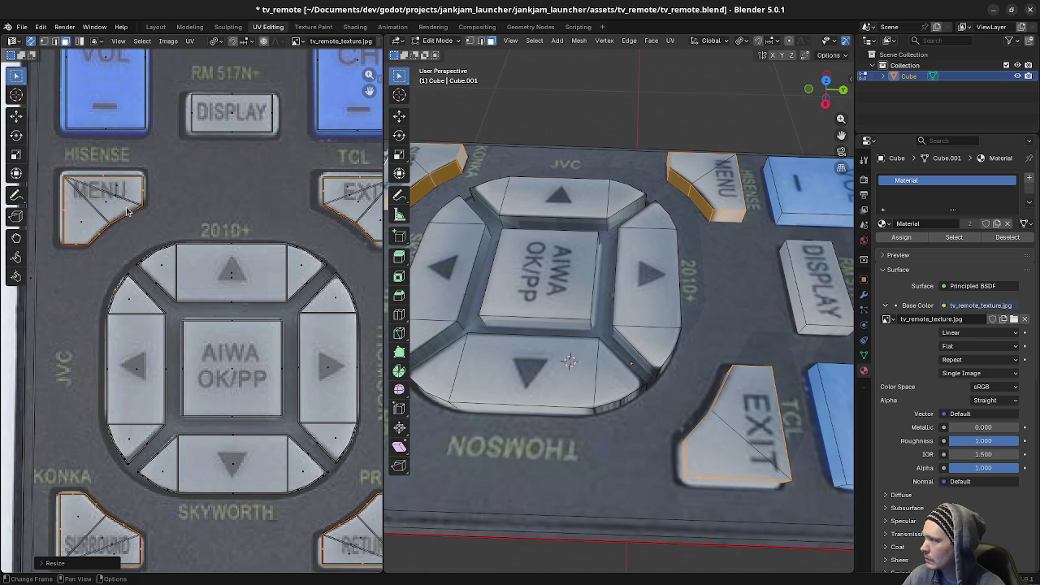
{"action": "key", "text": "a"}
{"action": "key", "text": "alt+a"}
{"action": "key", "text": "l"}
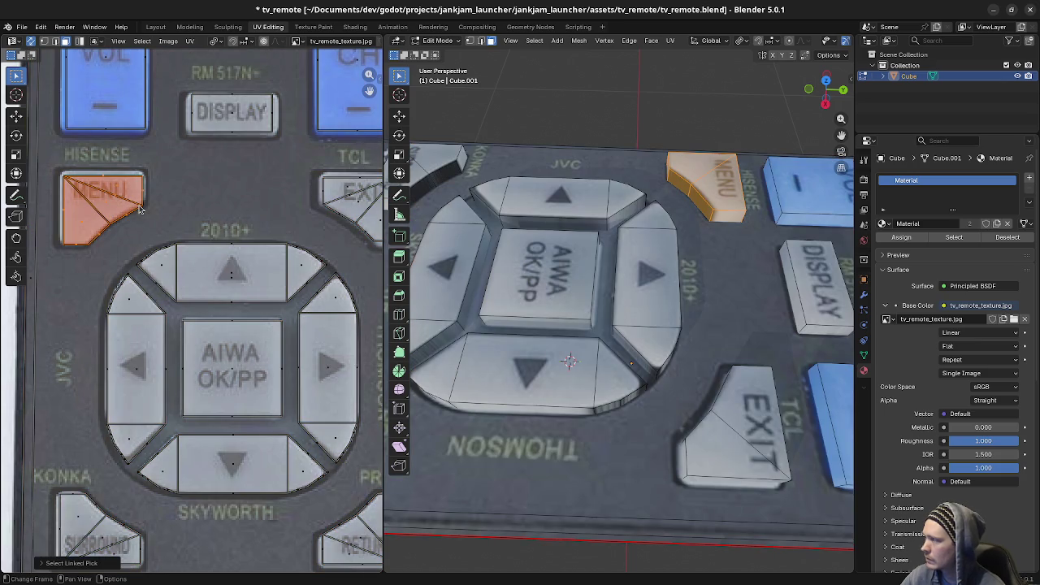
{"action": "key", "text": "g"}
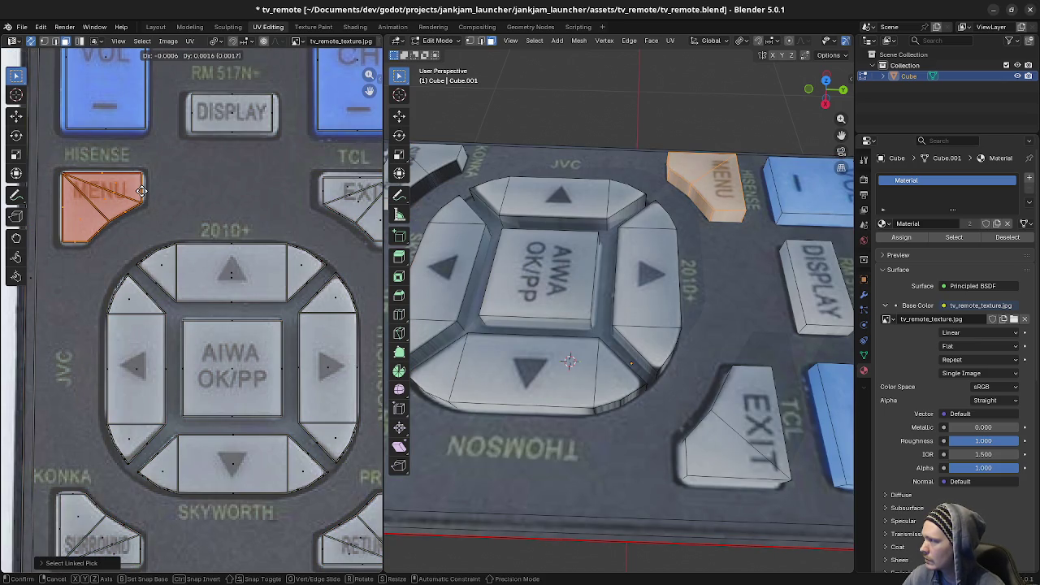
{"action": "left_click", "coordinate": [140, 191]}
{"action": "key", "text": "a"}
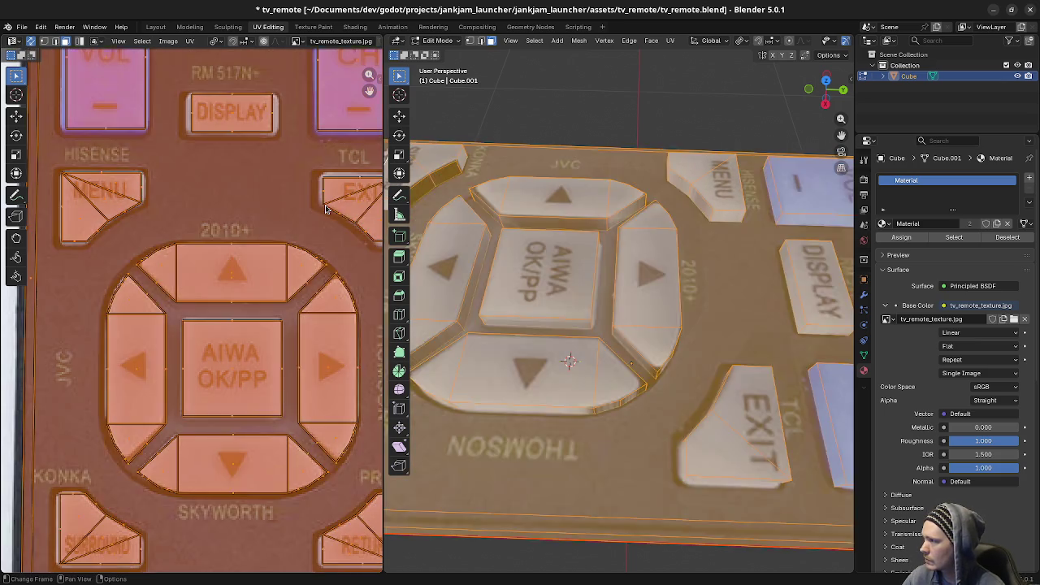
{"action": "key", "text": "alt+a"}
{"action": "left_click", "coordinate": [325, 210]}
{"action": "middle_click_drag", "start_coordinate": [325, 209], "coordinate": [235, 259]}
{"action": "key", "text": "g"}
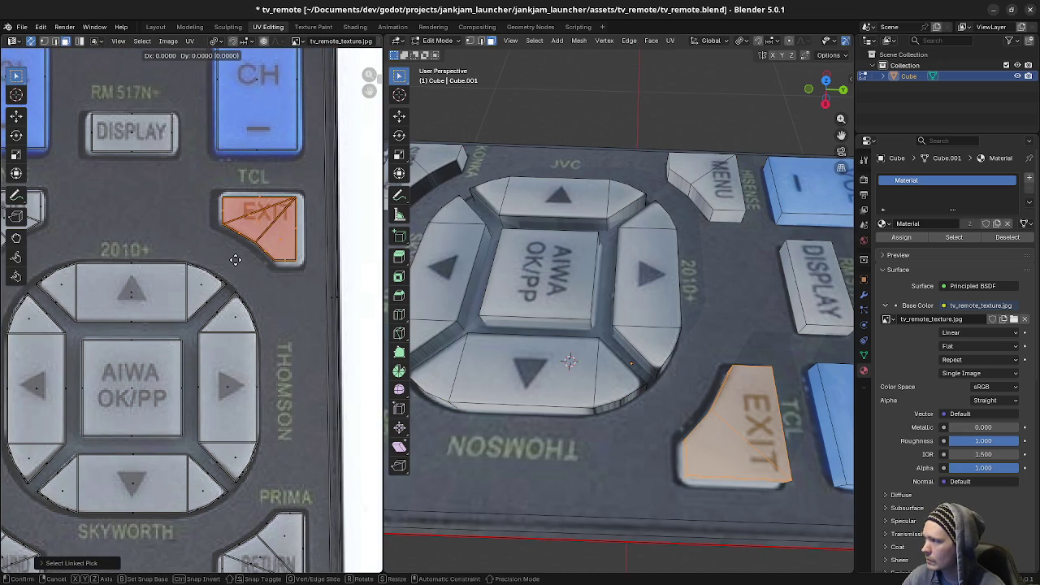
{"action": "left_click", "coordinate": [275, 262]}
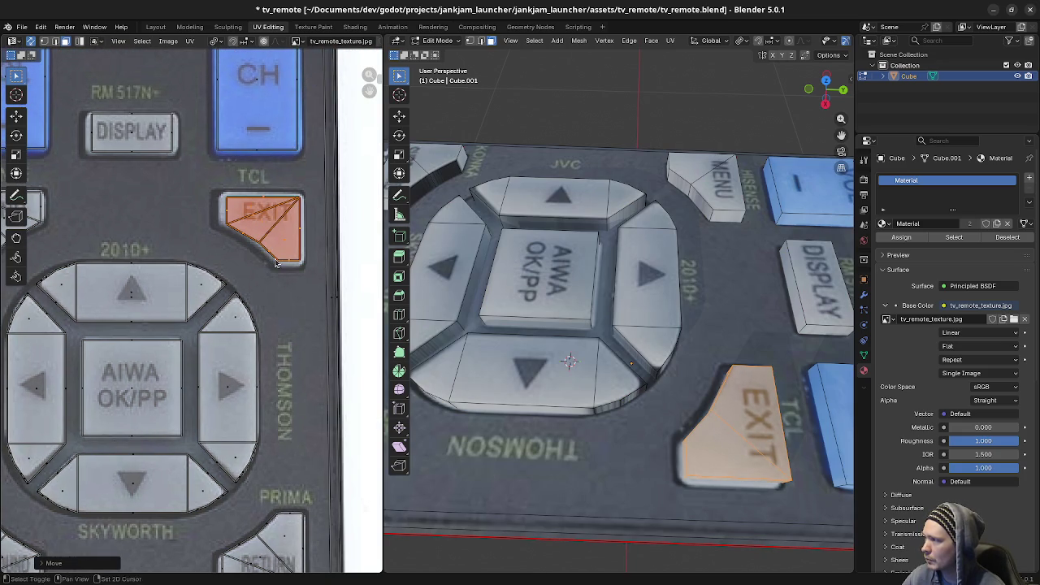
Step: Move the RETURN and SURROUND UV islands over their printed buttons
{"action": "mouse_move", "coordinate": [242, 346]}
{"action": "middle_mouse_down"}
{"action": "mouse_move", "coordinate": [270, 281]}
{"action": "mouse_move", "coordinate": [261, 148]}
{"action": "middle_mouse_up"}
{"action": "left_click", "coordinate": [287, 347]}
{"action": "key", "text": "l"}
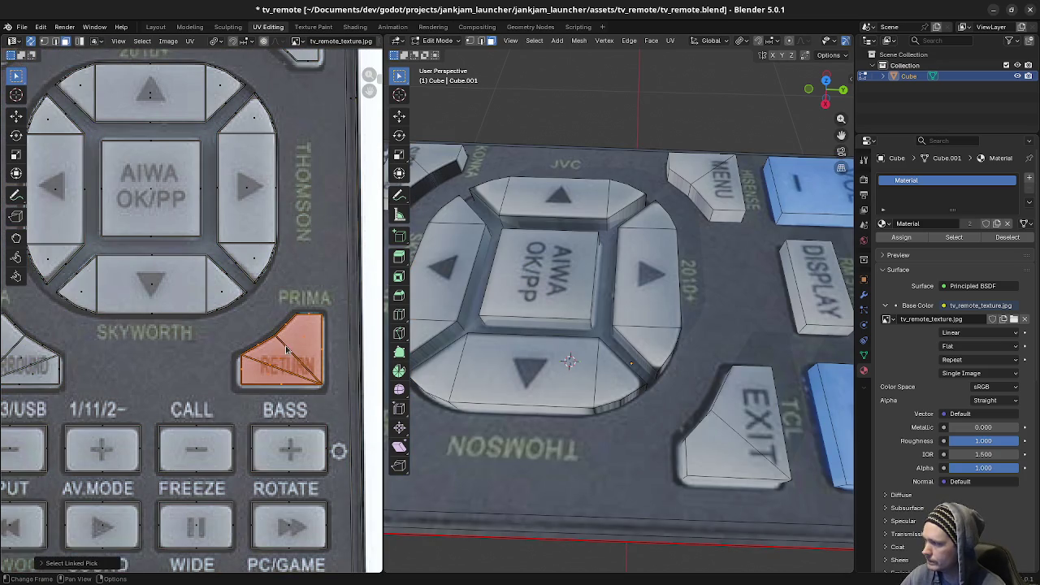
{"action": "key", "text": "g"}
{"action": "left_click", "coordinate": [281, 339]}
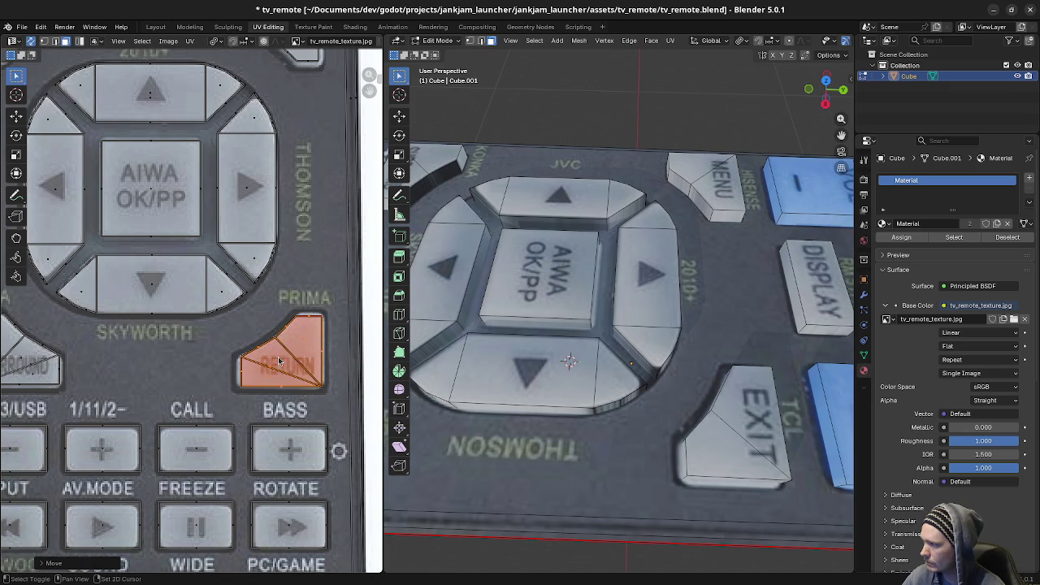
{"action": "mouse_move", "coordinate": [304, 354]}
{"action": "middle_mouse_down"}
{"action": "mouse_move", "coordinate": [341, 344]}
{"action": "mouse_move", "coordinate": [123, 358]}
{"action": "middle_mouse_up"}
{"action": "key", "text": "alt+a"}
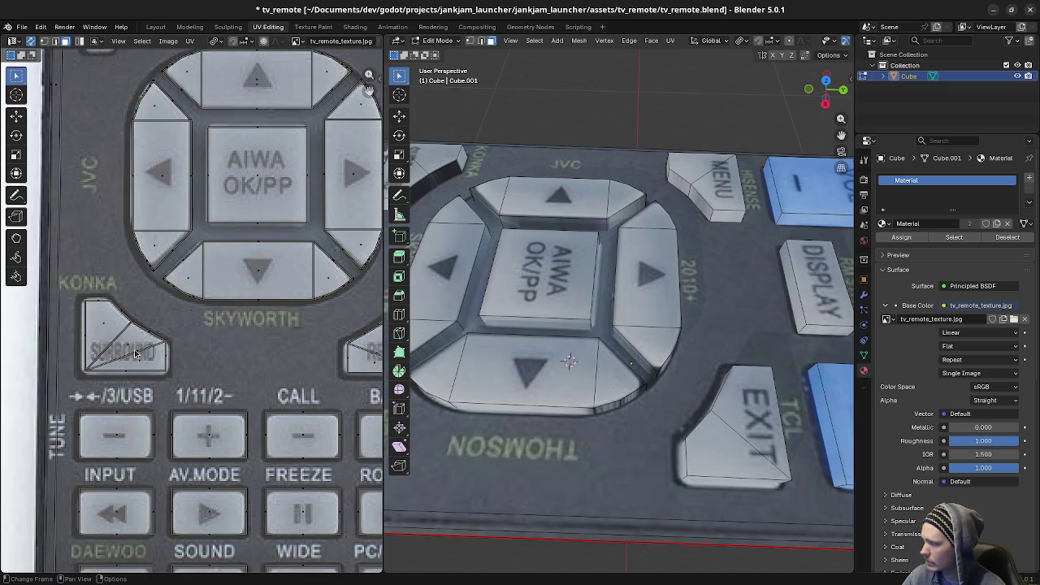
{"action": "key", "text": "l"}
{"action": "key", "text": "g"}
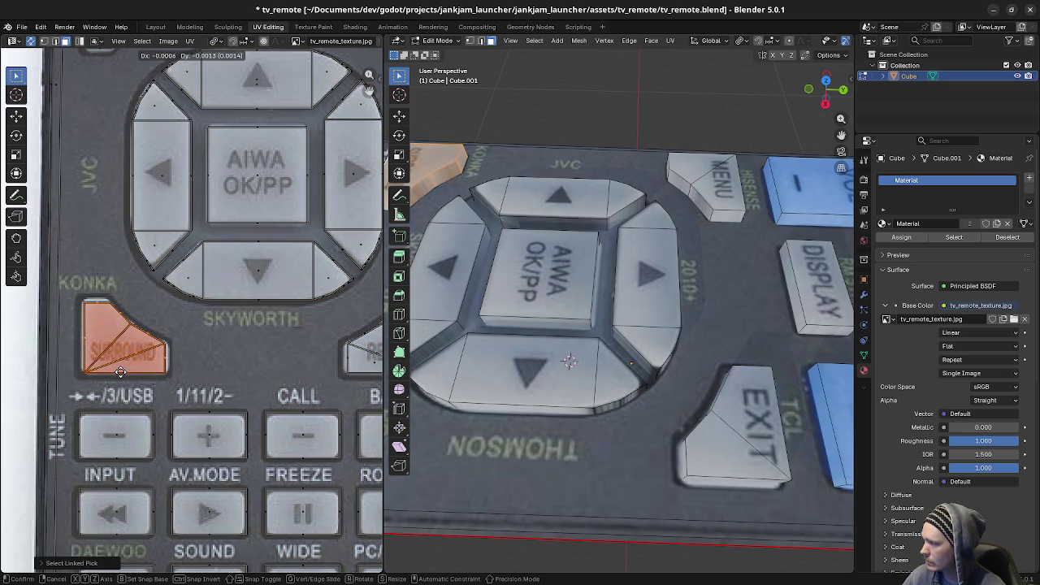
{"action": "left_click", "coordinate": [124, 370]}
{"action": "key", "text": "alt+a"}
Step: Select the lower-row keys, including minus, plus, SLEEP, skip-back and stop
{"action": "scroll", "coordinate": [572, 267], "scroll_direction": "down", "scroll_amount": 5}
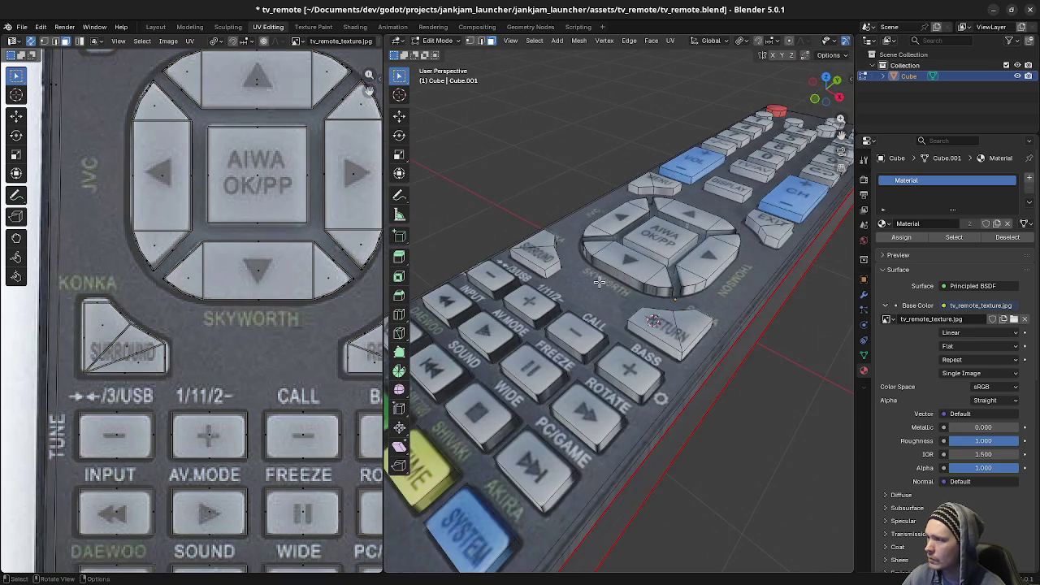
{"action": "mouse_move", "coordinate": [573, 267]}
{"action": "middle_mouse_down"}
{"action": "mouse_move", "coordinate": [749, 293]}
{"action": "mouse_move", "coordinate": [637, 315]}
{"action": "mouse_move", "coordinate": [618, 290]}
{"action": "middle_mouse_up"}
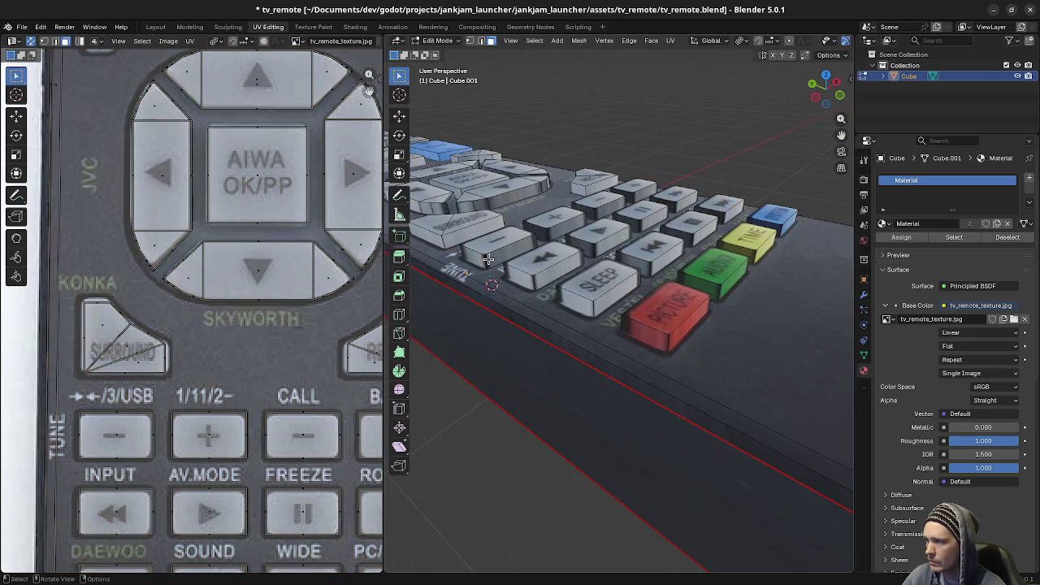
{"action": "left_click", "coordinate": [487, 259], "text": "alt"}
{"action": "left_click", "coordinate": [548, 235], "text": "alt+shift"}
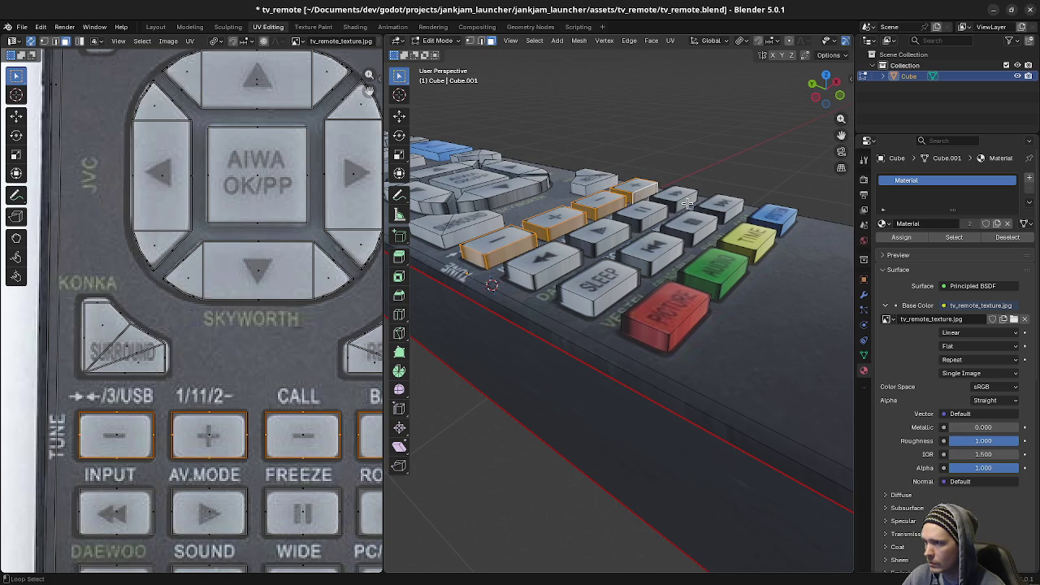
{"action": "key", "text": "alt+a"}
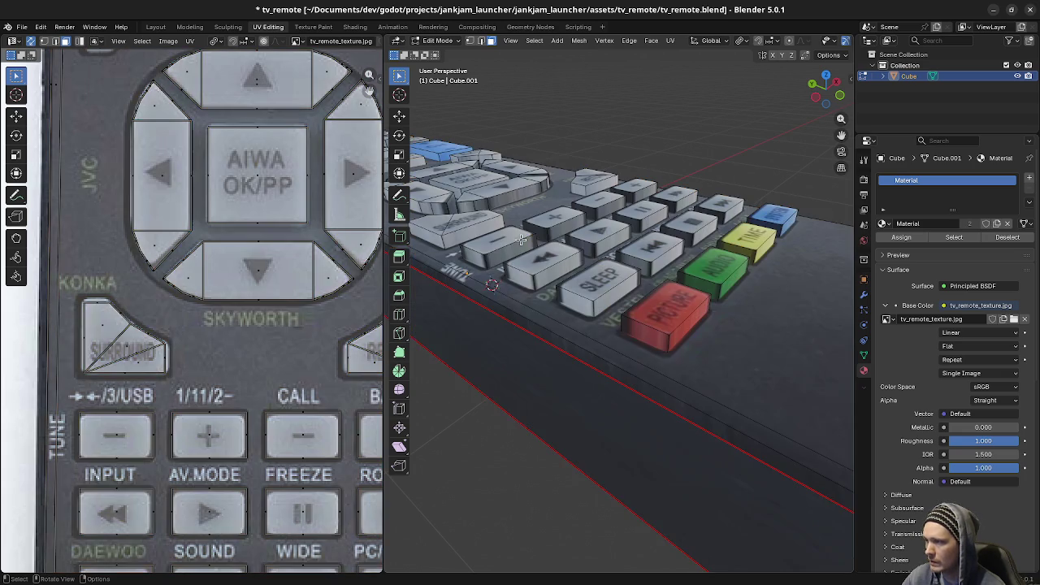
{"action": "key", "text": "l"}
{"action": "key", "text": "l"}
{"action": "key", "text": "l"}
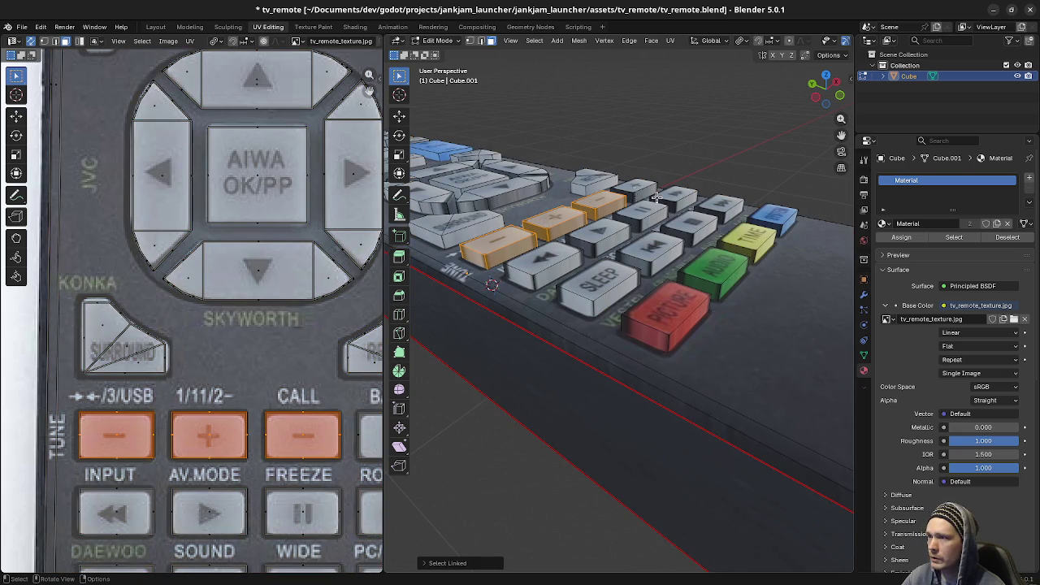
{"action": "key", "text": "l"}
{"action": "key", "text": "l"}
{"action": "key", "text": "l"}
{"action": "key", "text": "l"}
{"action": "key", "text": "l"}
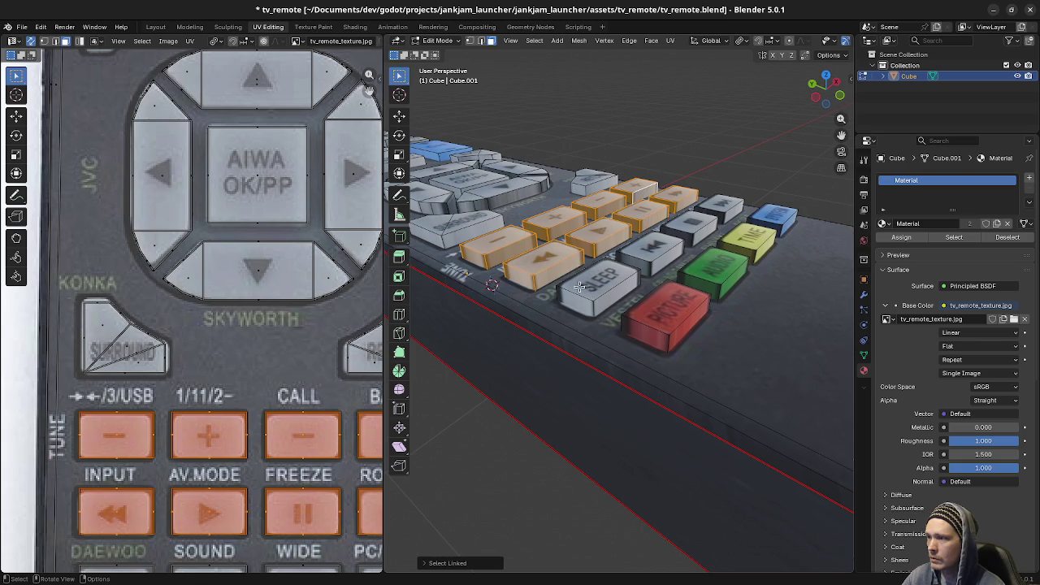
{"action": "key", "text": "l"}
{"action": "key", "text": "l"}
{"action": "key", "text": "l"}
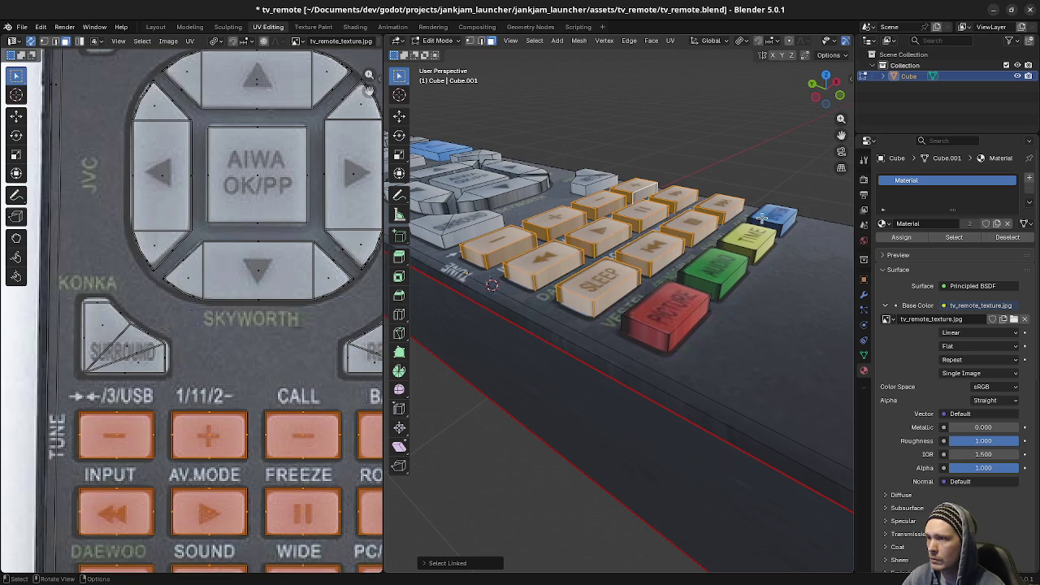
{"action": "key", "text": "l"}
{"action": "key", "text": "l"}
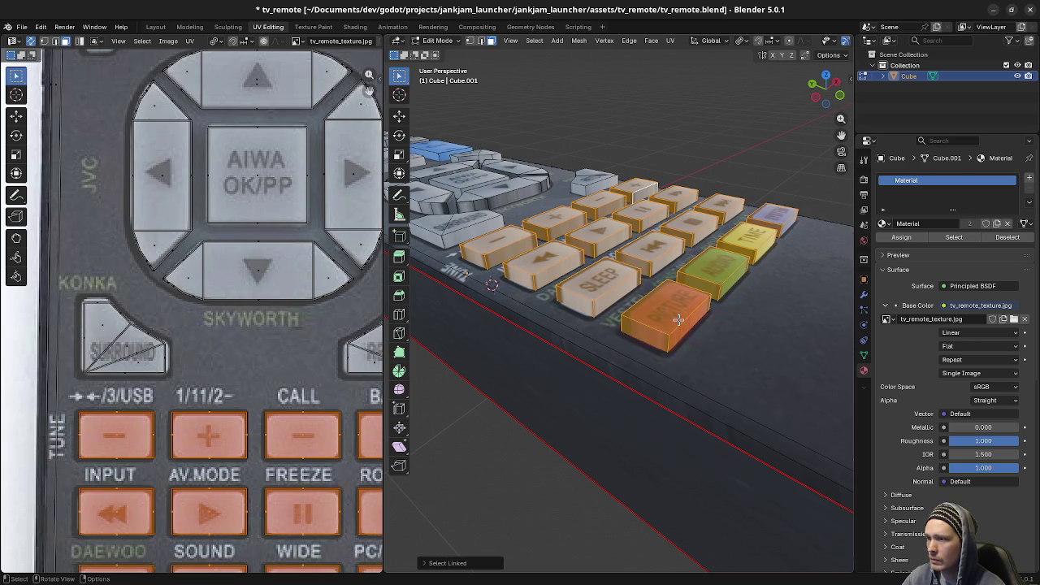
{"action": "mouse_move", "coordinate": [263, 403]}
{"action": "middle_mouse_down"}
{"action": "mouse_move", "coordinate": [180, 241]}
{"action": "mouse_move", "coordinate": [219, 250]}
{"action": "middle_mouse_up"}
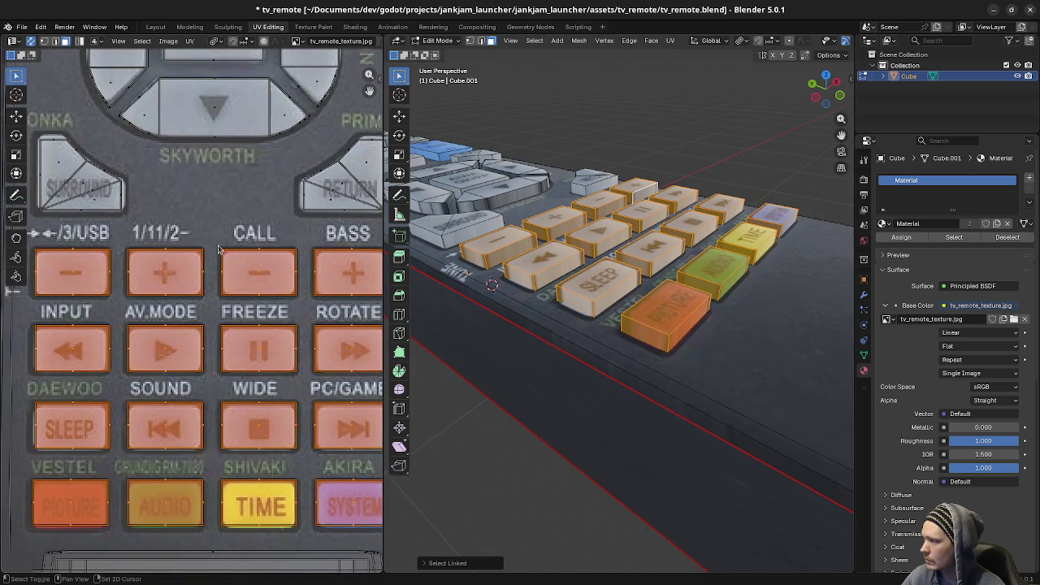
Step: Shrink the selected keys' texture islands and shift them vertically to fit
{"action": "key", "text": "s"}
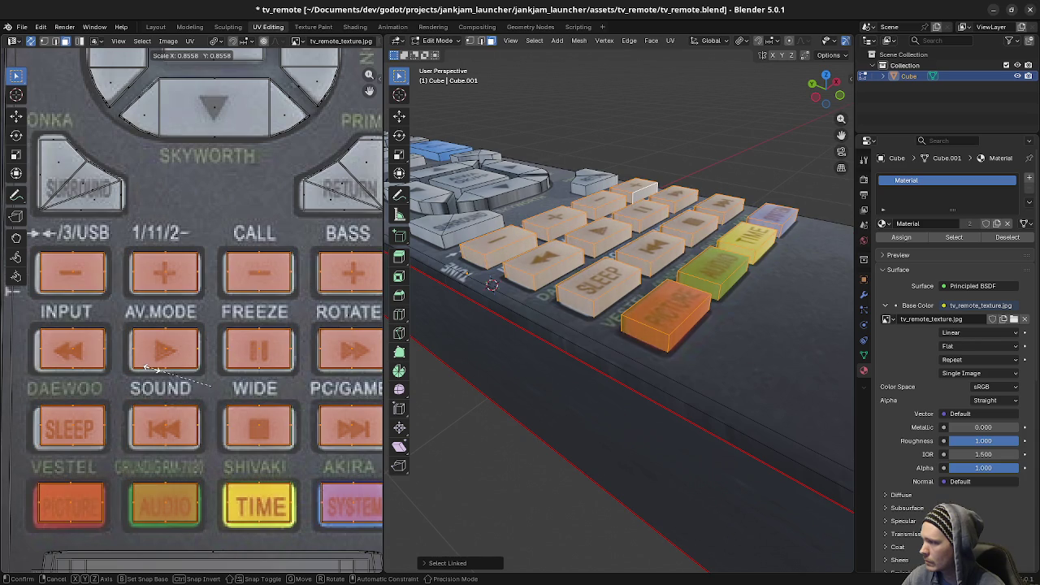
{"action": "left_click", "coordinate": [160, 370]}
{"action": "key", "text": "g"}
{"action": "key", "text": "y"}
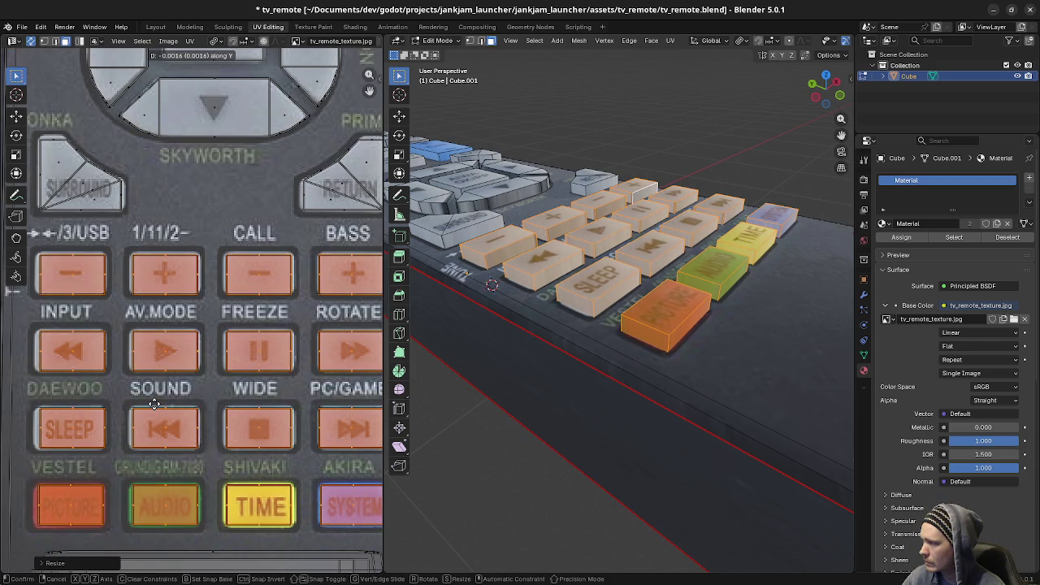
{"action": "left_click", "coordinate": [154, 404]}
Step: Return to Object Mode, inspect the remote, save tv_remote.blend and minimize Blender
{"action": "key", "text": "a"}
{"action": "key", "text": "alt+a"}
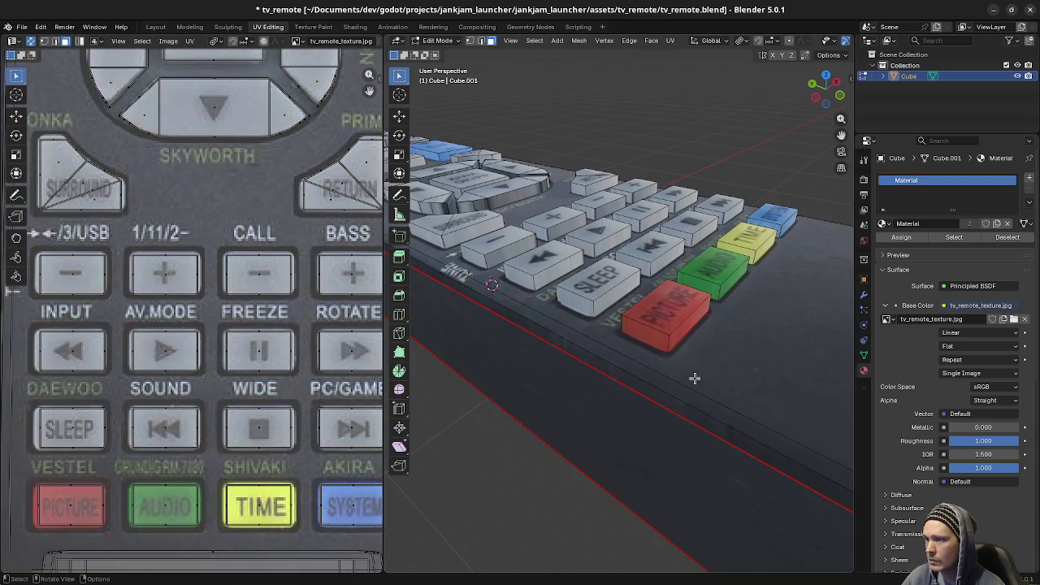
{"action": "middle_click_drag", "start_coordinate": [695, 373], "coordinate": [701, 379]}
{"action": "scroll", "coordinate": [695, 375], "scroll_direction": "down", "scroll_amount": 5}
{"action": "key", "text": "Tab"}
{"action": "key", "text": "alt+a"}
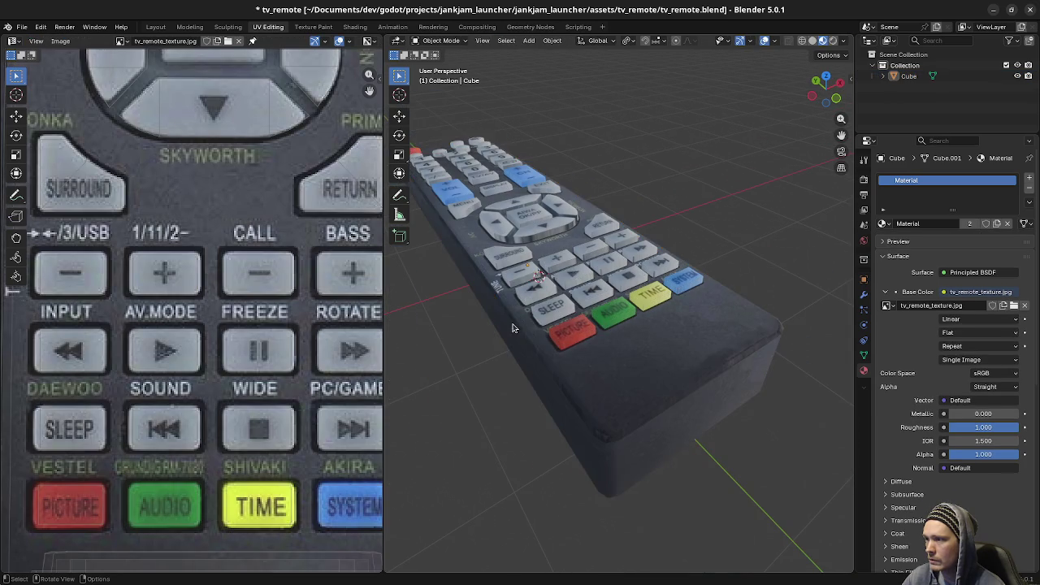
{"action": "middle_click_drag", "start_coordinate": [515, 325], "coordinate": [672, 326]}
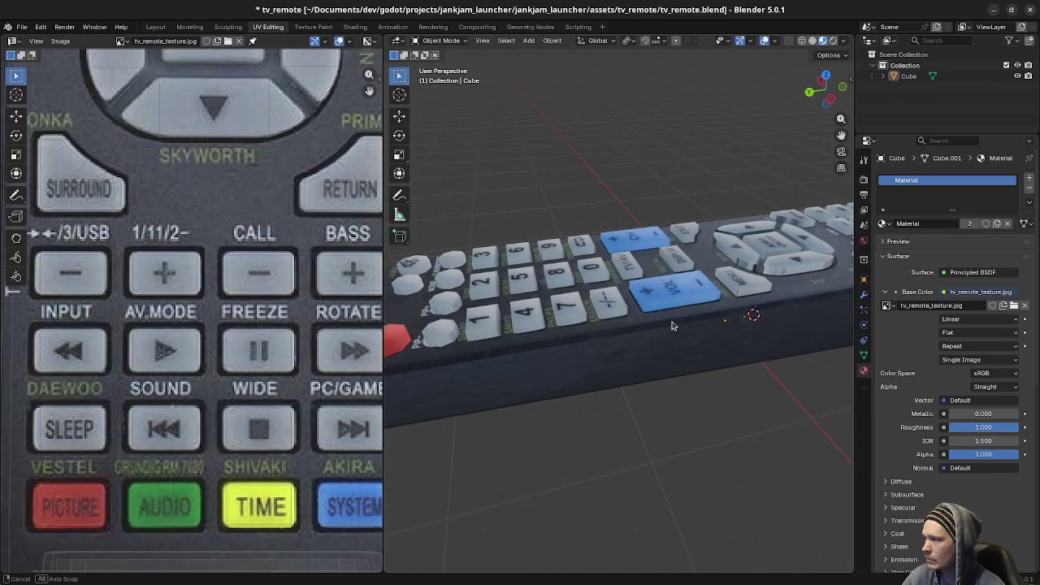
{"action": "middle_click_drag", "start_coordinate": [672, 326], "coordinate": [674, 324]}
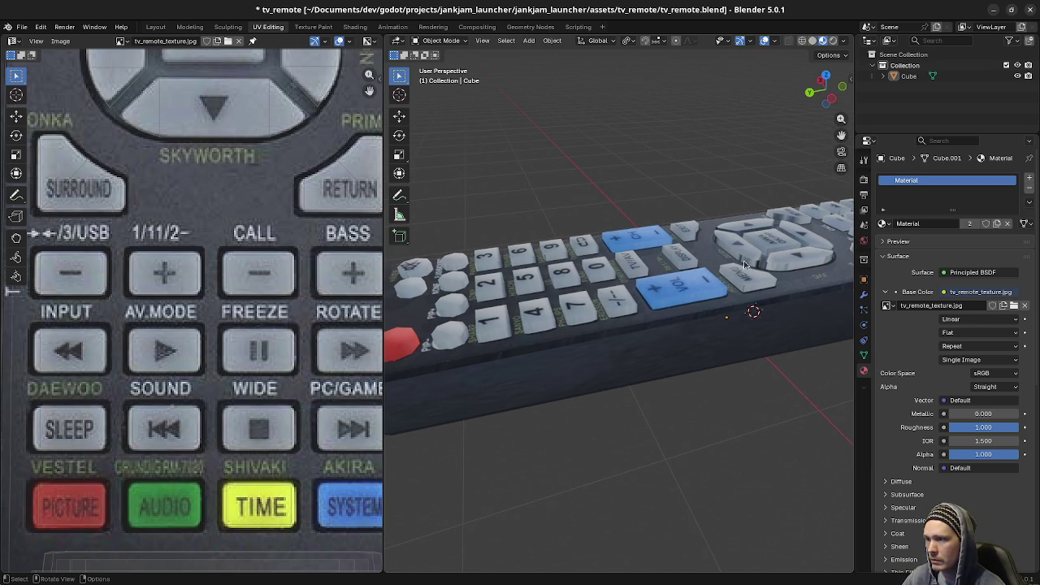
{"action": "middle_click_drag", "start_coordinate": [679, 355], "coordinate": [567, 341], "text": "shift"}
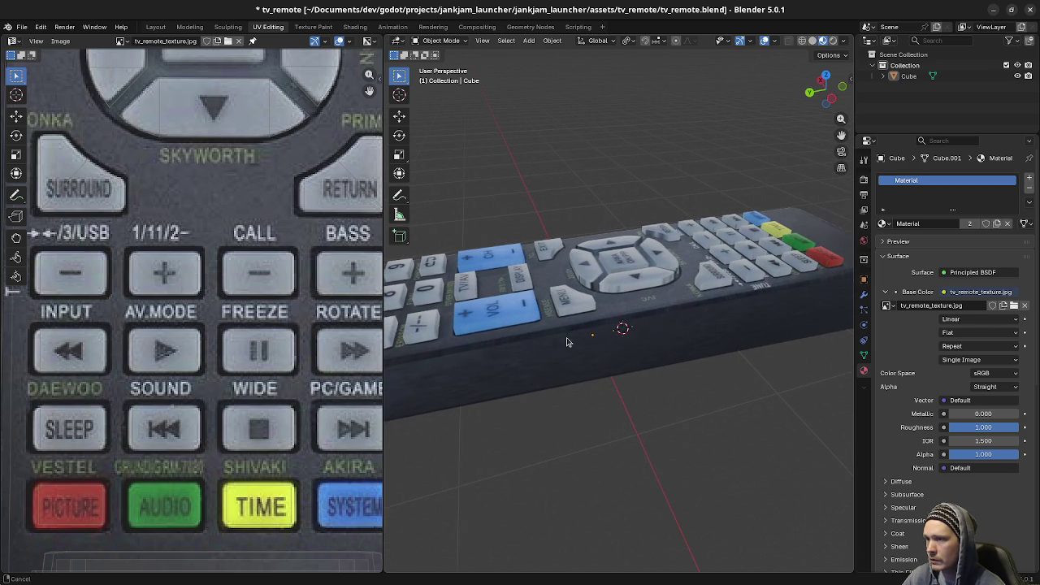
{"action": "mouse_move", "coordinate": [619, 299]}
{"action": "middle_mouse_down"}
{"action": "mouse_move", "coordinate": [719, 291]}
{"action": "mouse_move", "coordinate": [540, 302]}
{"action": "middle_mouse_up"}
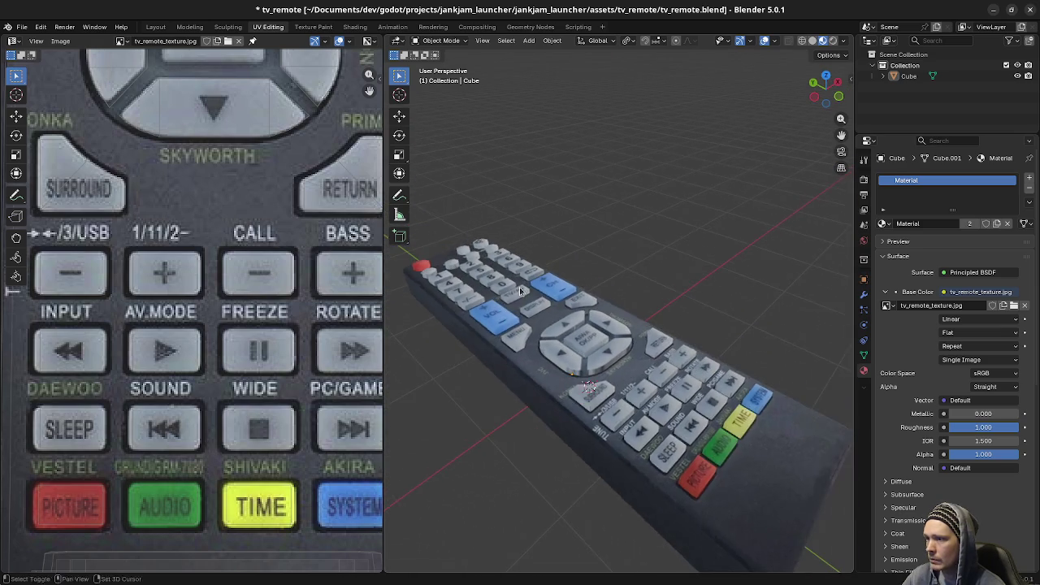
{"action": "key", "text": "ctrl+s"}
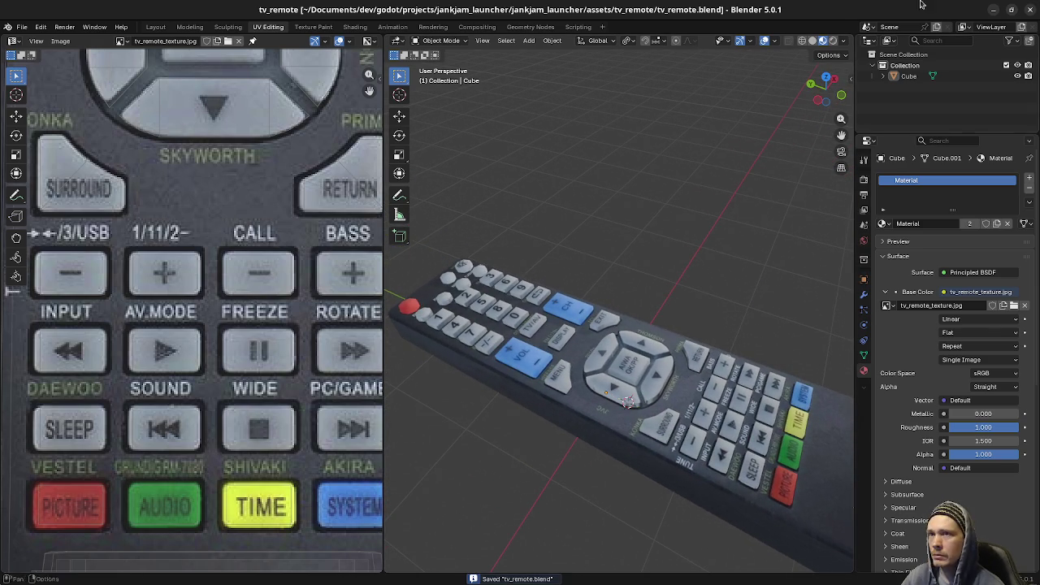
{"action": "left_click", "coordinate": [991, 11]}
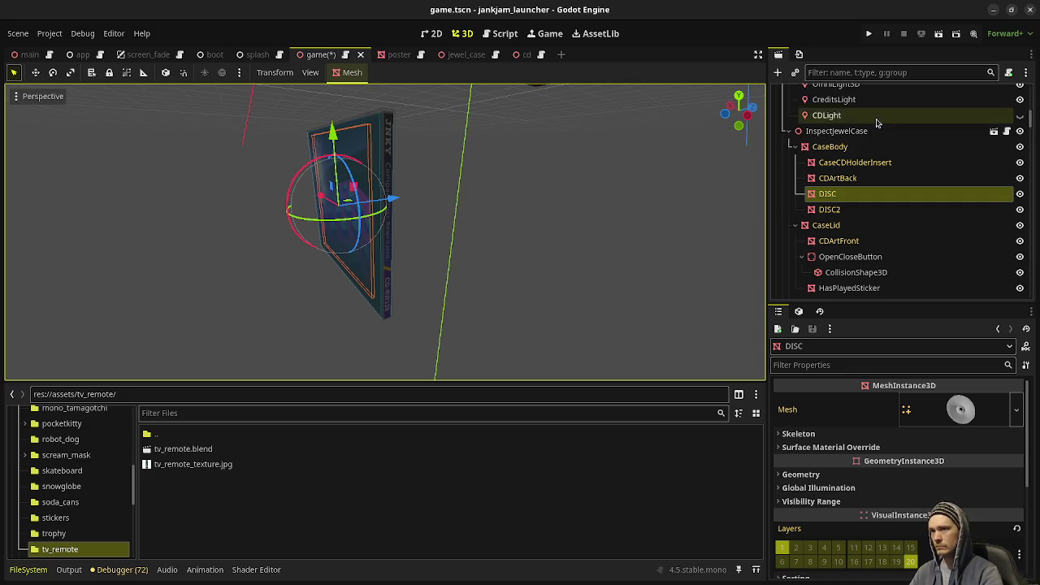
Step: Scroll down the Scene tree and select the Deco node
{"action": "scroll", "coordinate": [860, 167], "scroll_direction": "down", "scroll_amount": 3}
{"action": "scroll", "coordinate": [859, 168], "scroll_direction": "down", "scroll_amount": 3}
{"action": "scroll", "coordinate": [859, 166], "scroll_direction": "down", "scroll_amount": 3}
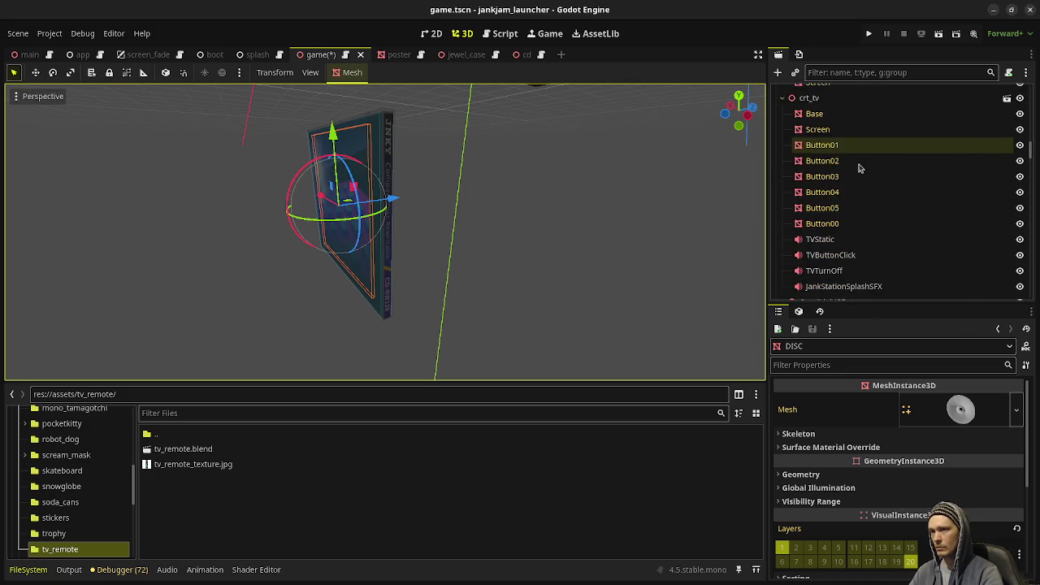
{"action": "scroll", "coordinate": [859, 167], "scroll_direction": "down", "scroll_amount": 3}
{"action": "scroll", "coordinate": [860, 167], "scroll_direction": "down", "scroll_amount": 3}
{"action": "scroll", "coordinate": [861, 187], "scroll_direction": "down", "scroll_amount": 3}
{"action": "scroll", "coordinate": [861, 187], "scroll_direction": "down", "scroll_amount": 3}
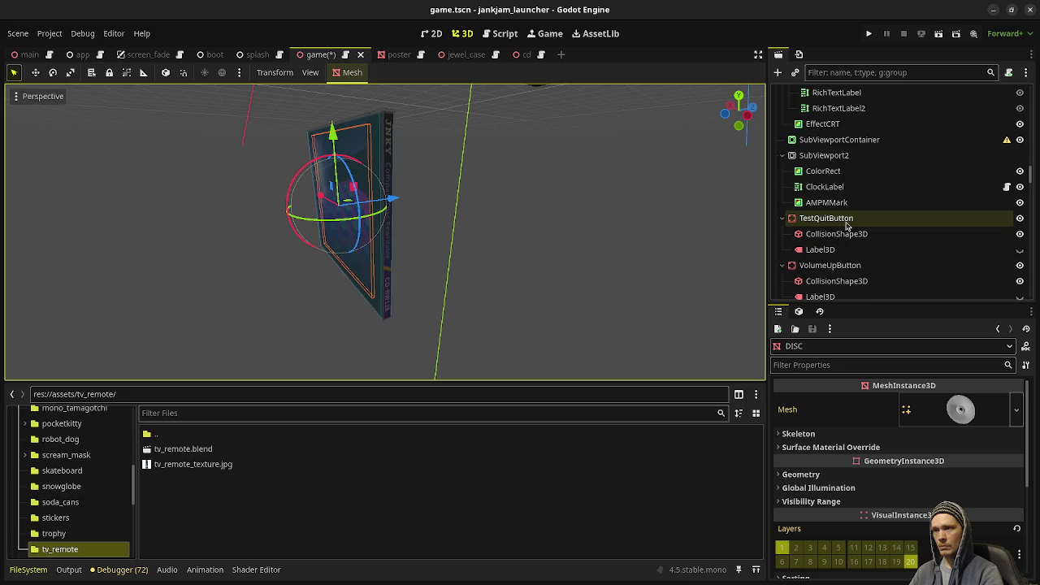
{"action": "scroll", "coordinate": [857, 195], "scroll_direction": "down", "scroll_amount": 3}
{"action": "scroll", "coordinate": [848, 207], "scroll_direction": "down", "scroll_amount": 3}
{"action": "scroll", "coordinate": [839, 224], "scroll_direction": "down", "scroll_amount": 2}
{"action": "scroll", "coordinate": [839, 224], "scroll_direction": "down", "scroll_amount": 3}
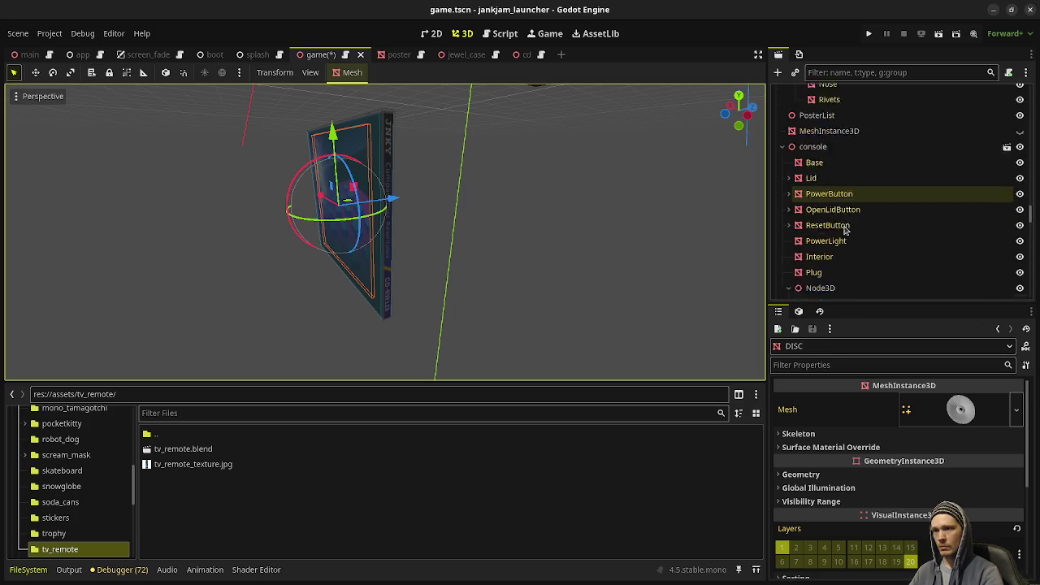
{"action": "scroll", "coordinate": [841, 226], "scroll_direction": "down", "scroll_amount": 1}
{"action": "scroll", "coordinate": [847, 230], "scroll_direction": "down", "scroll_amount": 3}
{"action": "scroll", "coordinate": [854, 235], "scroll_direction": "down", "scroll_amount": 3}
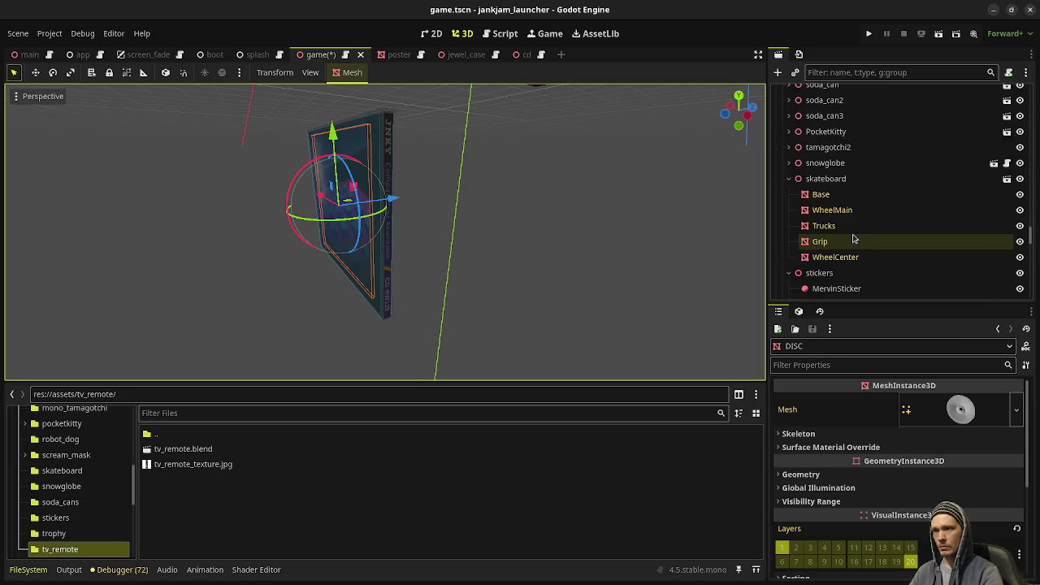
{"action": "scroll", "coordinate": [835, 225], "scroll_direction": "down", "scroll_amount": 3}
{"action": "left_click", "coordinate": [819, 177]}
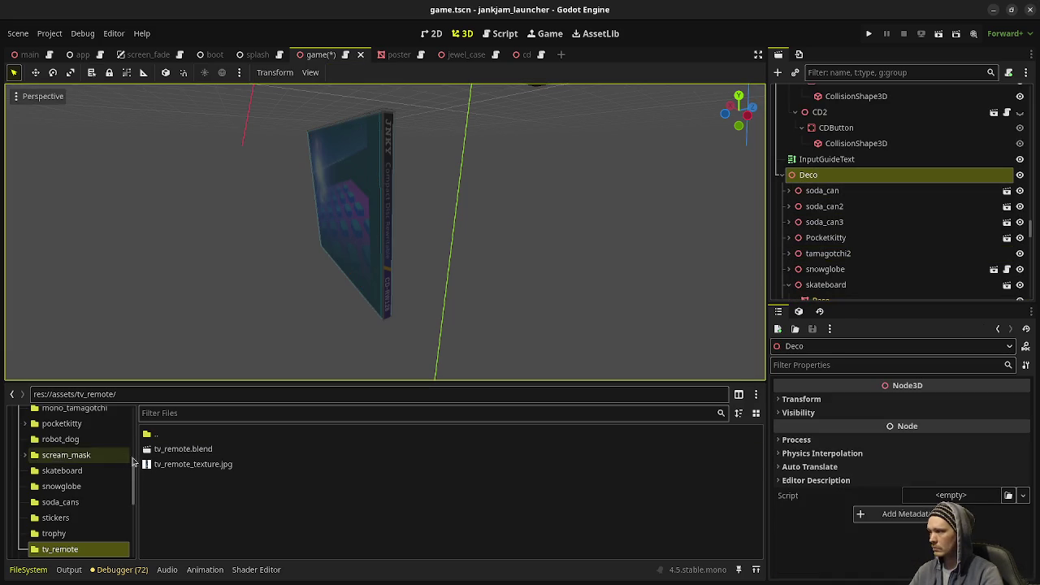
Step: Add a tv_remote.blend instance to the scene and set its Transform Scale to 0.0695
{"action": "scroll", "coordinate": [460, 308], "scroll_direction": "down", "scroll_amount": 3}
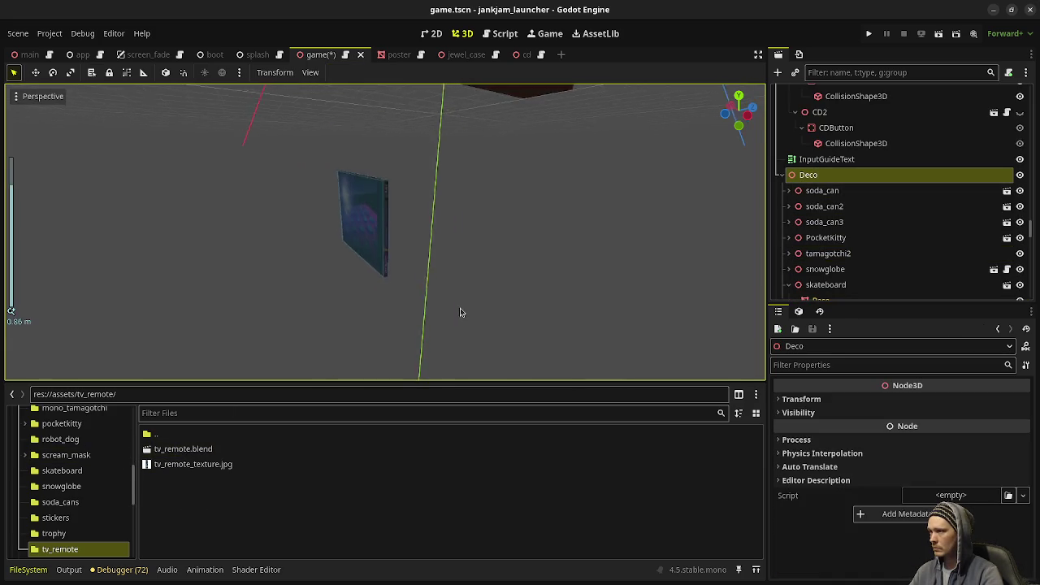
{"action": "scroll", "coordinate": [462, 303], "scroll_direction": "down", "scroll_amount": 2}
{"action": "scroll", "coordinate": [462, 276], "scroll_direction": "down", "scroll_amount": 2}
{"action": "left_click_drag", "start_coordinate": [183, 449], "coordinate": [468, 267]}
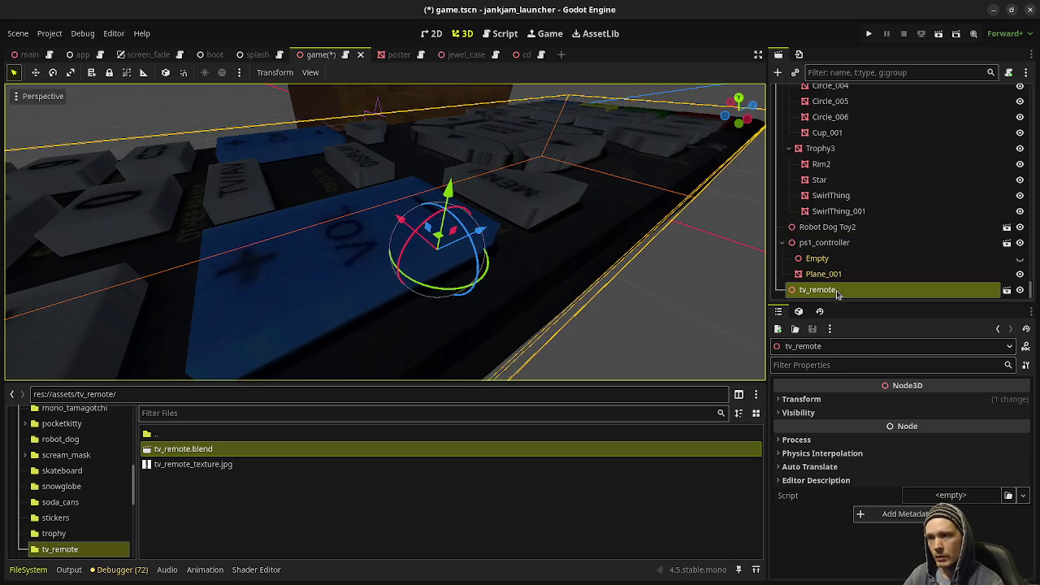
{"action": "left_click", "coordinate": [822, 400]}
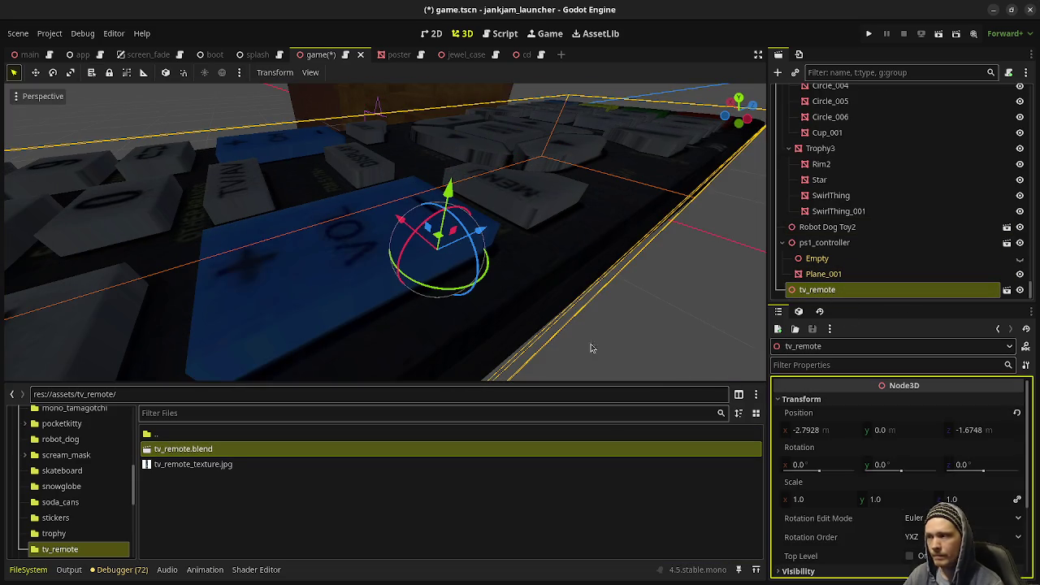
{"action": "left_click_drag", "start_coordinate": [830, 498], "coordinate": [800, 498]}
{"action": "type", "text": "0.0695"}
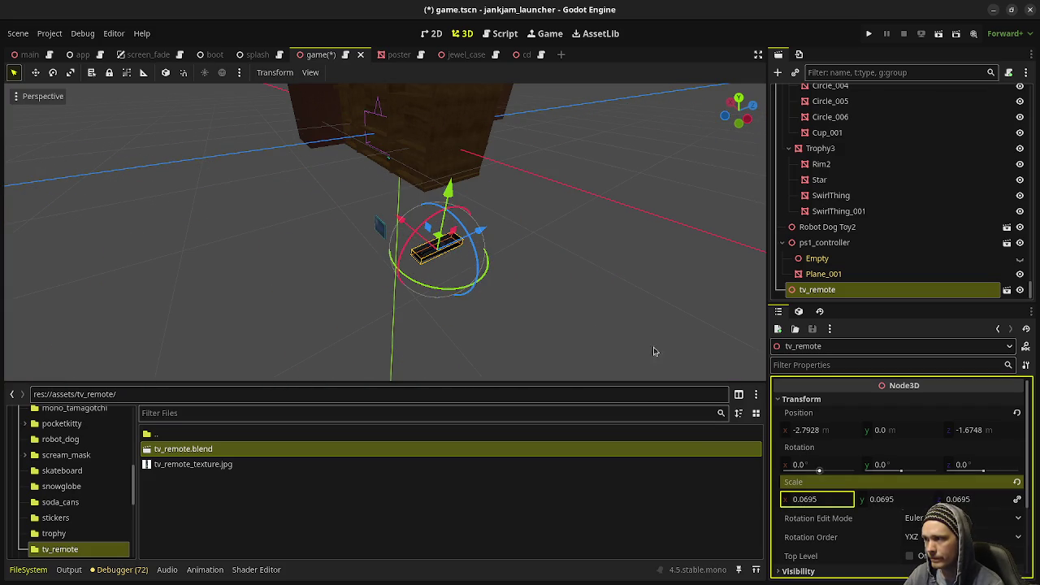
Step: Move the tv_remote node under the Deco node in the Scene tree
{"action": "middle_click_drag", "start_coordinate": [522, 279], "coordinate": [350, 321]}
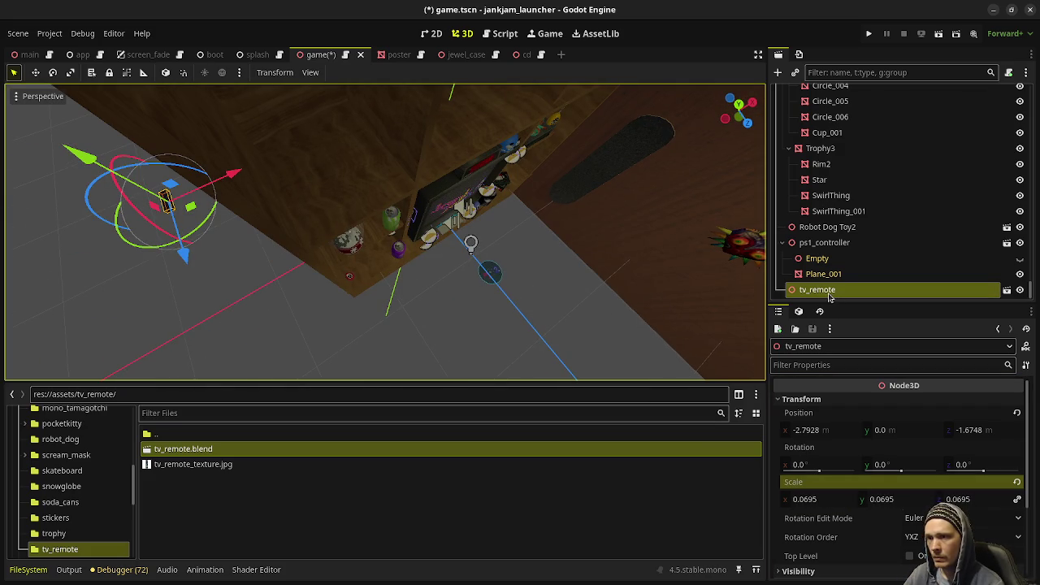
{"action": "left_click_drag", "start_coordinate": [812, 295], "coordinate": [847, 196]}
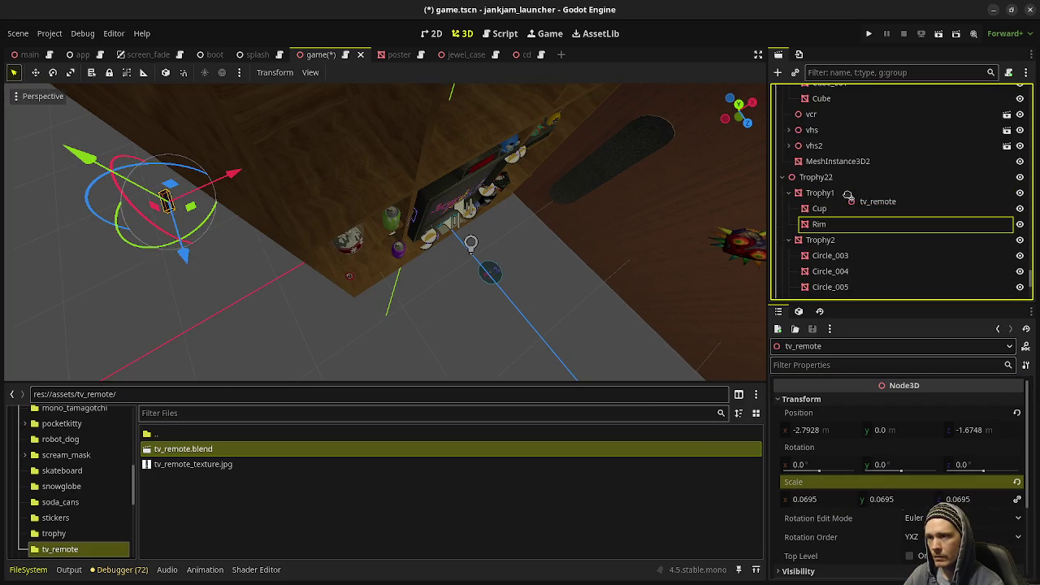
{"action": "scroll", "coordinate": [847, 196], "scroll_direction": "up", "scroll_amount": 3}
{"action": "scroll", "coordinate": [847, 197], "scroll_direction": "up", "scroll_amount": 3}
{"action": "scroll", "coordinate": [847, 196], "scroll_direction": "up", "scroll_amount": 3}
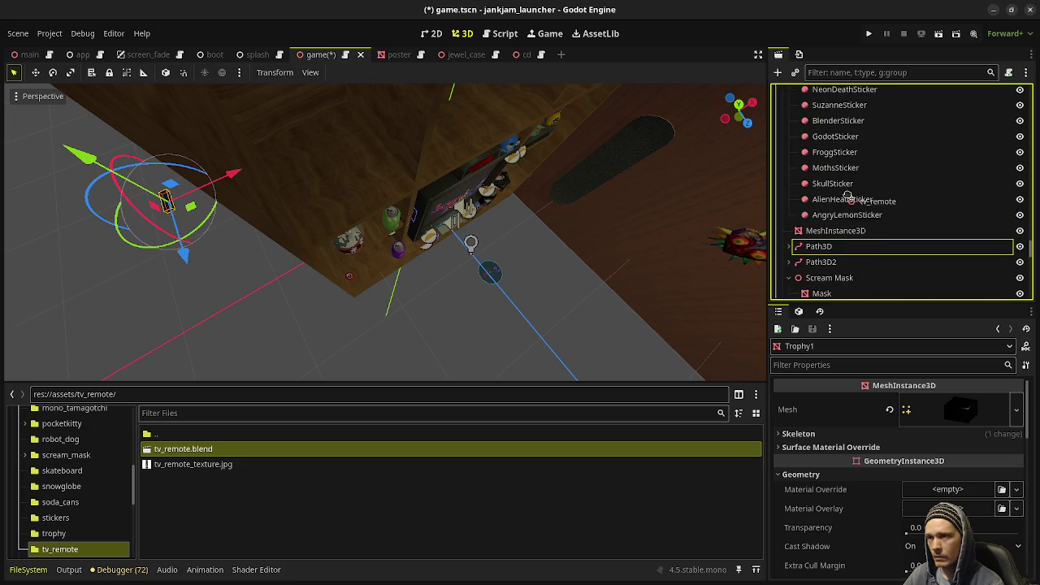
{"action": "scroll", "coordinate": [847, 197], "scroll_direction": "up", "scroll_amount": 3}
{"action": "scroll", "coordinate": [847, 196], "scroll_direction": "up", "scroll_amount": 3}
{"action": "left_click_drag", "start_coordinate": [847, 196], "coordinate": [845, 140]}
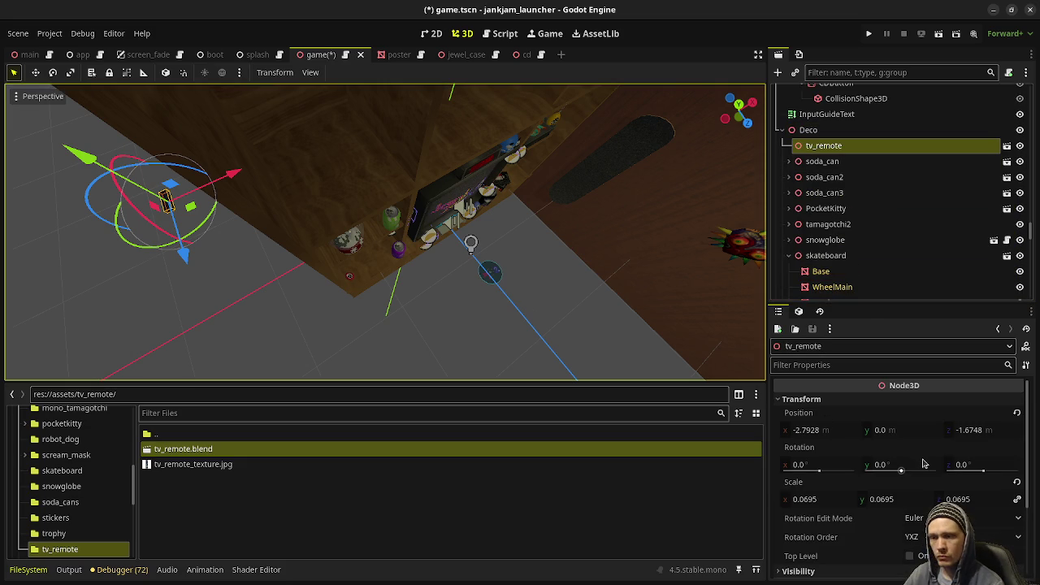
Step: Reset the tv_remote's position, move it forward along Z and turn it 90° on Y
{"action": "left_click", "coordinate": [1017, 414]}
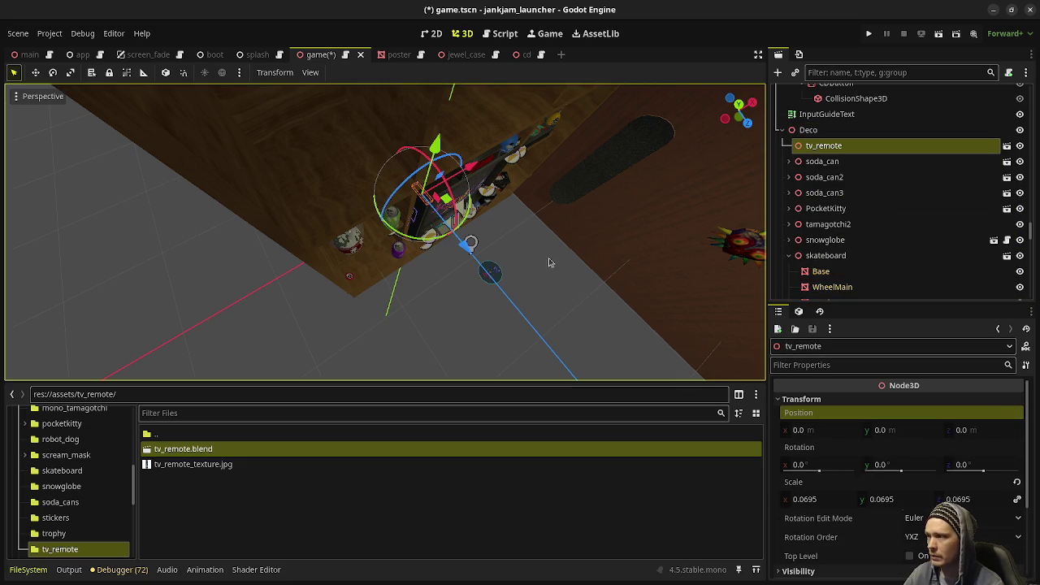
{"action": "mouse_move", "coordinate": [560, 306]}
{"action": "middle_mouse_down"}
{"action": "mouse_move", "coordinate": [528, 260]}
{"action": "mouse_move", "coordinate": [503, 255]}
{"action": "mouse_move", "coordinate": [425, 289]}
{"action": "middle_mouse_up"}
{"action": "key", "text": "f"}
{"action": "left_click_drag", "start_coordinate": [392, 284], "coordinate": [396, 376]}
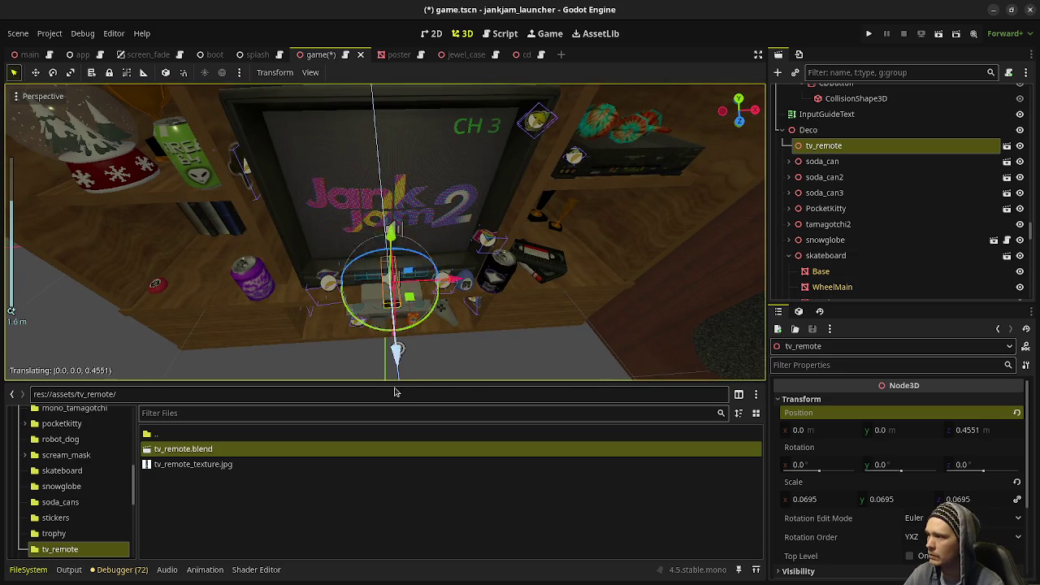
{"action": "left_click_drag", "start_coordinate": [436, 337], "coordinate": [446, 220]}
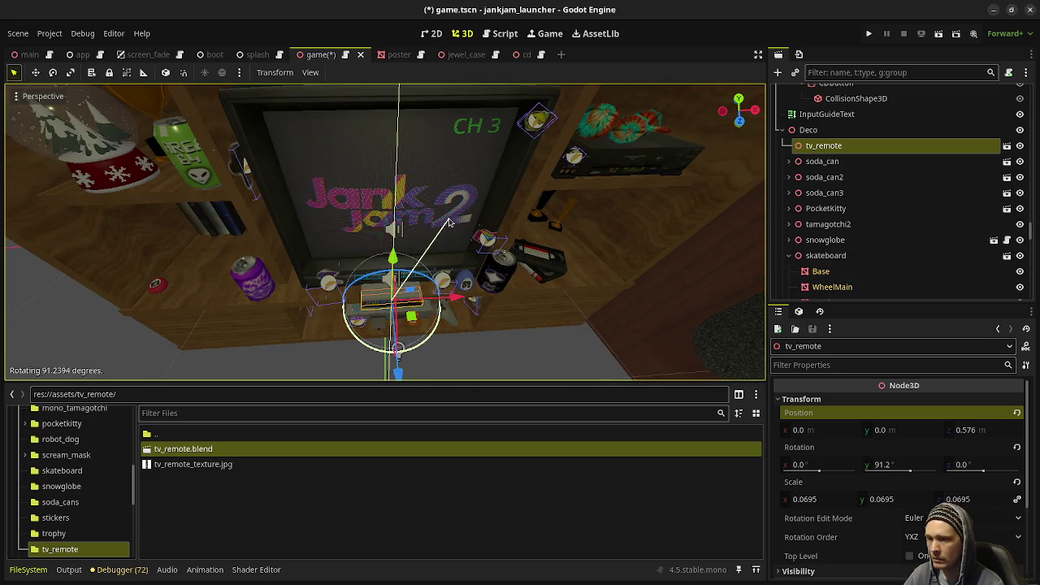
Step: Raise the tv_remote to Y 0.0146 and slide it back to Z 0.5472
{"action": "mouse_move", "coordinate": [451, 225]}
{"action": "middle_mouse_down"}
{"action": "mouse_move", "coordinate": [444, 294]}
{"action": "mouse_move", "coordinate": [536, 301]}
{"action": "mouse_move", "coordinate": [548, 289]}
{"action": "middle_mouse_up"}
{"action": "scroll", "coordinate": [444, 294], "scroll_direction": "up", "scroll_amount": 3}
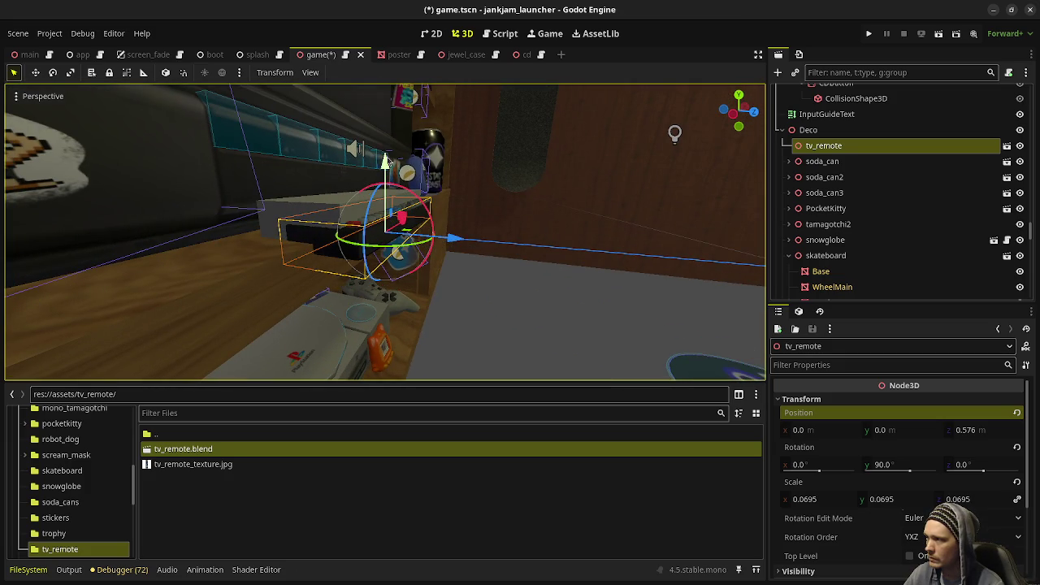
{"action": "left_click_drag", "start_coordinate": [385, 161], "coordinate": [385, 149]}
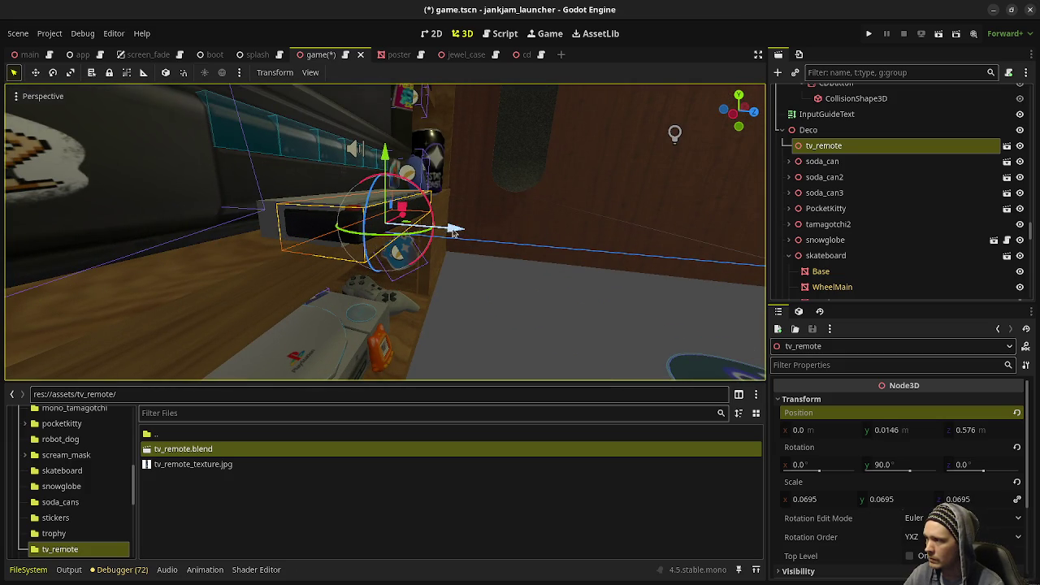
{"action": "left_click_drag", "start_coordinate": [455, 231], "coordinate": [435, 232]}
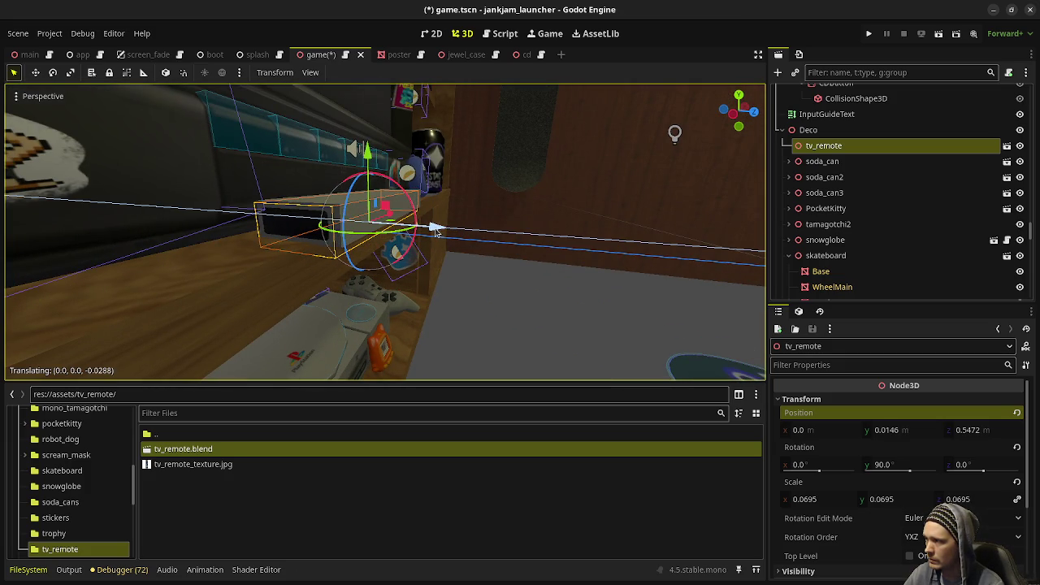
{"action": "middle_click_drag", "start_coordinate": [435, 231], "coordinate": [503, 243]}
{"action": "scroll", "coordinate": [884, 269], "scroll_direction": "down", "scroll_amount": 3}
{"action": "scroll", "coordinate": [861, 221], "scroll_direction": "up", "scroll_amount": 3}
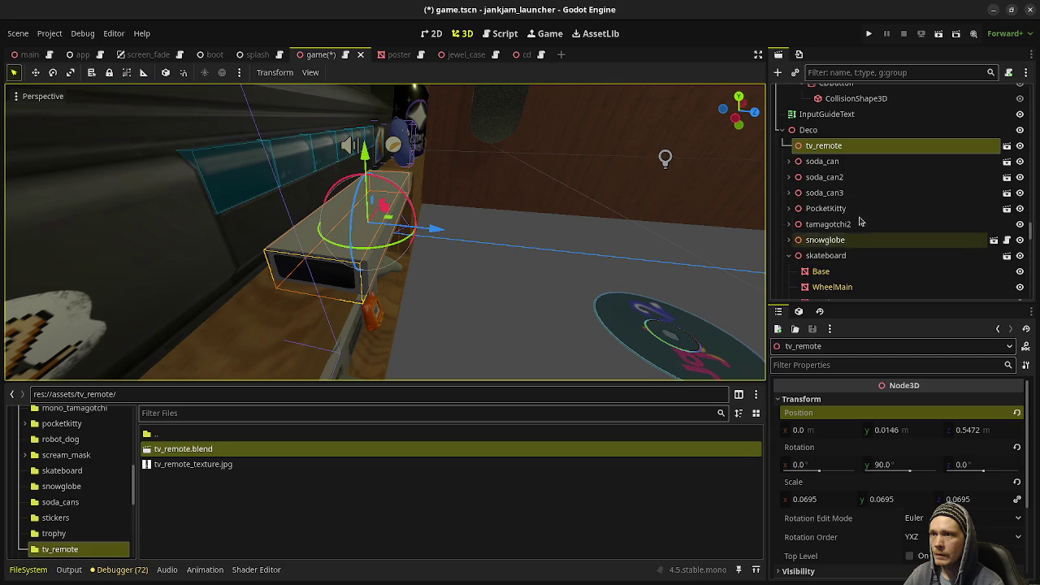
{"action": "scroll", "coordinate": [857, 227], "scroll_direction": "down", "scroll_amount": 2}
{"action": "scroll", "coordinate": [851, 237], "scroll_direction": "down", "scroll_amount": 5}
{"action": "scroll", "coordinate": [844, 250], "scroll_direction": "down", "scroll_amount": 5}
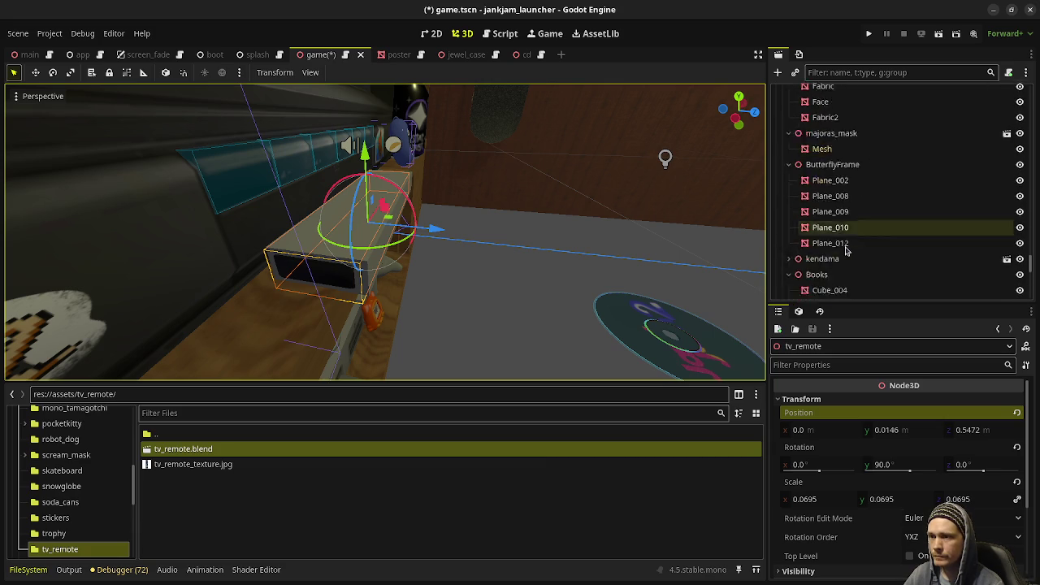
{"action": "scroll", "coordinate": [845, 250], "scroll_direction": "down", "scroll_amount": 5}
{"action": "scroll", "coordinate": [841, 256], "scroll_direction": "down", "scroll_amount": 5}
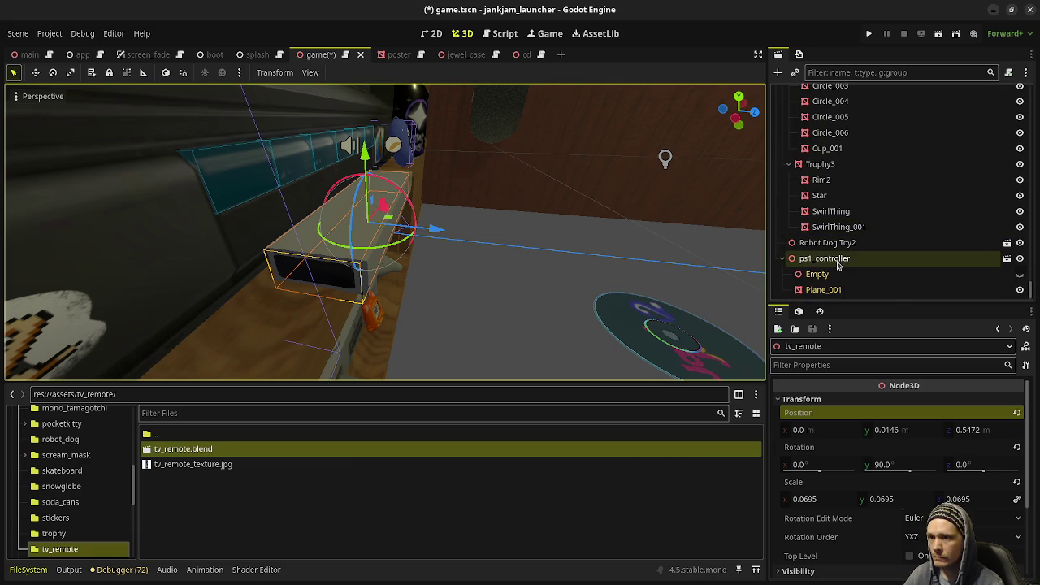
Step: Delete the MeshInstance3D2 placeholder box node from the scene
{"action": "left_click", "coordinate": [285, 249]}
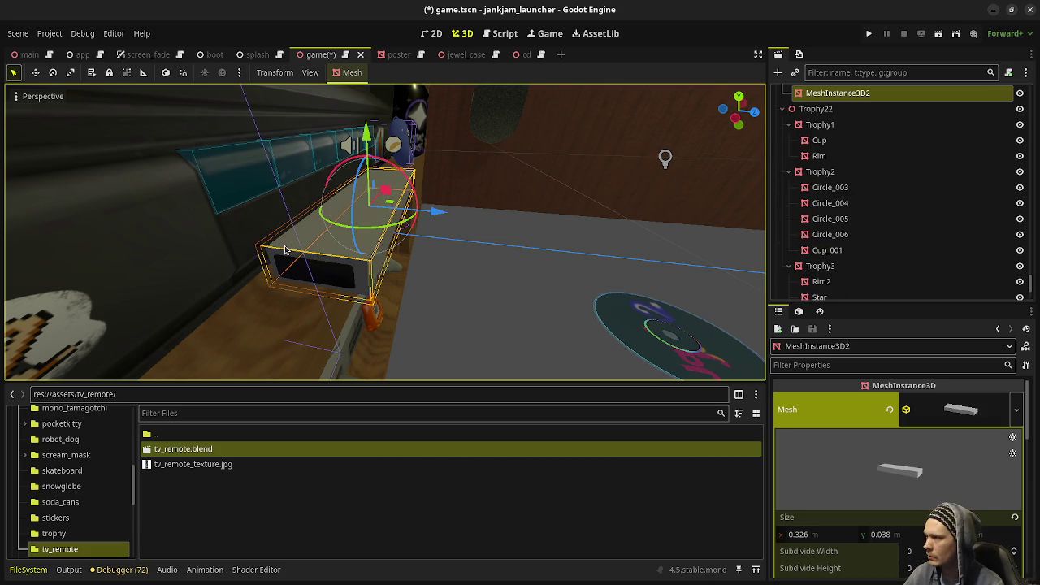
{"action": "scroll", "coordinate": [829, 182], "scroll_direction": "up", "scroll_amount": 3}
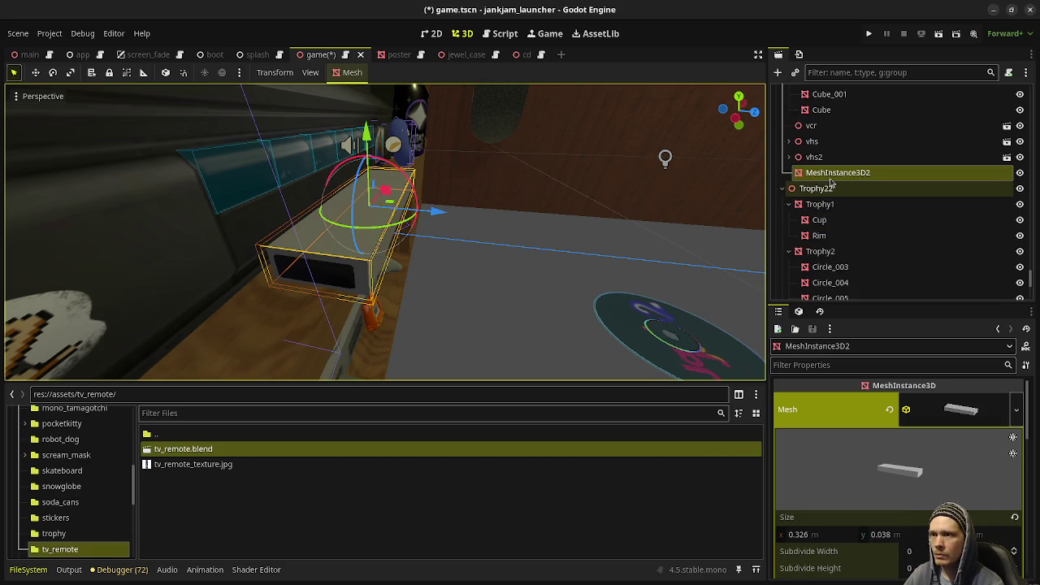
{"action": "left_click", "coordinate": [845, 174]}
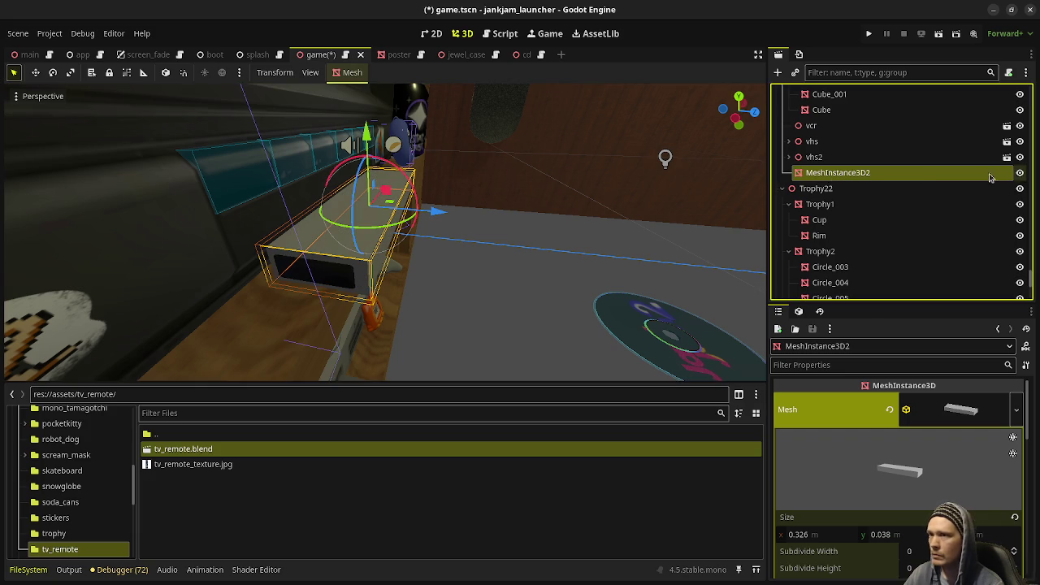
{"action": "right_click", "coordinate": [863, 178]}
{"action": "left_click", "coordinate": [890, 502]}
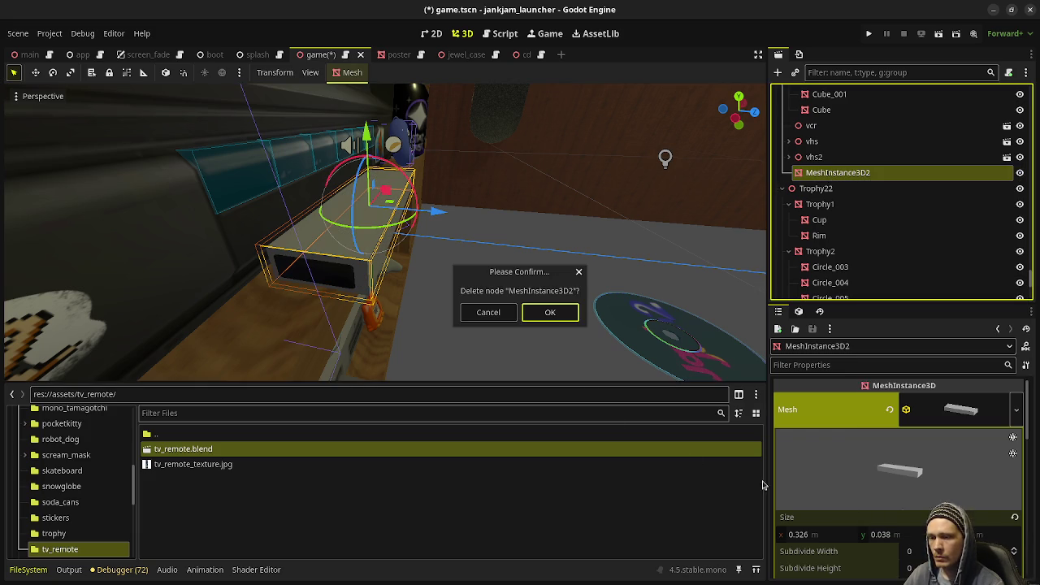
{"action": "left_click", "coordinate": [551, 311]}
Step: Orbit to a low view of the shelf and select the tv_remote
{"action": "mouse_move", "coordinate": [581, 247]}
{"action": "middle_mouse_down"}
{"action": "mouse_move", "coordinate": [406, 323]}
{"action": "mouse_move", "coordinate": [396, 316]}
{"action": "middle_mouse_up"}
{"action": "scroll", "coordinate": [359, 290], "scroll_direction": "up", "scroll_amount": 3}
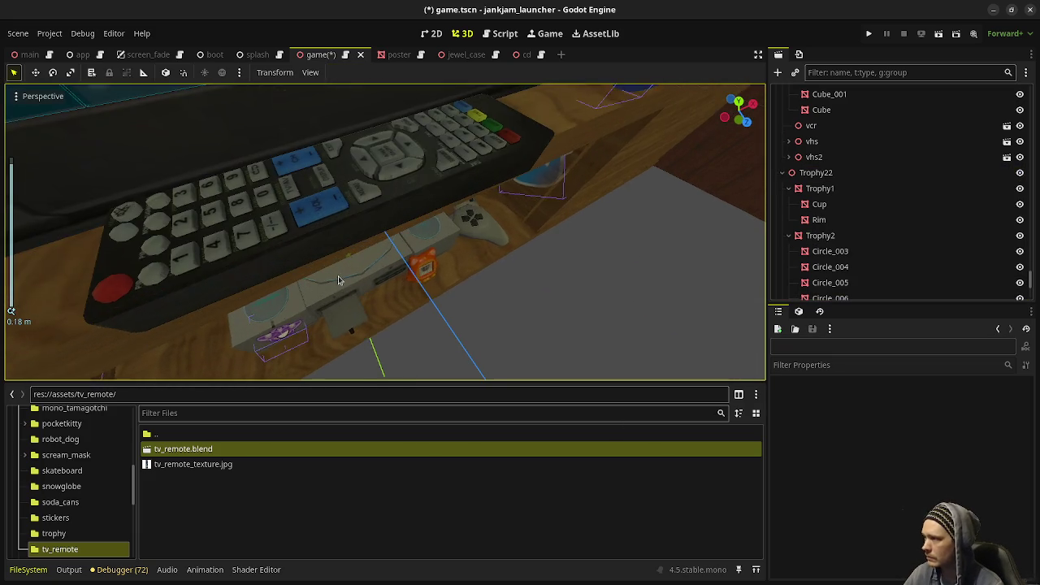
{"action": "mouse_move", "coordinate": [339, 278]}
{"action": "middle_mouse_down"}
{"action": "mouse_move", "coordinate": [367, 274]}
{"action": "mouse_move", "coordinate": [333, 162]}
{"action": "mouse_move", "coordinate": [367, 204]}
{"action": "middle_mouse_up"}
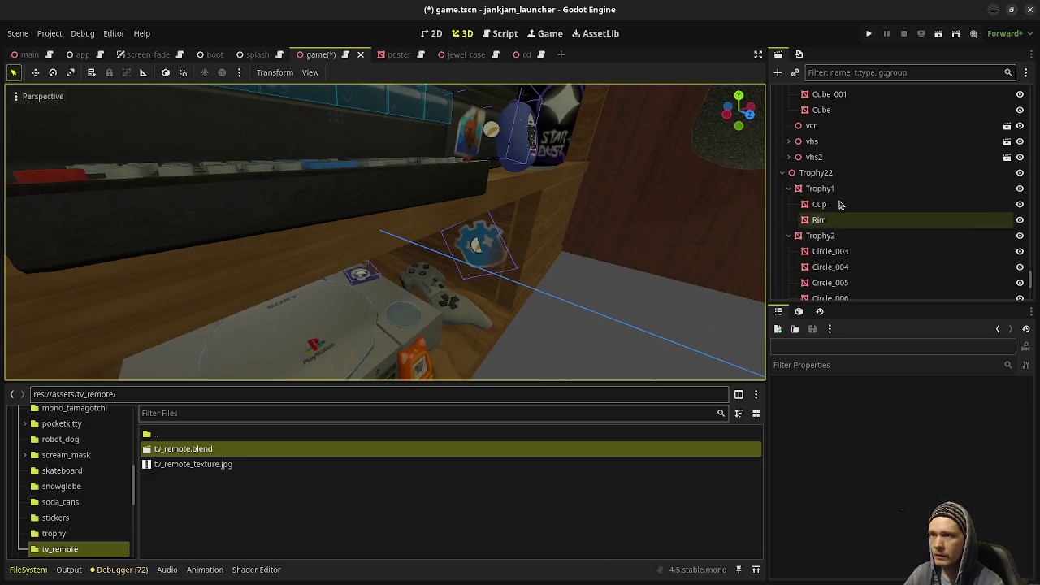
{"action": "scroll", "coordinate": [853, 201], "scroll_direction": "up", "scroll_amount": 2}
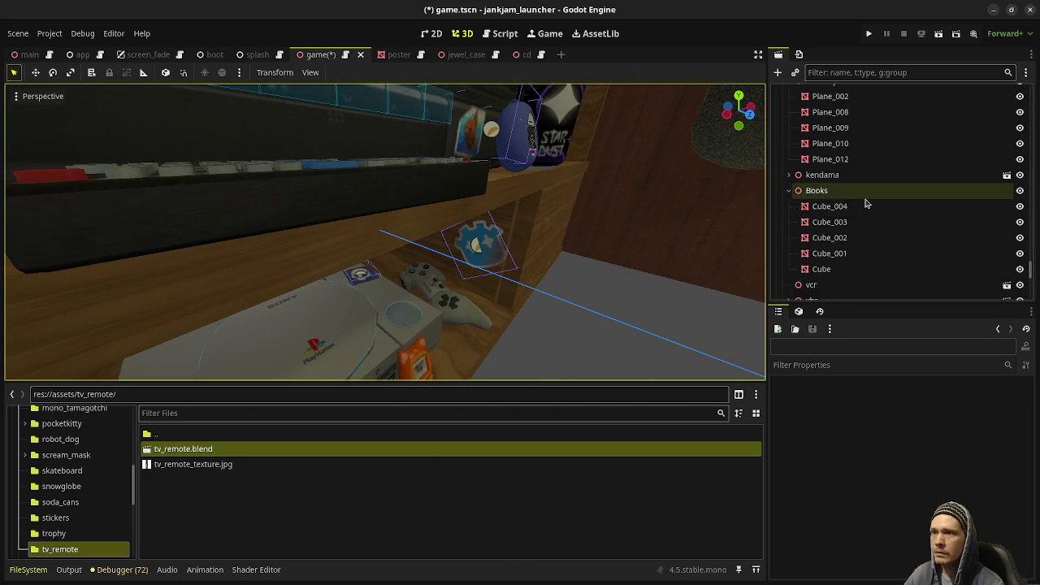
{"action": "scroll", "coordinate": [861, 200], "scroll_direction": "up", "scroll_amount": 1}
{"action": "scroll", "coordinate": [861, 200], "scroll_direction": "down", "scroll_amount": 2}
{"action": "left_click", "coordinate": [373, 200]}
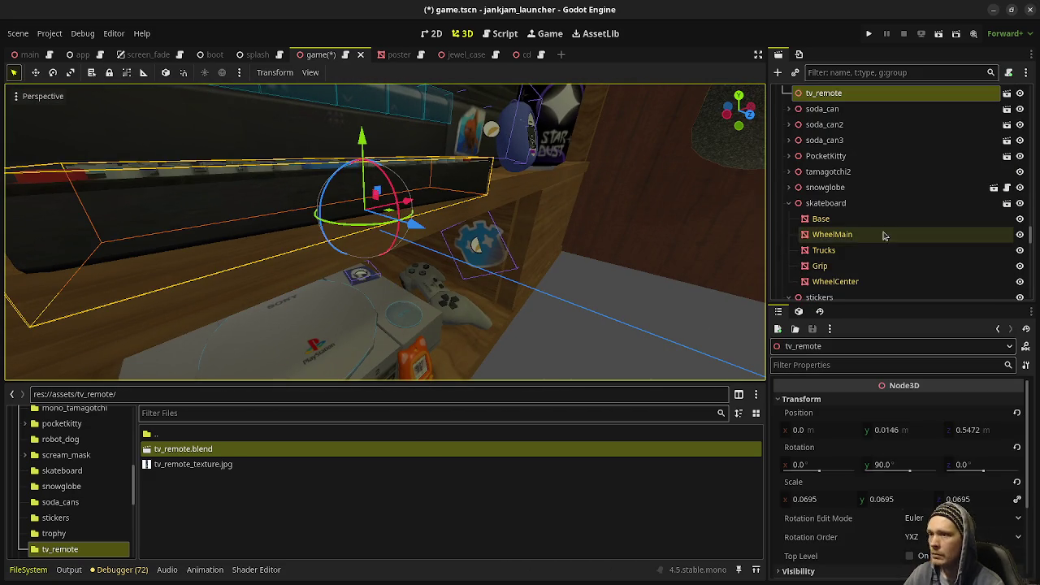
Step: In front orthographic view, tilt the tv_remote -1.7° on X and lower it to Y 0.0237
{"action": "middle_click_drag", "start_coordinate": [445, 249], "coordinate": [444, 253]}
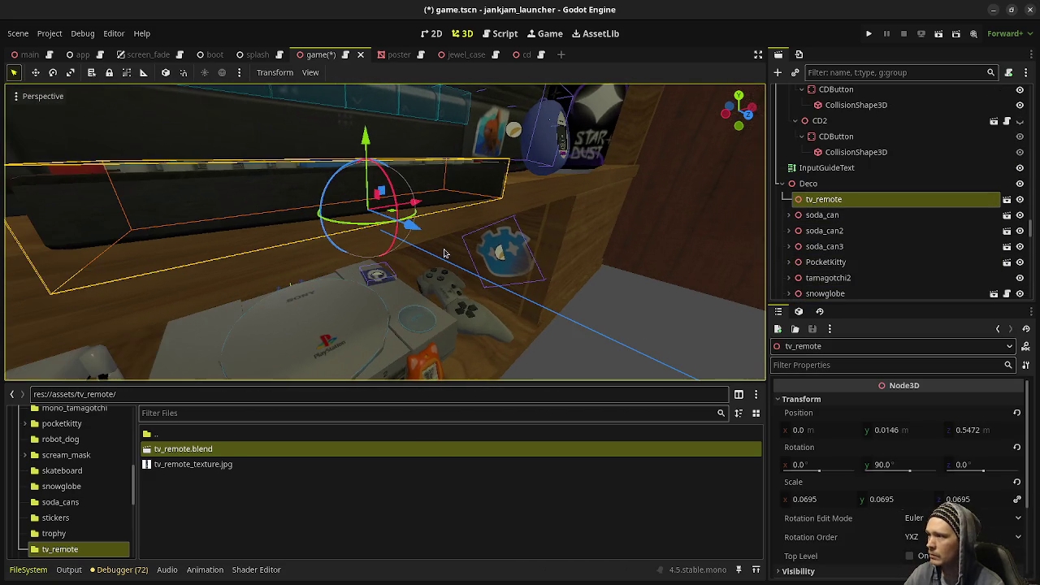
{"action": "key", "text": "KP_1"}
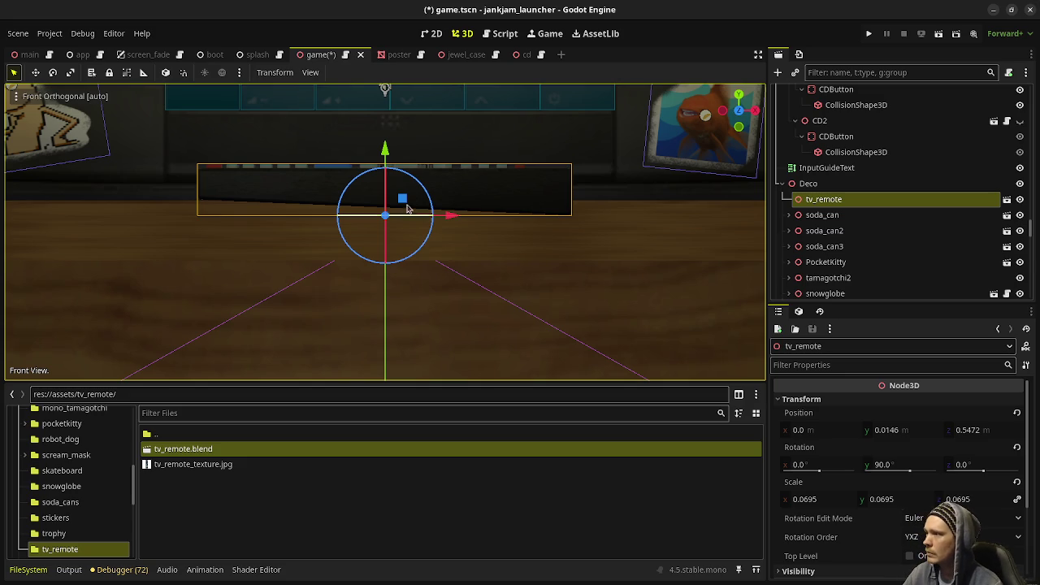
{"action": "left_click_drag", "start_coordinate": [385, 148], "coordinate": [386, 129]}
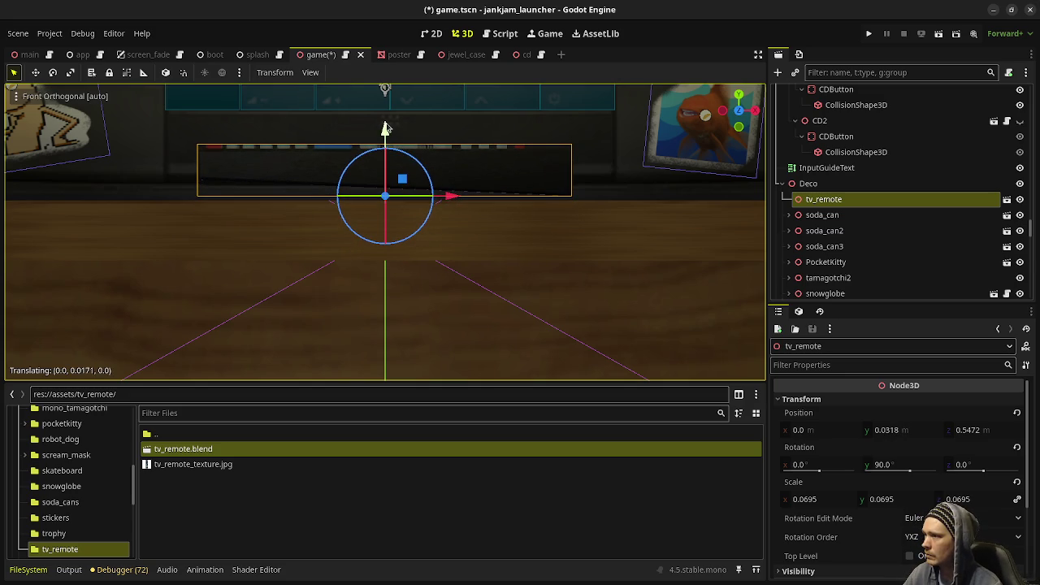
{"action": "key", "text": "r"}
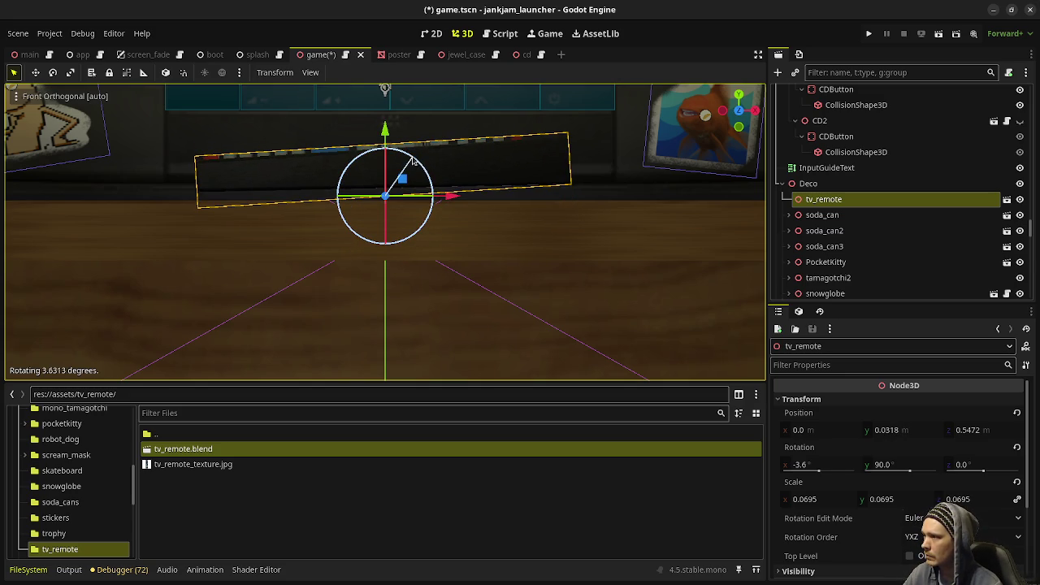
{"action": "left_click_drag", "start_coordinate": [386, 128], "coordinate": [390, 140]}
{"action": "key", "text": "ctrl+z"}
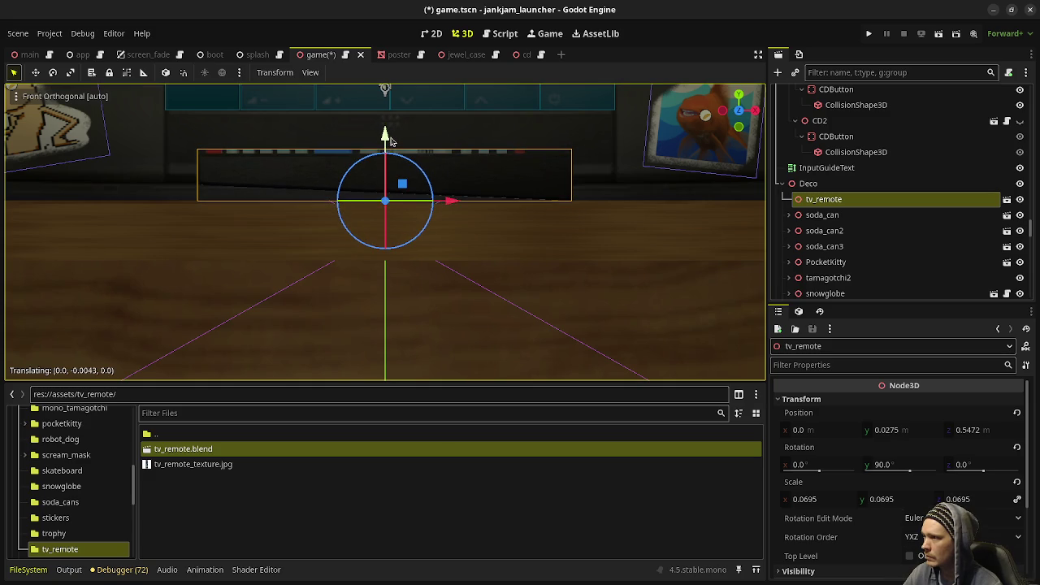
{"action": "left_click_drag", "start_coordinate": [424, 180], "coordinate": [425, 181]}
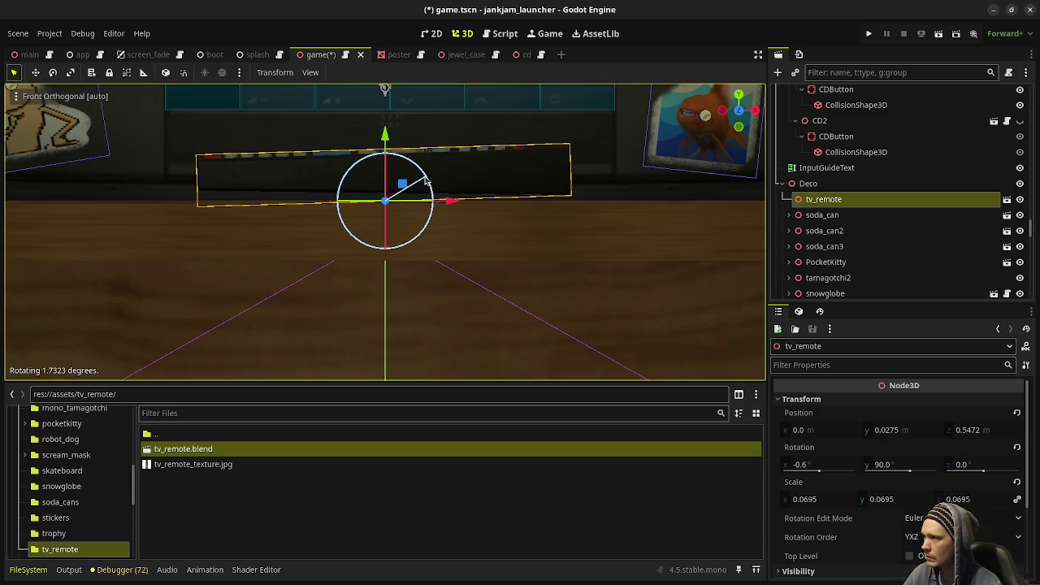
{"action": "left_click_drag", "start_coordinate": [385, 134], "coordinate": [388, 141]}
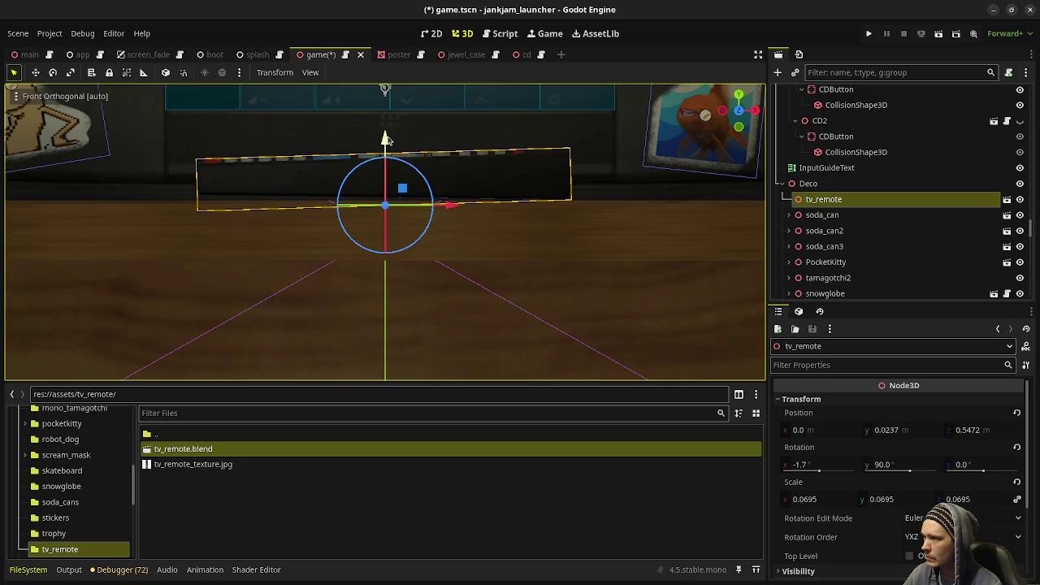
{"action": "mouse_move", "coordinate": [388, 142]}
{"action": "middle_mouse_down"}
{"action": "mouse_move", "coordinate": [444, 215]}
{"action": "mouse_move", "coordinate": [419, 238]}
{"action": "mouse_move", "coordinate": [400, 228]}
{"action": "middle_mouse_up"}
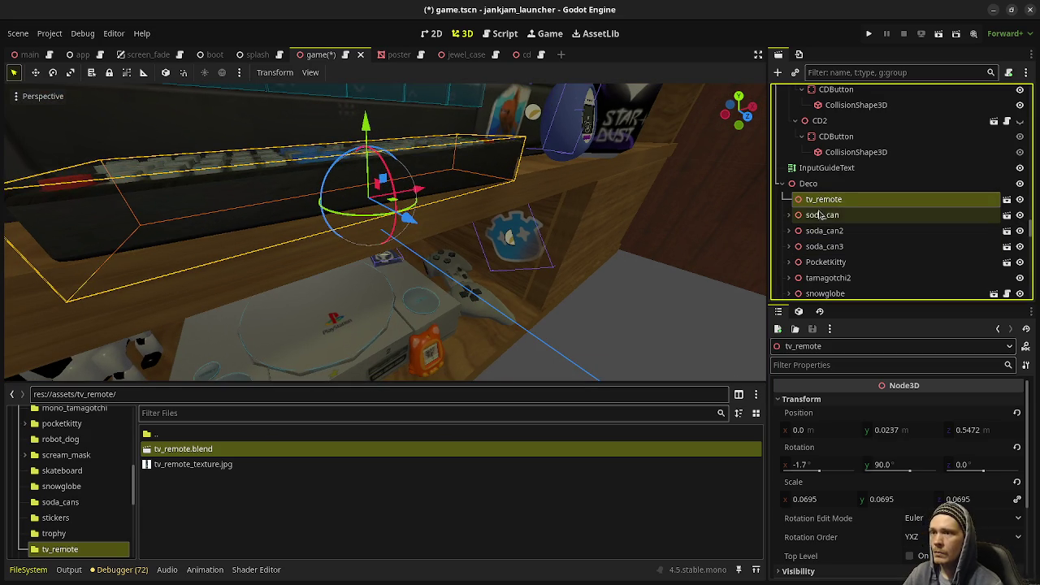
Step: Reselect the tv_remote and turn it to 91.5° on Y
{"action": "left_click", "coordinate": [822, 214]}
{"action": "left_click", "coordinate": [823, 199]}
{"action": "scroll", "coordinate": [339, 193], "scroll_direction": "up", "scroll_amount": 3}
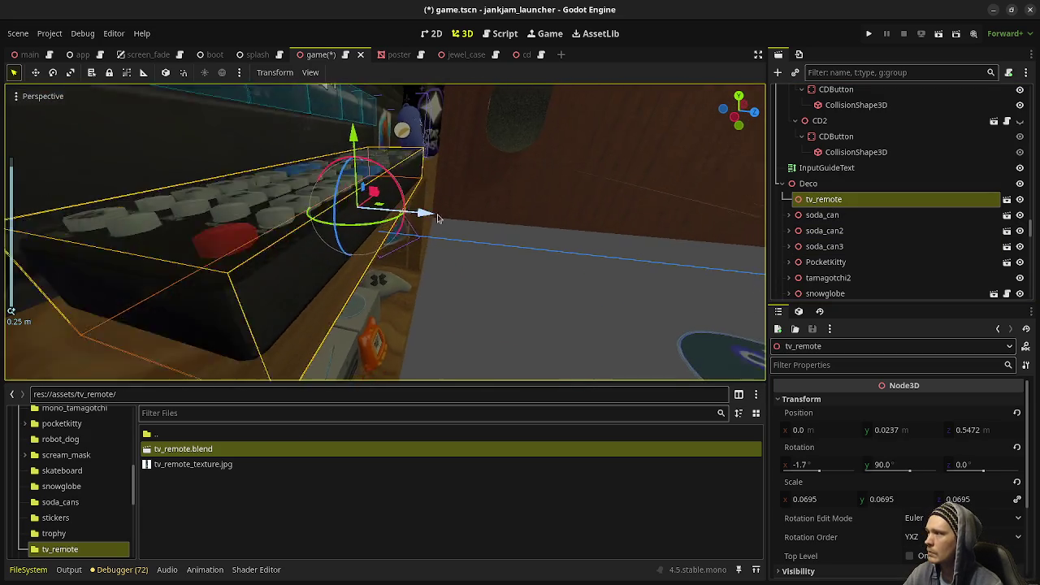
{"action": "middle_click_drag", "start_coordinate": [339, 193], "coordinate": [411, 210]}
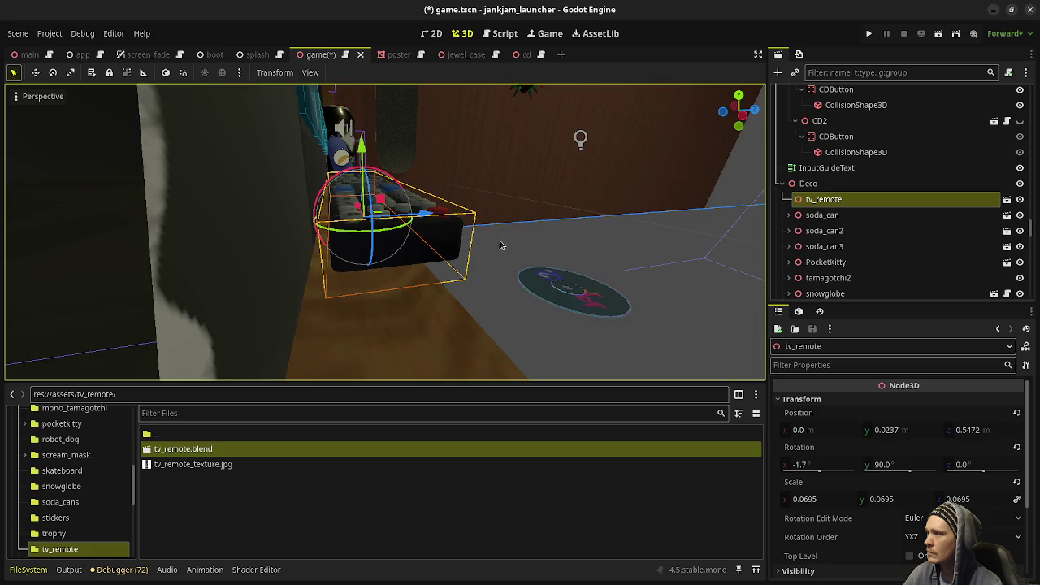
{"action": "mouse_move", "coordinate": [501, 243]}
{"action": "middle_mouse_down"}
{"action": "mouse_move", "coordinate": [414, 234]}
{"action": "mouse_move", "coordinate": [389, 342]}
{"action": "middle_mouse_up"}
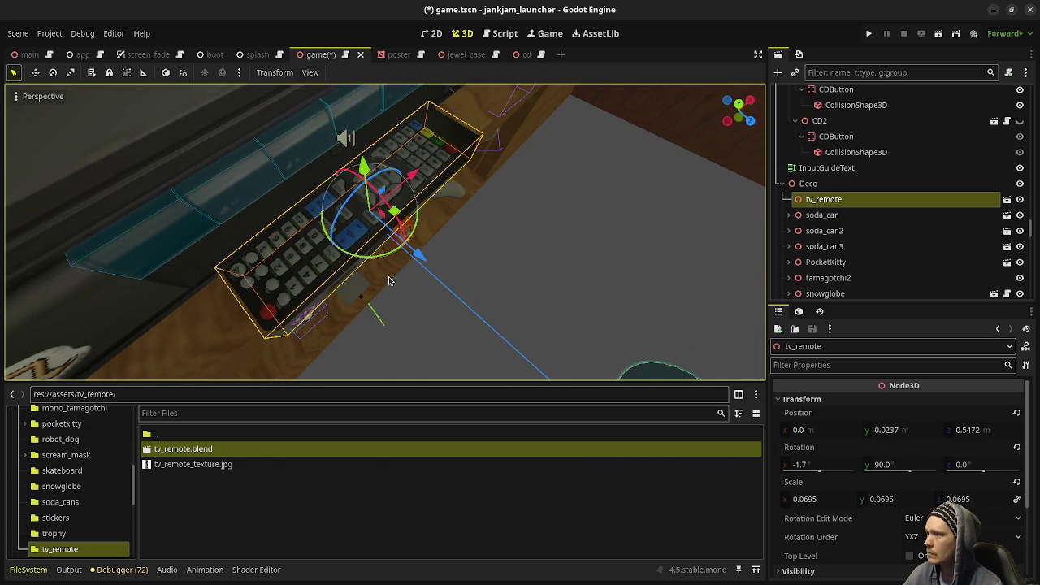
{"action": "left_click_drag", "start_coordinate": [378, 263], "coordinate": [379, 264]}
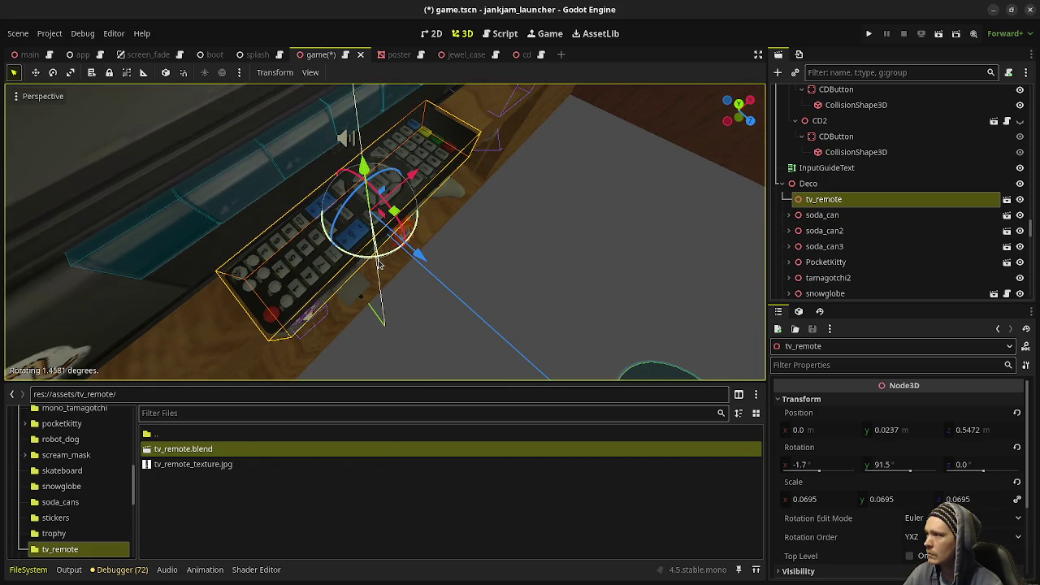
Step: Nudge the tv_remote along its length to Z 0.5478, then deselect it
{"action": "middle_click_drag", "start_coordinate": [498, 285], "coordinate": [209, 204]}
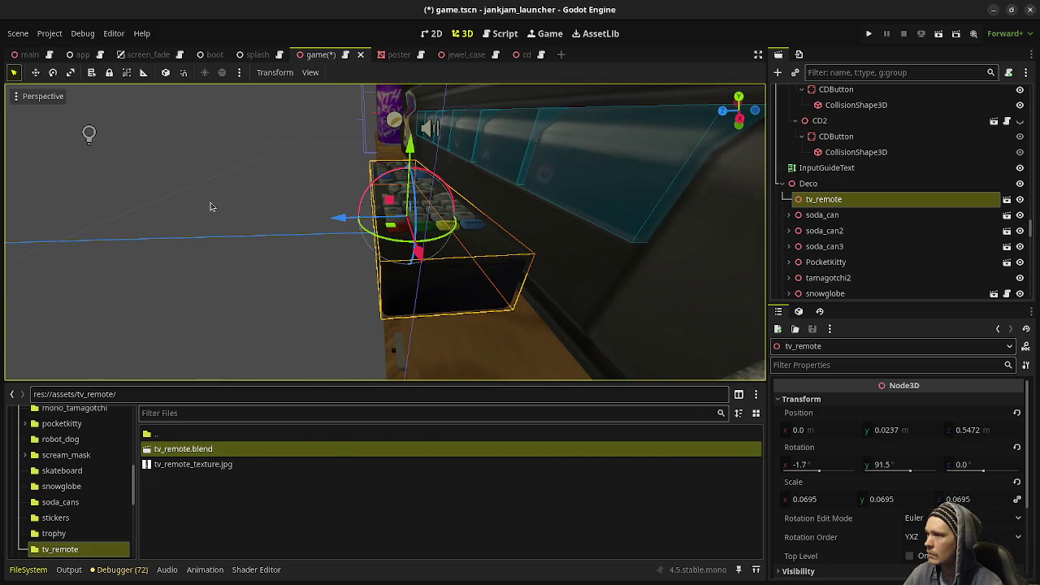
{"action": "middle_click_drag", "start_coordinate": [367, 230], "coordinate": [355, 239]}
{"action": "mouse_move", "coordinate": [524, 302]}
{"action": "middle_mouse_down"}
{"action": "mouse_move", "coordinate": [469, 259]}
{"action": "mouse_move", "coordinate": [321, 226]}
{"action": "middle_mouse_up"}
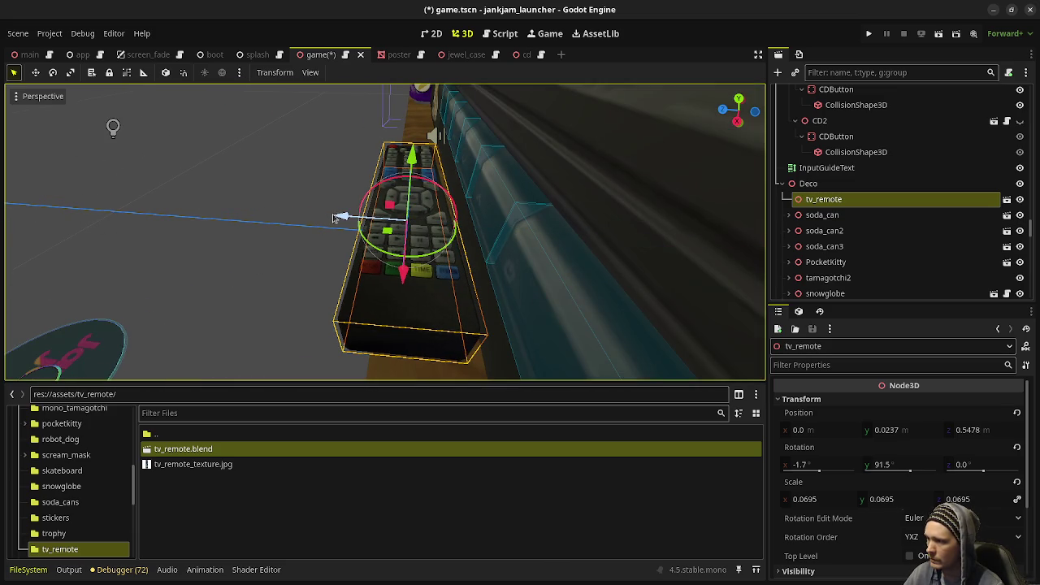
{"action": "left_click_drag", "start_coordinate": [340, 216], "coordinate": [325, 230]}
{"action": "mouse_move", "coordinate": [325, 230]}
{"action": "middle_mouse_down"}
{"action": "mouse_move", "coordinate": [253, 253]}
{"action": "mouse_move", "coordinate": [355, 244]}
{"action": "middle_mouse_up"}
{"action": "left_click", "coordinate": [260, 250]}
Step: Save the scene, maximize the game window and move the TV selection to Channel Down
{"action": "key", "text": "ctrl+s"}
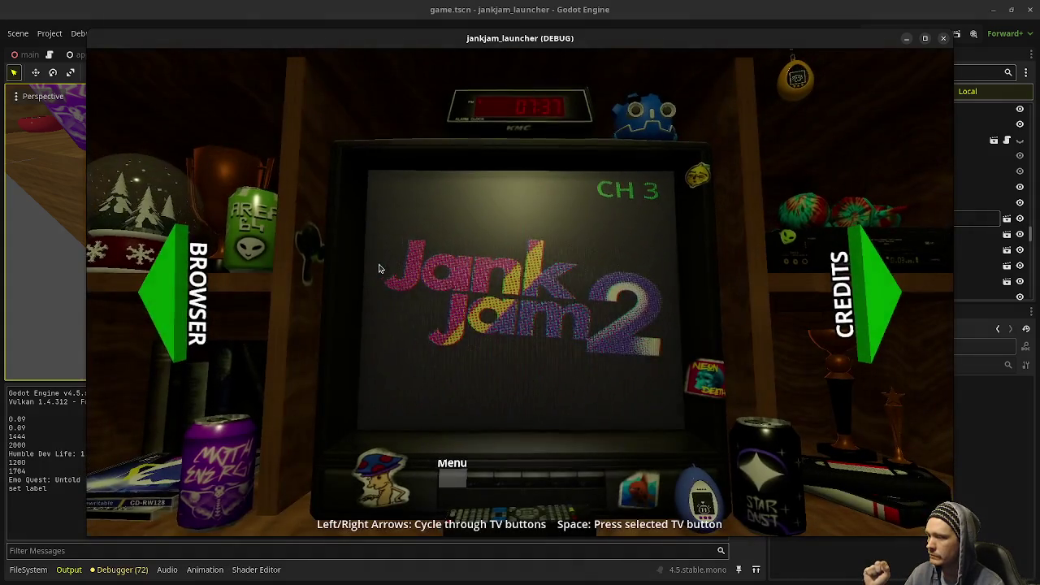
{"action": "key", "text": "Right"}
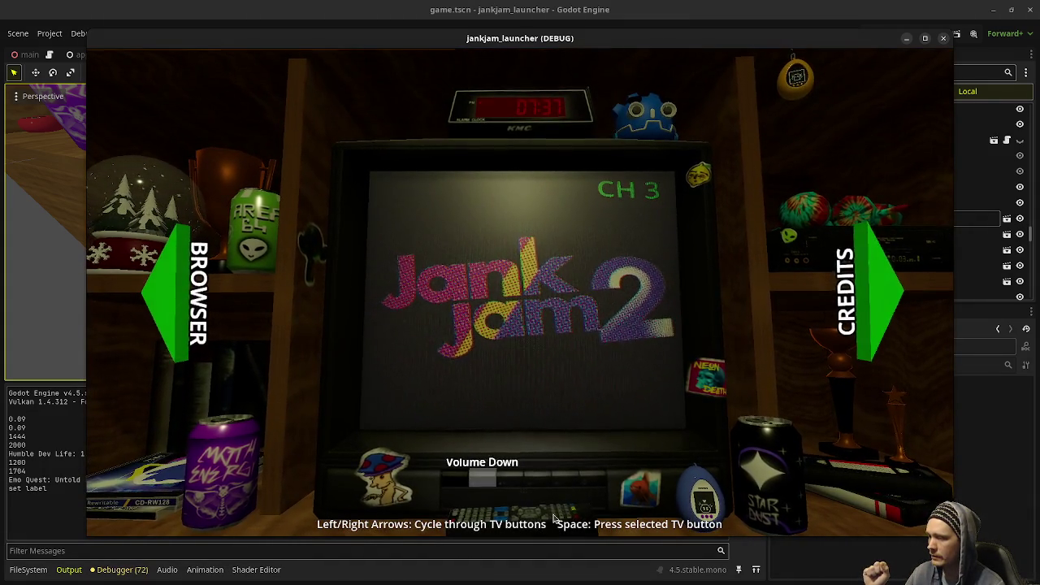
{"action": "key", "text": "Right"}
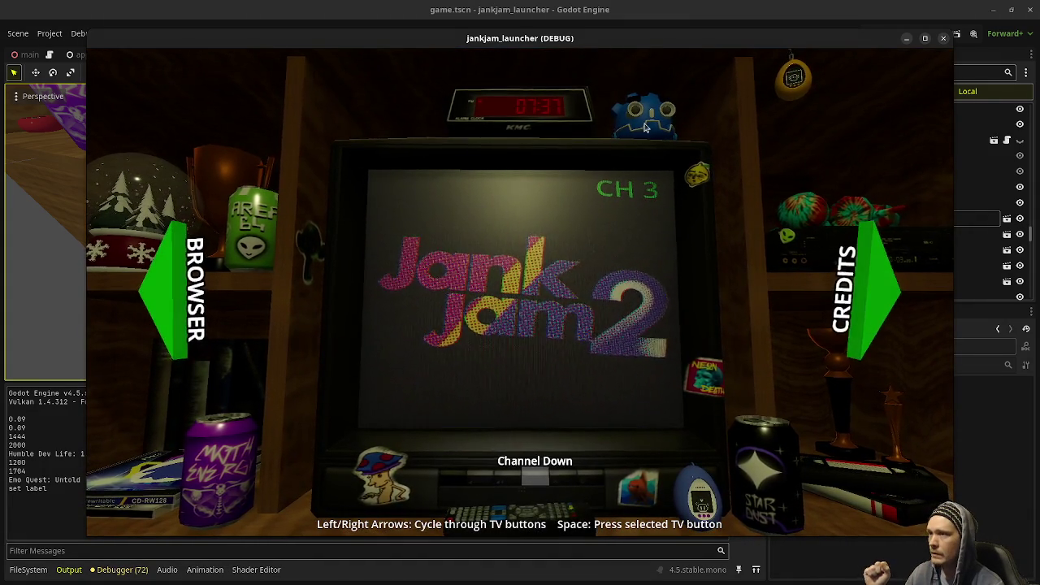
{"action": "double_click", "coordinate": [666, 39]}
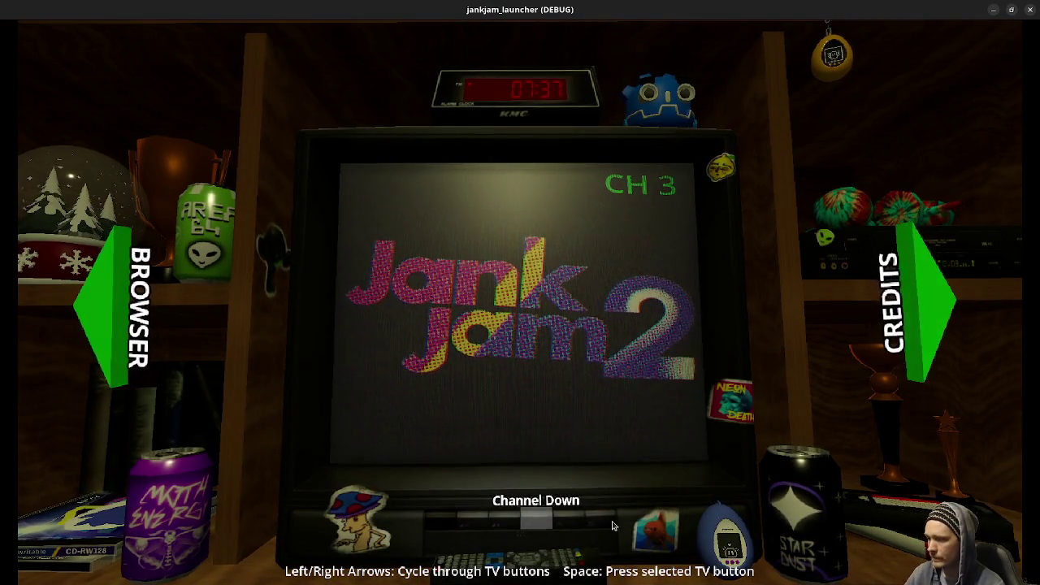
Step: Cycle the TV selection to Volume Up and back to Menu, then go to the CD browser shelf
{"action": "key", "text": "Right"}
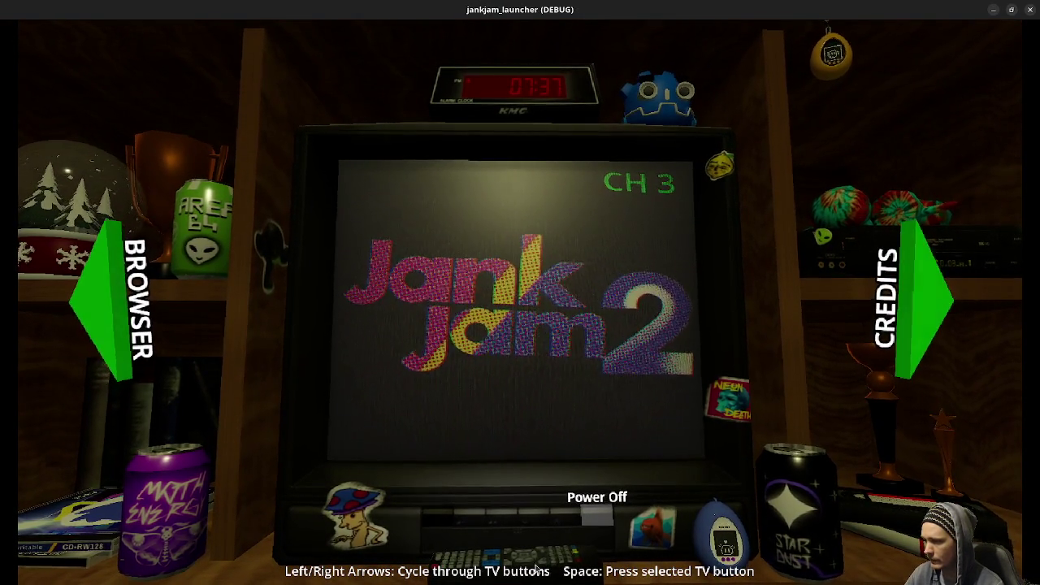
{"action": "key", "text": "Right"}
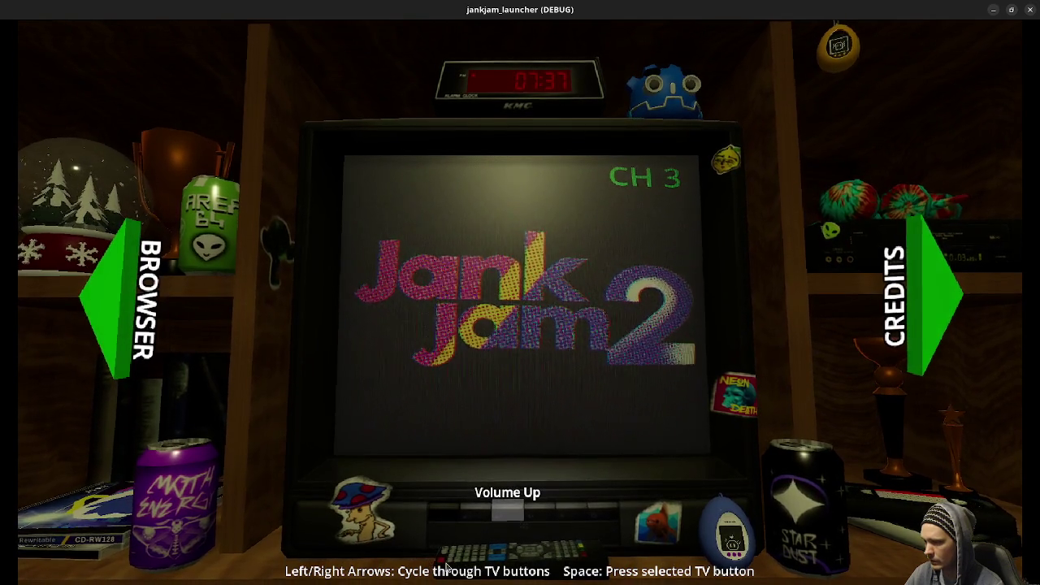
{"action": "key", "text": "Left"}
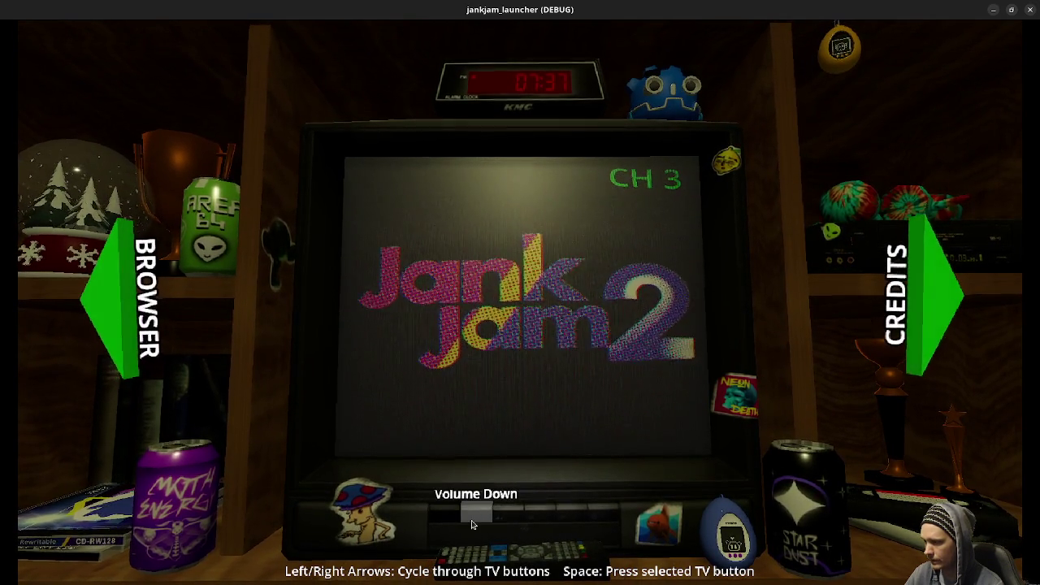
{"action": "key", "text": "Left"}
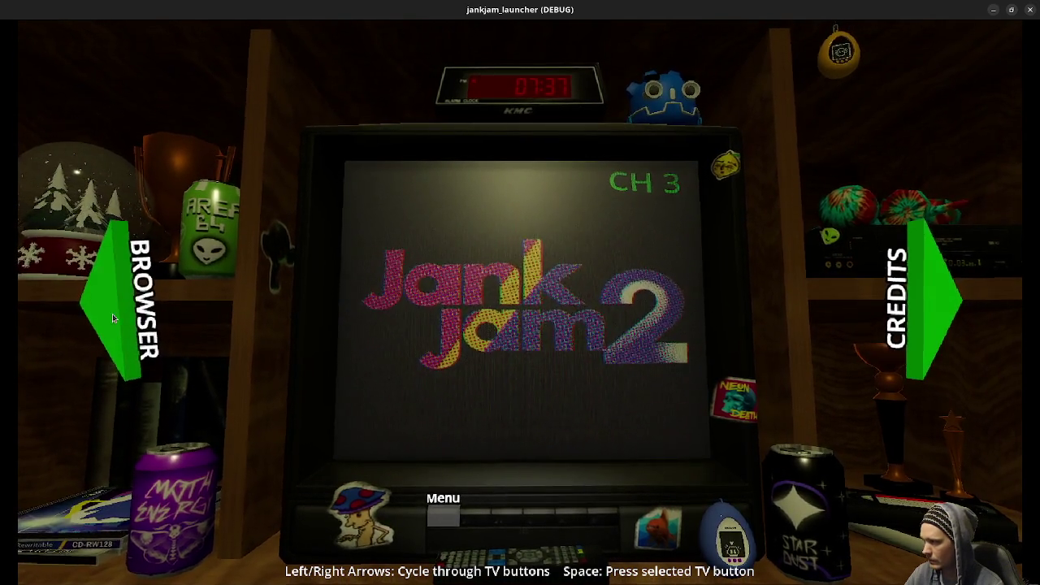
{"action": "left_click", "coordinate": [112, 314]}
Step: Pick up the JNKY CD case and turn it to view its edge, back and front
{"action": "left_click", "coordinate": [639, 221]}
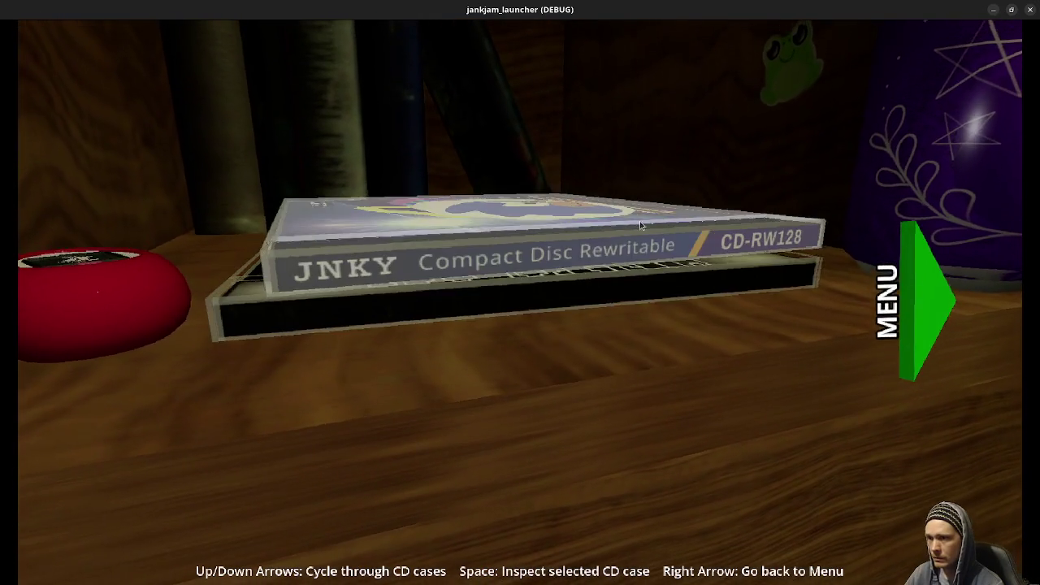
{"action": "key", "text": "Left"}
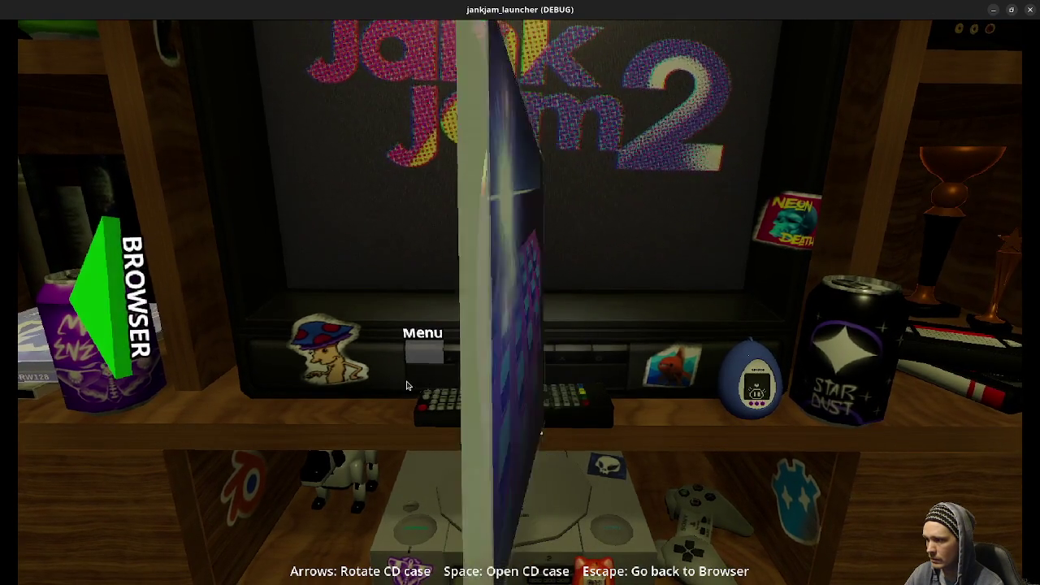
{"action": "key", "text": "Right"}
{"action": "key", "text": "Left"}
{"action": "key", "text": "Right"}
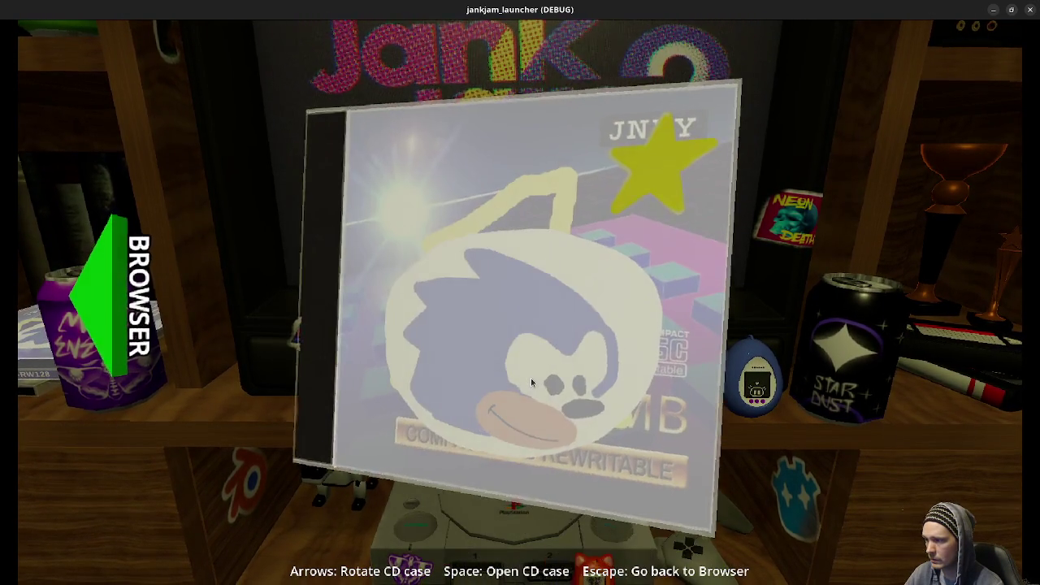
Step: Load the disc, close the console lid, power on, then close the game window
{"action": "key", "text": "space"}
{"action": "key", "text": "space"}
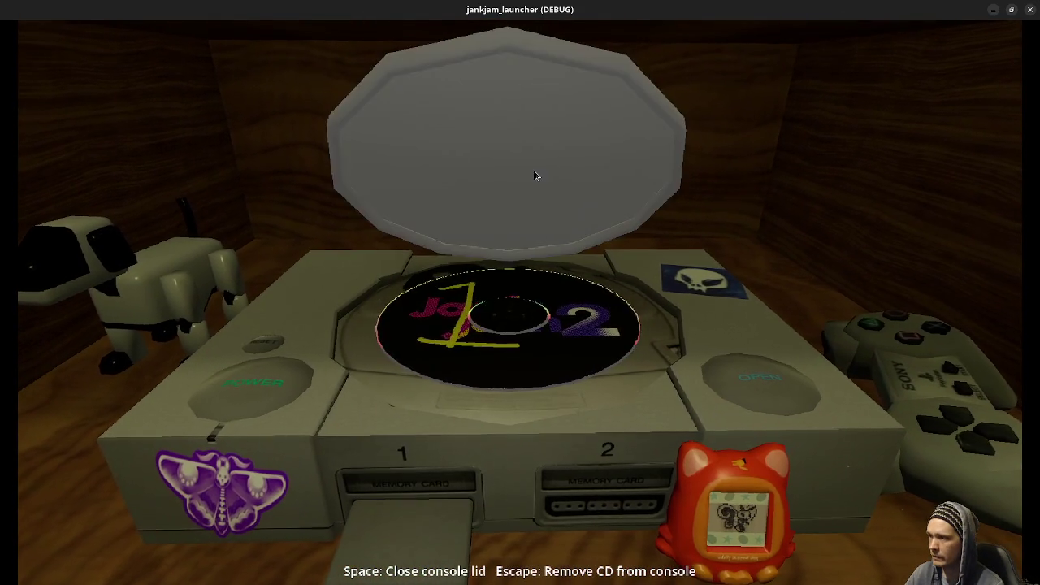
{"action": "key", "text": "space"}
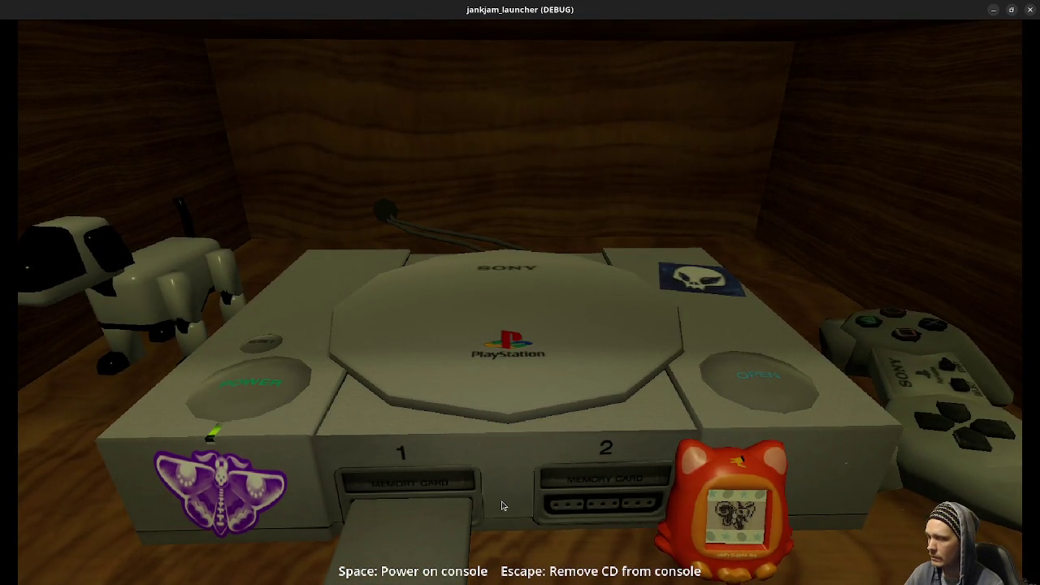
{"action": "key", "text": "space"}
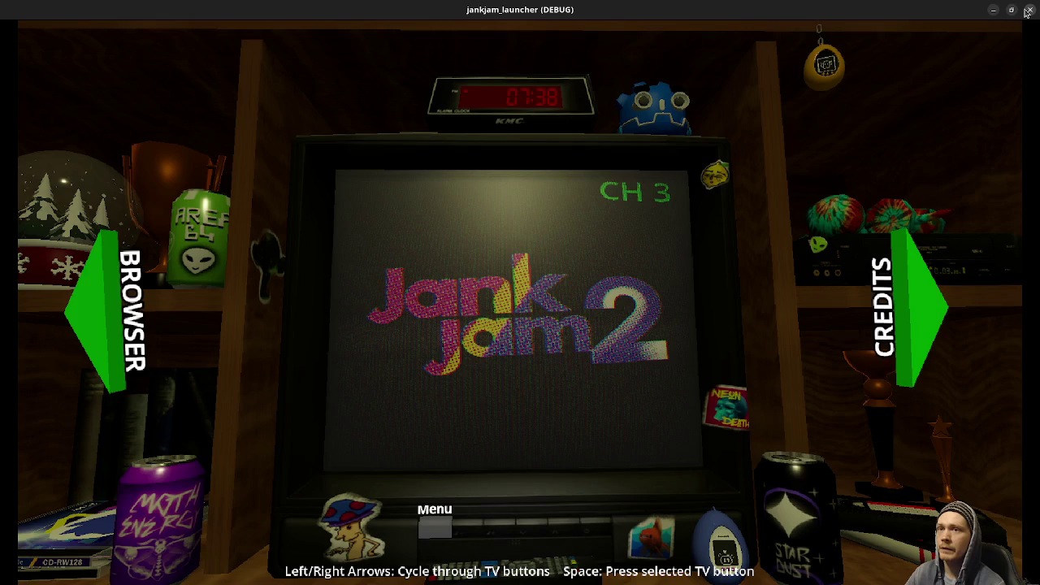
{"action": "left_click", "coordinate": [1027, 9]}
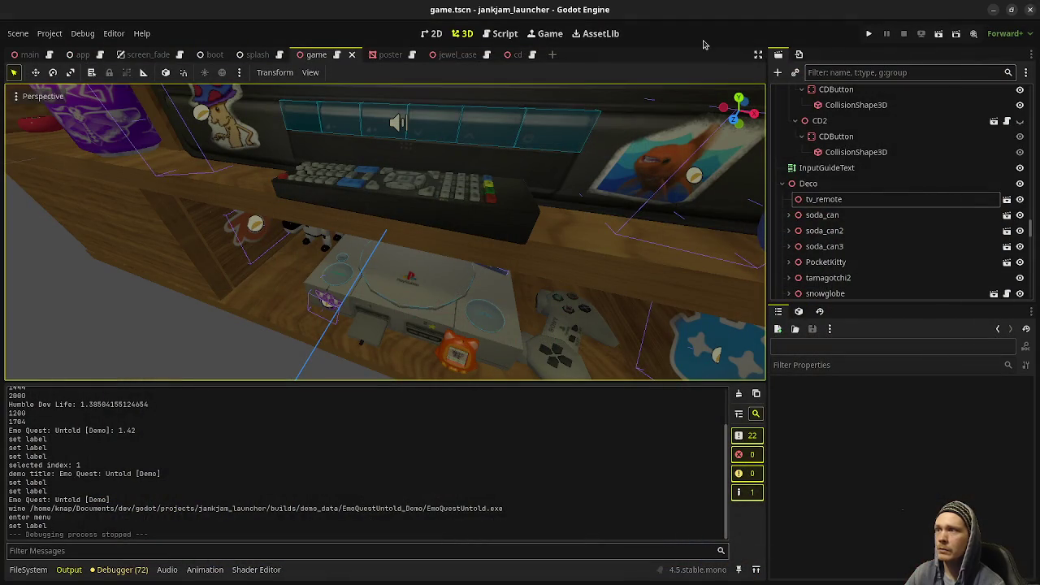
Step: Save the scene and bring up the game.gd script's decorations TODO list
{"action": "key", "text": "ctrl+s"}
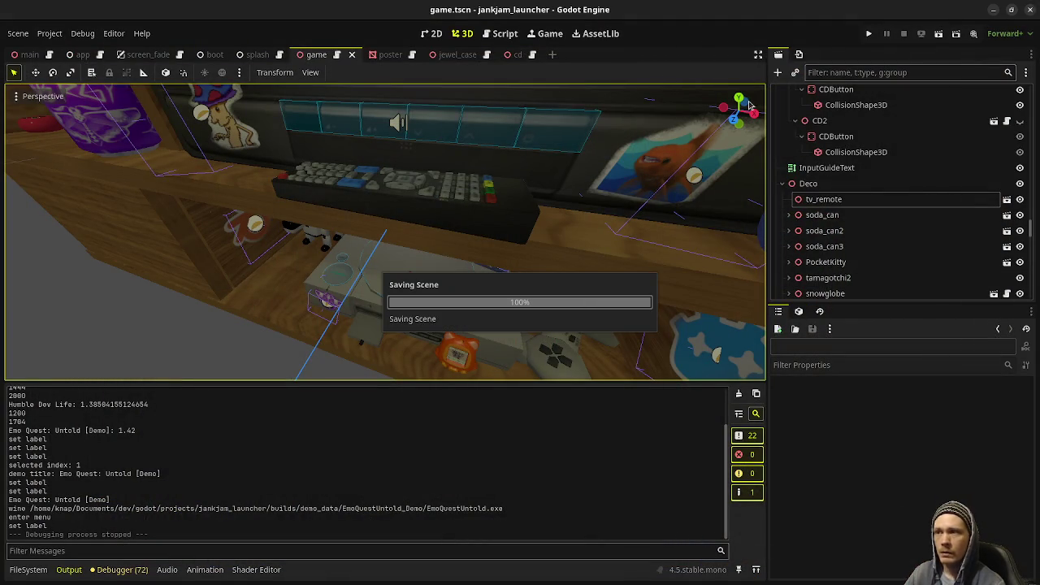
{"action": "left_click", "coordinate": [506, 35]}
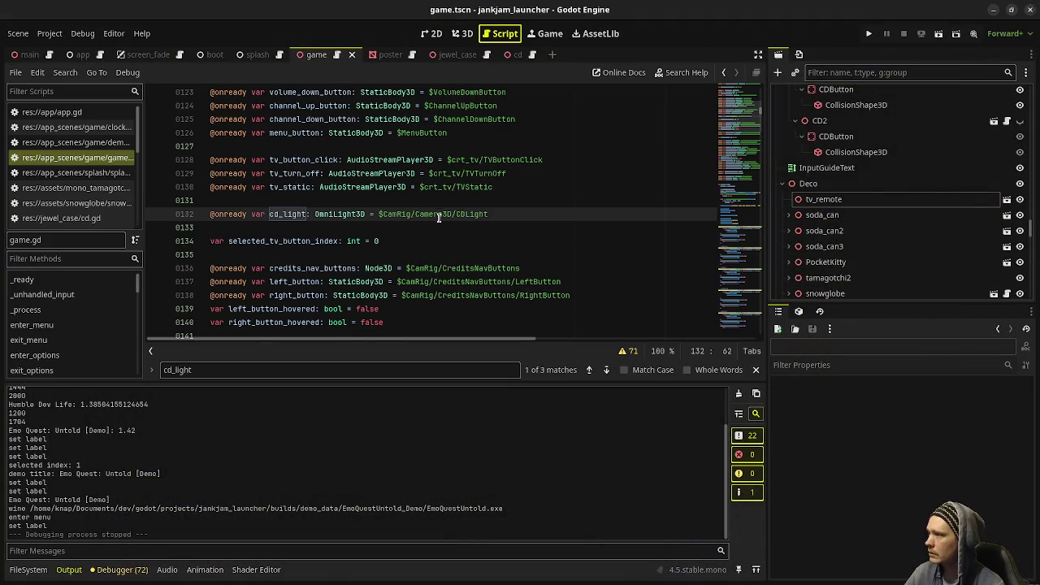
{"action": "scroll", "coordinate": [435, 215], "scroll_direction": "up", "scroll_amount": 8}
{"action": "scroll", "coordinate": [430, 212], "scroll_direction": "up", "scroll_amount": 8}
{"action": "scroll", "coordinate": [424, 209], "scroll_direction": "up", "scroll_amount": 8}
{"action": "scroll", "coordinate": [418, 207], "scroll_direction": "up", "scroll_amount": 7}
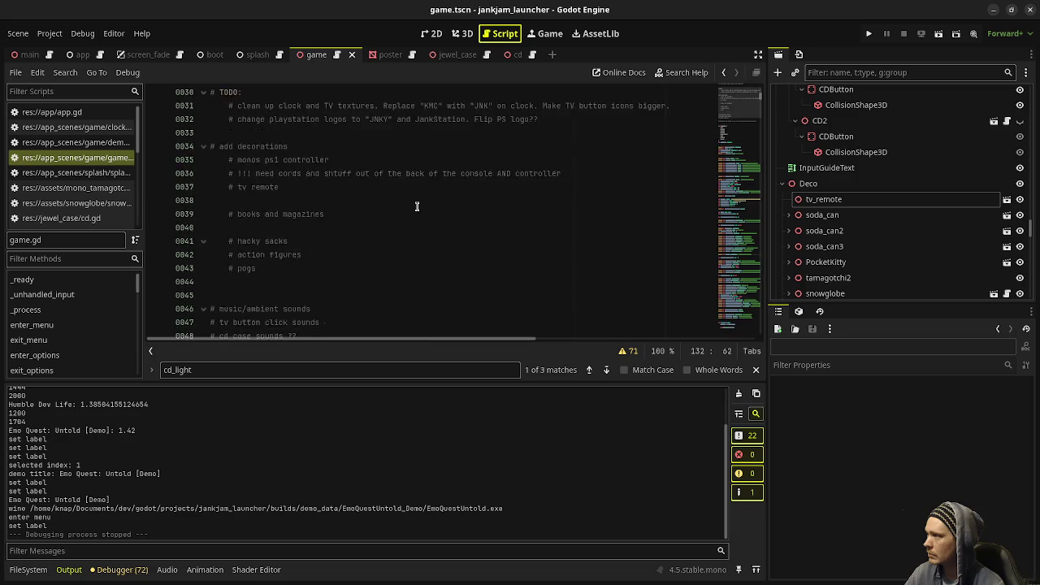
{"action": "scroll", "coordinate": [417, 206], "scroll_direction": "up", "scroll_amount": 5}
{"action": "scroll", "coordinate": [416, 206], "scroll_direction": "down", "scroll_amount": 3}
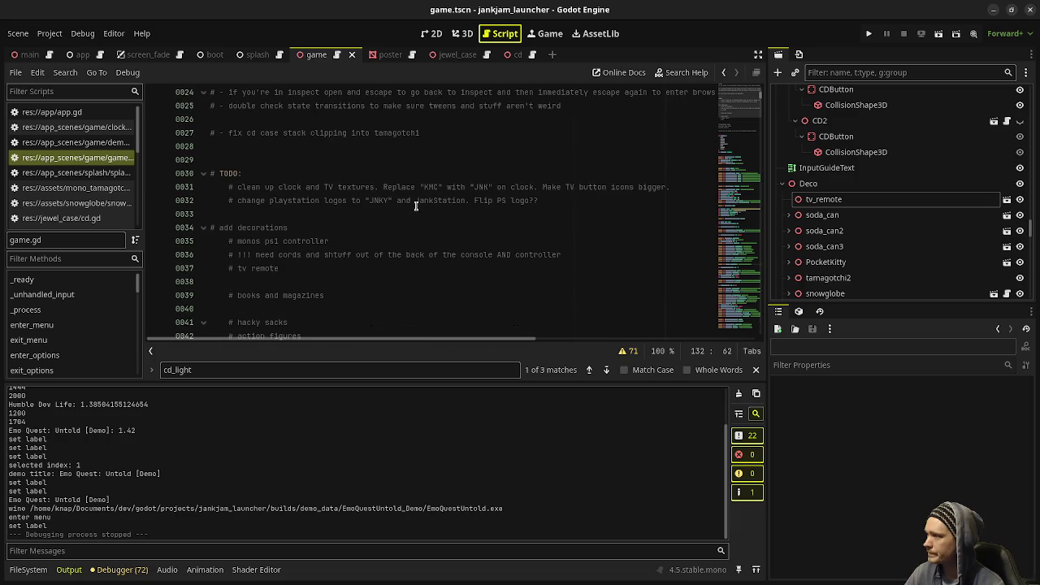
Step: Delete the PS1 controller, TV remote and books and magazines TODO lines
{"action": "left_click", "coordinate": [342, 241]}
{"action": "key", "text": "shift+Up"}
{"action": "key", "text": "BackSpace"}
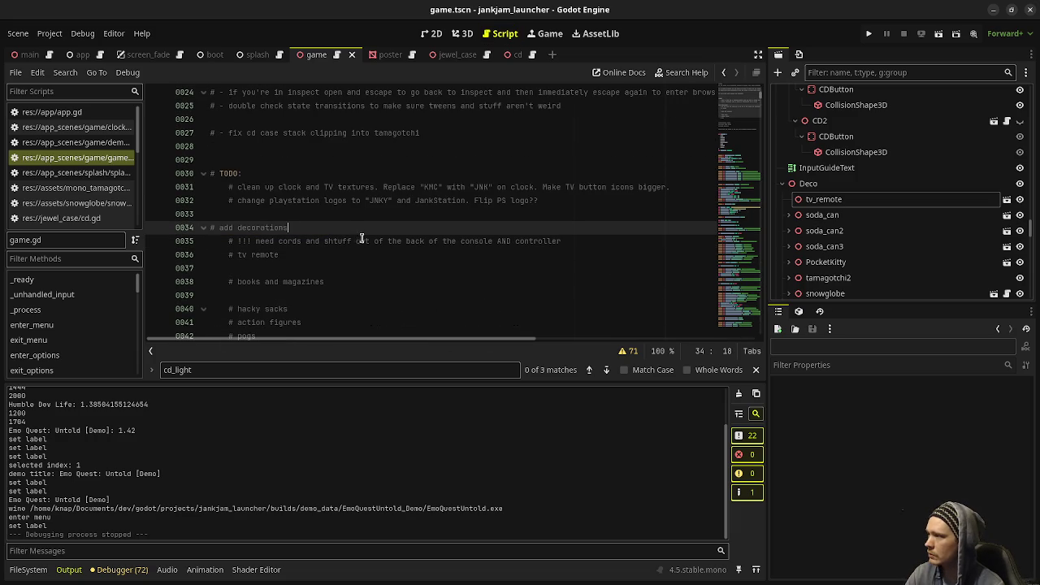
{"action": "left_click_drag", "start_coordinate": [339, 253], "coordinate": [632, 244]}
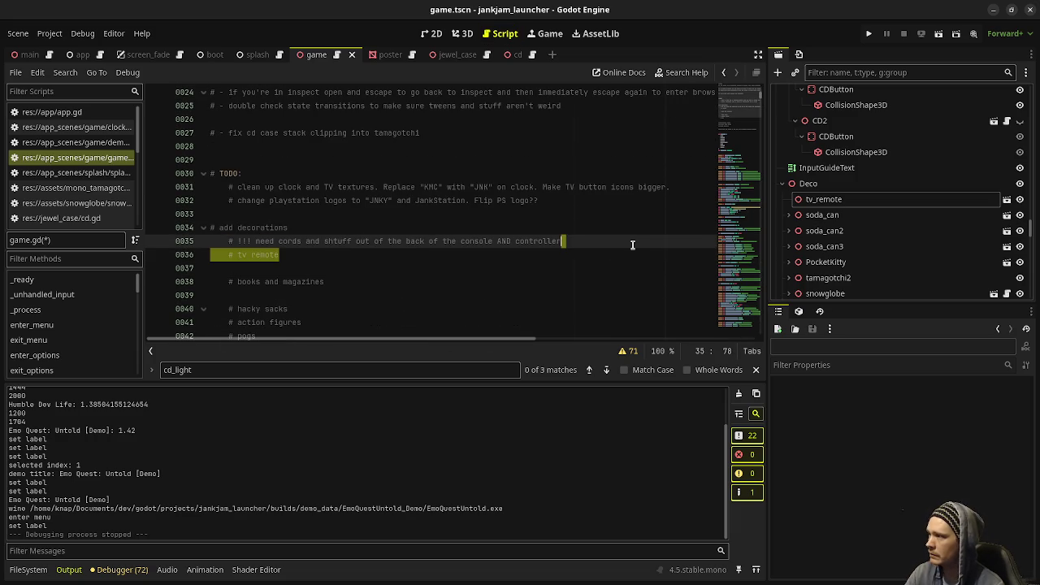
{"action": "key", "text": "BackSpace"}
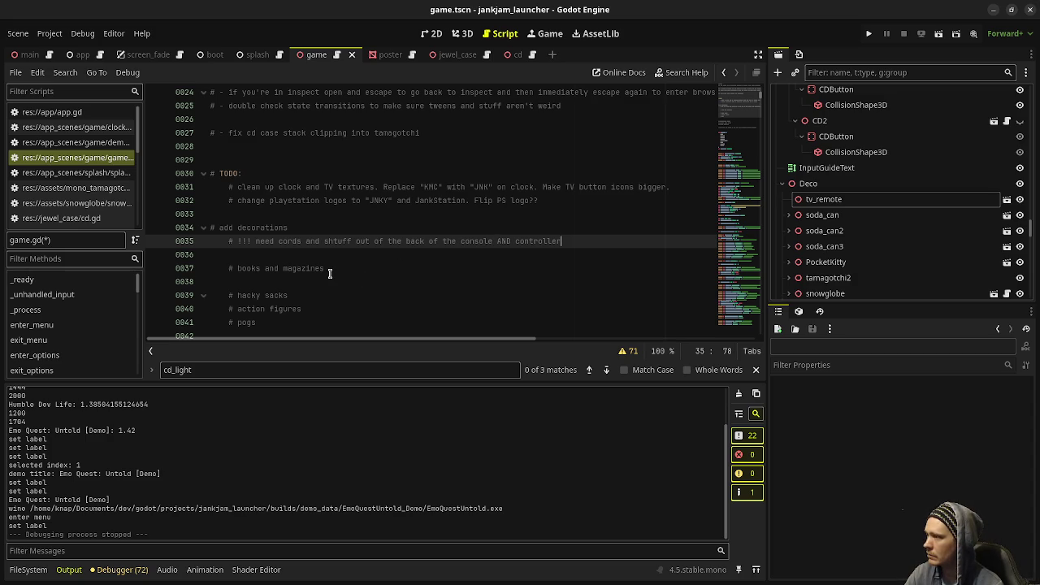
{"action": "left_click_drag", "start_coordinate": [331, 268], "coordinate": [337, 259]}
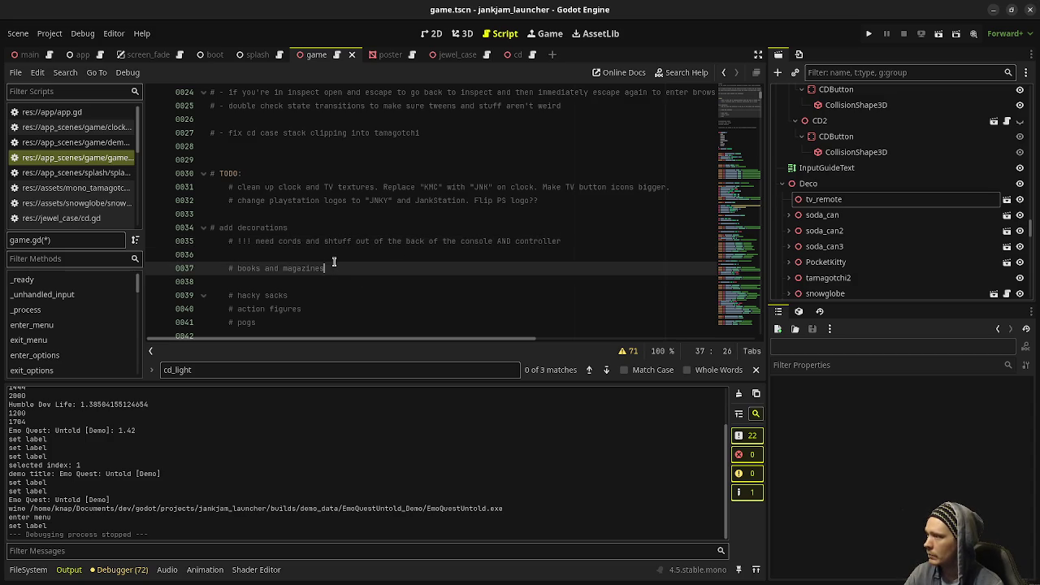
{"action": "key", "text": "BackSpace"}
{"action": "key", "text": "BackSpace"}
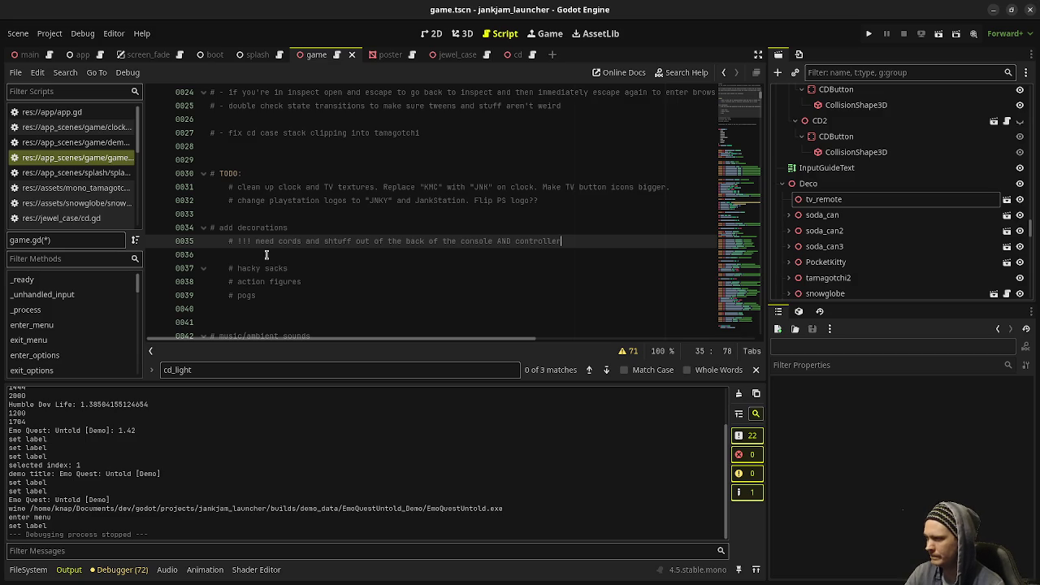
Step: Add a '# dart board' TODO line under pogs and save game.gd
{"action": "left_click", "coordinate": [293, 296]}
{"action": "key", "text": "Return"}
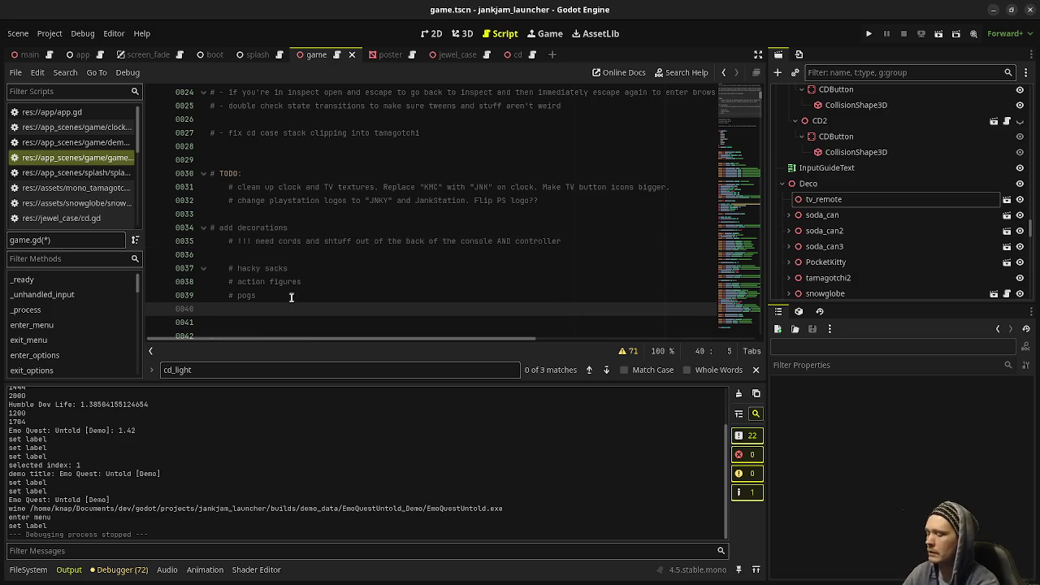
{"action": "type", "text": "# c"}
{"action": "key", "text": "BackSpace"}
{"action": "type", "text": "dark"}
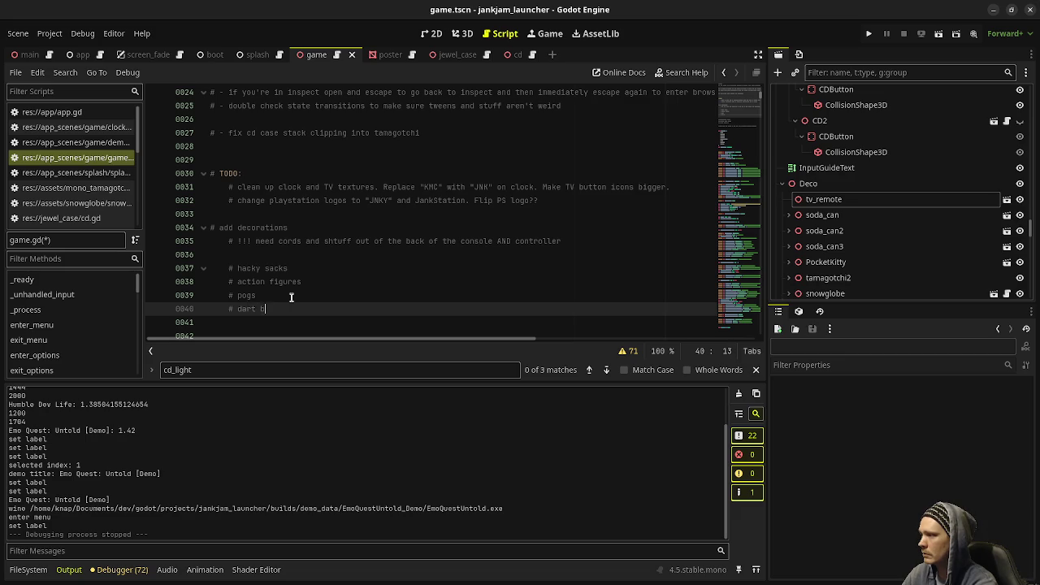
{"action": "key", "text": "ctrl+s"}
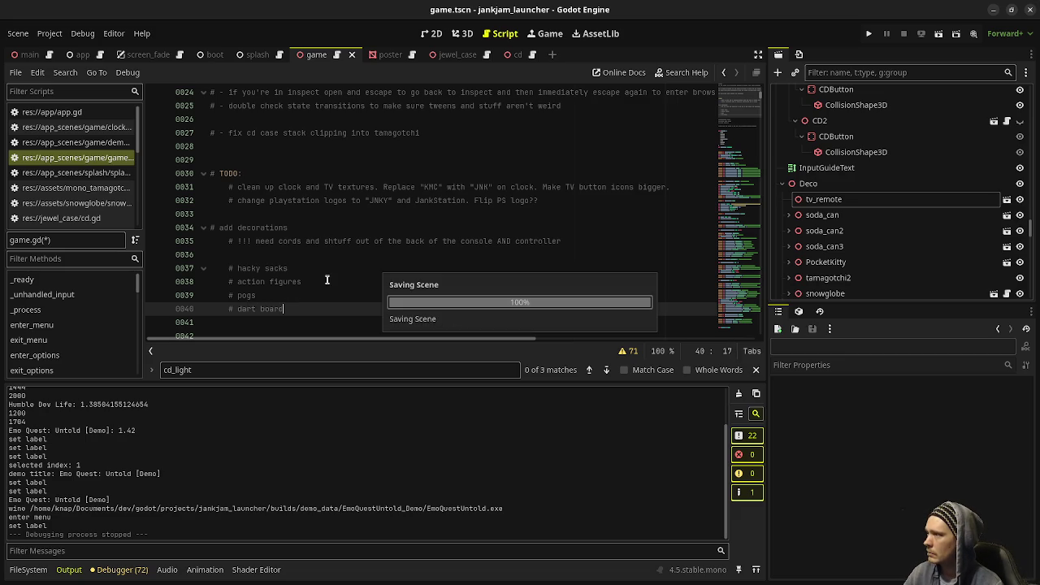
Step: Scroll through game.gd's BUGS and TODO comments and mark the PlayStation logos TODO line
{"action": "scroll", "coordinate": [352, 269], "scroll_direction": "down", "scroll_amount": 3}
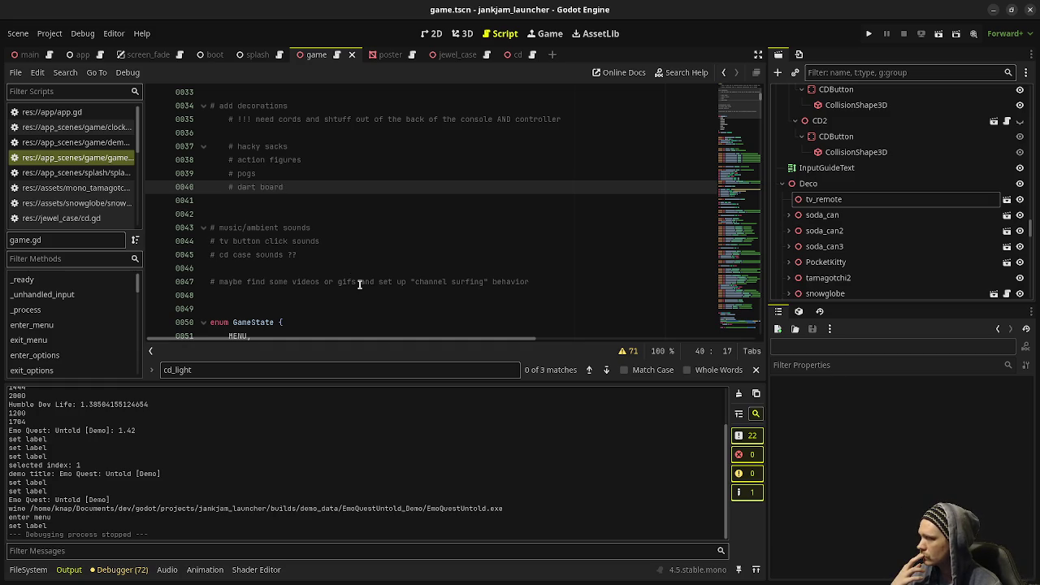
{"action": "scroll", "coordinate": [359, 283], "scroll_direction": "down", "scroll_amount": 1}
{"action": "scroll", "coordinate": [363, 286], "scroll_direction": "up", "scroll_amount": 1}
{"action": "scroll", "coordinate": [368, 289], "scroll_direction": "up", "scroll_amount": 1}
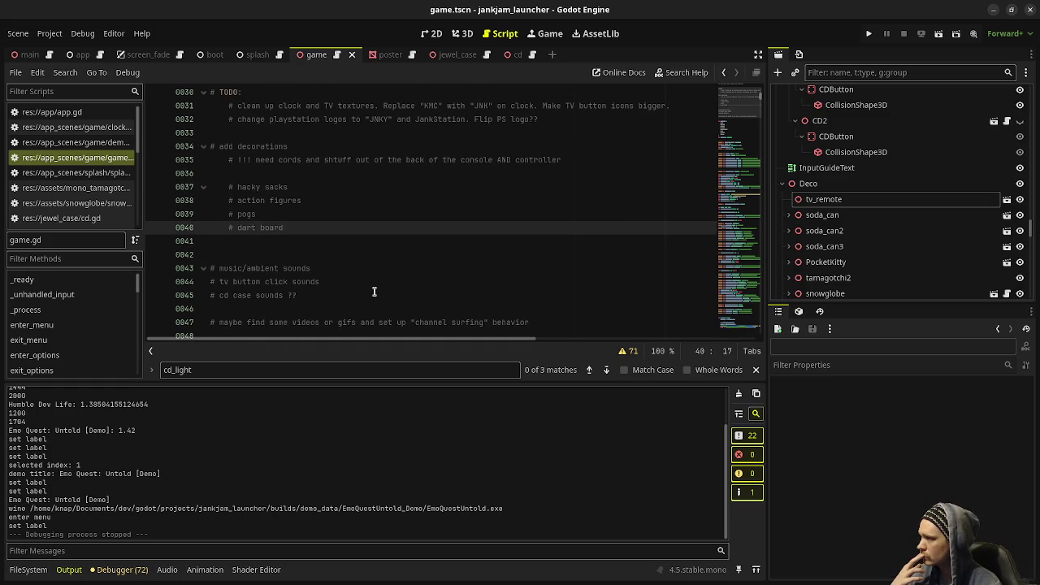
{"action": "scroll", "coordinate": [374, 291], "scroll_direction": "up", "scroll_amount": 2}
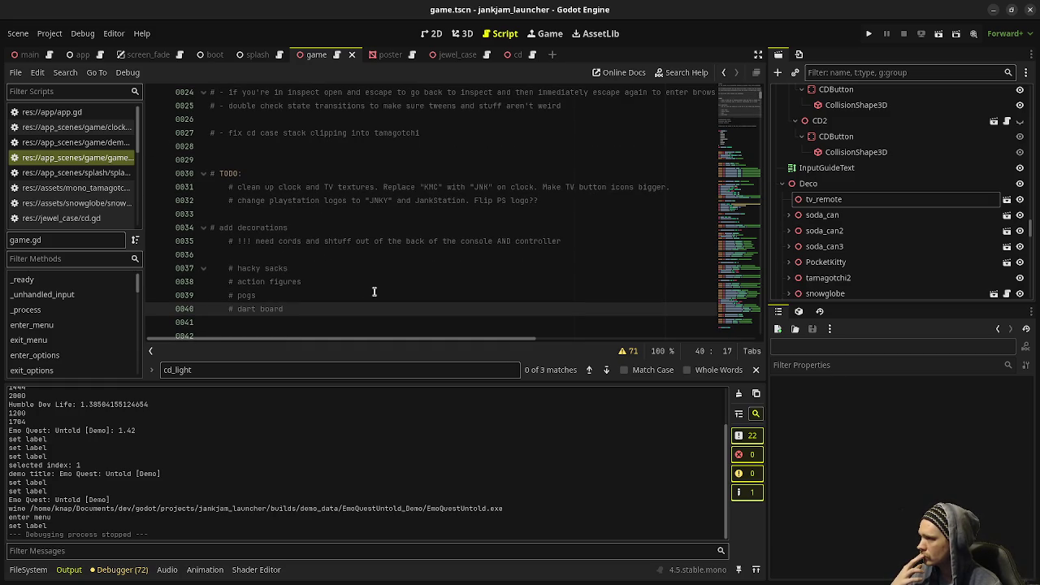
{"action": "scroll", "coordinate": [373, 291], "scroll_direction": "up", "scroll_amount": 1}
{"action": "scroll", "coordinate": [374, 291], "scroll_direction": "up", "scroll_amount": 2}
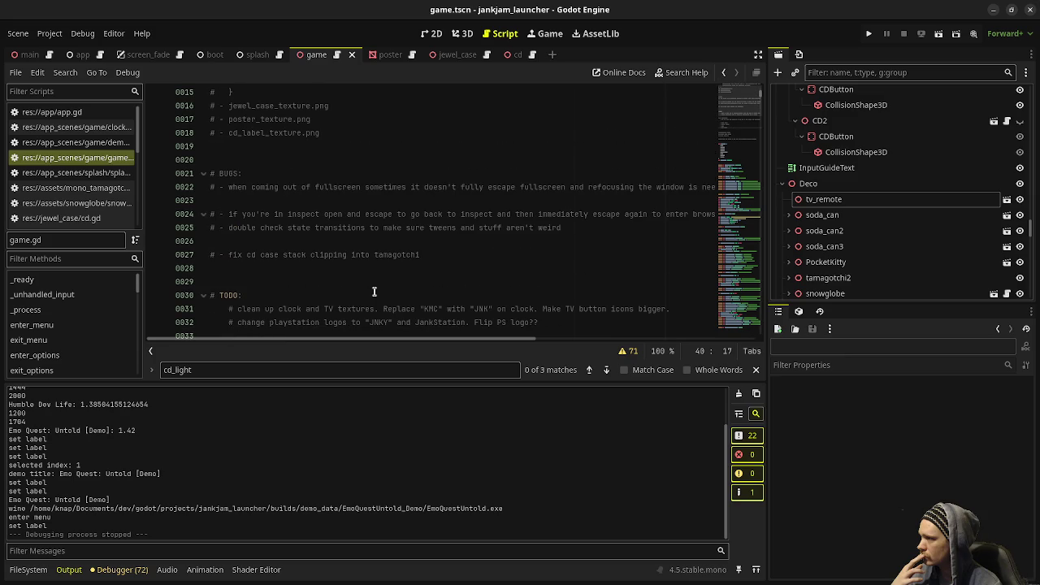
{"action": "scroll", "coordinate": [374, 291], "scroll_direction": "up", "scroll_amount": 1}
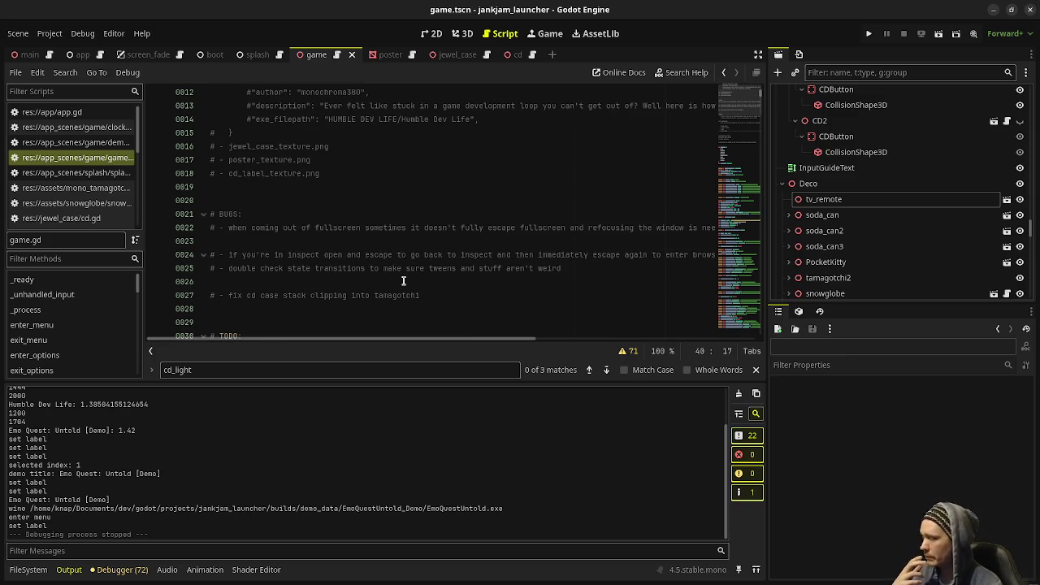
{"action": "scroll", "coordinate": [401, 276], "scroll_direction": "down", "scroll_amount": 3}
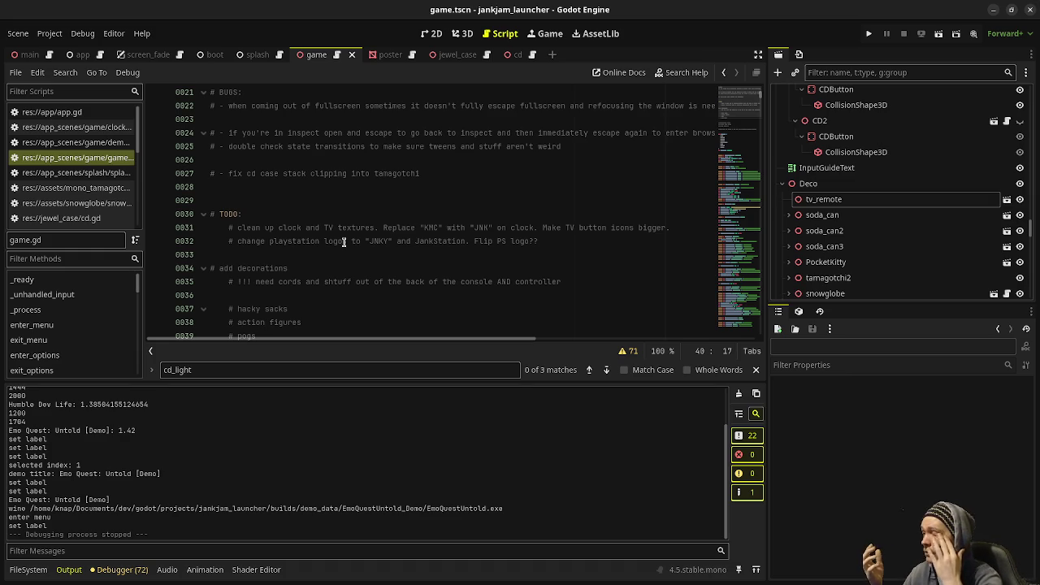
{"action": "left_click", "coordinate": [345, 241]}
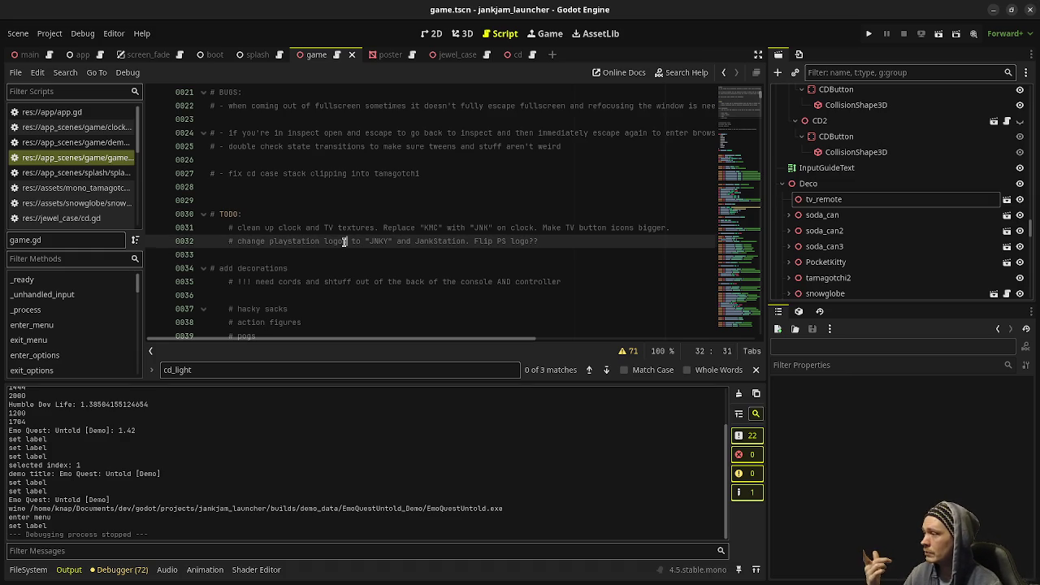
Step: Select the cords, CD case stack clipping and state transitions notes, then switch to the browser
{"action": "scroll", "coordinate": [344, 242], "scroll_direction": "down", "scroll_amount": 1}
{"action": "scroll", "coordinate": [345, 242], "scroll_direction": "down", "scroll_amount": 2}
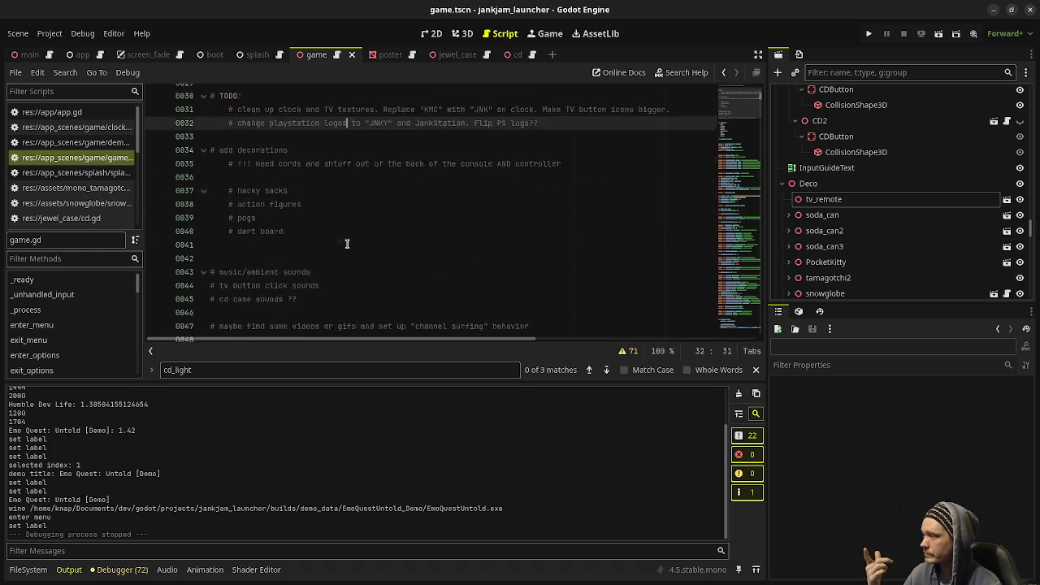
{"action": "scroll", "coordinate": [346, 243], "scroll_direction": "down", "scroll_amount": 1}
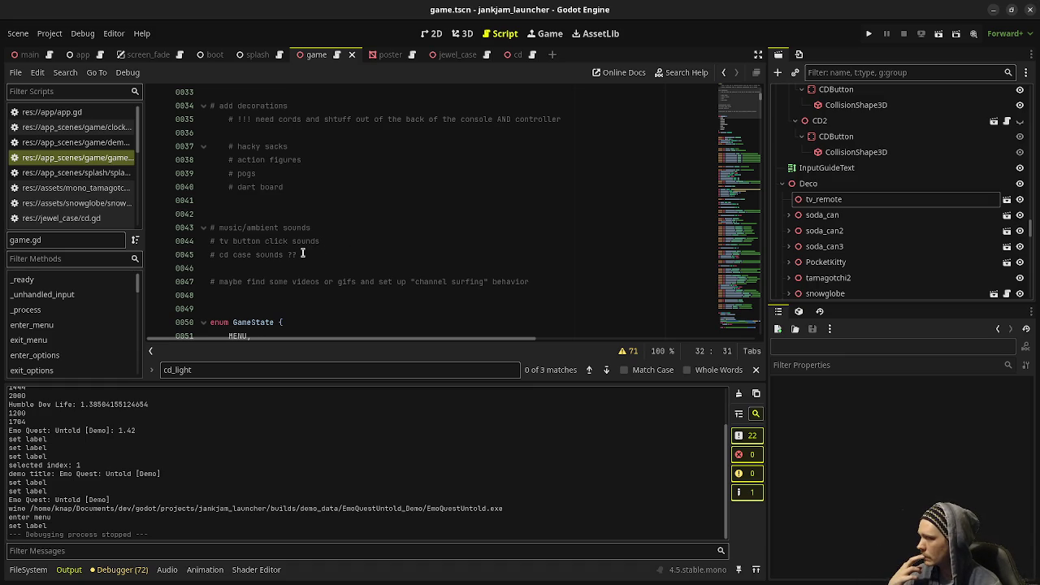
{"action": "scroll", "coordinate": [303, 255], "scroll_direction": "up", "scroll_amount": 3}
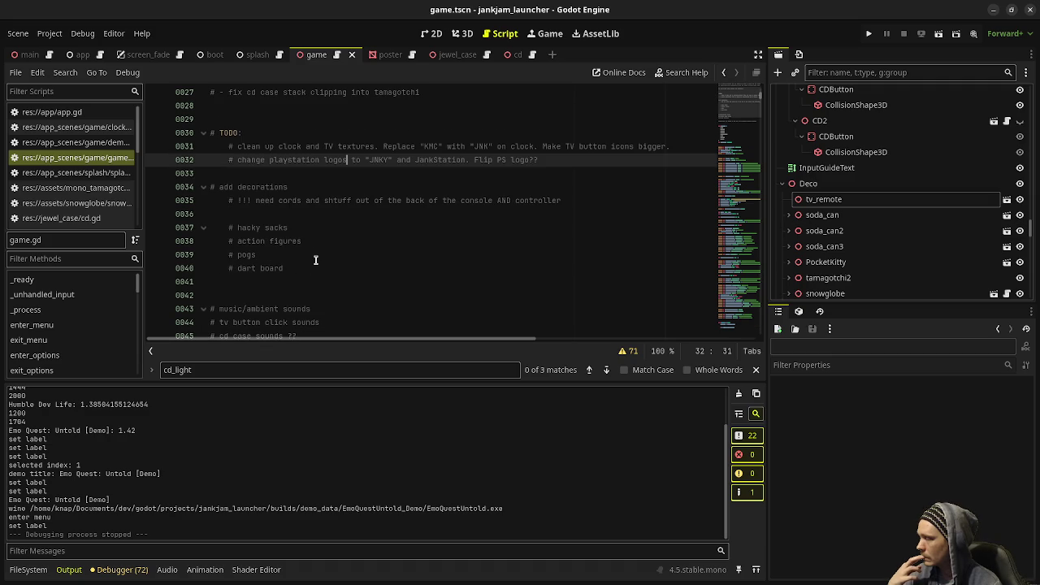
{"action": "scroll", "coordinate": [316, 260], "scroll_direction": "up", "scroll_amount": 2}
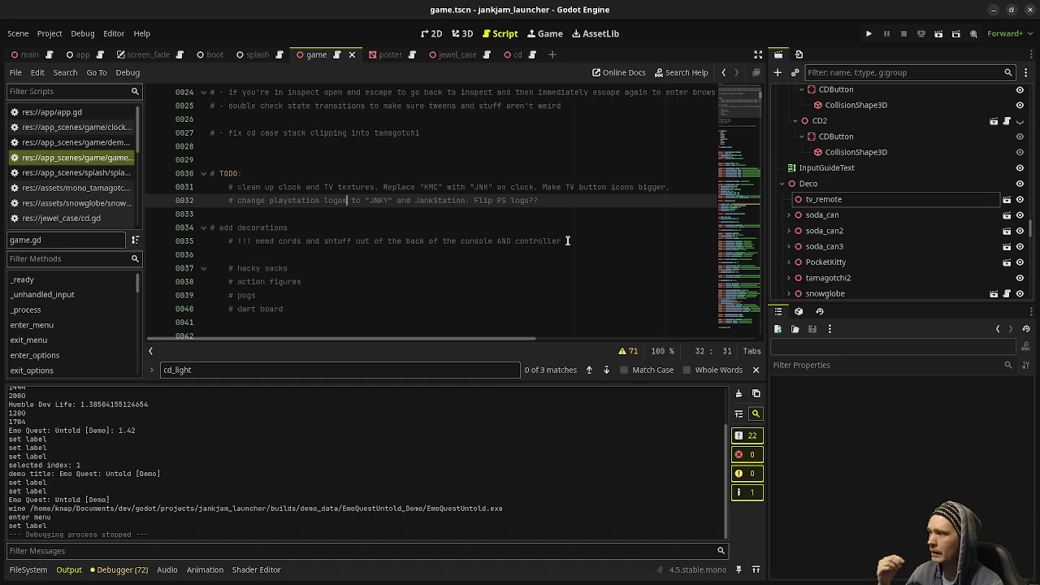
{"action": "left_click_drag", "start_coordinate": [567, 240], "coordinate": [341, 252]}
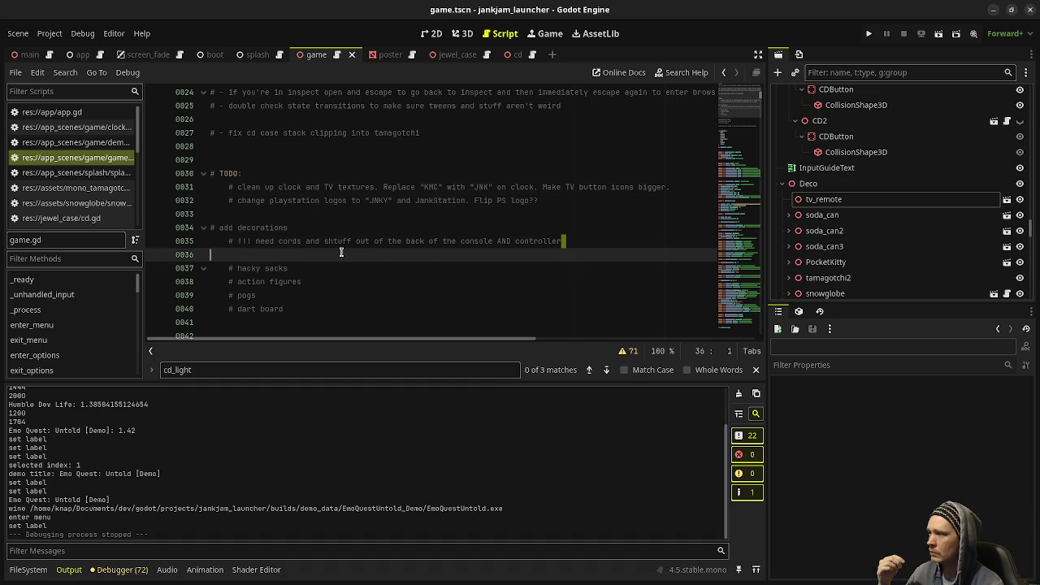
{"action": "left_click", "coordinate": [275, 240]}
{"action": "double_click", "coordinate": [296, 242]}
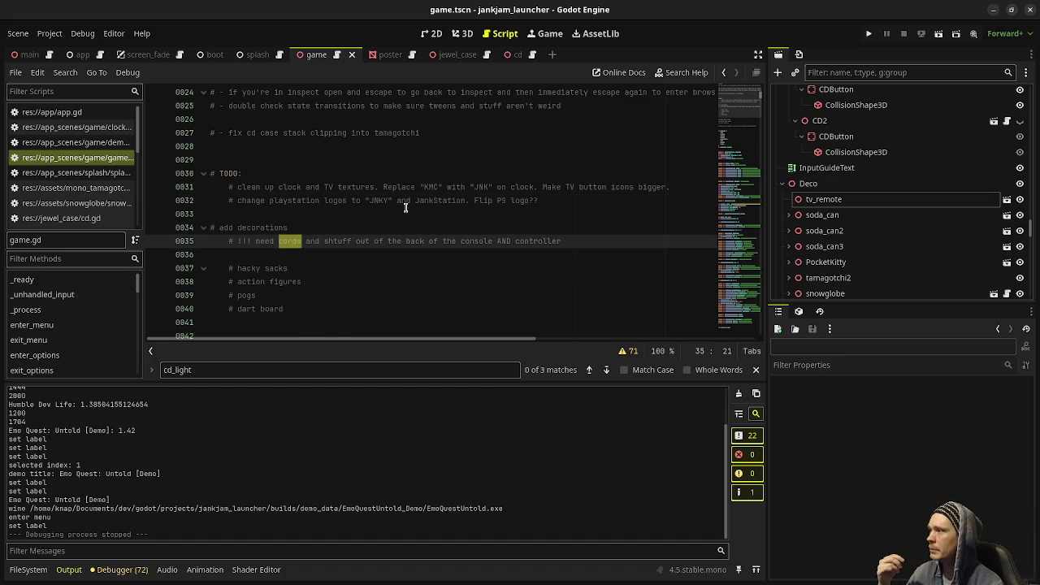
{"action": "scroll", "coordinate": [406, 208], "scroll_direction": "up", "scroll_amount": 3}
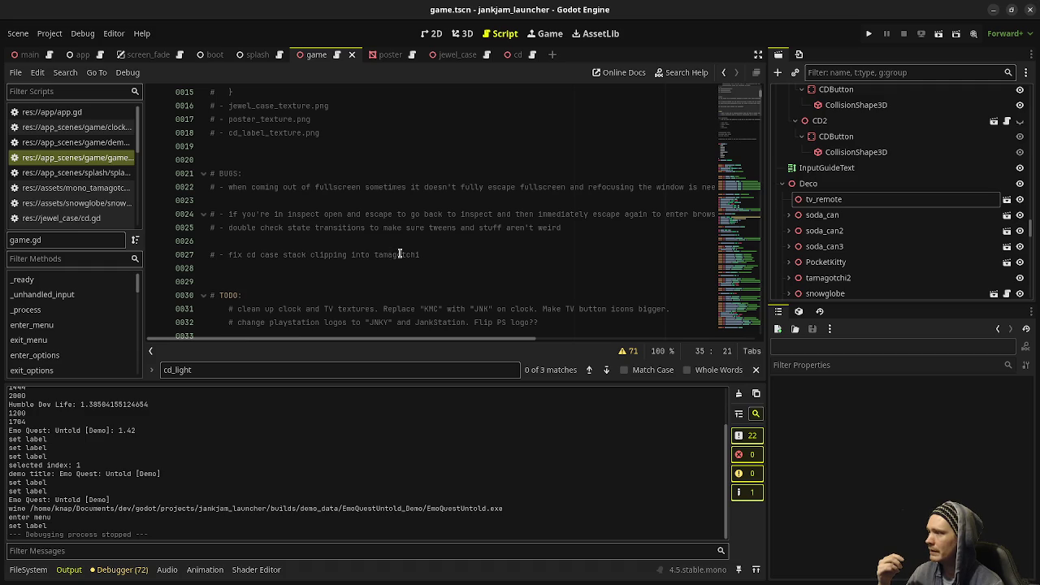
{"action": "left_click_drag", "start_coordinate": [425, 254], "coordinate": [226, 254]}
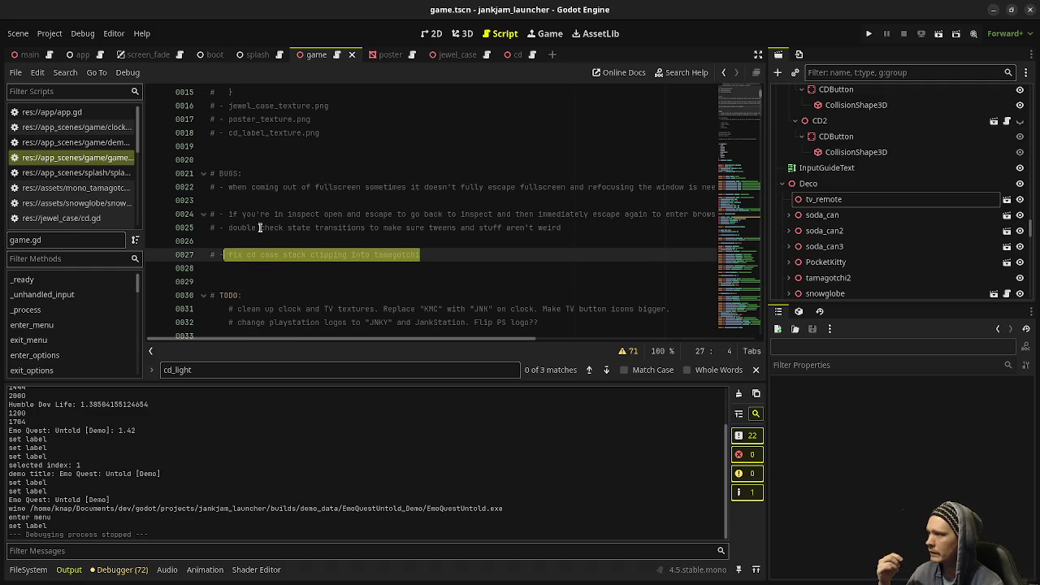
{"action": "left_click", "coordinate": [325, 227]}
{"action": "left_click_drag", "start_coordinate": [561, 228], "coordinate": [228, 230]}
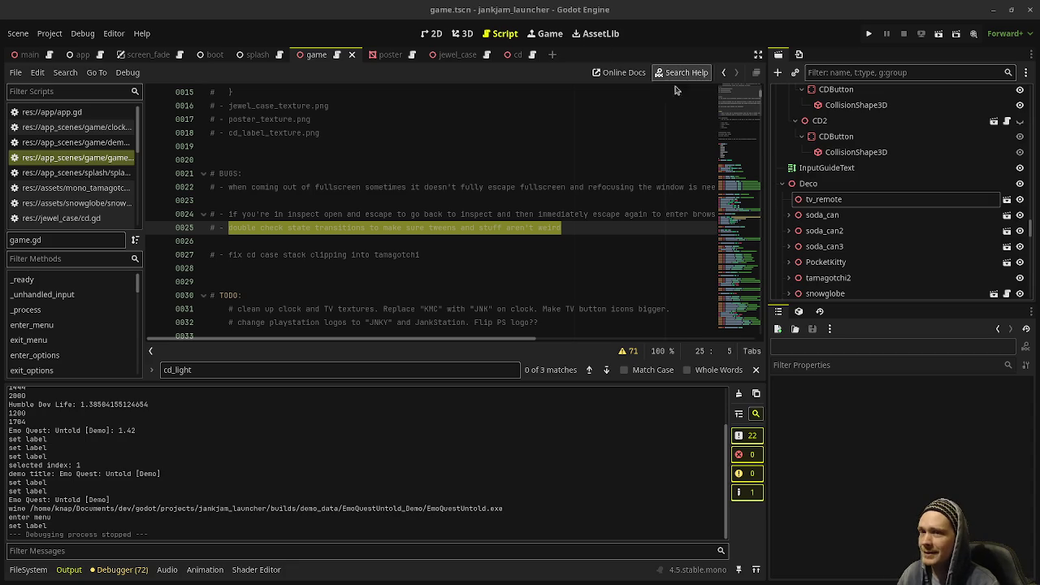
{"action": "key", "text": "alt+Tab"}
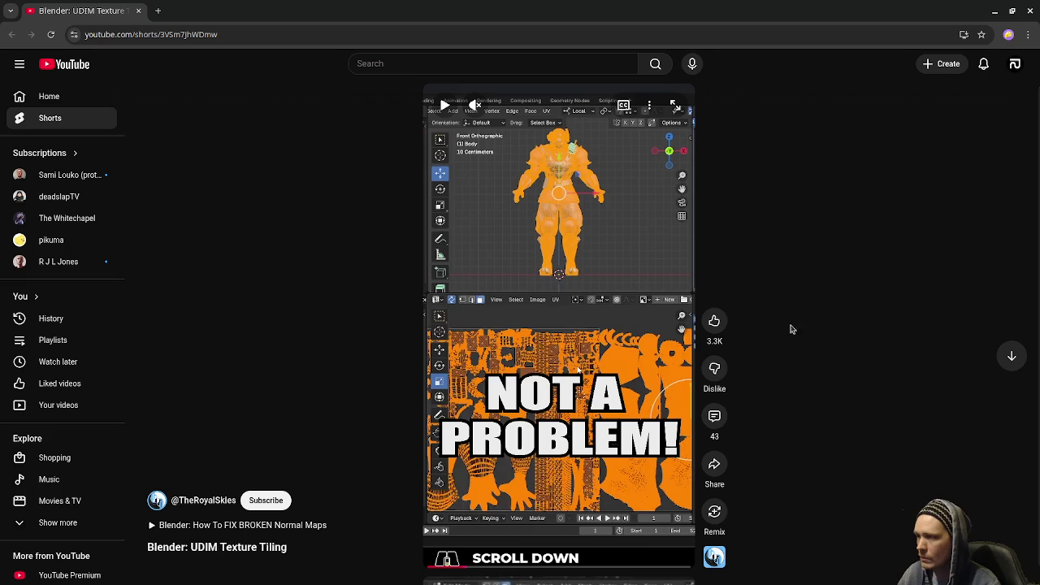
Step: Play and pause the Blender UDIM Texture Tiling short, then return to the Godot editor
{"action": "left_click", "coordinate": [455, 104]}
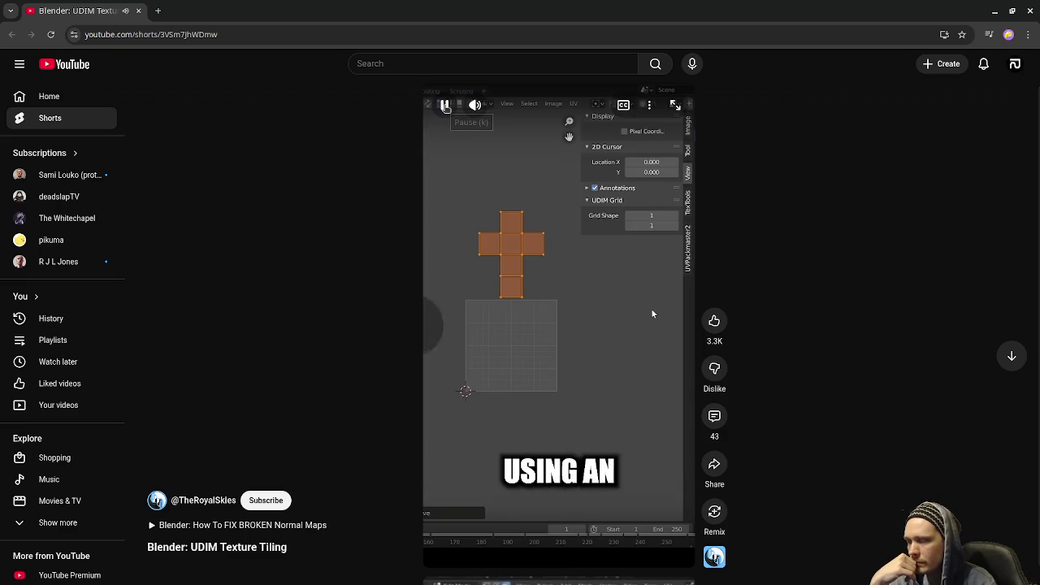
{"action": "left_click", "coordinate": [445, 106]}
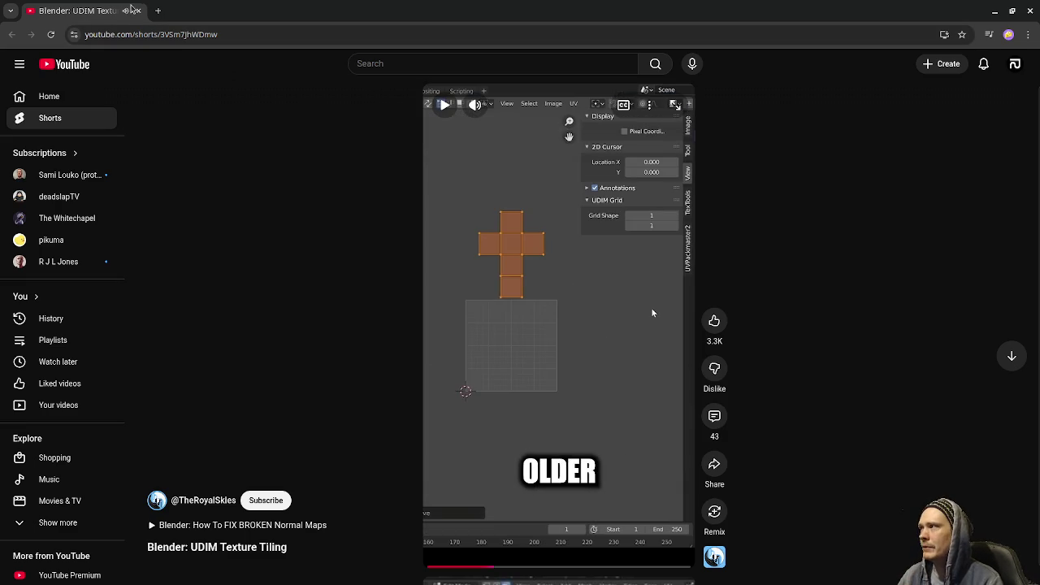
{"action": "key", "text": "alt+Tab"}
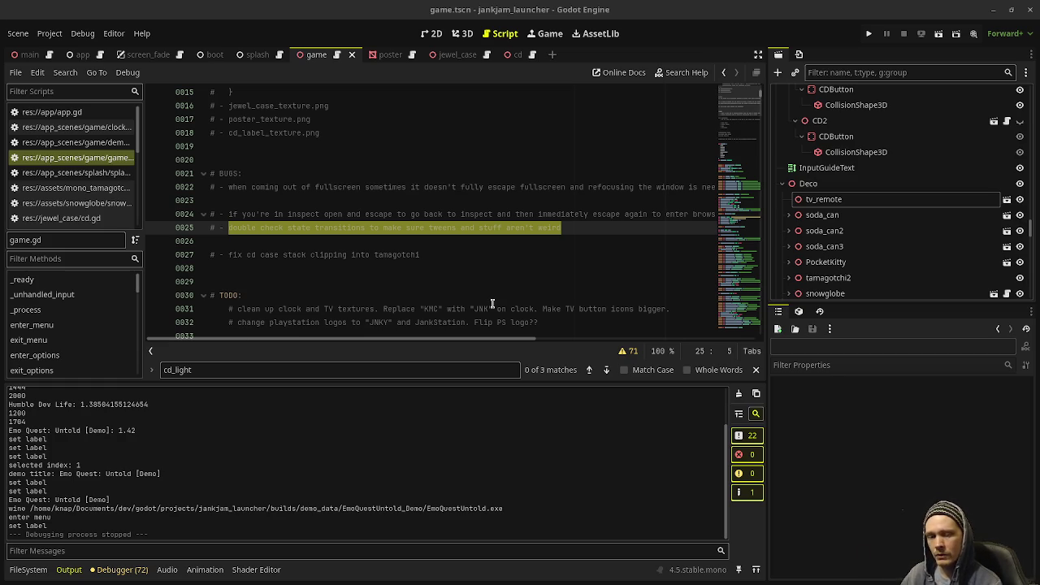
Step: Switch to the 3D workspace and orbit around the console and its cable on the shelf
{"action": "left_click", "coordinate": [477, 256]}
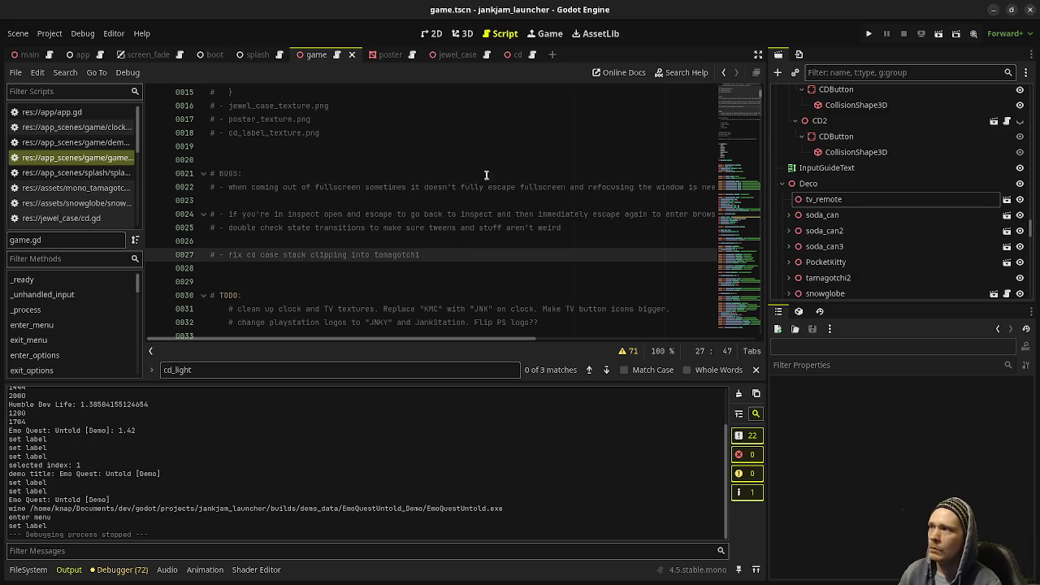
{"action": "left_click", "coordinate": [463, 34]}
{"action": "mouse_move", "coordinate": [432, 225]}
{"action": "middle_mouse_down"}
{"action": "mouse_move", "coordinate": [548, 208]}
{"action": "mouse_move", "coordinate": [279, 242]}
{"action": "middle_mouse_up"}
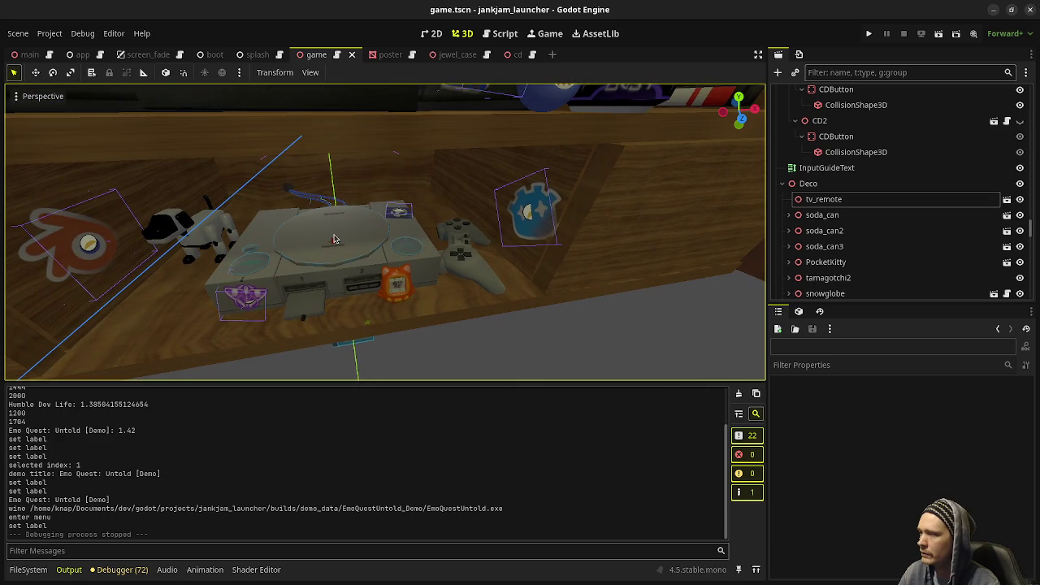
{"action": "scroll", "coordinate": [457, 266], "scroll_direction": "up", "scroll_amount": 2}
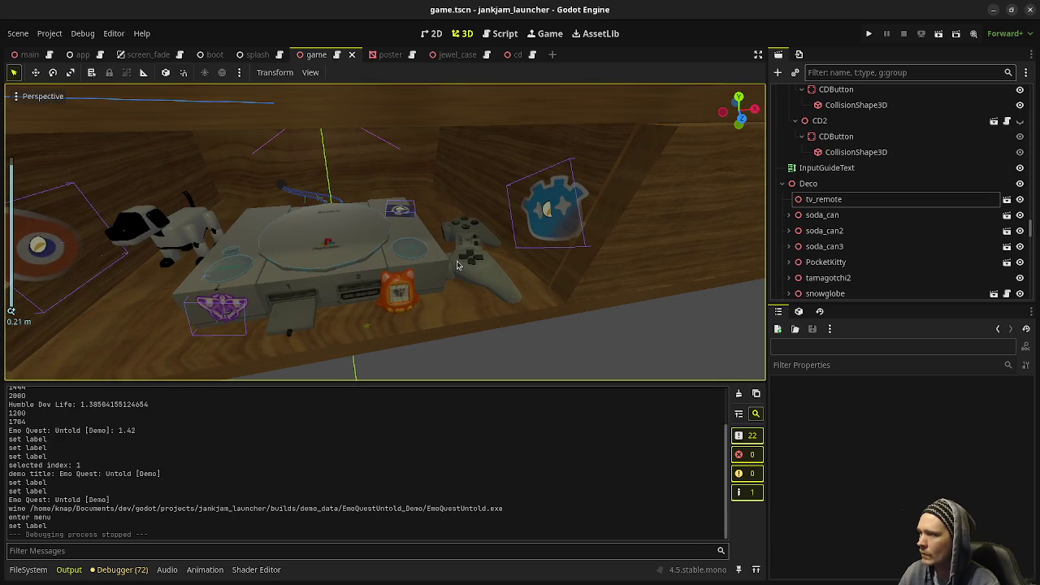
{"action": "left_click", "coordinate": [342, 204]}
{"action": "middle_click_drag", "start_coordinate": [362, 226], "coordinate": [338, 205]}
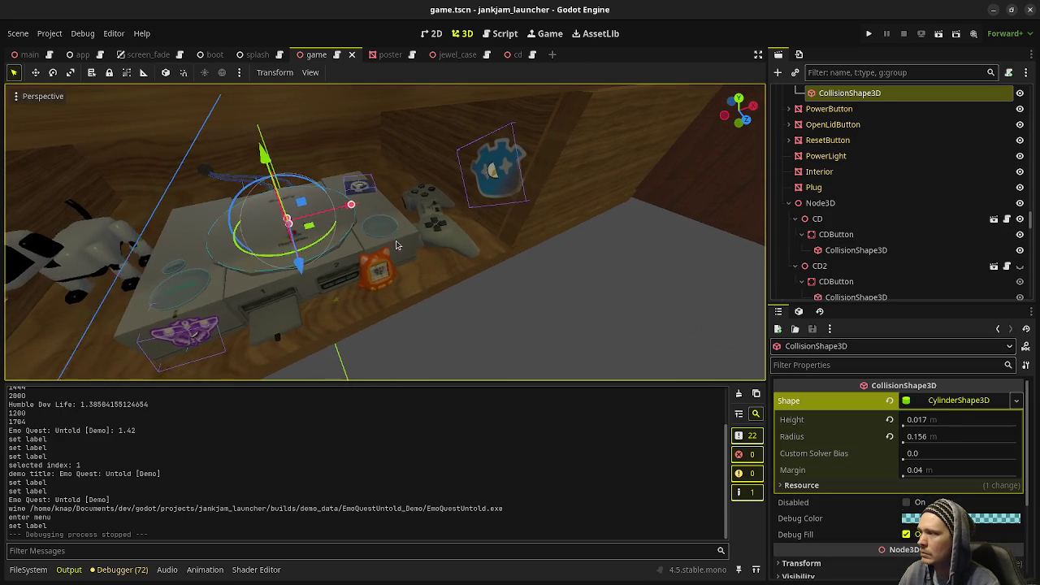
{"action": "middle_click_drag", "start_coordinate": [430, 247], "coordinate": [501, 281]}
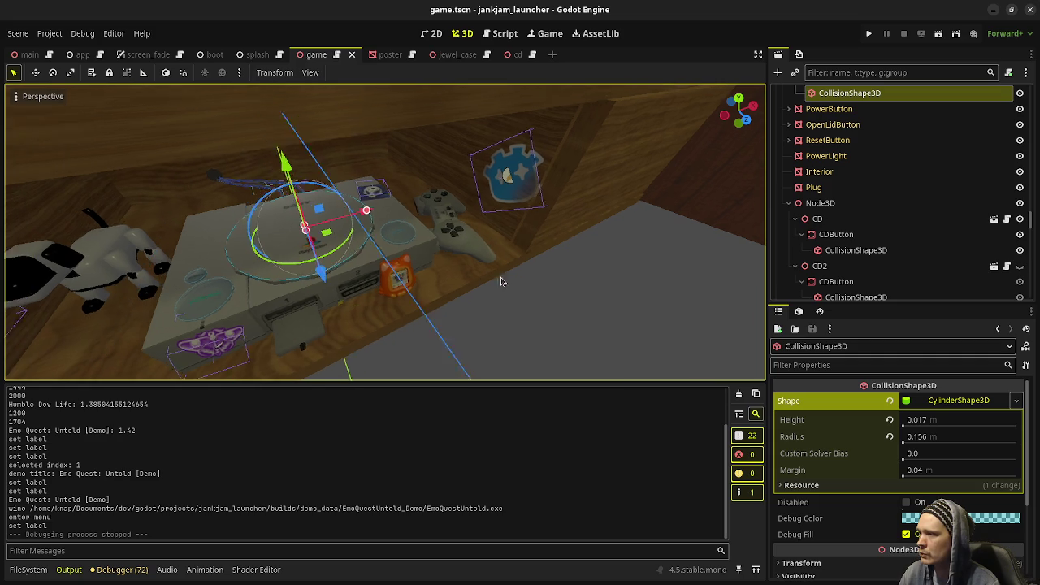
{"action": "scroll", "coordinate": [393, 229], "scroll_direction": "up", "scroll_amount": 5}
{"action": "scroll", "coordinate": [392, 230], "scroll_direction": "up", "scroll_amount": 3}
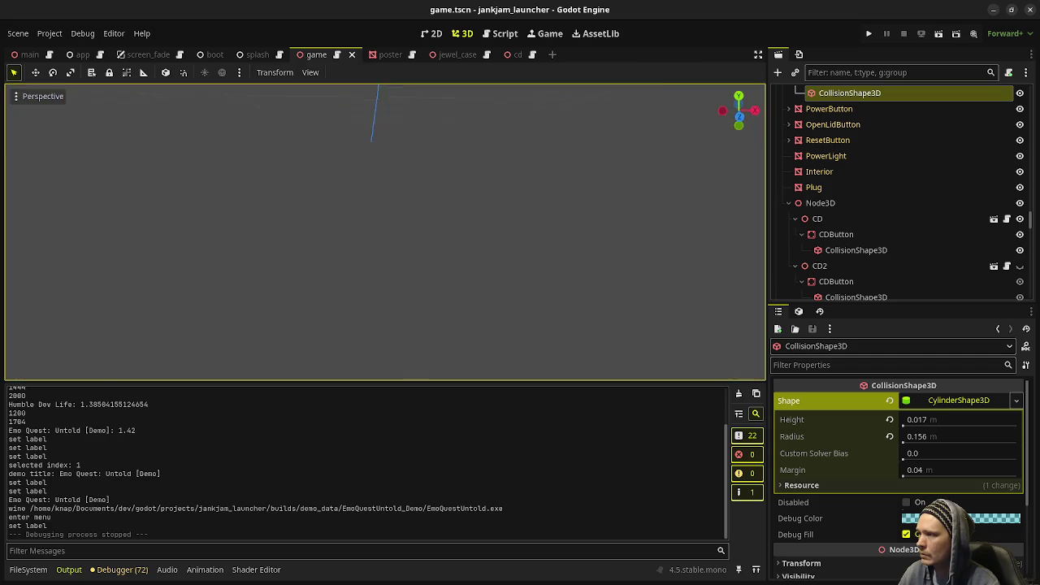
{"action": "scroll", "coordinate": [393, 230], "scroll_direction": "down", "scroll_amount": 5}
{"action": "scroll", "coordinate": [406, 244], "scroll_direction": "up", "scroll_amount": 5}
{"action": "middle_click_drag", "start_coordinate": [406, 244], "coordinate": [478, 271]}
Step: Duplicate Path3D2 together with its cable mesh to create Path3D3
{"action": "left_click", "coordinate": [460, 237]}
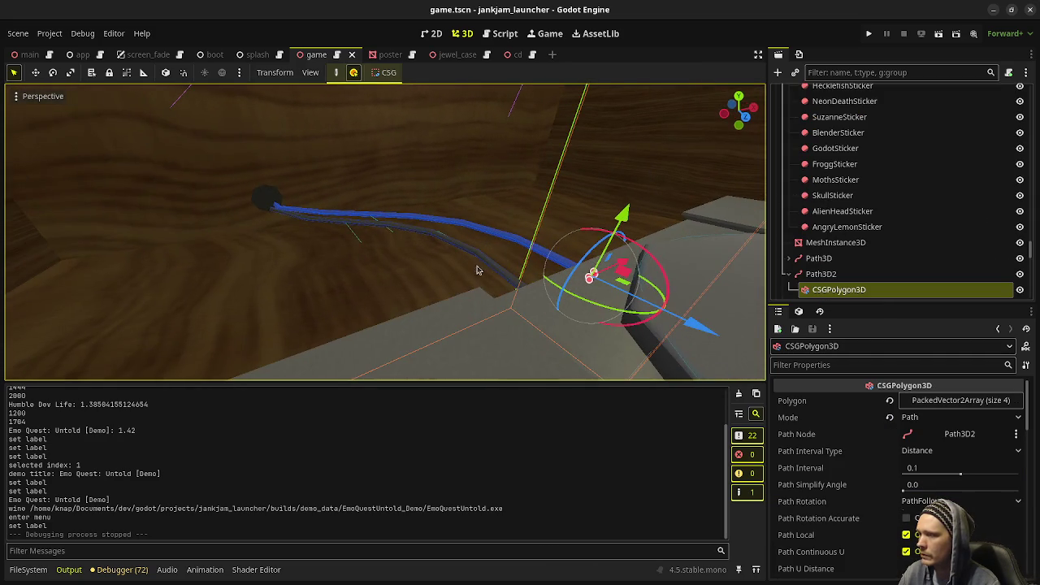
{"action": "key", "text": "ctrl+d"}
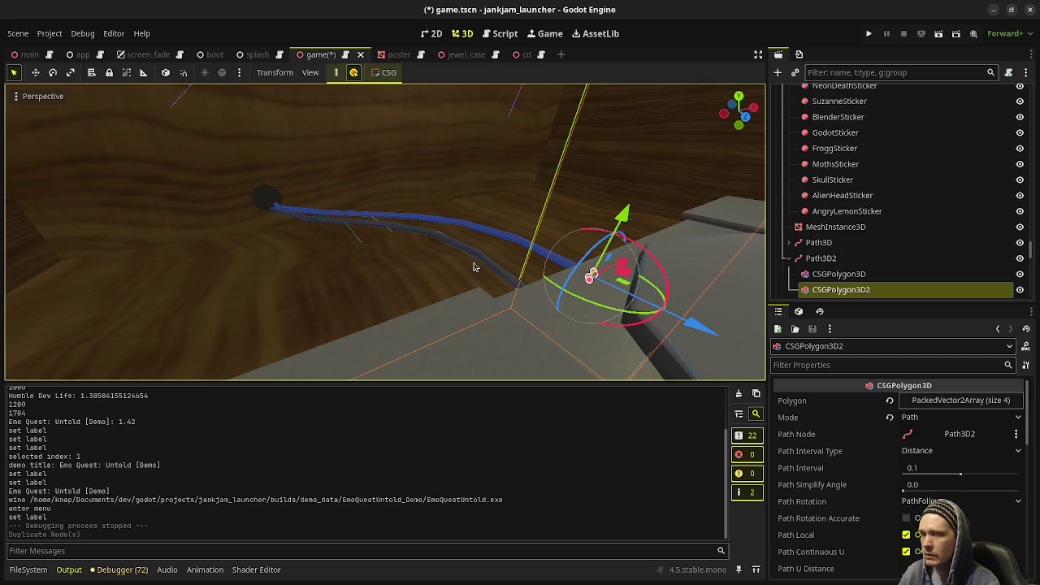
{"action": "key", "text": "ctrl+z"}
{"action": "left_click", "coordinate": [820, 258]}
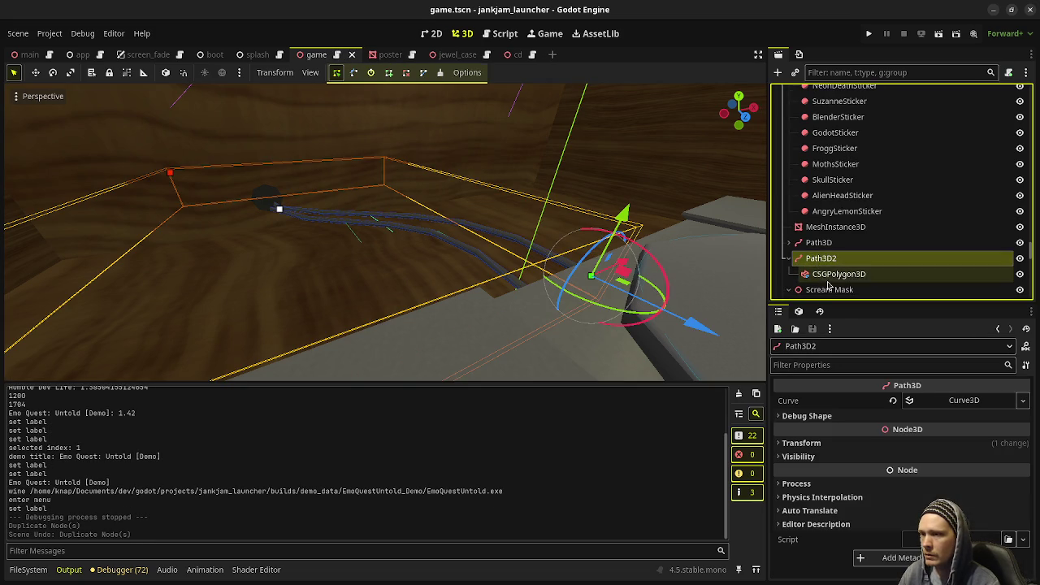
{"action": "scroll", "coordinate": [828, 243], "scroll_direction": "down", "scroll_amount": 1}
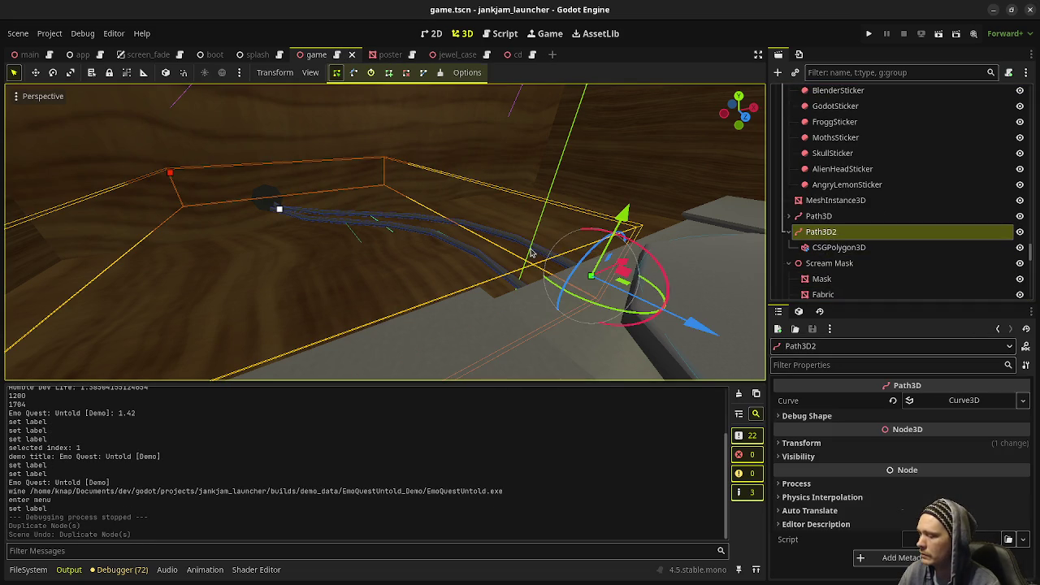
{"action": "key", "text": "ctrl+d"}
{"action": "scroll", "coordinate": [528, 268], "scroll_direction": "down", "scroll_amount": 2}
{"action": "scroll", "coordinate": [524, 281], "scroll_direction": "down", "scroll_amount": 2}
{"action": "scroll", "coordinate": [520, 296], "scroll_direction": "down", "scroll_amount": 2}
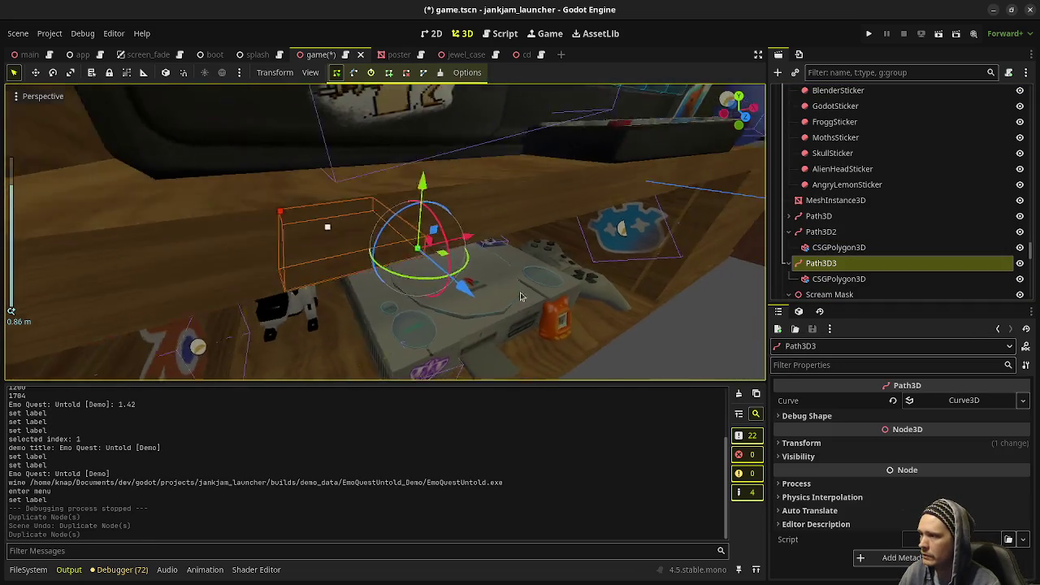
Step: Move the copied cable path to a new spot and rotate it about 72 degrees
{"action": "middle_click_drag", "start_coordinate": [521, 296], "coordinate": [341, 300]}
{"action": "mouse_move", "coordinate": [333, 301]}
{"action": "left_mouse_down"}
{"action": "mouse_move", "coordinate": [410, 298]}
{"action": "mouse_move", "coordinate": [469, 273]}
{"action": "left_mouse_up"}
{"action": "scroll", "coordinate": [469, 273], "scroll_direction": "up", "scroll_amount": 2}
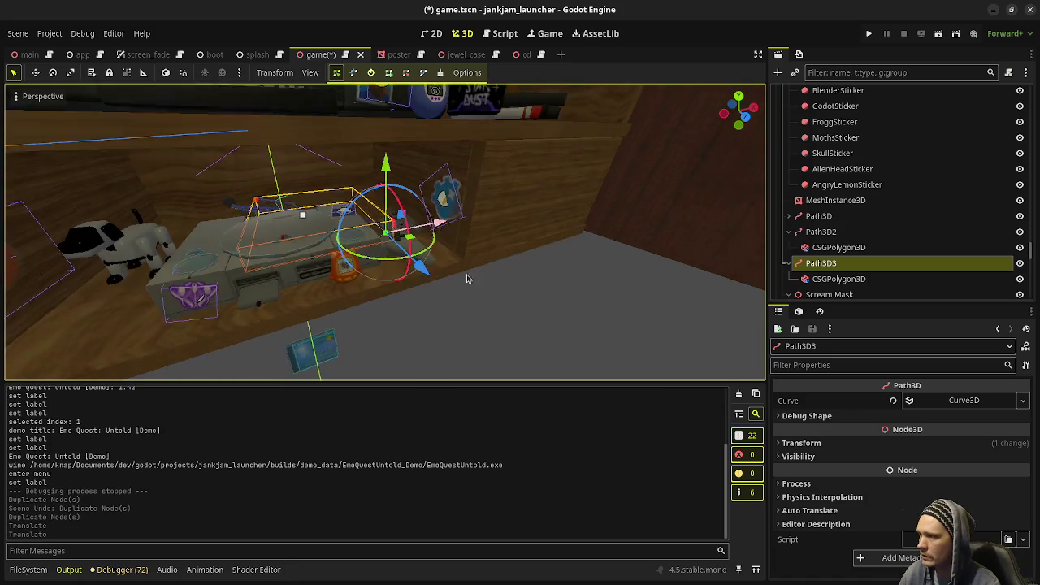
{"action": "scroll", "coordinate": [417, 263], "scroll_direction": "up", "scroll_amount": 2}
{"action": "scroll", "coordinate": [418, 260], "scroll_direction": "up", "scroll_amount": 2}
{"action": "scroll", "coordinate": [396, 306], "scroll_direction": "up", "scroll_amount": 2}
{"action": "middle_click_drag", "start_coordinate": [396, 306], "coordinate": [493, 316]}
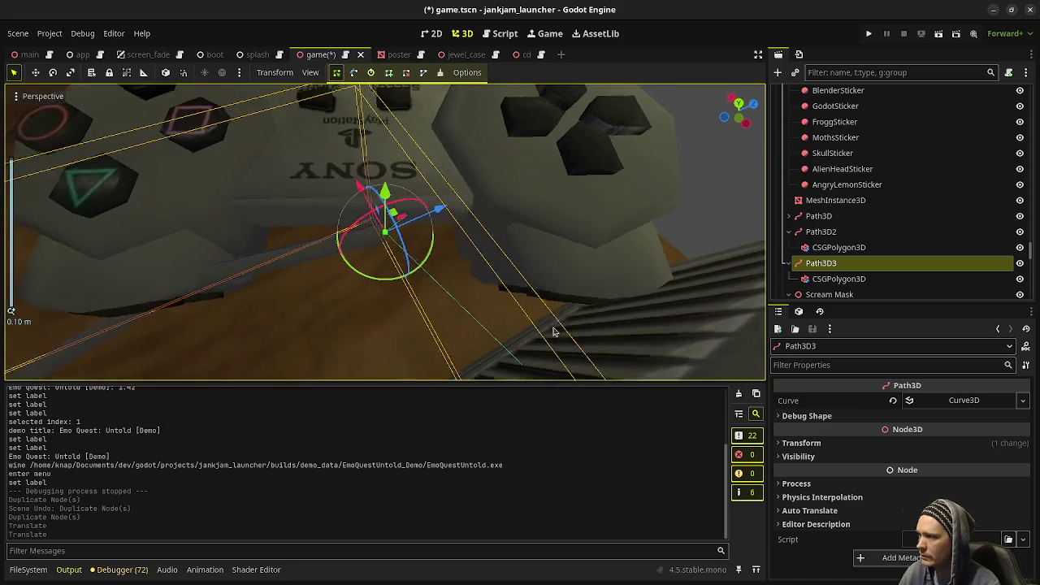
{"action": "left_click_drag", "start_coordinate": [385, 282], "coordinate": [496, 276]}
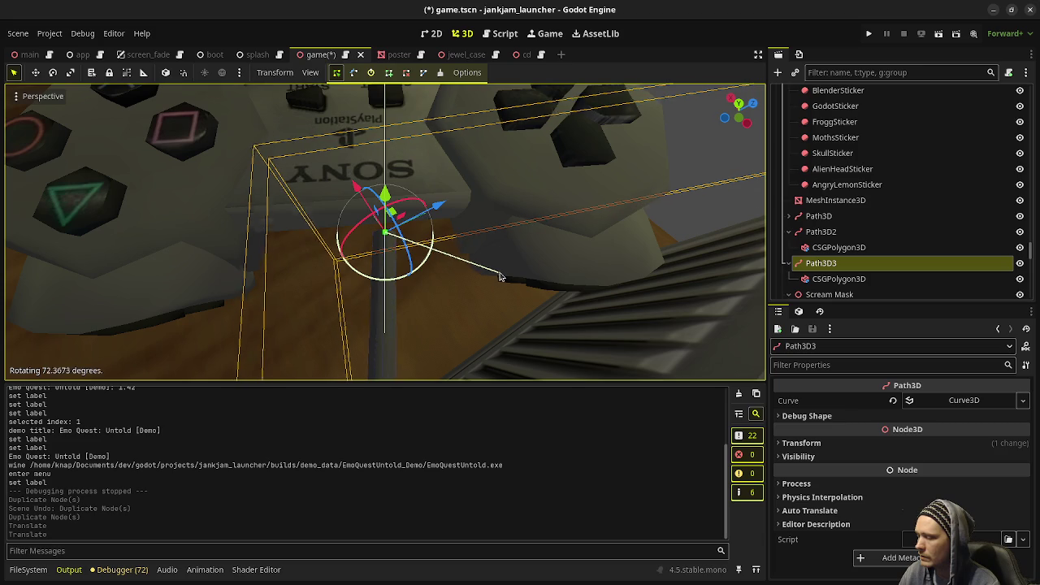
{"action": "left_click_drag", "start_coordinate": [495, 276], "coordinate": [497, 274]}
Step: Nudge Path3D3 slightly beside the controller and orbit to check its placement
{"action": "mouse_move", "coordinate": [436, 224]}
{"action": "middle_mouse_down"}
{"action": "mouse_move", "coordinate": [457, 270]}
{"action": "mouse_move", "coordinate": [388, 277]}
{"action": "mouse_move", "coordinate": [500, 273]}
{"action": "mouse_move", "coordinate": [467, 221]}
{"action": "middle_mouse_up"}
{"action": "left_click_drag", "start_coordinate": [466, 224], "coordinate": [472, 252]}
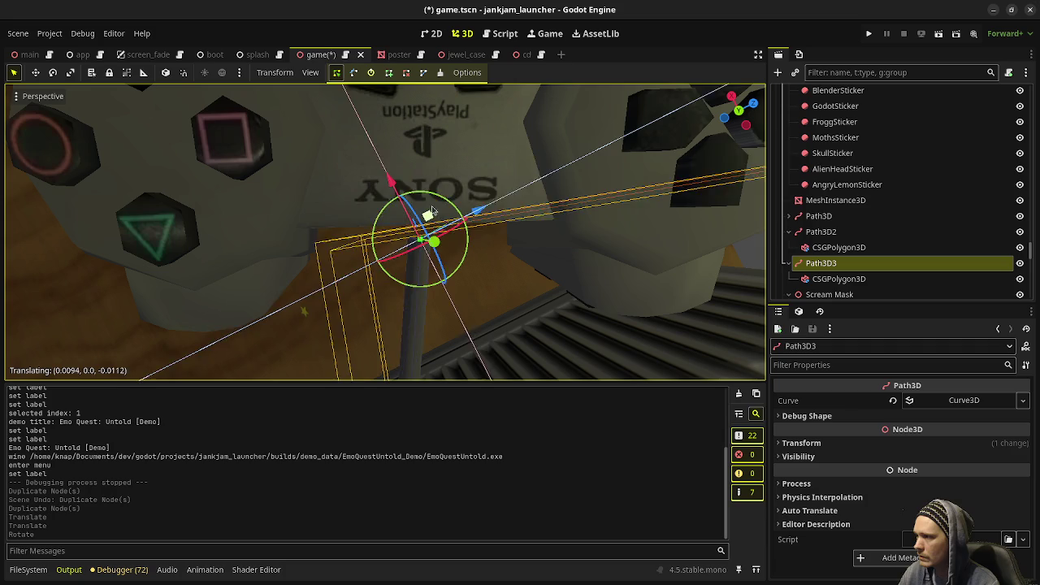
{"action": "mouse_move", "coordinate": [472, 252]}
{"action": "middle_mouse_down"}
{"action": "mouse_move", "coordinate": [502, 262]}
{"action": "mouse_move", "coordinate": [445, 236]}
{"action": "middle_mouse_up"}
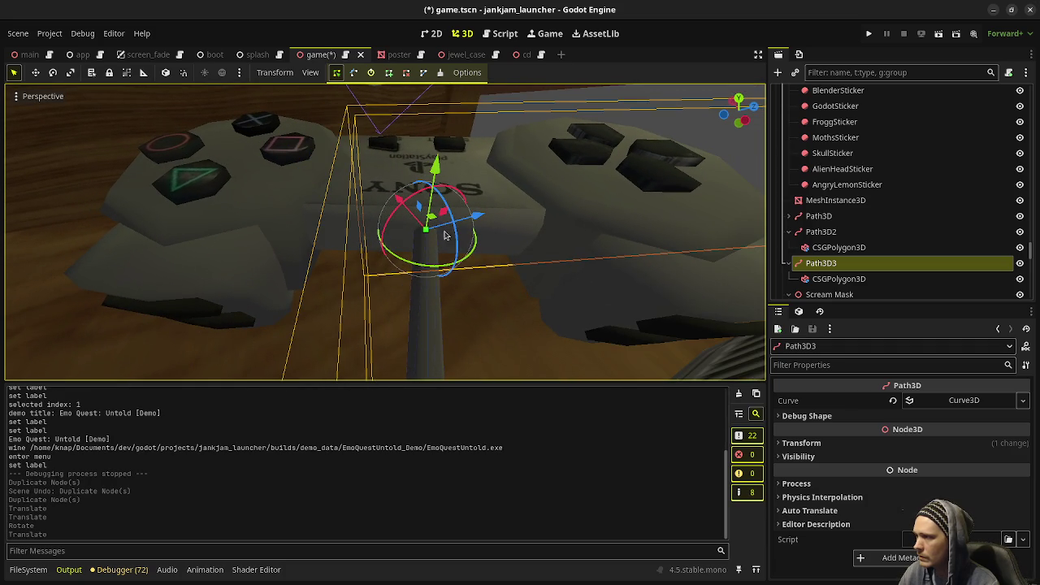
{"action": "left_click_drag", "start_coordinate": [430, 219], "coordinate": [424, 215]}
{"action": "mouse_move", "coordinate": [423, 216]}
{"action": "middle_mouse_down"}
{"action": "mouse_move", "coordinate": [228, 290]}
{"action": "mouse_move", "coordinate": [344, 249]}
{"action": "mouse_move", "coordinate": [428, 247]}
{"action": "middle_mouse_up"}
{"action": "scroll", "coordinate": [429, 247], "scroll_direction": "down", "scroll_amount": 4}
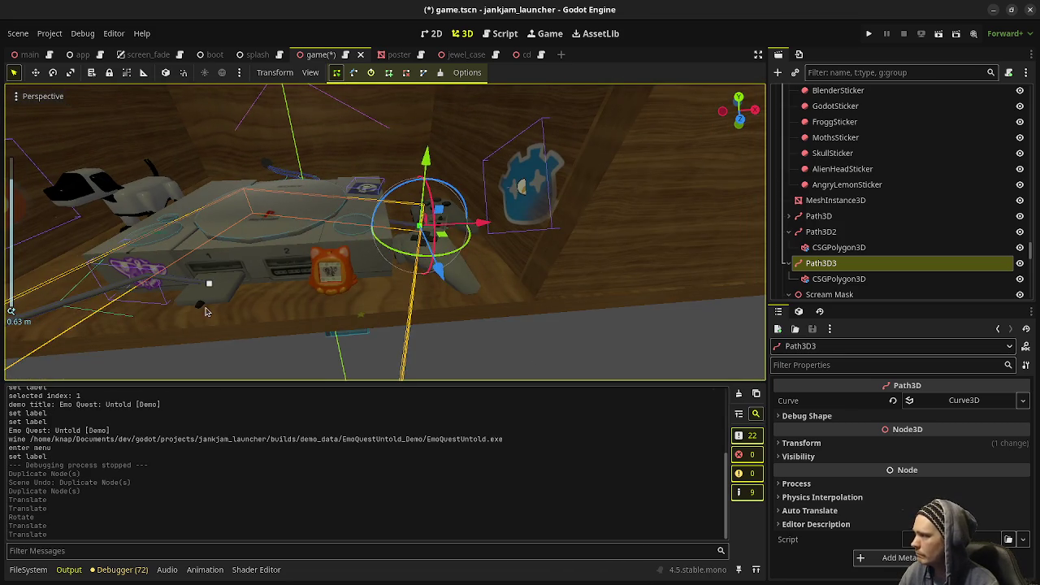
{"action": "scroll", "coordinate": [206, 311], "scroll_direction": "down", "scroll_amount": 4}
{"action": "mouse_move", "coordinate": [236, 280]}
{"action": "middle_mouse_down"}
{"action": "mouse_move", "coordinate": [297, 320]}
{"action": "mouse_move", "coordinate": [420, 122]}
{"action": "middle_mouse_up"}
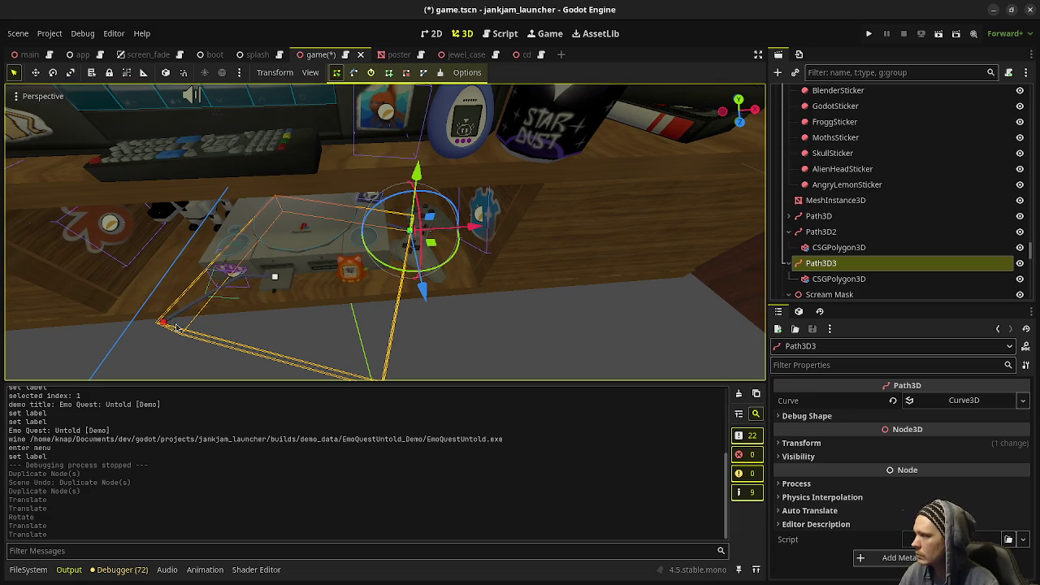
{"action": "mouse_move", "coordinate": [281, 297]}
{"action": "middle_mouse_down"}
{"action": "mouse_move", "coordinate": [415, 237]}
{"action": "mouse_move", "coordinate": [409, 295]}
{"action": "mouse_move", "coordinate": [379, 304]}
{"action": "mouse_move", "coordinate": [325, 297]}
{"action": "mouse_move", "coordinate": [312, 259]}
{"action": "middle_mouse_up"}
Step: Move the box-corner and front-left Path3D3 points right across the floor
{"action": "left_click", "coordinate": [276, 277]}
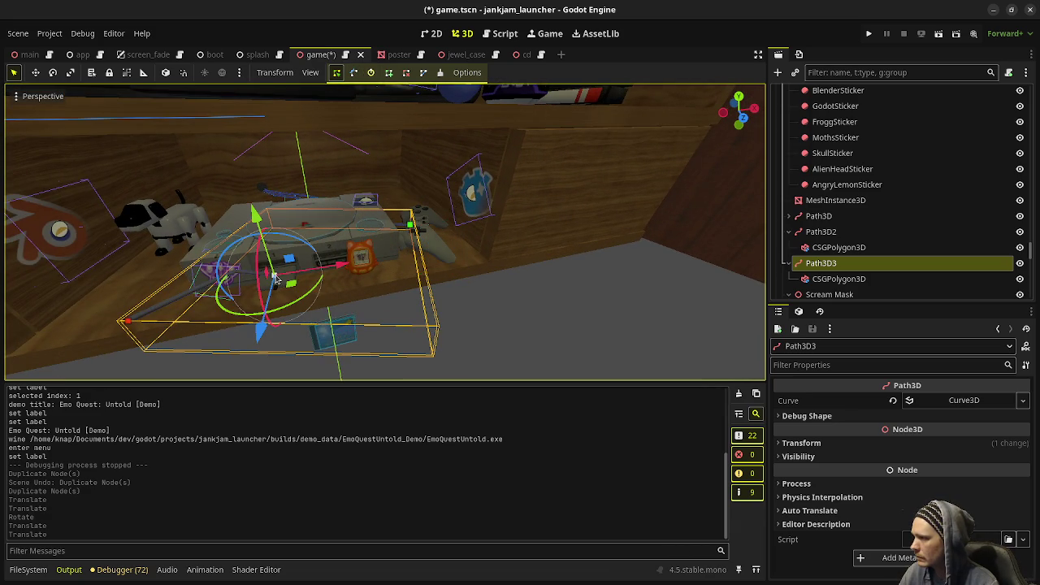
{"action": "mouse_move", "coordinate": [299, 286]}
{"action": "left_mouse_down"}
{"action": "mouse_move", "coordinate": [297, 297]}
{"action": "mouse_move", "coordinate": [463, 325]}
{"action": "mouse_move", "coordinate": [505, 325]}
{"action": "mouse_move", "coordinate": [510, 304]}
{"action": "left_mouse_up"}
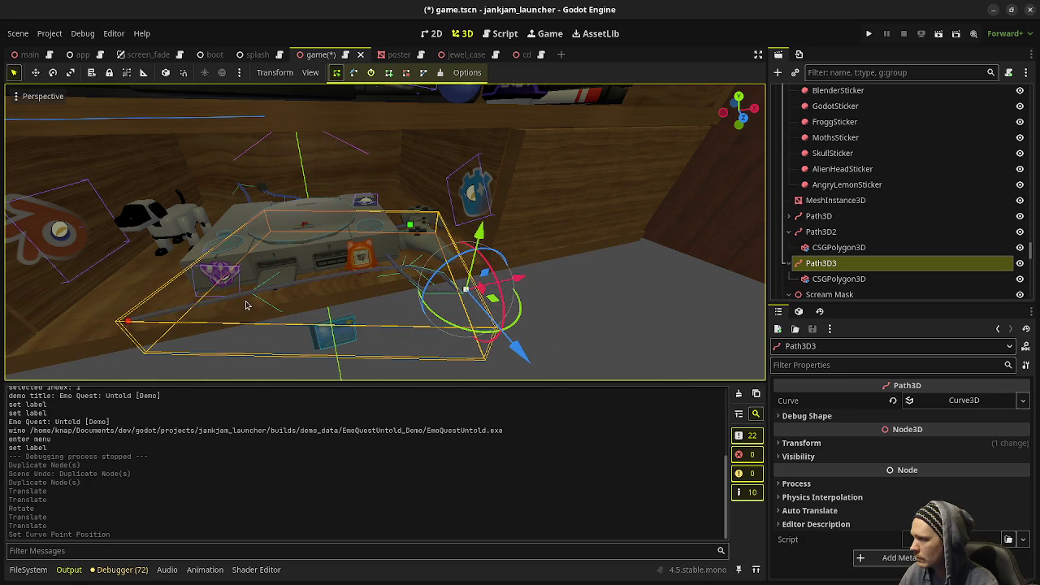
{"action": "left_click", "coordinate": [128, 324]}
{"action": "mouse_move", "coordinate": [128, 324]}
{"action": "left_mouse_down"}
{"action": "mouse_move", "coordinate": [622, 355]}
{"action": "mouse_move", "coordinate": [630, 325]}
{"action": "left_mouse_up"}
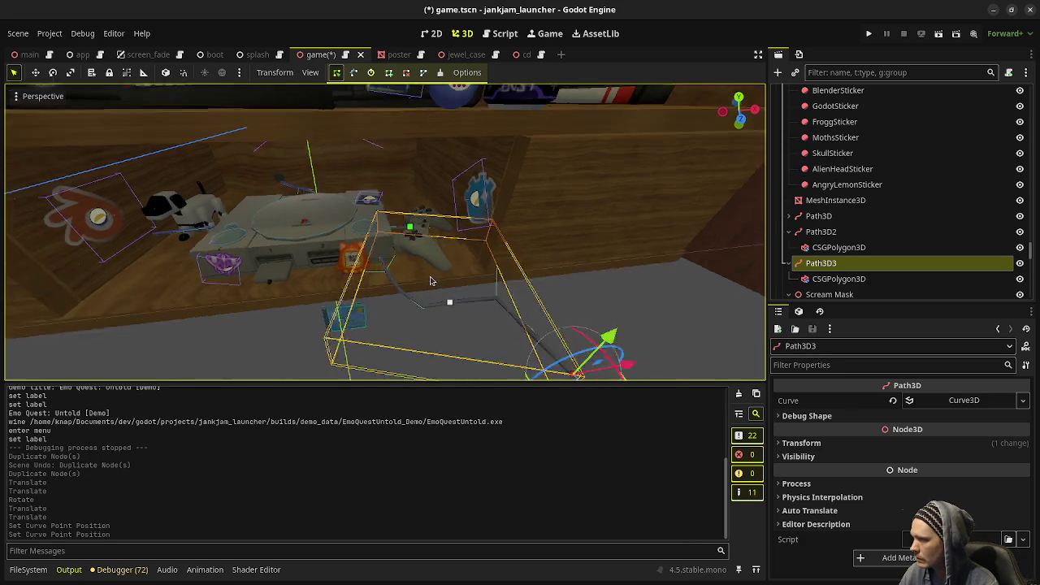
{"action": "middle_click_drag", "start_coordinate": [459, 276], "coordinate": [404, 285]}
{"action": "scroll", "coordinate": [405, 284], "scroll_direction": "up", "scroll_amount": 3}
{"action": "scroll", "coordinate": [404, 280], "scroll_direction": "up", "scroll_amount": 2}
{"action": "scroll", "coordinate": [404, 325], "scroll_direction": "up", "scroll_amount": 2}
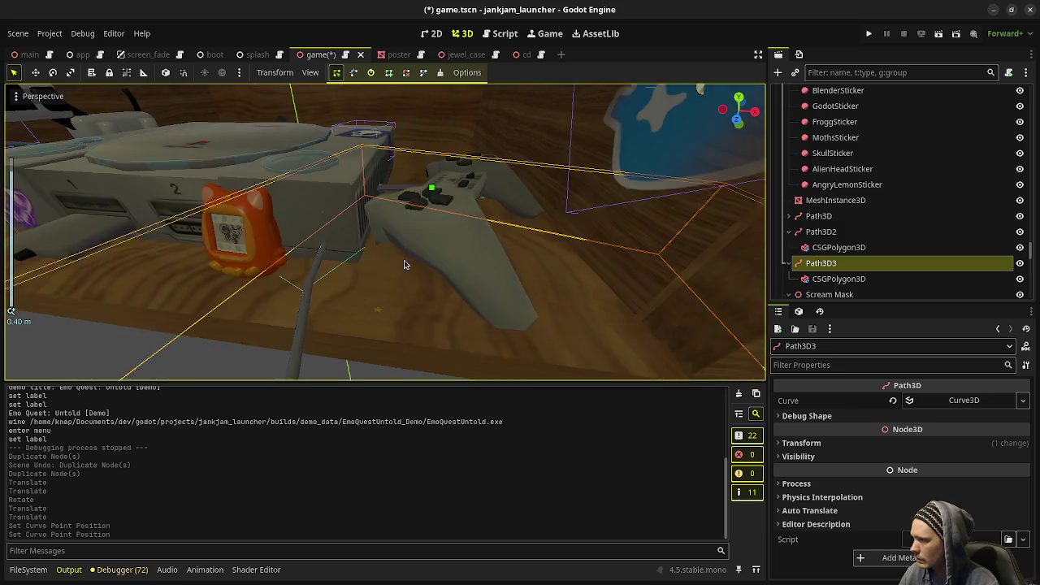
{"action": "scroll", "coordinate": [370, 358], "scroll_direction": "up", "scroll_amount": 1}
{"action": "middle_click_drag", "start_coordinate": [370, 358], "coordinate": [408, 260]}
{"action": "scroll", "coordinate": [427, 277], "scroll_direction": "down", "scroll_amount": 3}
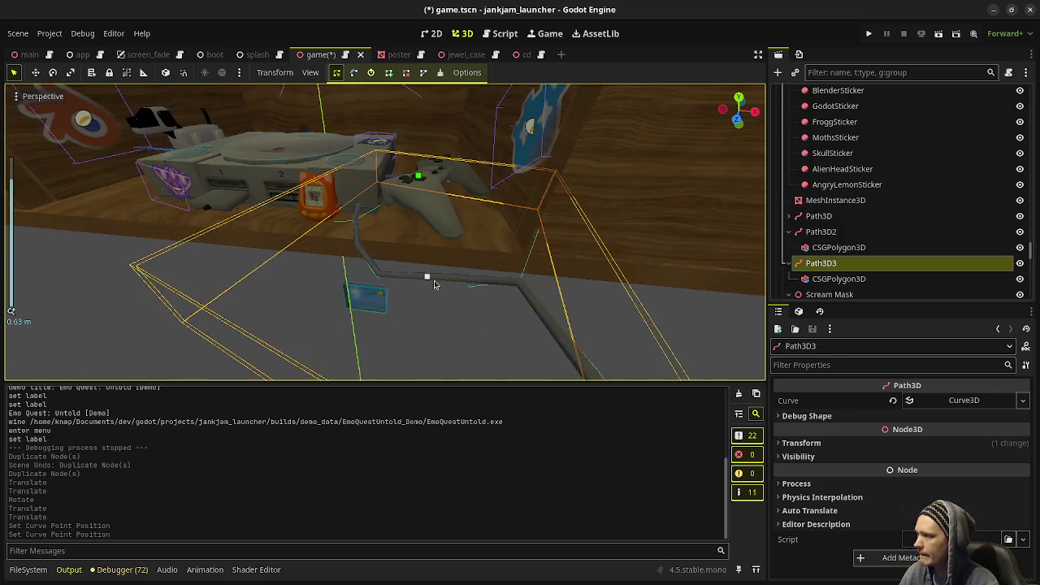
Step: Slide a mid-cable curve point along the floor and lower it slightly
{"action": "left_click", "coordinate": [407, 345]}
{"action": "middle_click_drag", "start_coordinate": [422, 324], "coordinate": [453, 319]}
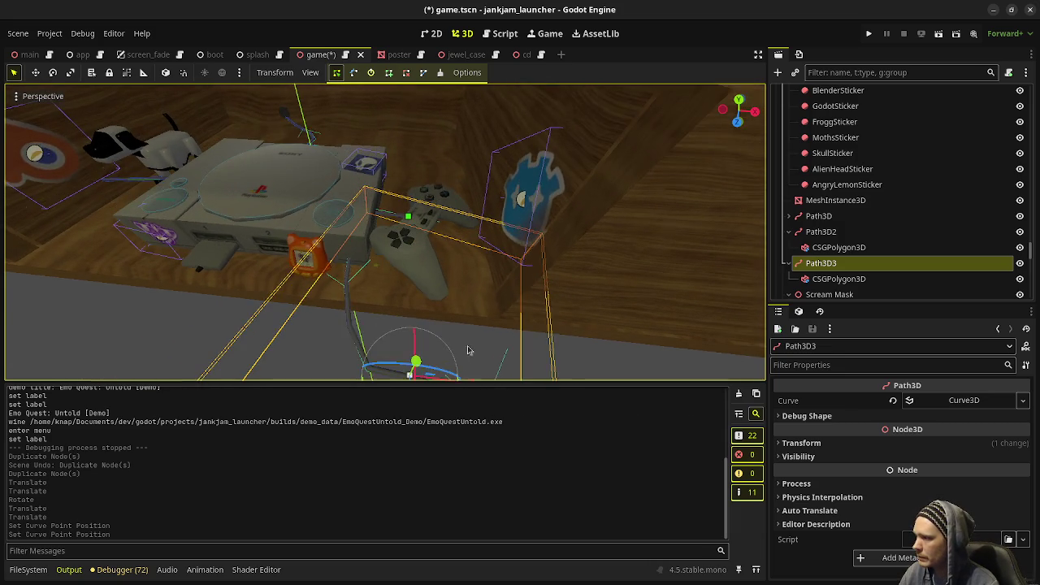
{"action": "scroll", "coordinate": [454, 318], "scroll_direction": "down", "scroll_amount": 1}
{"action": "scroll", "coordinate": [454, 319], "scroll_direction": "down", "scroll_amount": 2}
{"action": "left_click_drag", "start_coordinate": [420, 341], "coordinate": [406, 274]}
{"action": "scroll", "coordinate": [438, 308], "scroll_direction": "up", "scroll_amount": 3}
{"action": "scroll", "coordinate": [449, 307], "scroll_direction": "up", "scroll_amount": 3}
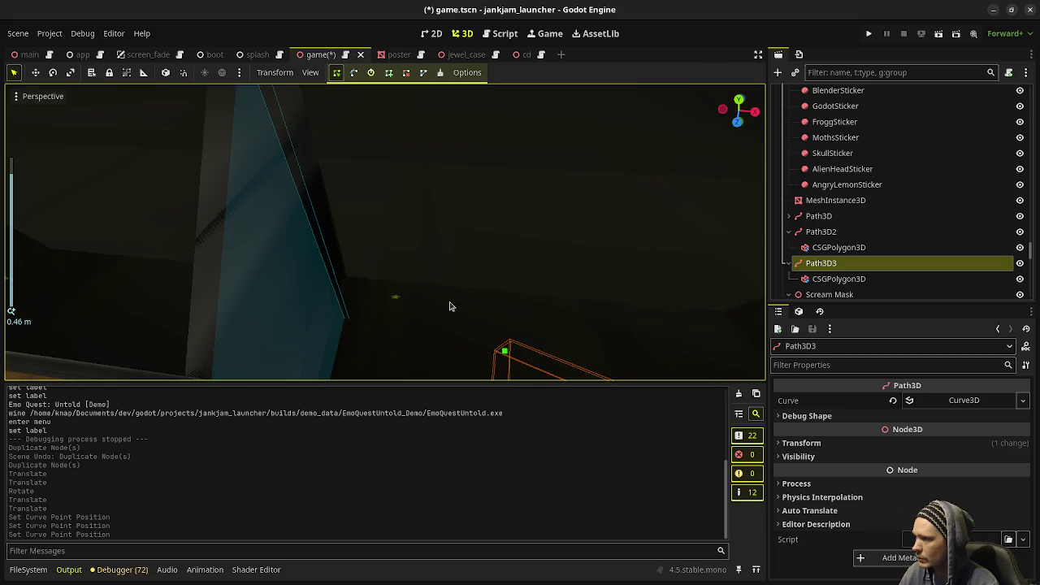
{"action": "mouse_move", "coordinate": [570, 329]}
{"action": "middle_mouse_down"}
{"action": "mouse_move", "coordinate": [507, 214]}
{"action": "mouse_move", "coordinate": [459, 165]}
{"action": "middle_mouse_up"}
{"action": "left_click_drag", "start_coordinate": [460, 165], "coordinate": [460, 170]}
{"action": "middle_click_drag", "start_coordinate": [461, 170], "coordinate": [515, 288]}
{"action": "scroll", "coordinate": [654, 247], "scroll_direction": "down", "scroll_amount": 3}
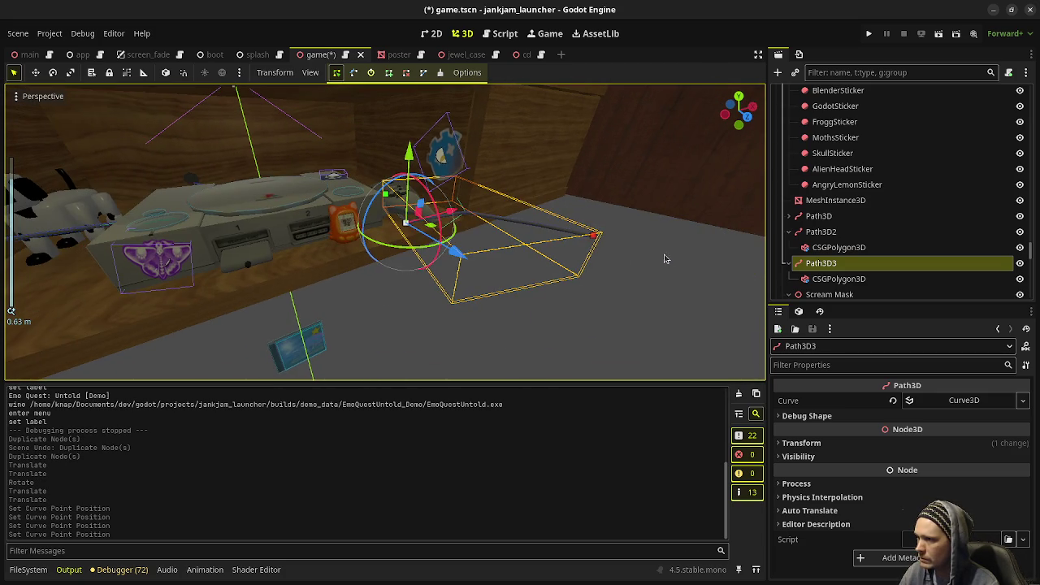
Step: Bring the cable's far end point down to the floor and raise another point toward the shelf
{"action": "left_click", "coordinate": [595, 236]}
{"action": "left_click_drag", "start_coordinate": [623, 168], "coordinate": [579, 298]}
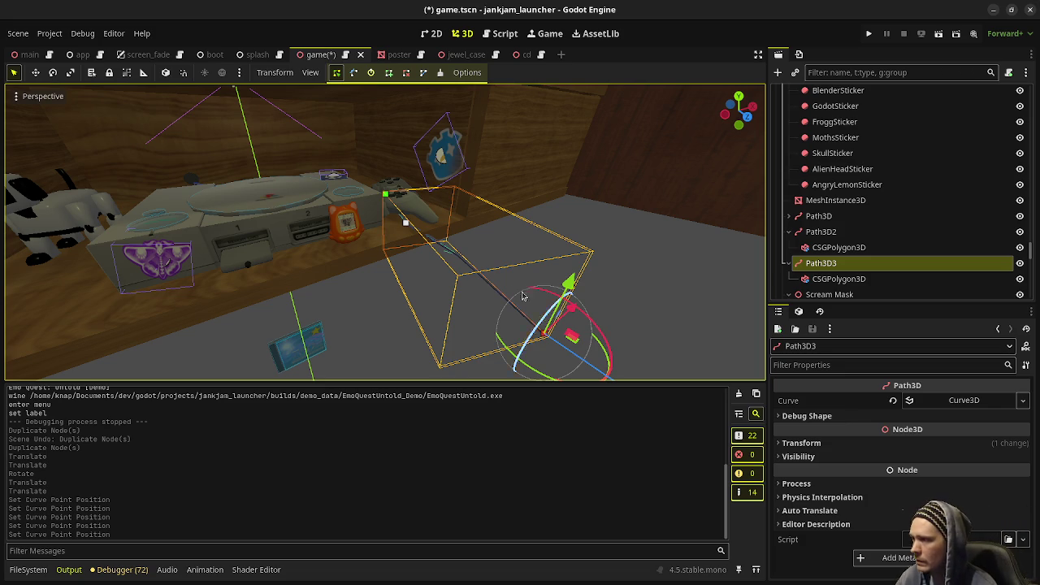
{"action": "mouse_move", "coordinate": [502, 289]}
{"action": "middle_mouse_down"}
{"action": "mouse_move", "coordinate": [413, 307]}
{"action": "mouse_move", "coordinate": [343, 268]}
{"action": "middle_mouse_up"}
{"action": "left_click_drag", "start_coordinate": [328, 236], "coordinate": [318, 185]}
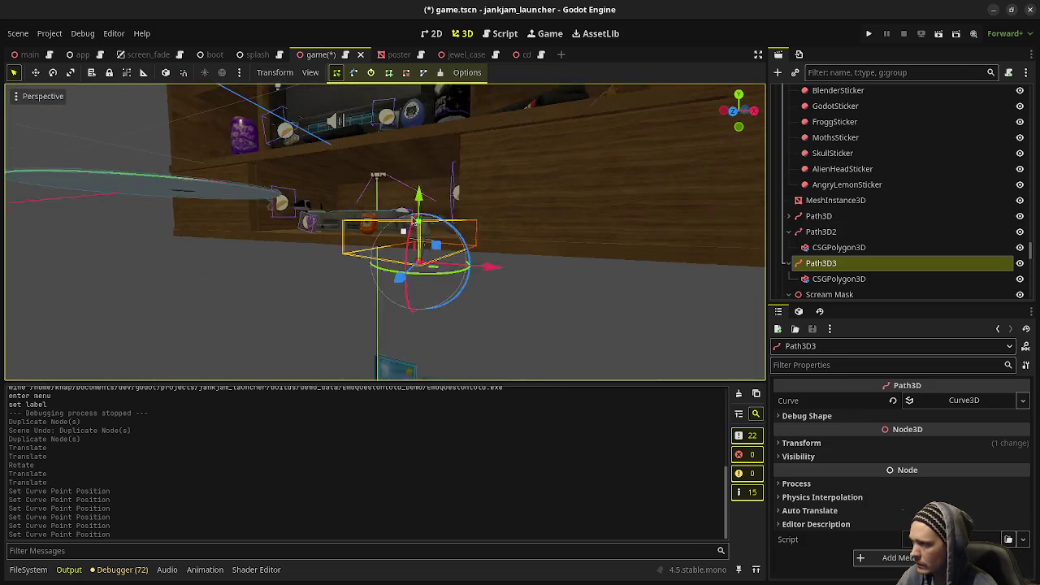
{"action": "mouse_move", "coordinate": [318, 186]}
{"action": "middle_mouse_down"}
{"action": "mouse_move", "coordinate": [487, 247]}
{"action": "mouse_move", "coordinate": [420, 227]}
{"action": "mouse_move", "coordinate": [448, 262]}
{"action": "middle_mouse_up"}
{"action": "scroll", "coordinate": [487, 247], "scroll_direction": "up", "scroll_amount": 5}
{"action": "left_click", "coordinate": [446, 227]}
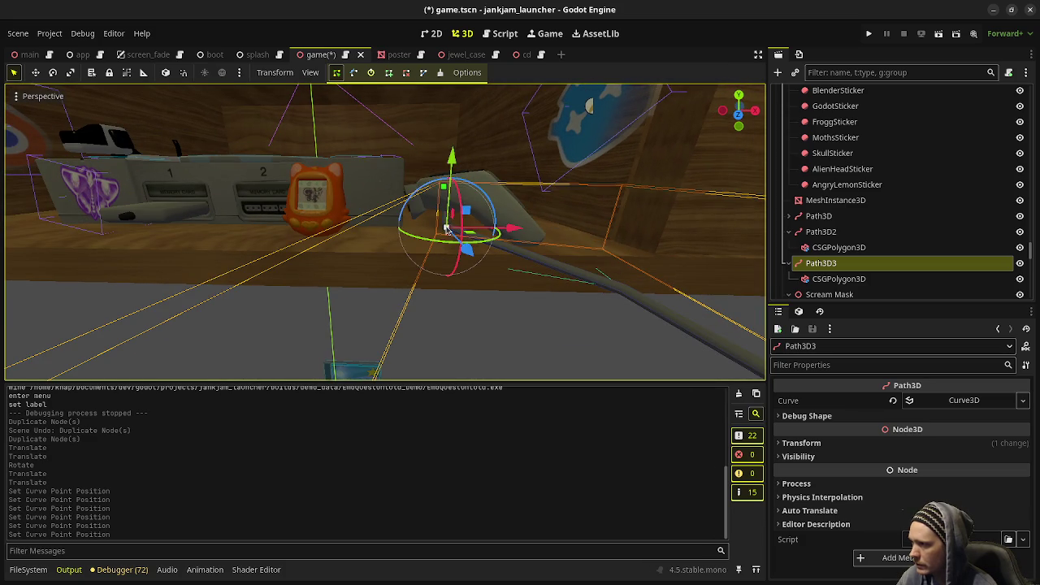
Step: Nudge the white Path3D3 curve point near the controller into place
{"action": "left_click_drag", "start_coordinate": [446, 229], "coordinate": [435, 218]}
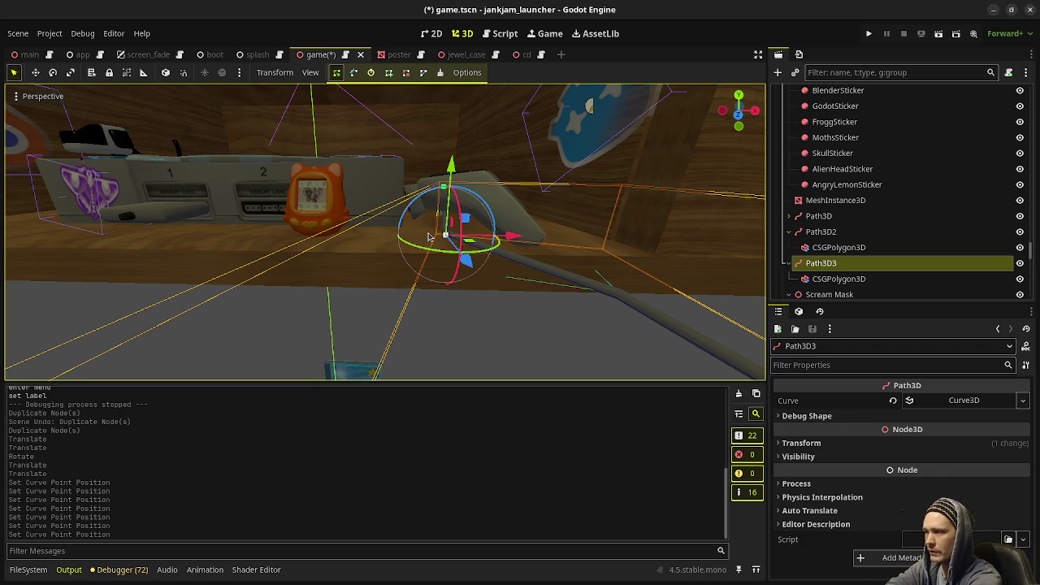
Step: Zoom in on the controller, select its nearby curve point and switch to add-point mode
{"action": "middle_click_drag", "start_coordinate": [416, 226], "coordinate": [379, 310]}
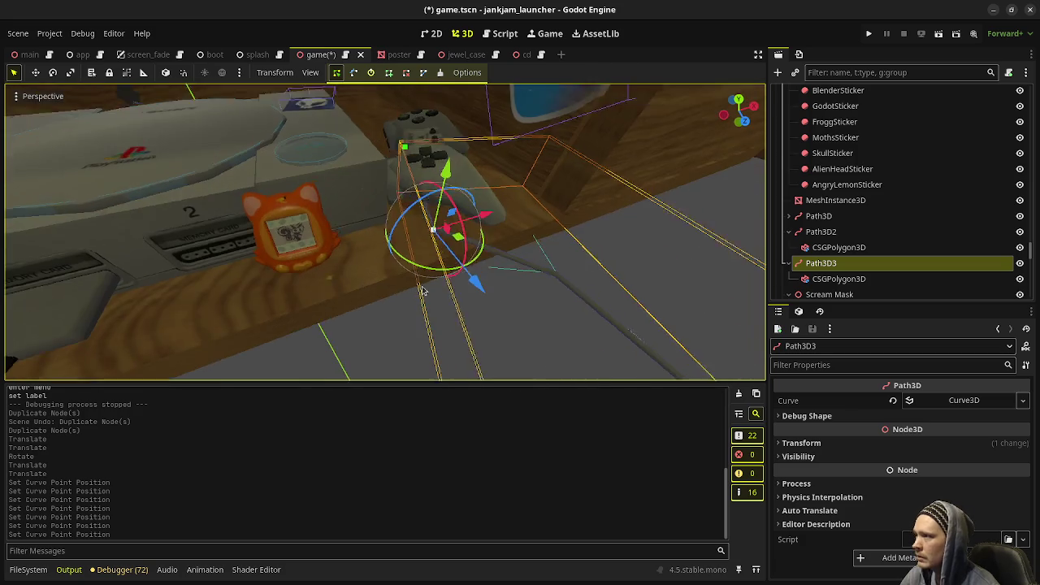
{"action": "mouse_move", "coordinate": [379, 310]}
{"action": "middle_mouse_down"}
{"action": "mouse_move", "coordinate": [320, 250]}
{"action": "mouse_move", "coordinate": [599, 311]}
{"action": "middle_mouse_up"}
{"action": "scroll", "coordinate": [320, 251], "scroll_direction": "up", "scroll_amount": 2}
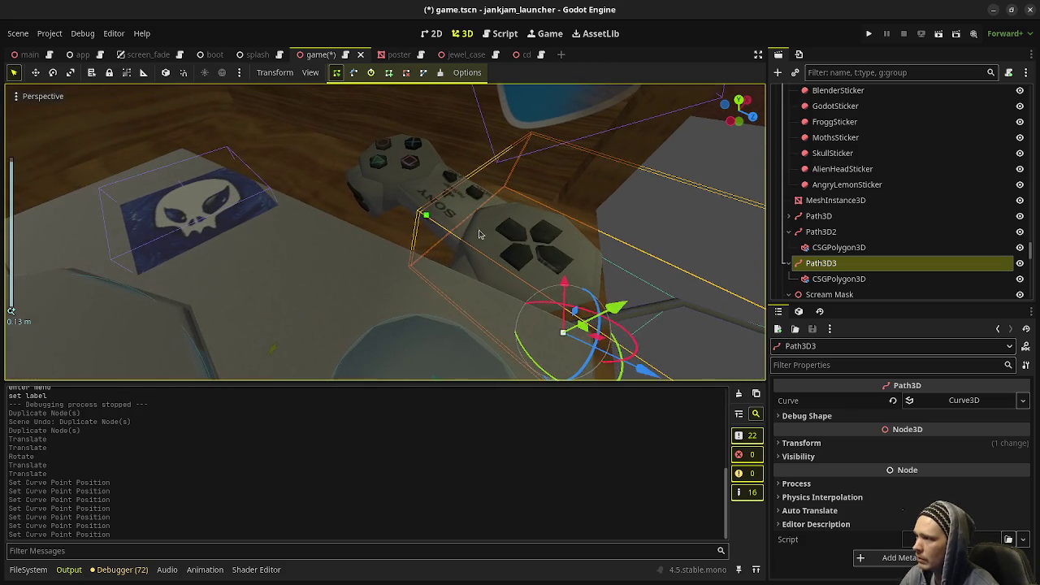
{"action": "left_click", "coordinate": [427, 219]}
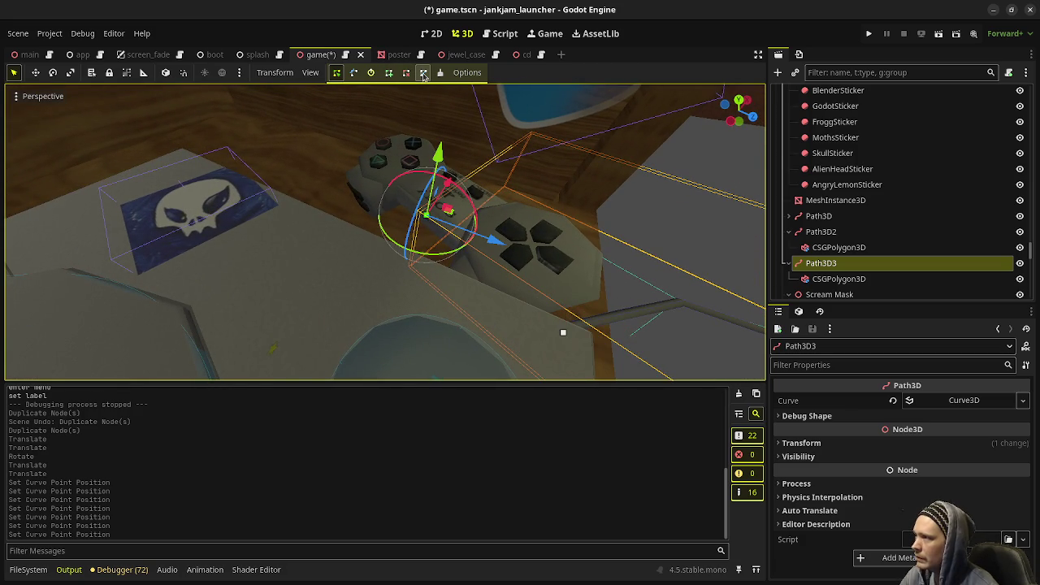
{"action": "left_click", "coordinate": [353, 74]}
Step: Inspect the controller mesh Plane_001 and the cable's CSGPolygon3D, then reselect Path3D3
{"action": "middle_click_drag", "start_coordinate": [443, 218], "coordinate": [431, 211]}
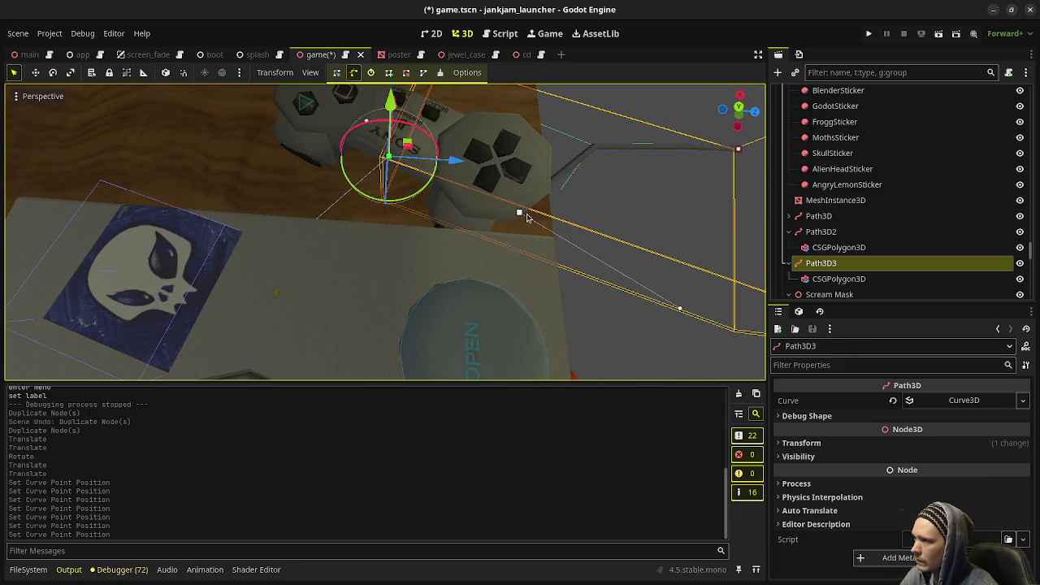
{"action": "left_click", "coordinate": [521, 215]}
{"action": "middle_click_drag", "start_coordinate": [546, 220], "coordinate": [573, 212]}
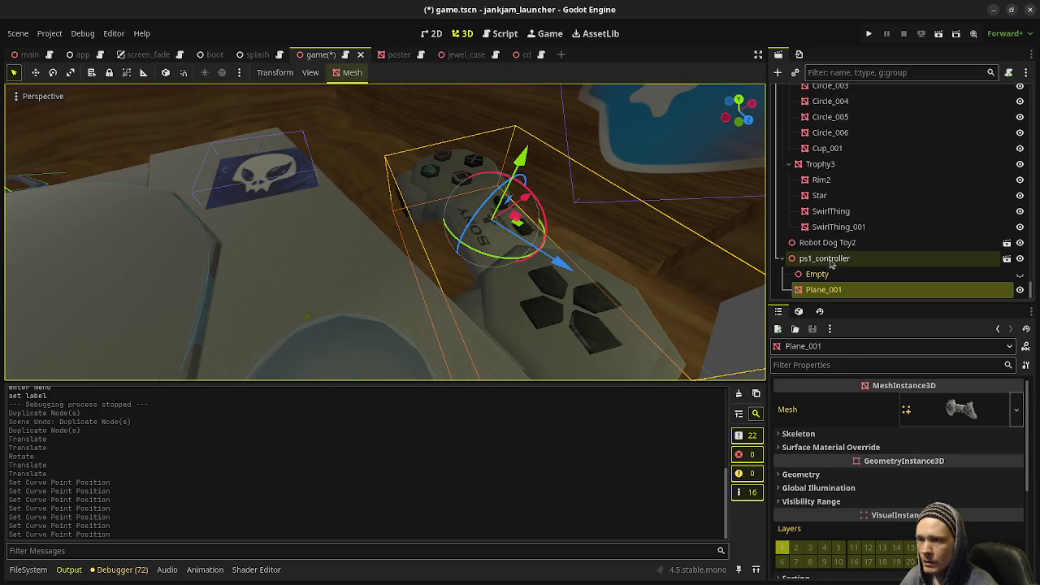
{"action": "scroll", "coordinate": [568, 312], "scroll_direction": "down", "scroll_amount": 3}
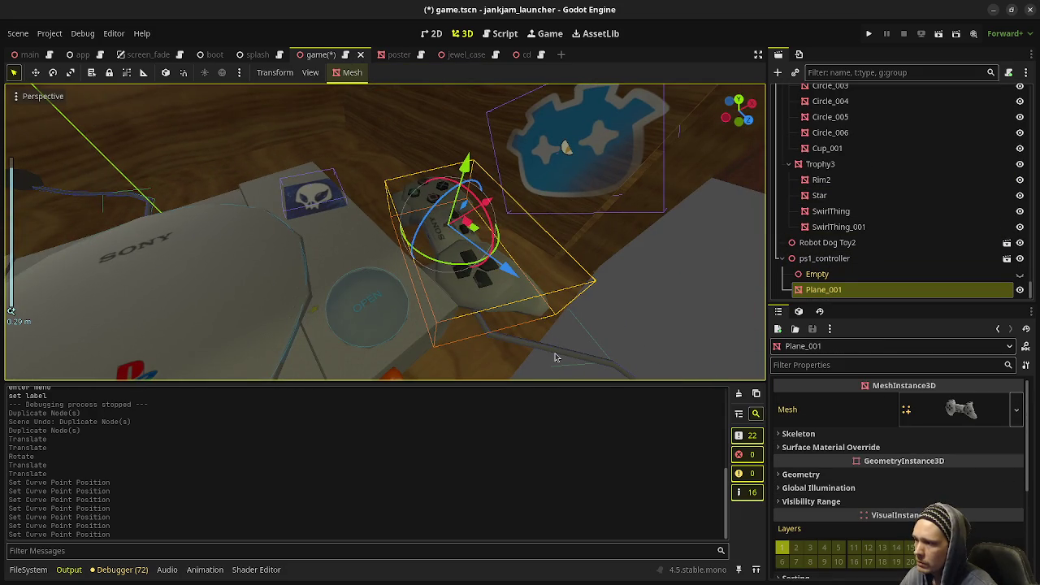
{"action": "left_click", "coordinate": [573, 342]}
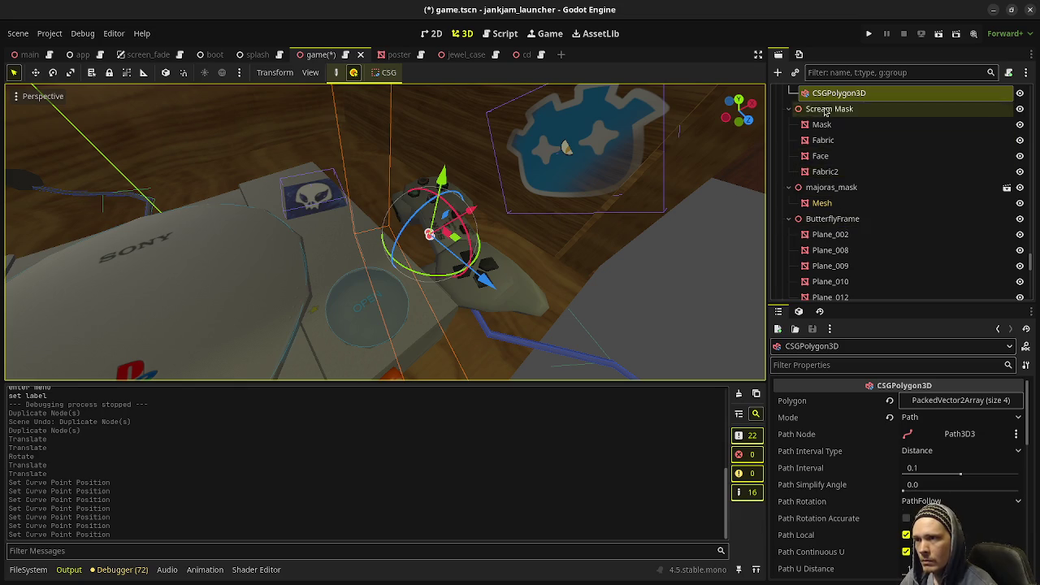
{"action": "scroll", "coordinate": [824, 122], "scroll_direction": "up", "scroll_amount": 2}
{"action": "left_click", "coordinate": [825, 158]}
{"action": "mouse_move", "coordinate": [511, 258]}
{"action": "middle_mouse_down"}
{"action": "mouse_move", "coordinate": [528, 293]}
{"action": "mouse_move", "coordinate": [491, 290]}
{"action": "middle_mouse_up"}
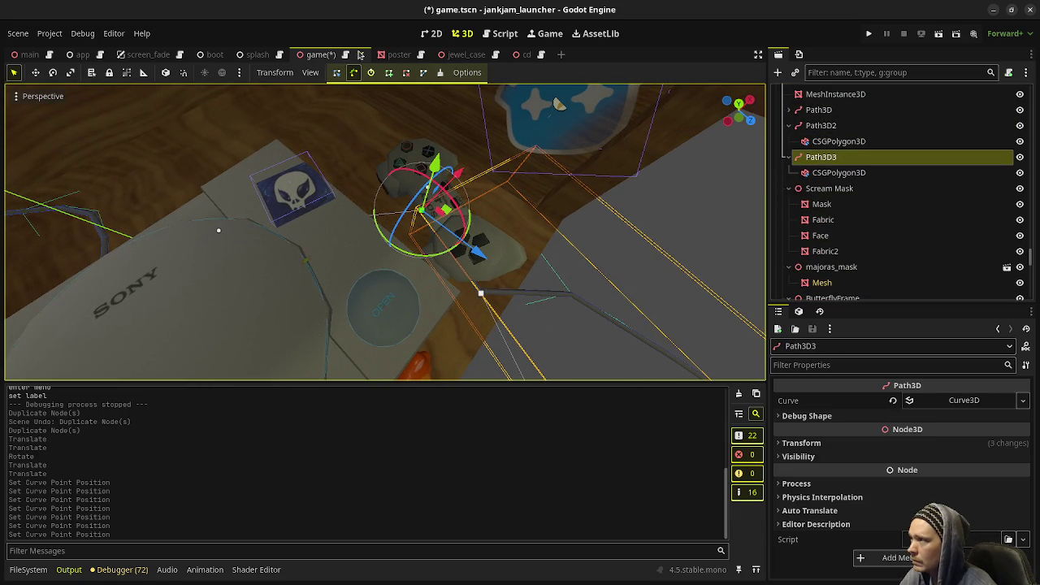
Step: Pull out the in-handle of the curve point near the controller to smooth the cable's bend
{"action": "left_click", "coordinate": [338, 76]}
{"action": "left_click", "coordinate": [481, 295]}
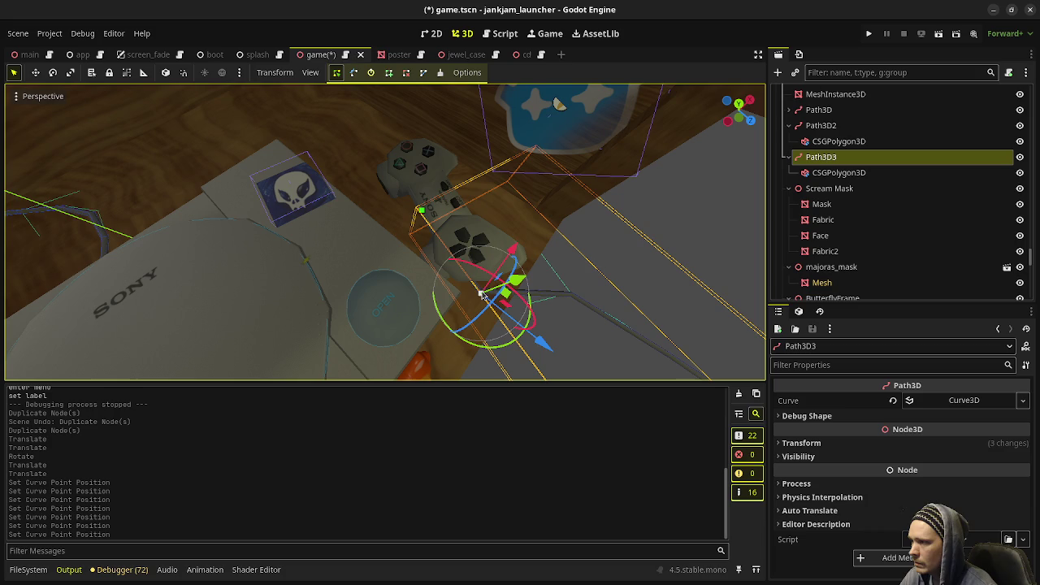
{"action": "left_click", "coordinate": [355, 74]}
{"action": "middle_click_drag", "start_coordinate": [542, 358], "coordinate": [439, 245]}
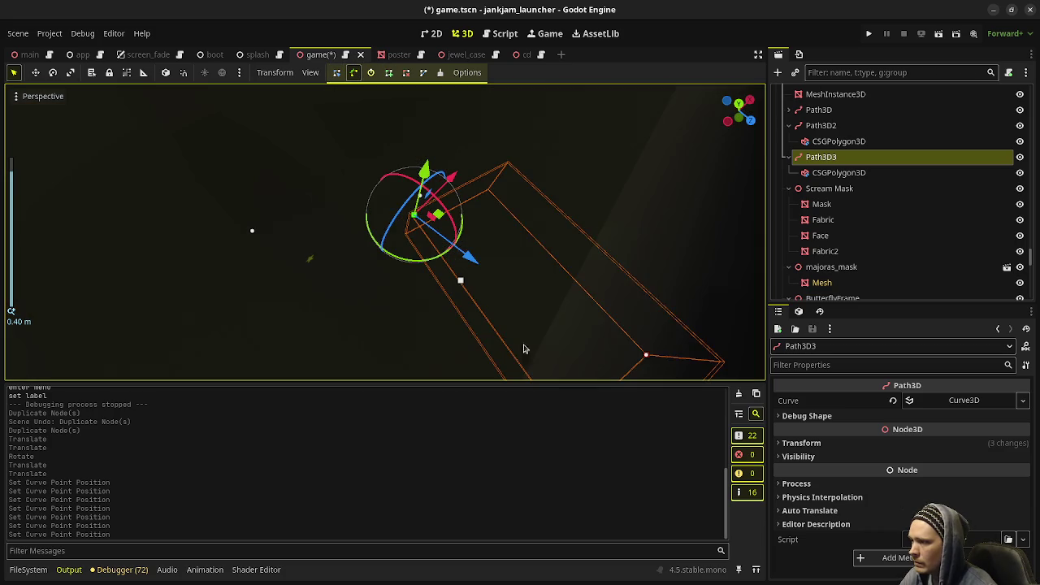
{"action": "scroll", "coordinate": [439, 245], "scroll_direction": "up", "scroll_amount": 3}
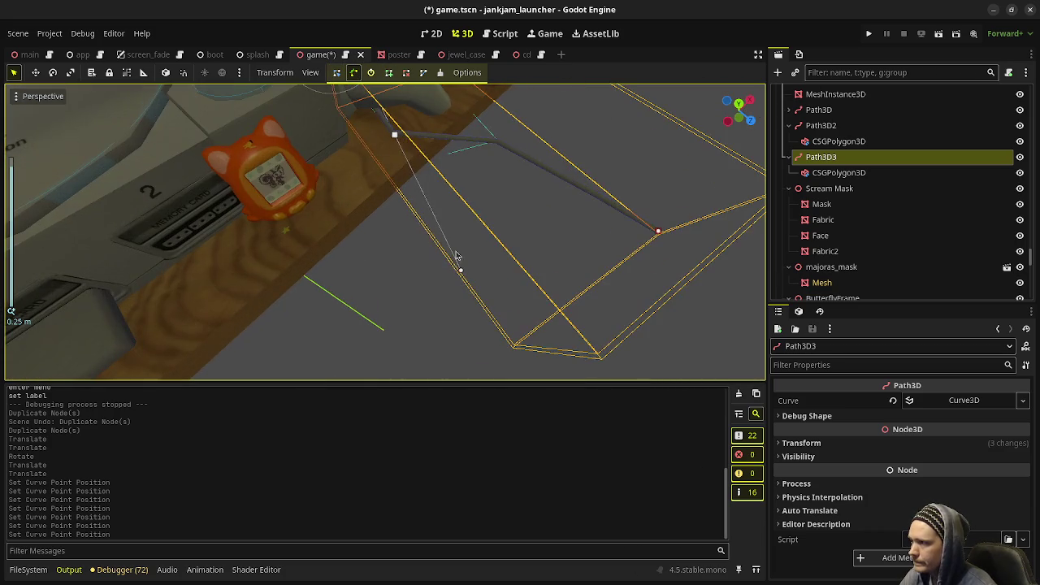
{"action": "middle_click_drag", "start_coordinate": [460, 225], "coordinate": [471, 288]}
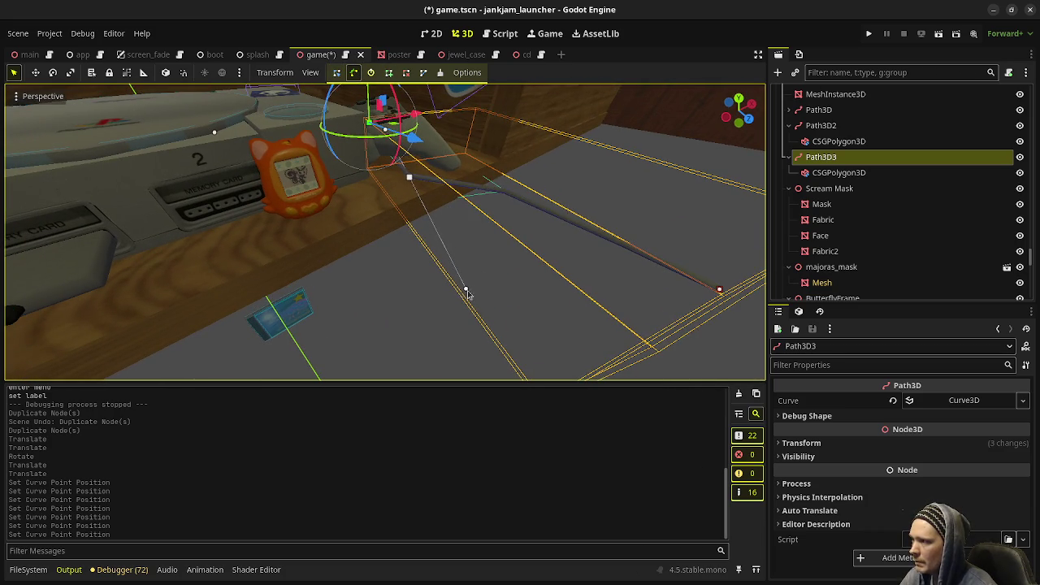
{"action": "left_click_drag", "start_coordinate": [466, 291], "coordinate": [562, 229]}
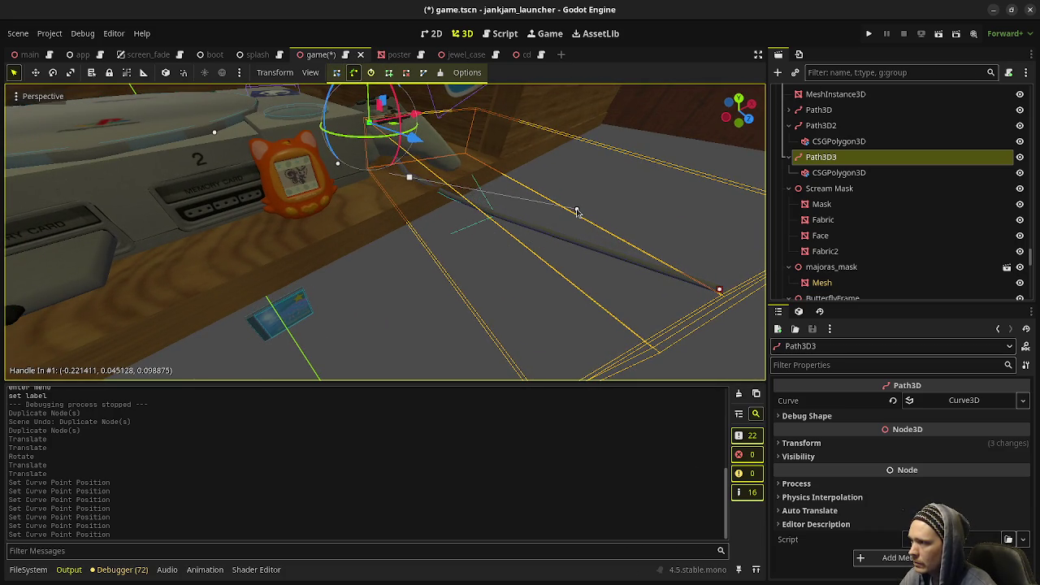
{"action": "mouse_move", "coordinate": [562, 229]}
{"action": "middle_mouse_down"}
{"action": "mouse_move", "coordinate": [430, 341]}
{"action": "mouse_move", "coordinate": [512, 169]}
{"action": "mouse_move", "coordinate": [598, 247]}
{"action": "middle_mouse_up"}
{"action": "scroll", "coordinate": [443, 321], "scroll_direction": "up", "scroll_amount": 3}
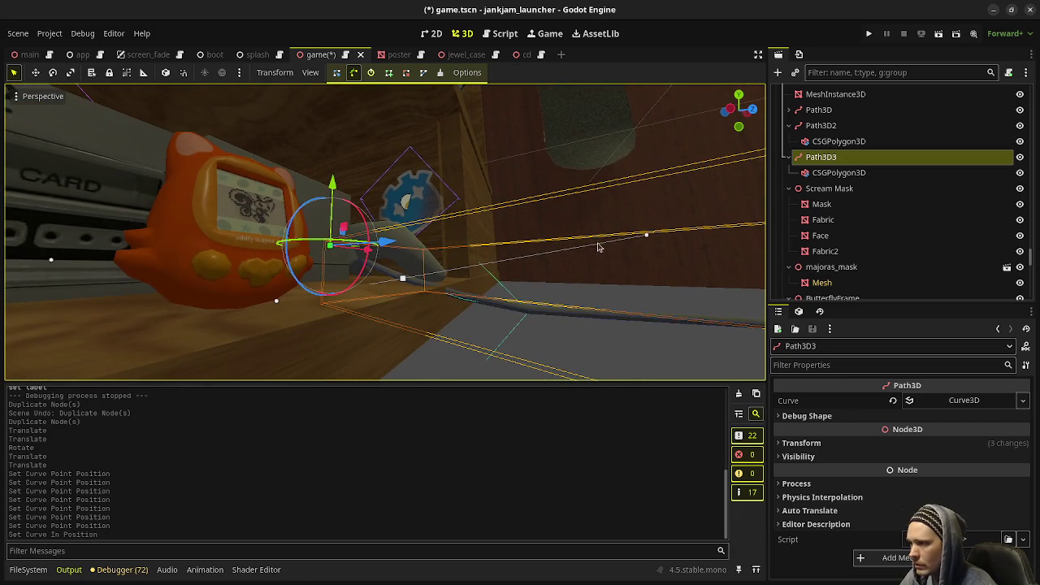
{"action": "left_click_drag", "start_coordinate": [647, 239], "coordinate": [639, 308]}
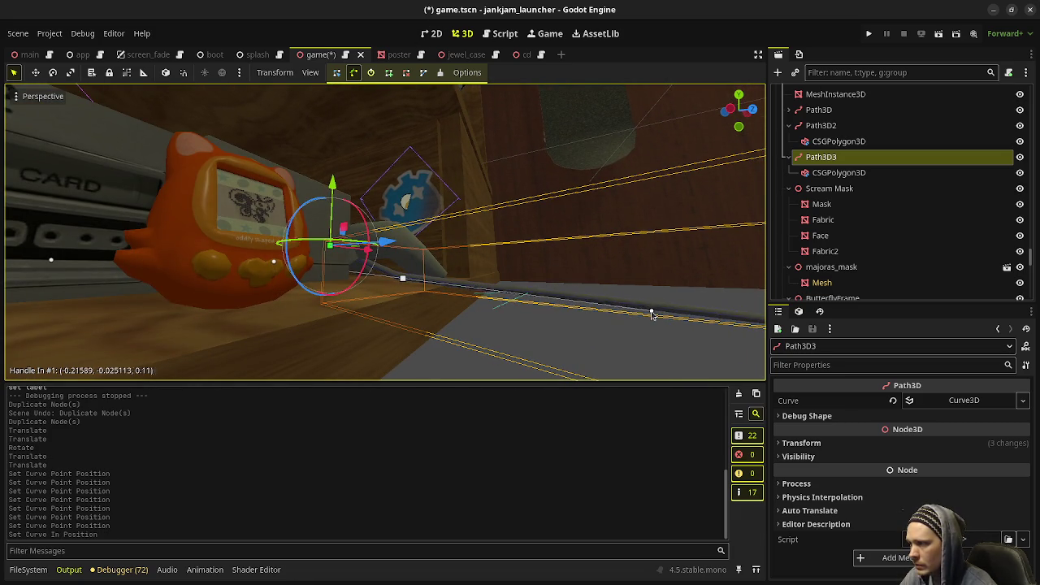
{"action": "mouse_move", "coordinate": [638, 308]}
{"action": "middle_mouse_down"}
{"action": "mouse_move", "coordinate": [412, 207]}
{"action": "mouse_move", "coordinate": [534, 225]}
{"action": "middle_mouse_up"}
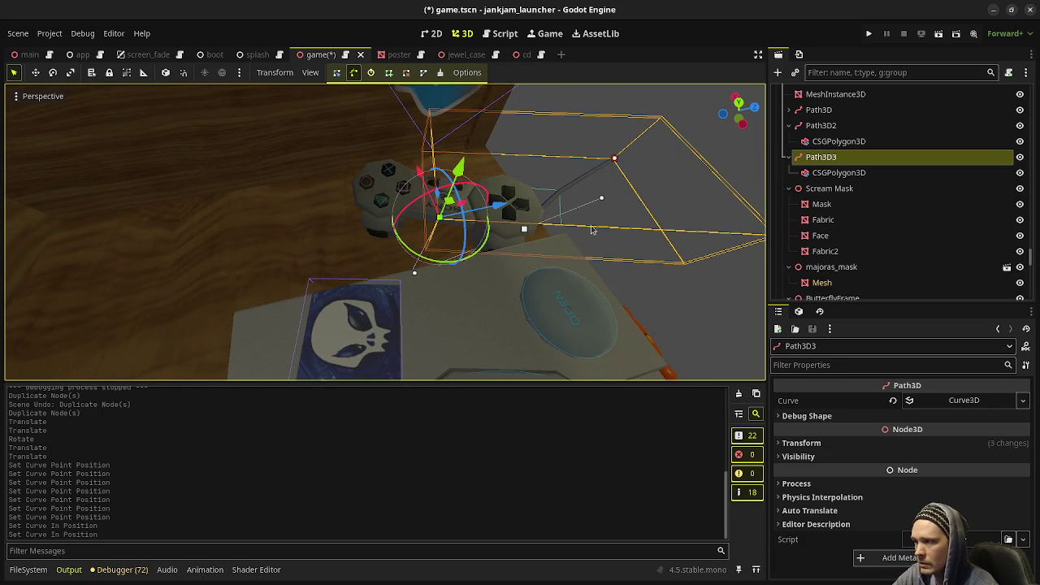
{"action": "middle_click_drag", "start_coordinate": [592, 230], "coordinate": [309, 66]}
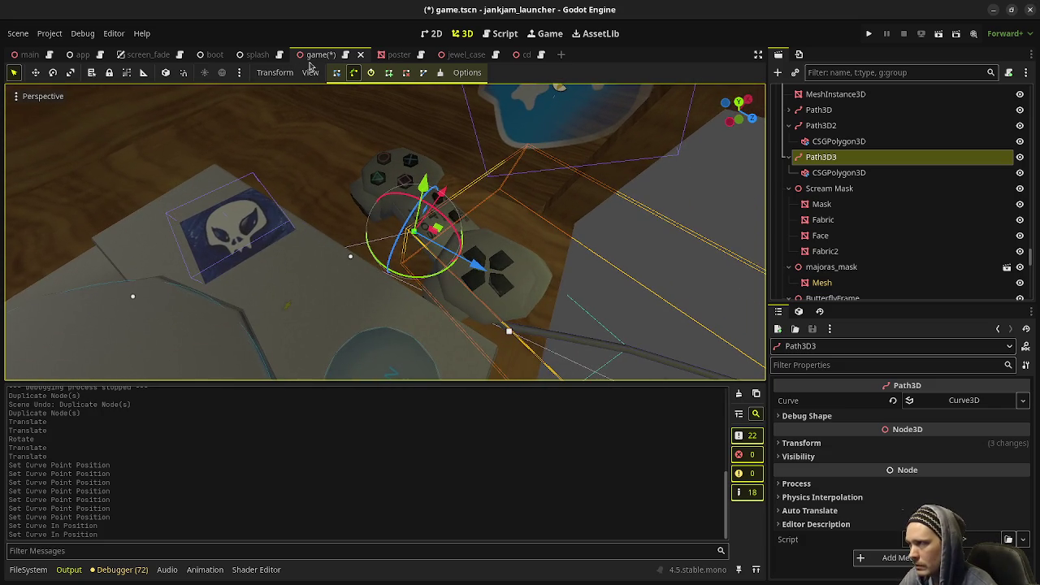
Step: Select the cable's end curve point and move it toward the controller
{"action": "left_click", "coordinate": [337, 74]}
{"action": "left_click", "coordinate": [509, 331]}
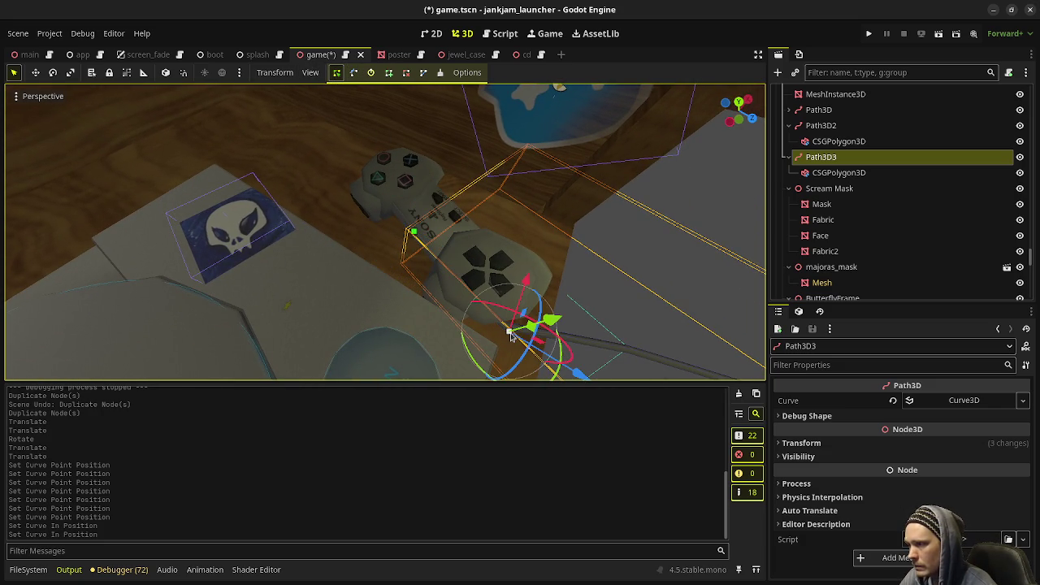
{"action": "left_click_drag", "start_coordinate": [511, 337], "coordinate": [426, 315]}
{"action": "mouse_move", "coordinate": [494, 304]}
{"action": "middle_mouse_down"}
{"action": "mouse_move", "coordinate": [528, 219]}
{"action": "mouse_move", "coordinate": [374, 187]}
{"action": "middle_mouse_up"}
{"action": "scroll", "coordinate": [528, 219], "scroll_direction": "up", "scroll_amount": 5}
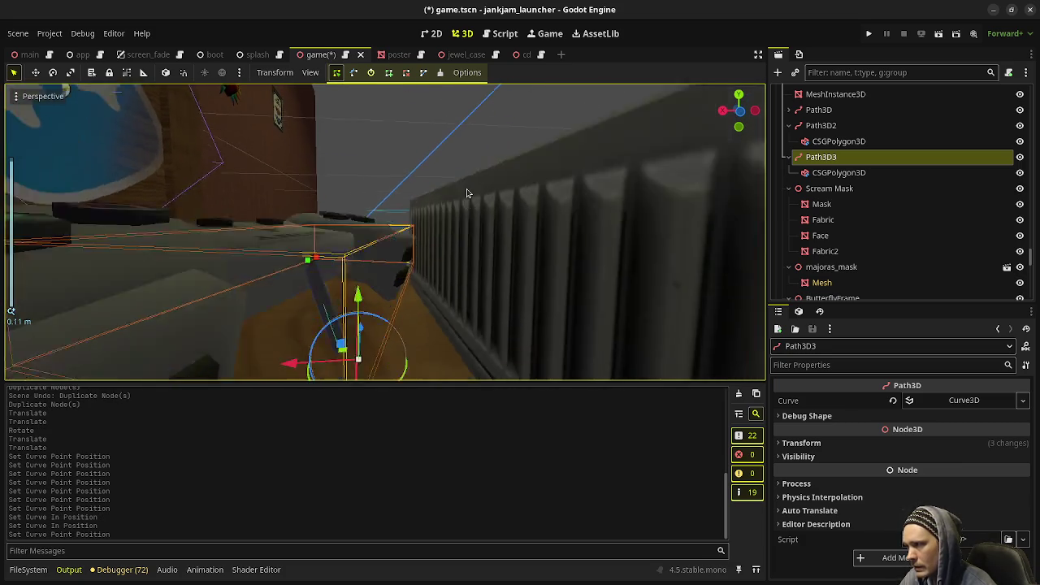
Step: Raise and shift the end point onto the controller's top edge at plug height
{"action": "left_click_drag", "start_coordinate": [363, 174], "coordinate": [383, 169]}
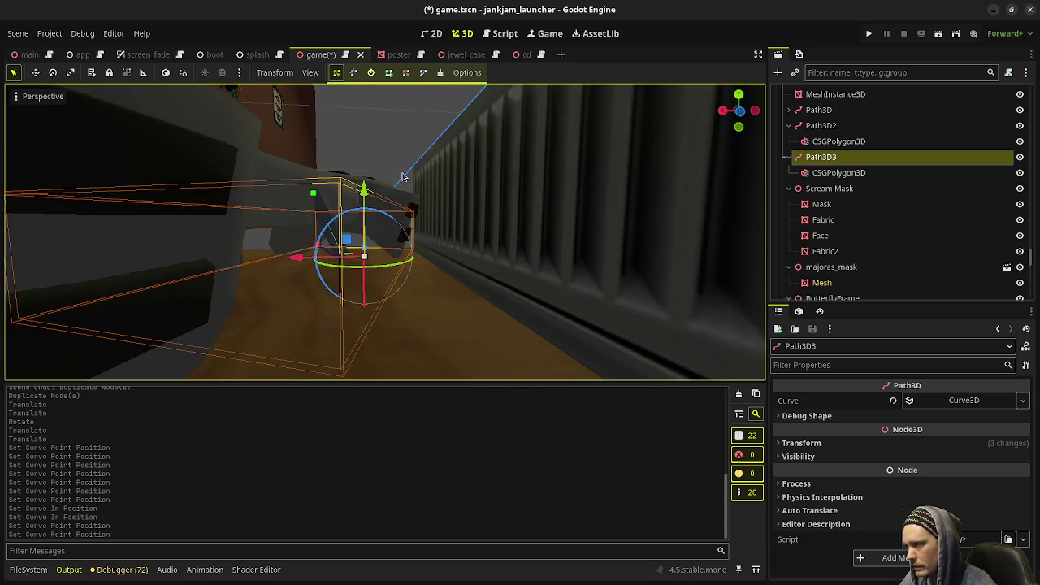
{"action": "middle_click_drag", "start_coordinate": [384, 169], "coordinate": [389, 237]}
{"action": "left_click_drag", "start_coordinate": [399, 208], "coordinate": [413, 233]}
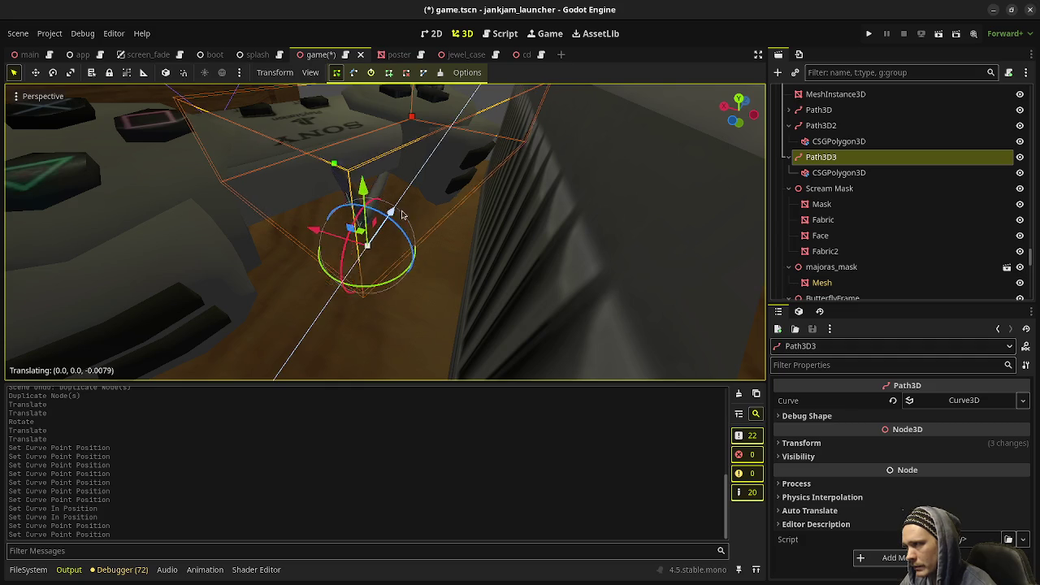
{"action": "mouse_move", "coordinate": [413, 232]}
{"action": "middle_mouse_down"}
{"action": "mouse_move", "coordinate": [443, 256]}
{"action": "mouse_move", "coordinate": [477, 218]}
{"action": "middle_mouse_up"}
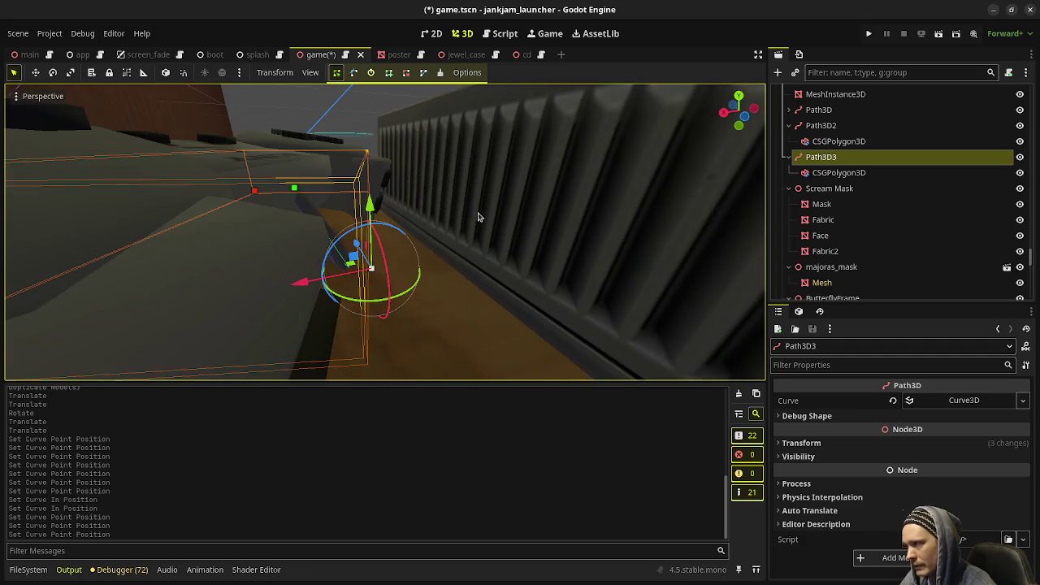
{"action": "left_click_drag", "start_coordinate": [374, 200], "coordinate": [372, 186]}
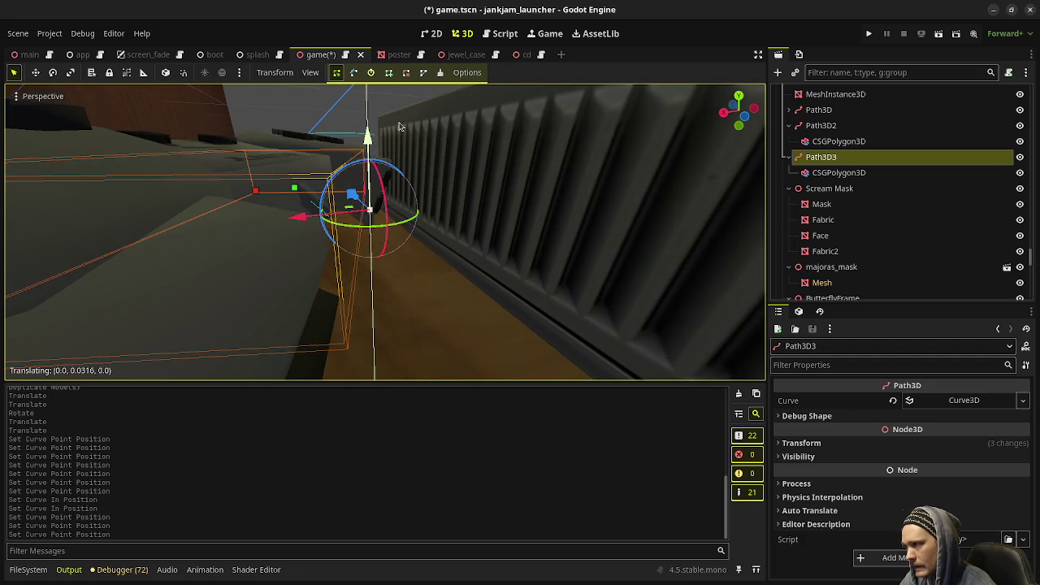
{"action": "mouse_move", "coordinate": [372, 186]}
{"action": "middle_mouse_down"}
{"action": "mouse_move", "coordinate": [371, 169]}
{"action": "mouse_move", "coordinate": [394, 225]}
{"action": "middle_mouse_up"}
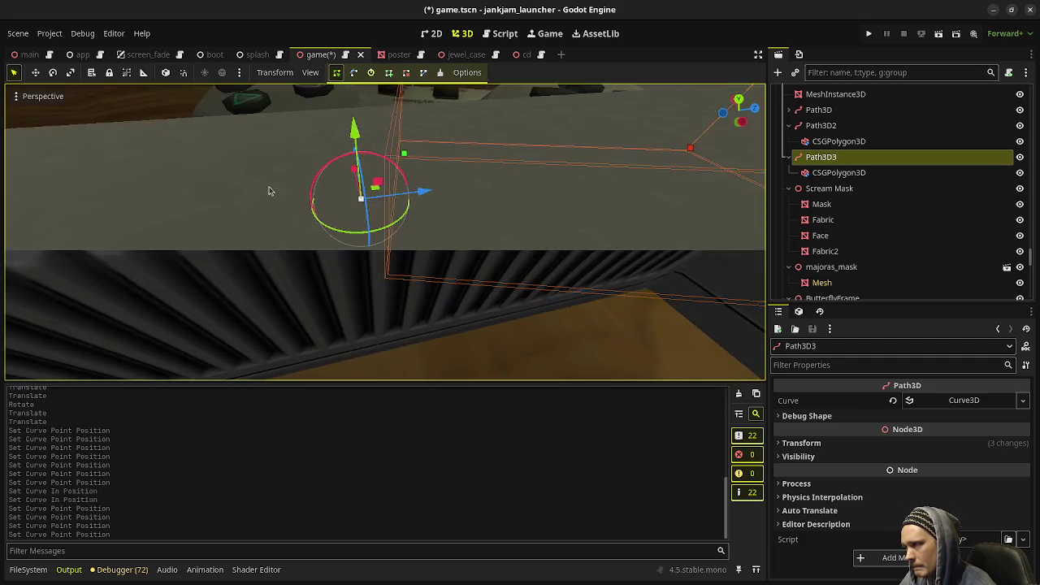
{"action": "left_click_drag", "start_coordinate": [410, 200], "coordinate": [379, 253]}
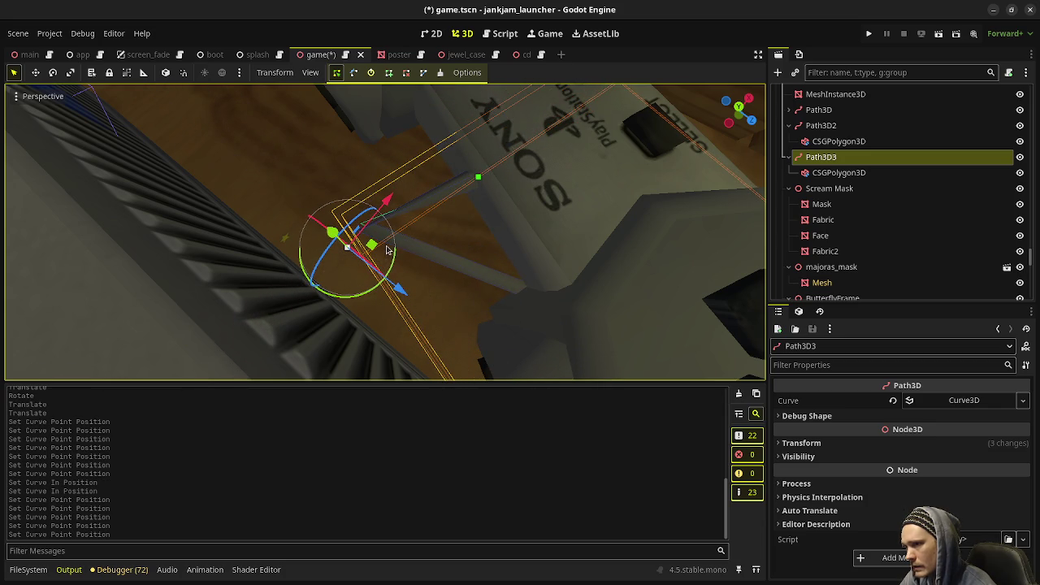
{"action": "middle_click_drag", "start_coordinate": [550, 279], "coordinate": [617, 244]}
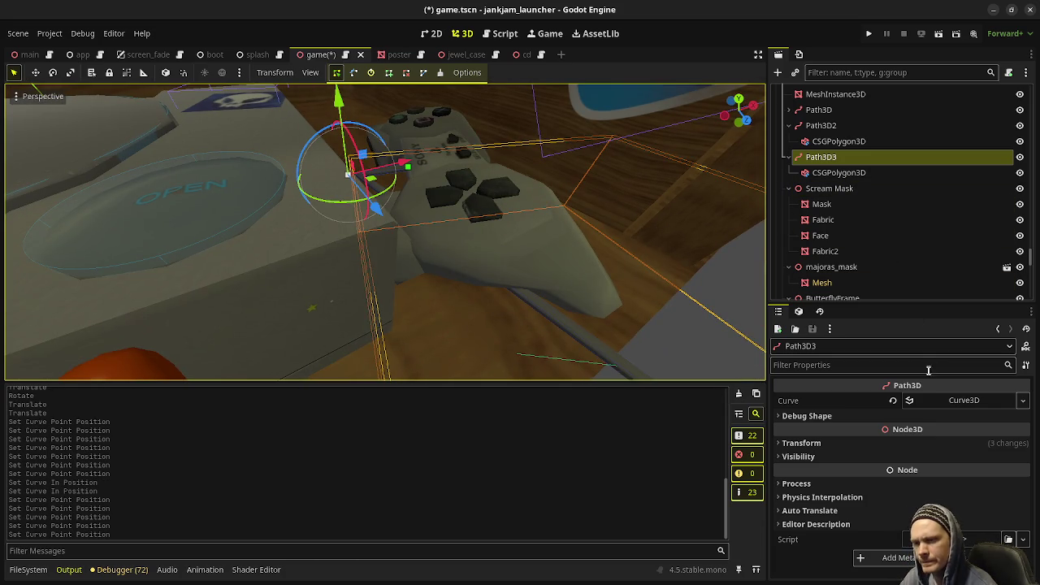
Step: Change the Path Interval of Path3D3's CSGPolygon3D from 0.1 to 0.01, then reselect Path3D3
{"action": "left_click", "coordinate": [812, 172]}
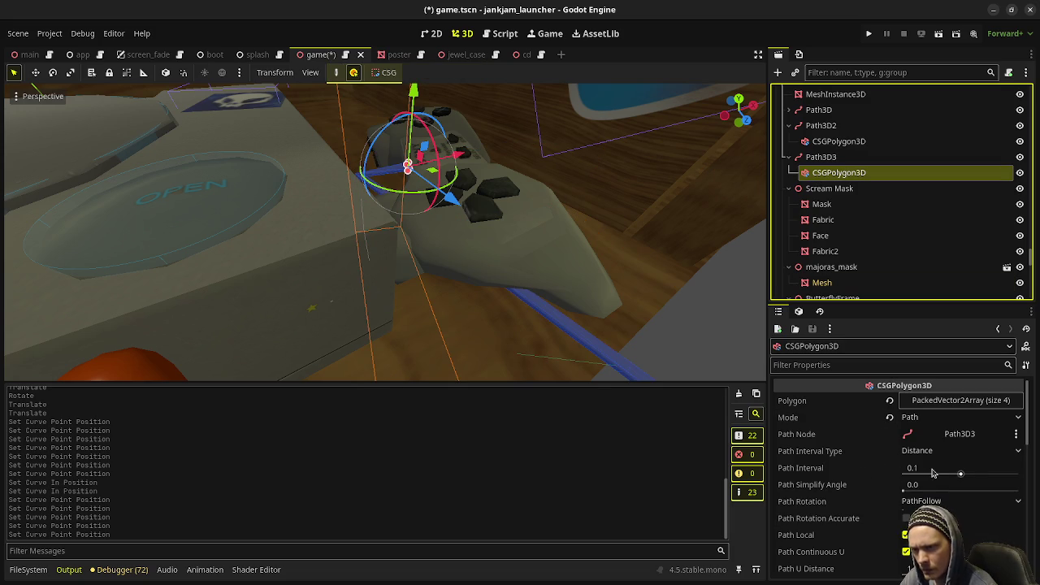
{"action": "left_click", "coordinate": [932, 473]}
{"action": "left_click", "coordinate": [932, 473]}
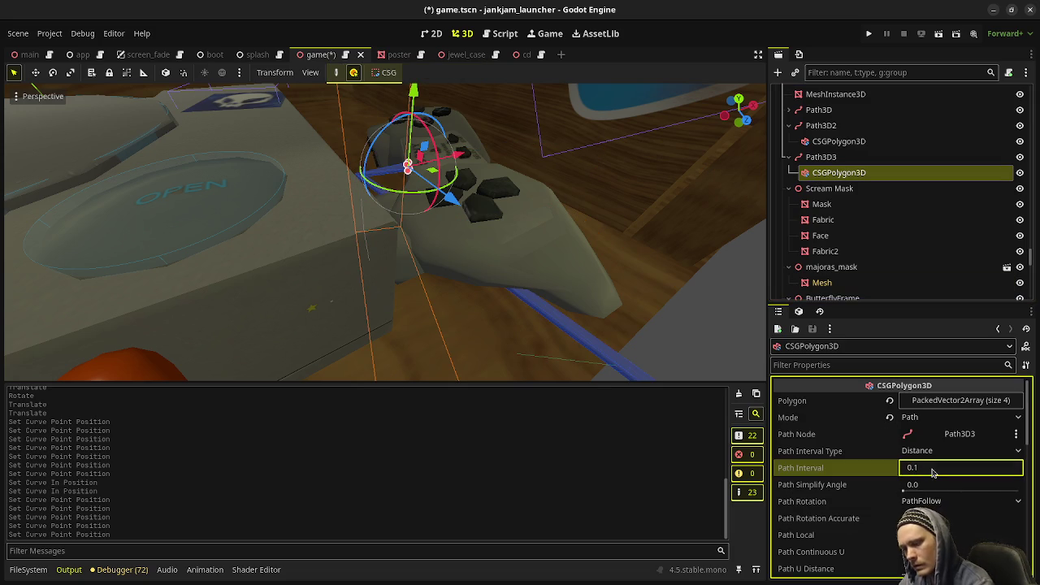
{"action": "key", "text": "BackSpace"}
{"action": "type", "text": "01"}
{"action": "key", "text": "Return"}
{"action": "middle_click_drag", "start_coordinate": [494, 304], "coordinate": [410, 211]}
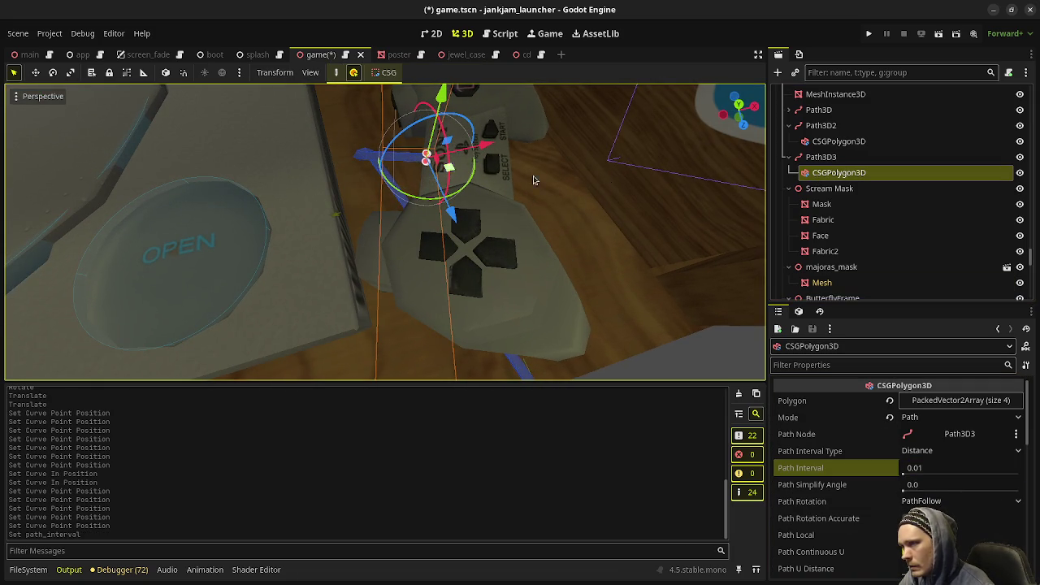
{"action": "left_click", "coordinate": [820, 157]}
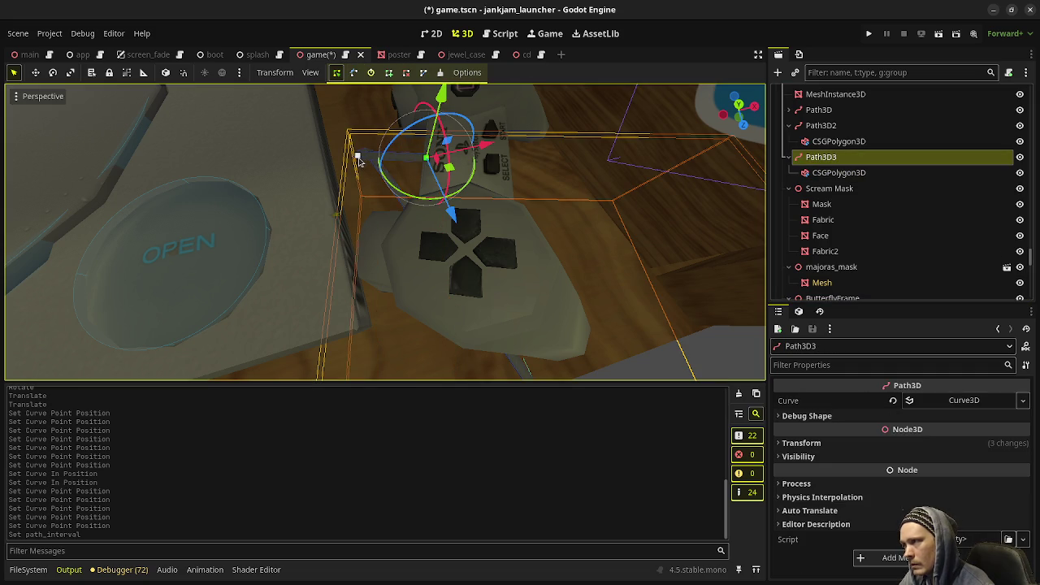
Step: Reshape the controller-end curve point's handles to round the cable's bend
{"action": "left_click", "coordinate": [359, 158]}
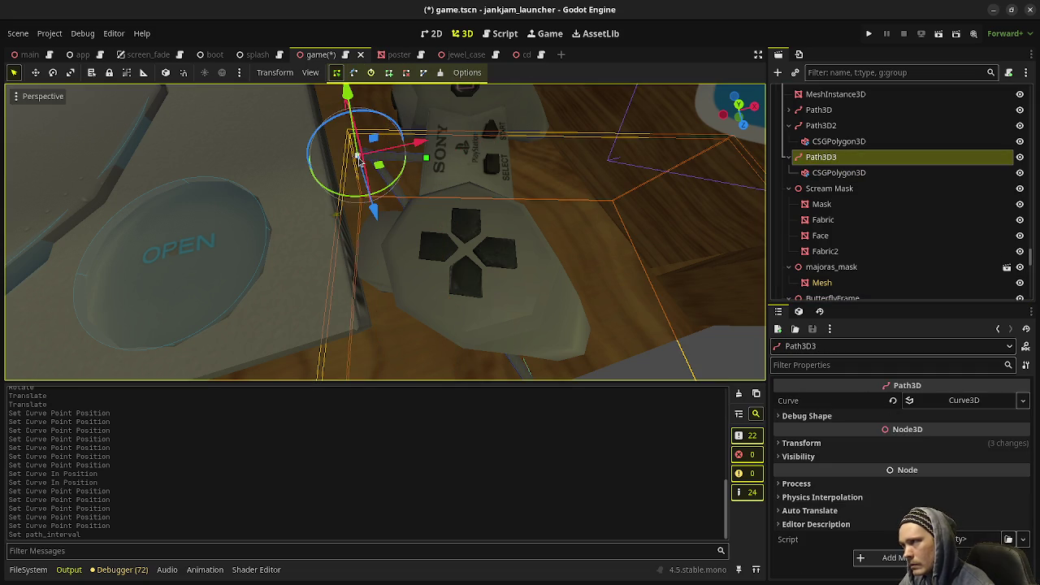
{"action": "left_click", "coordinate": [352, 73]}
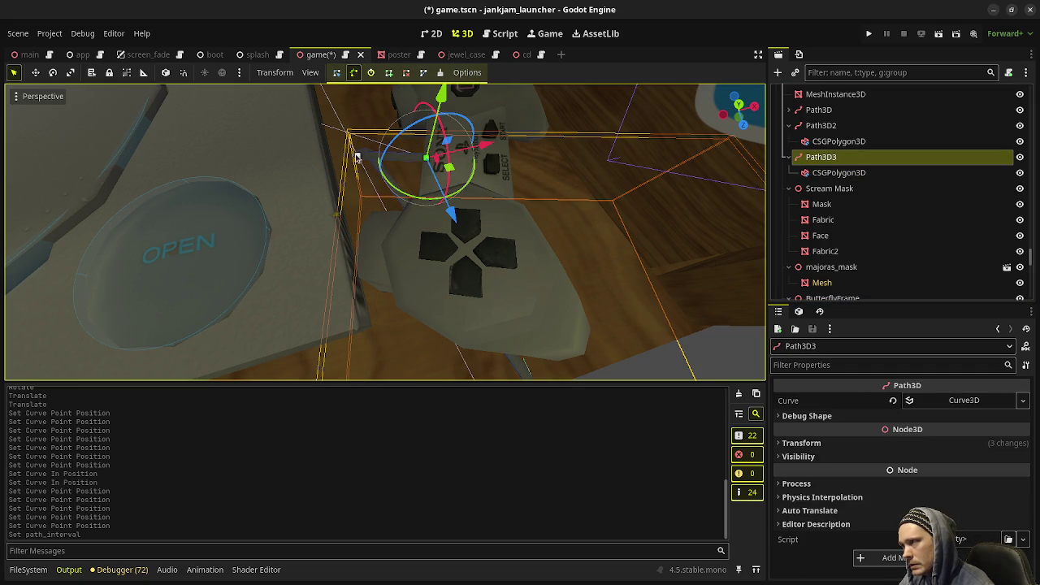
{"action": "middle_click_drag", "start_coordinate": [357, 158], "coordinate": [547, 253]}
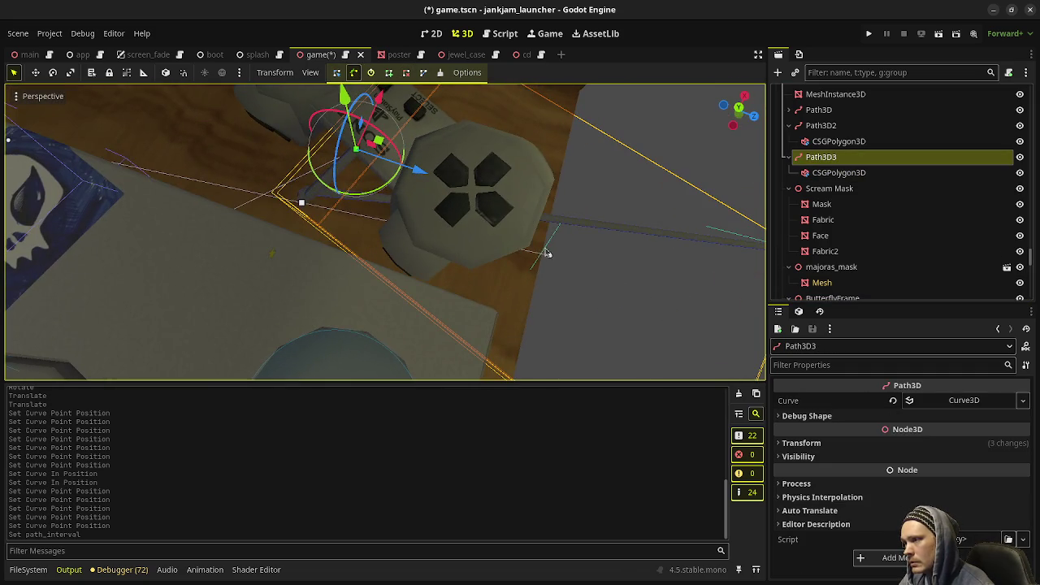
{"action": "mouse_move", "coordinate": [550, 258]}
{"action": "left_mouse_down"}
{"action": "mouse_move", "coordinate": [370, 73]}
{"action": "mouse_move", "coordinate": [461, 161]}
{"action": "mouse_move", "coordinate": [419, 125]}
{"action": "mouse_move", "coordinate": [424, 137]}
{"action": "left_mouse_up"}
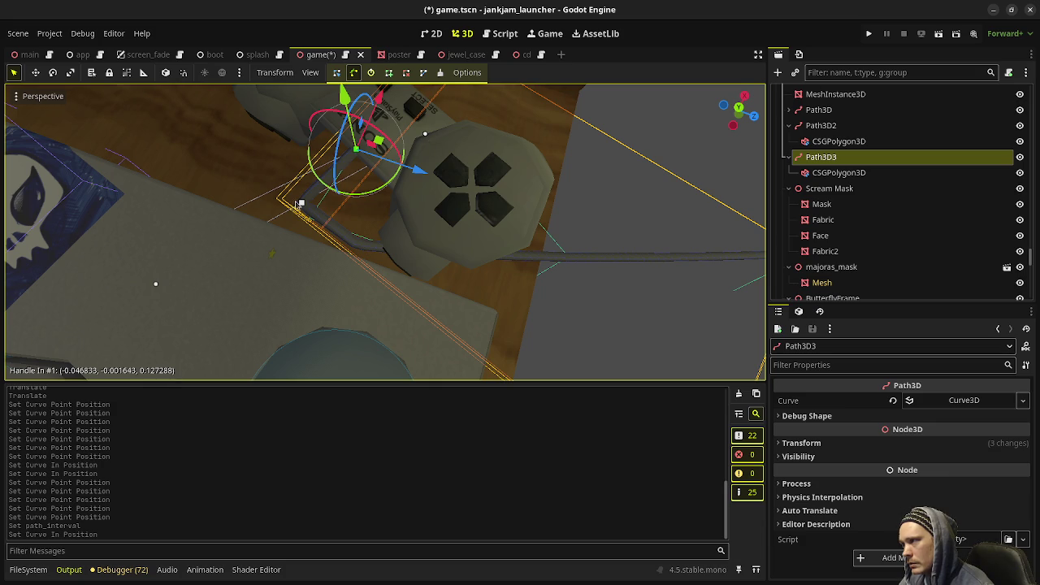
{"action": "left_click_drag", "start_coordinate": [425, 132], "coordinate": [308, 322]}
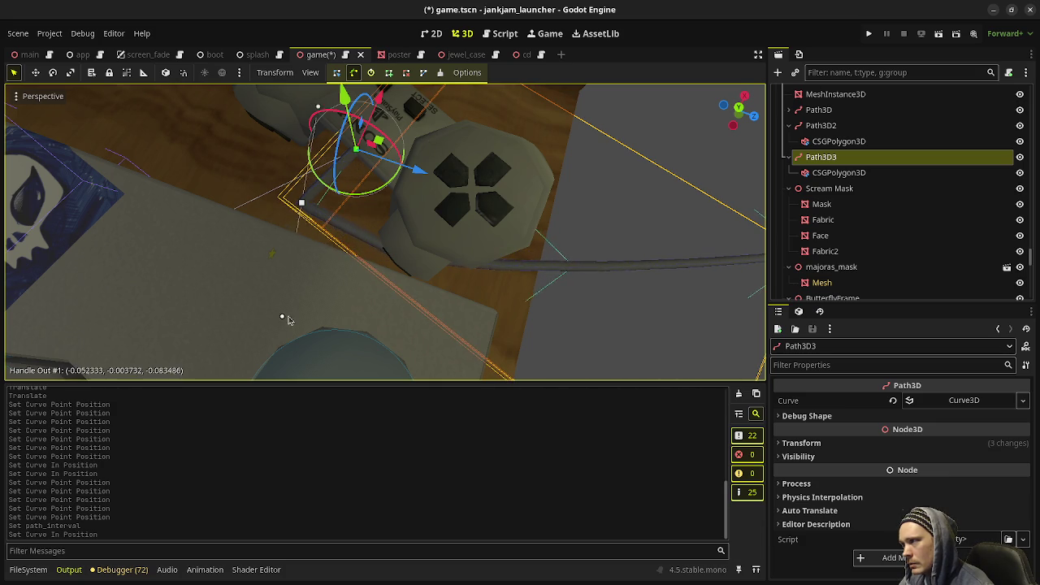
{"action": "mouse_move", "coordinate": [392, 206]}
{"action": "middle_mouse_down"}
{"action": "mouse_move", "coordinate": [471, 144]}
{"action": "mouse_move", "coordinate": [433, 233]}
{"action": "mouse_move", "coordinate": [372, 296]}
{"action": "middle_mouse_up"}
{"action": "scroll", "coordinate": [307, 302], "scroll_direction": "up", "scroll_amount": 1}
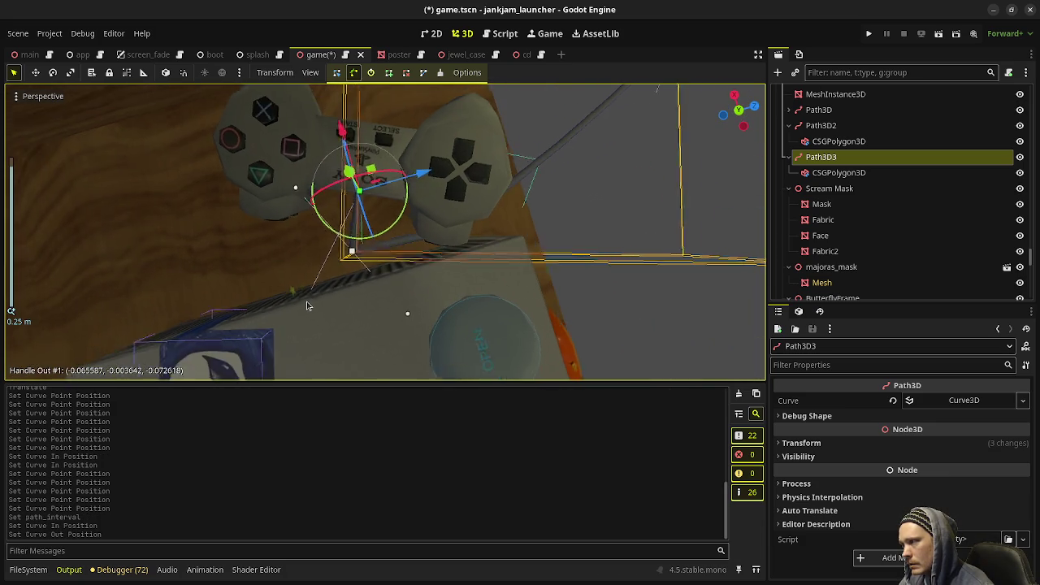
{"action": "scroll", "coordinate": [325, 296], "scroll_direction": "up", "scroll_amount": 1}
{"action": "scroll", "coordinate": [345, 293], "scroll_direction": "down", "scroll_amount": 2}
{"action": "scroll", "coordinate": [380, 246], "scroll_direction": "down", "scroll_amount": 1}
{"action": "mouse_move", "coordinate": [380, 246]}
{"action": "middle_mouse_down"}
{"action": "mouse_move", "coordinate": [357, 232]}
{"action": "mouse_move", "coordinate": [447, 227]}
{"action": "mouse_move", "coordinate": [376, 248]}
{"action": "mouse_move", "coordinate": [374, 280]}
{"action": "middle_mouse_up"}
{"action": "scroll", "coordinate": [374, 280], "scroll_direction": "down", "scroll_amount": 1}
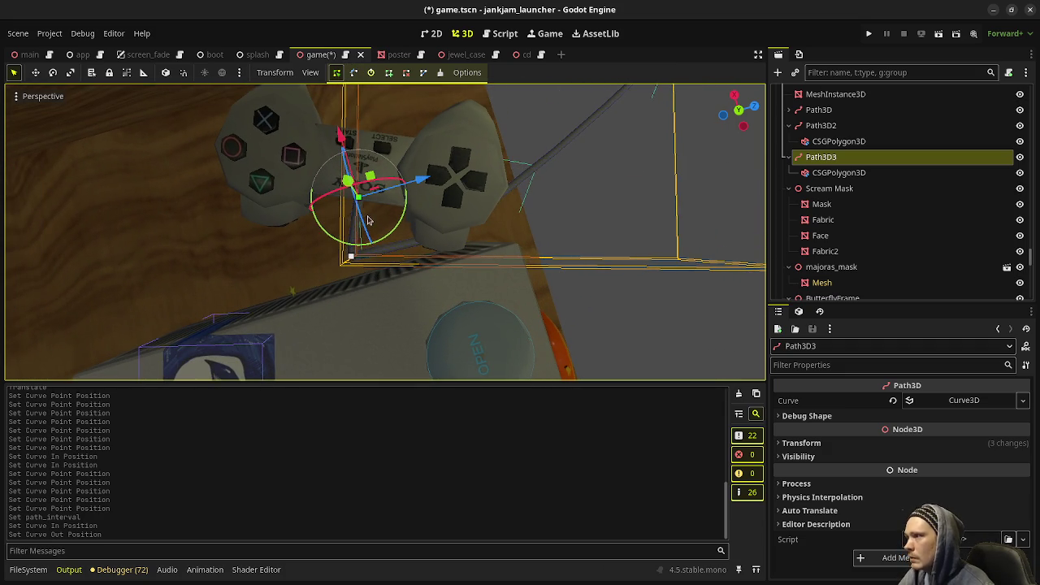
Step: Refine point 0's out-handle and point 1's in-handle so the cable enters the controller smoothly
{"action": "left_click", "coordinate": [354, 73]}
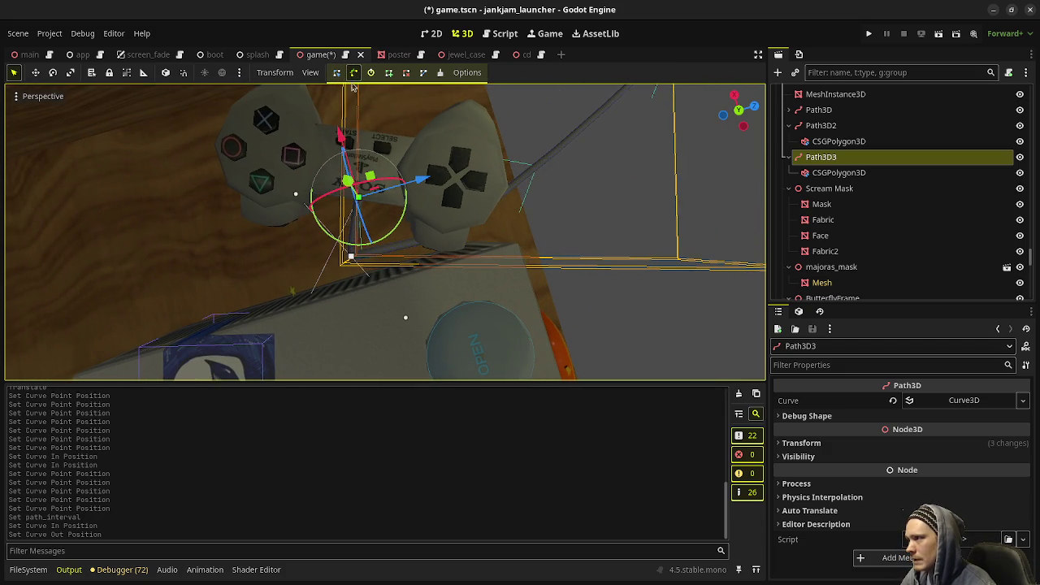
{"action": "scroll", "coordinate": [313, 333], "scroll_direction": "down", "scroll_amount": 1}
{"action": "scroll", "coordinate": [337, 335], "scroll_direction": "down", "scroll_amount": 2}
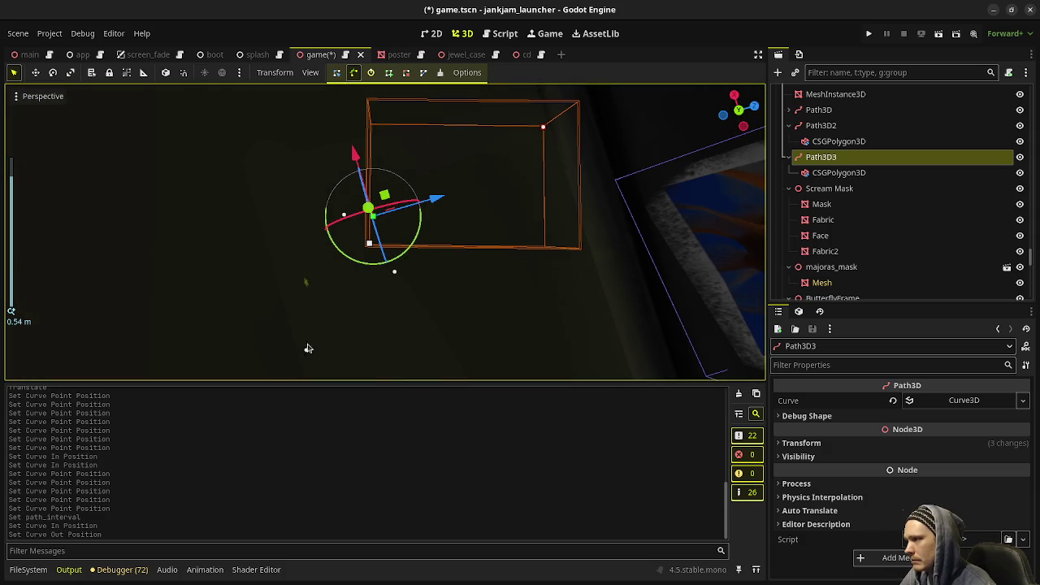
{"action": "left_click_drag", "start_coordinate": [394, 271], "coordinate": [341, 268]}
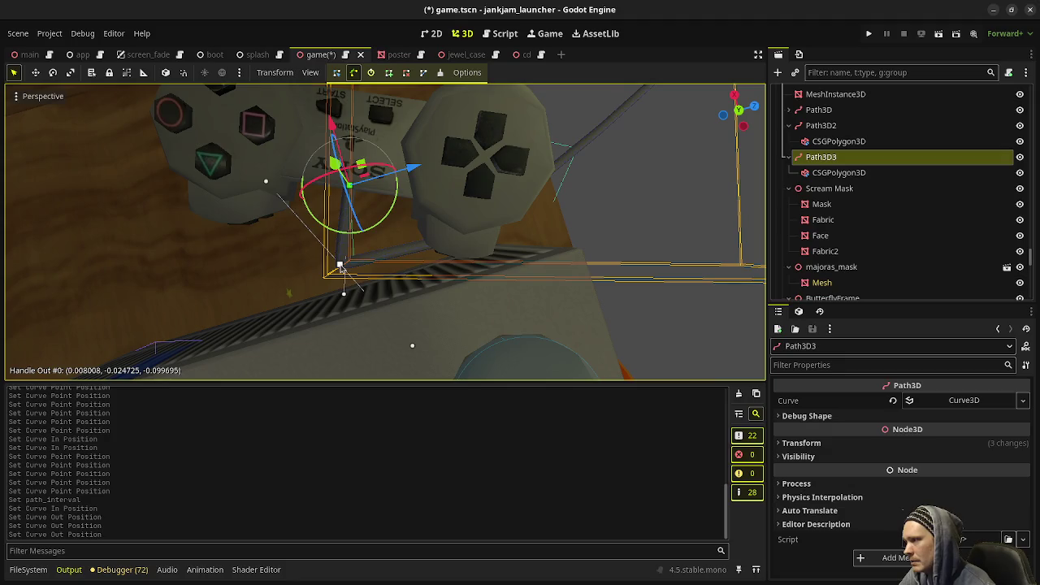
{"action": "left_click_drag", "start_coordinate": [268, 183], "coordinate": [284, 180]}
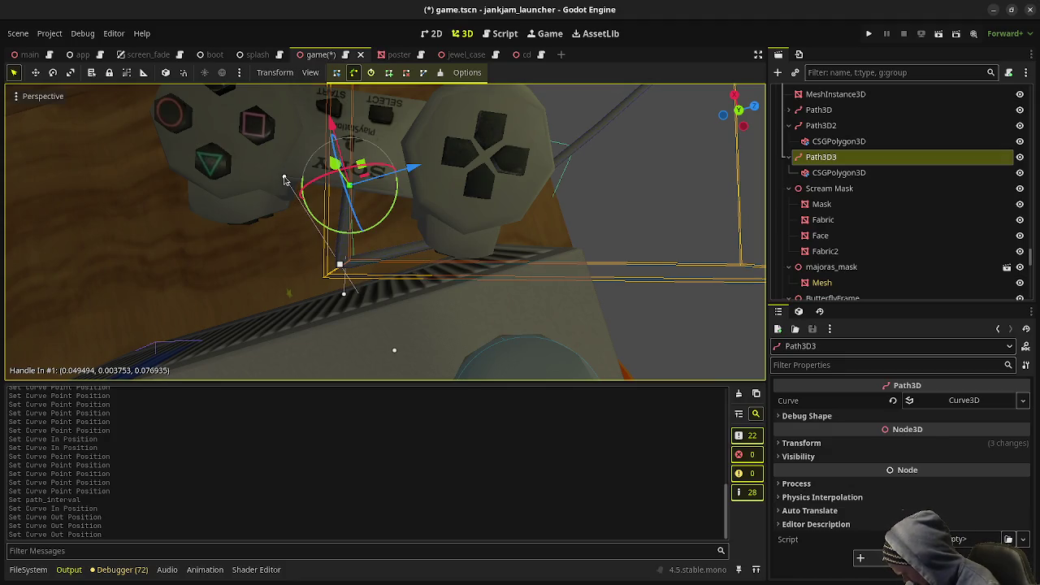
{"action": "left_click_drag", "start_coordinate": [285, 180], "coordinate": [272, 215]}
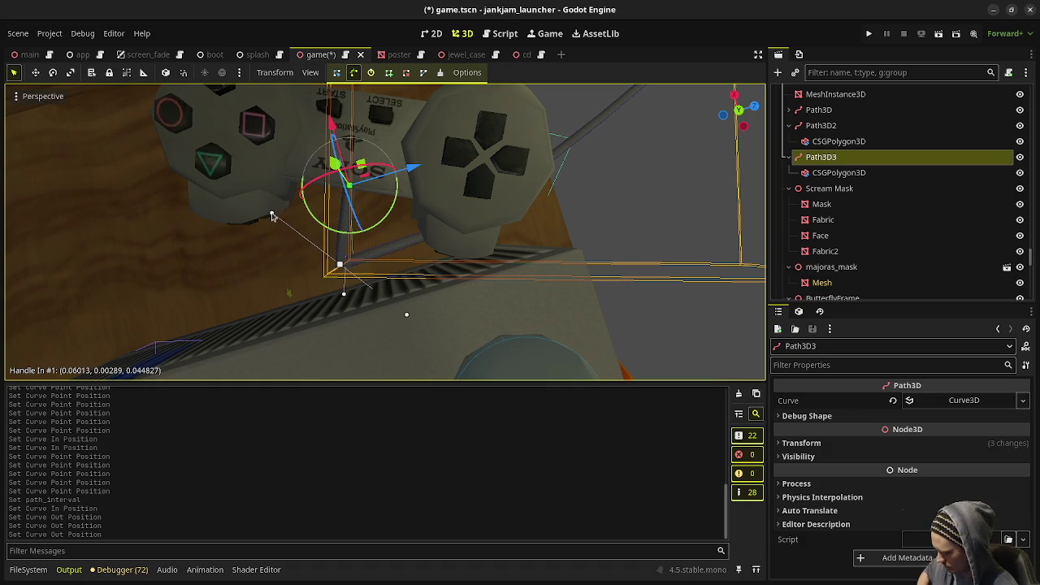
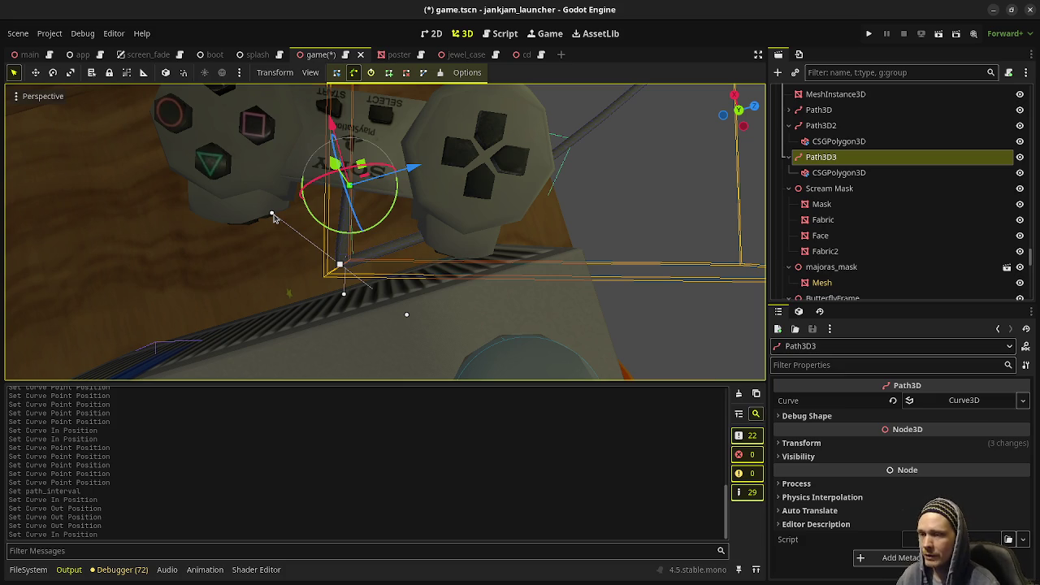
Step: Select Path3D3's red end point and drag it up and to the left
{"action": "mouse_move", "coordinate": [411, 301]}
{"action": "middle_mouse_down"}
{"action": "mouse_move", "coordinate": [481, 274]}
{"action": "mouse_move", "coordinate": [427, 260]}
{"action": "mouse_move", "coordinate": [455, 177]}
{"action": "mouse_move", "coordinate": [540, 283]}
{"action": "mouse_move", "coordinate": [482, 298]}
{"action": "mouse_move", "coordinate": [530, 338]}
{"action": "middle_mouse_up"}
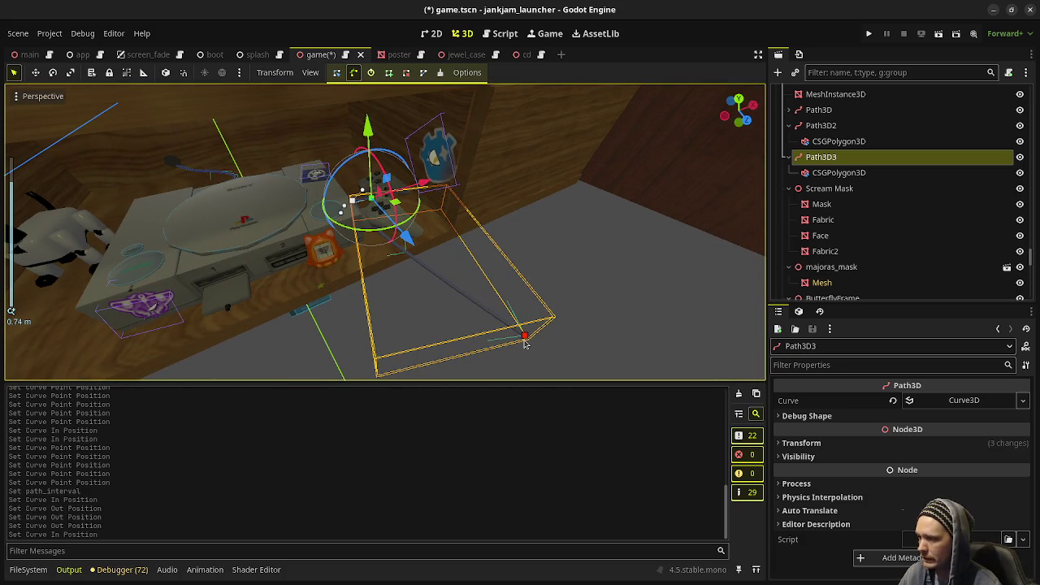
{"action": "left_click", "coordinate": [528, 343]}
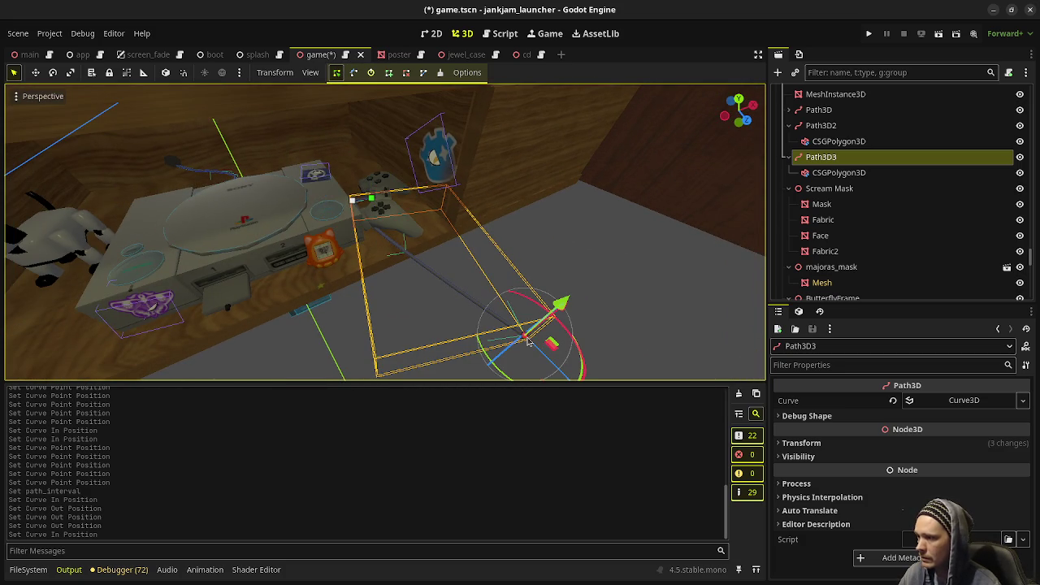
{"action": "middle_click_drag", "start_coordinate": [544, 359], "coordinate": [438, 325]}
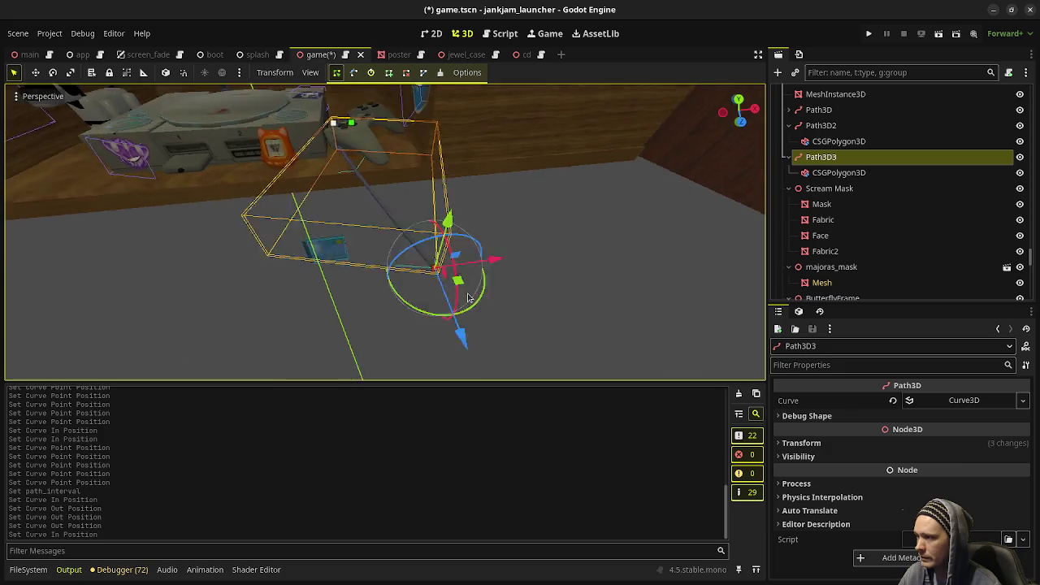
{"action": "left_click_drag", "start_coordinate": [439, 324], "coordinate": [375, 210]}
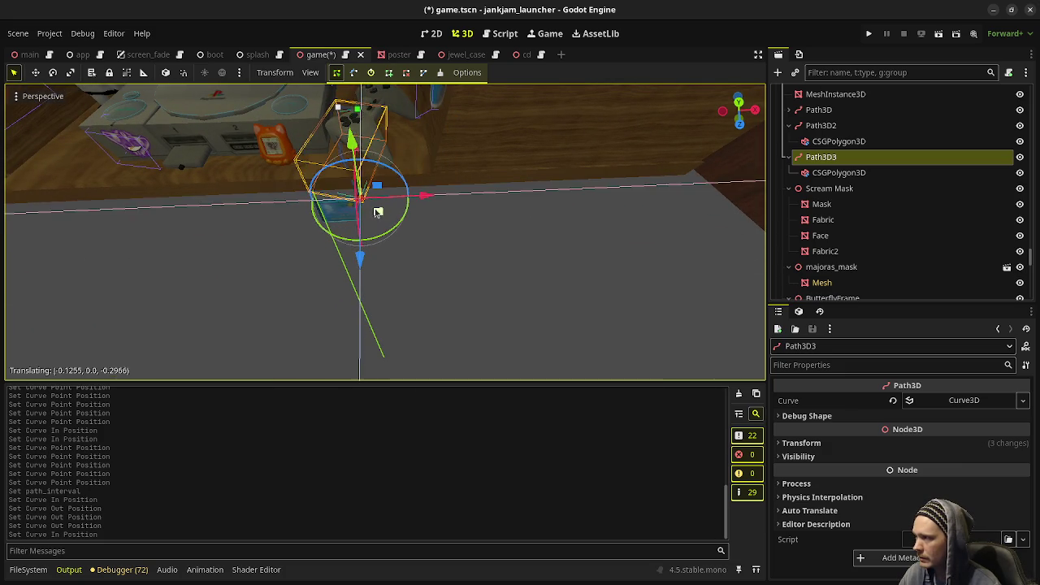
{"action": "middle_click_drag", "start_coordinate": [375, 209], "coordinate": [496, 179]}
{"action": "left_click_drag", "start_coordinate": [356, 135], "coordinate": [363, 104]}
{"action": "mouse_move", "coordinate": [364, 104]}
{"action": "middle_mouse_down"}
{"action": "mouse_move", "coordinate": [419, 207]}
{"action": "mouse_move", "coordinate": [406, 187]}
{"action": "middle_mouse_up"}
{"action": "scroll", "coordinate": [343, 196], "scroll_direction": "up", "scroll_amount": 3}
{"action": "mouse_move", "coordinate": [344, 196]}
{"action": "middle_mouse_down"}
{"action": "mouse_move", "coordinate": [474, 266]}
{"action": "mouse_move", "coordinate": [510, 301]}
{"action": "middle_mouse_up"}
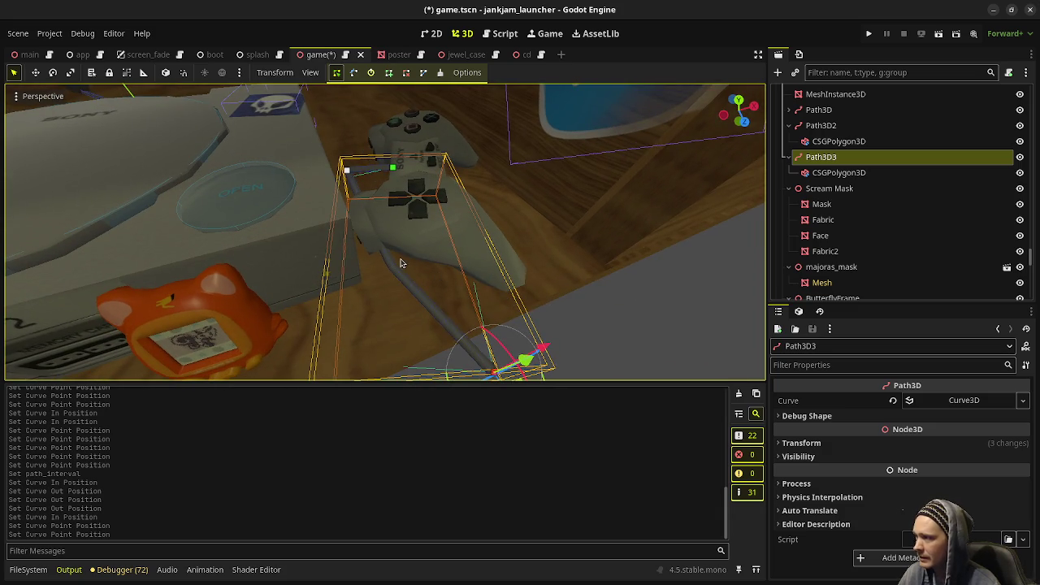
{"action": "mouse_move", "coordinate": [400, 262]}
{"action": "middle_mouse_down"}
{"action": "mouse_move", "coordinate": [413, 285]}
{"action": "mouse_move", "coordinate": [433, 283]}
{"action": "middle_mouse_up"}
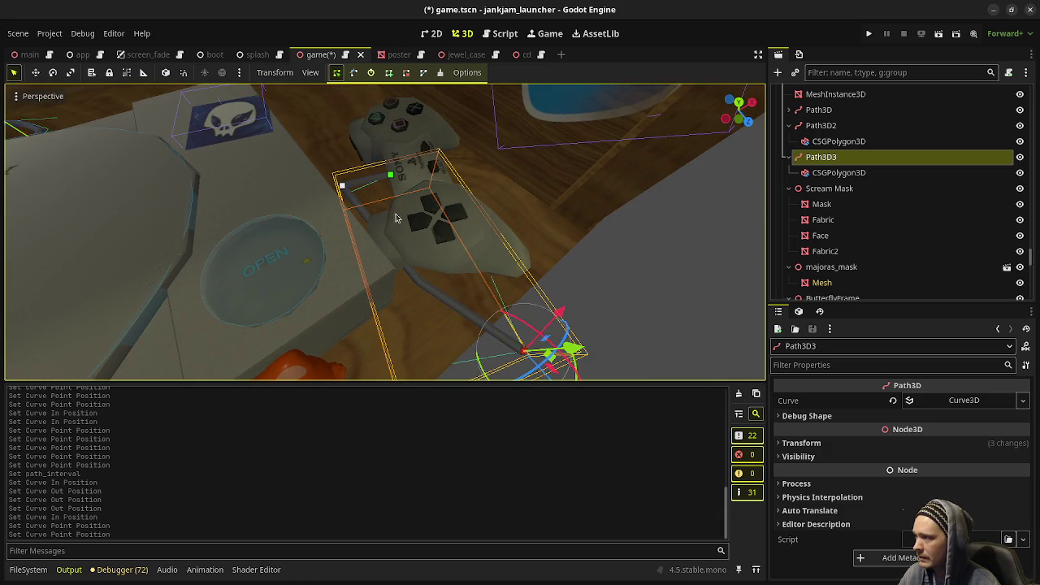
Step: Reposition the path point over the controller, undoing one misplaced move with Ctrl+Z
{"action": "mouse_move", "coordinate": [580, 370]}
{"action": "middle_mouse_down"}
{"action": "mouse_move", "coordinate": [493, 271]}
{"action": "mouse_move", "coordinate": [515, 287]}
{"action": "mouse_move", "coordinate": [433, 325]}
{"action": "middle_mouse_up"}
{"action": "scroll", "coordinate": [433, 325], "scroll_direction": "up", "scroll_amount": 2}
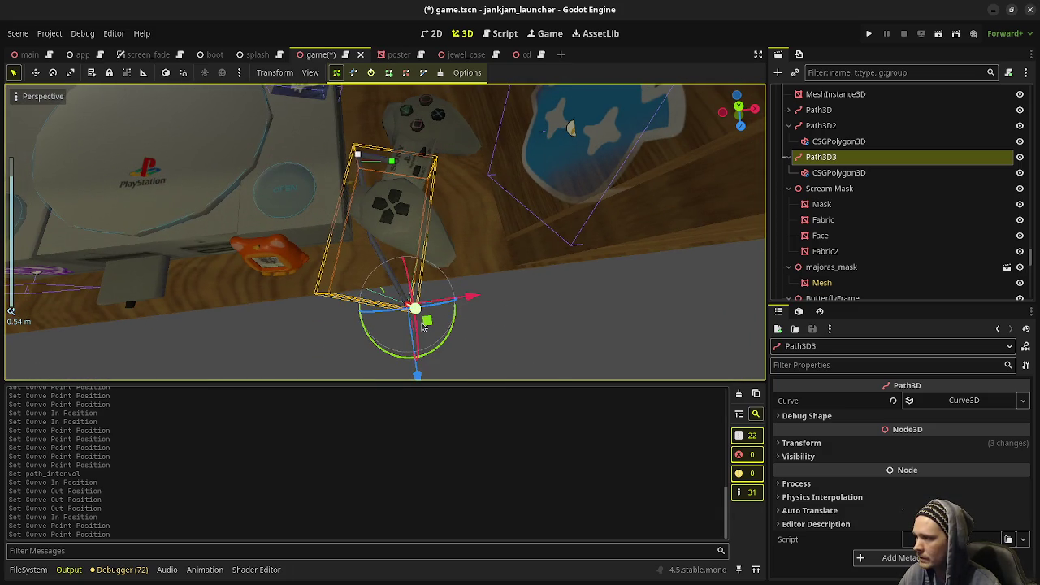
{"action": "left_click_drag", "start_coordinate": [422, 325], "coordinate": [423, 277]}
{"action": "key", "text": "ctrl+z"}
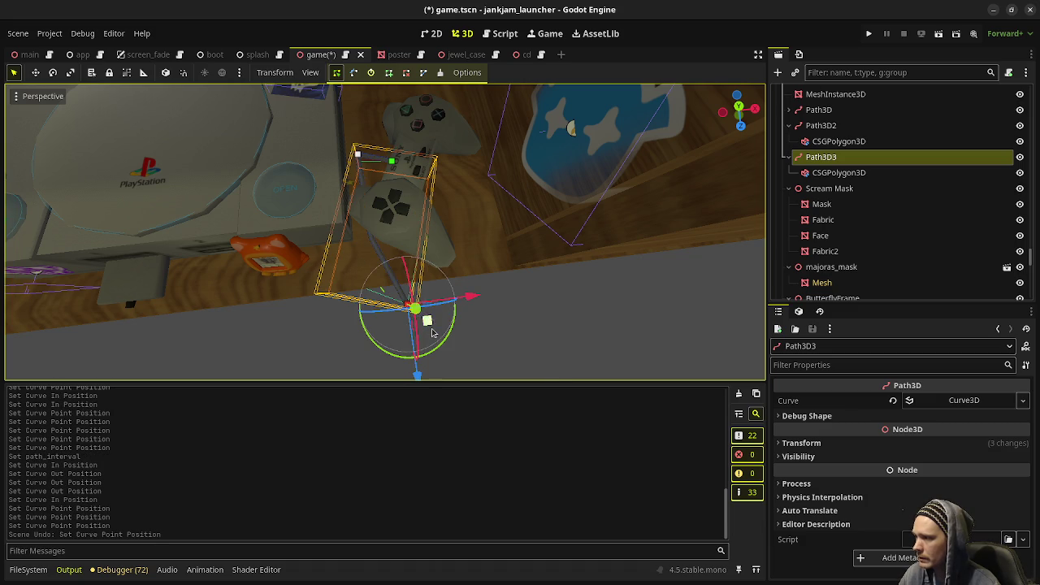
{"action": "left_click_drag", "start_coordinate": [421, 314], "coordinate": [391, 212]}
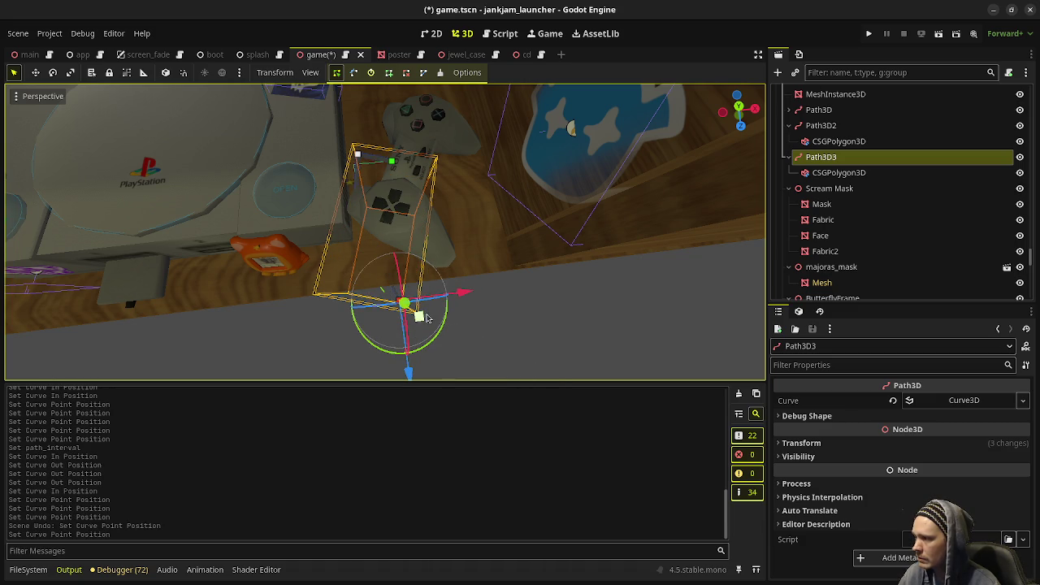
{"action": "left_click_drag", "start_coordinate": [418, 315], "coordinate": [392, 230]}
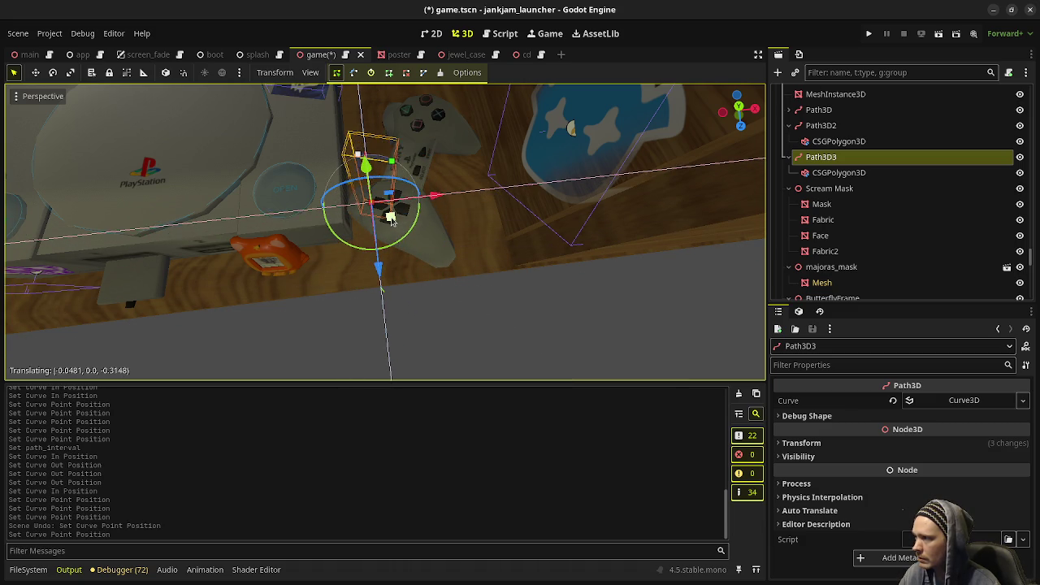
{"action": "left_click_drag", "start_coordinate": [392, 230], "coordinate": [393, 236]}
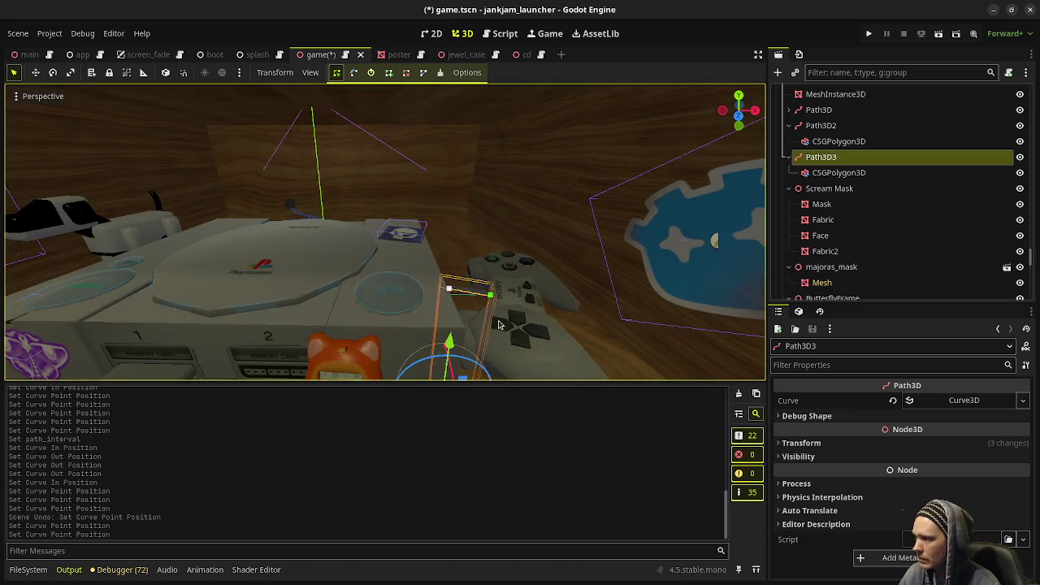
{"action": "scroll", "coordinate": [403, 260], "scroll_direction": "up", "scroll_amount": 2}
{"action": "scroll", "coordinate": [415, 290], "scroll_direction": "up", "scroll_amount": 4}
{"action": "scroll", "coordinate": [415, 290], "scroll_direction": "down", "scroll_amount": 3}
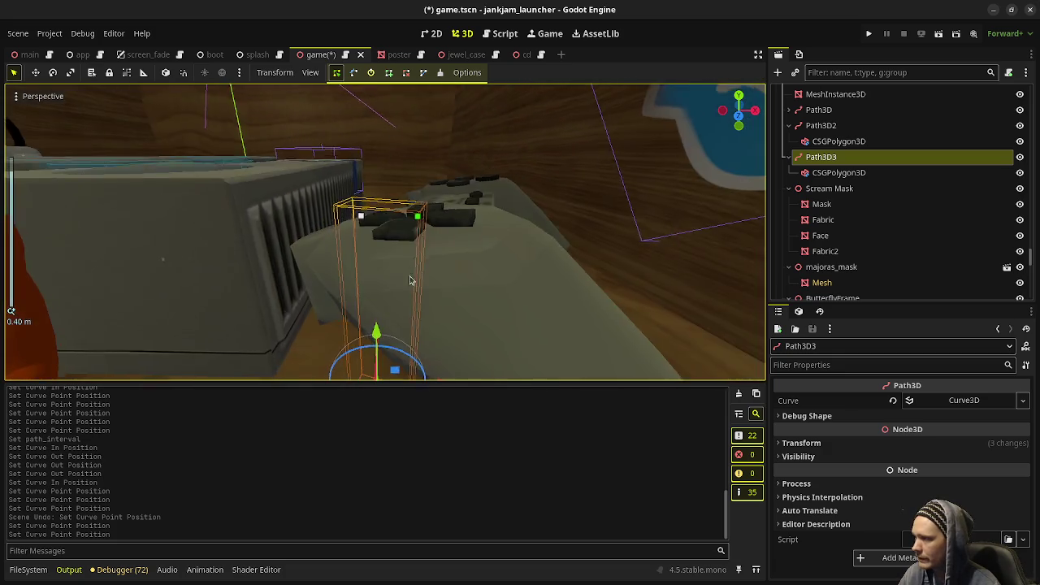
{"action": "scroll", "coordinate": [411, 279], "scroll_direction": "down", "scroll_amount": 3}
{"action": "scroll", "coordinate": [386, 203], "scroll_direction": "up", "scroll_amount": 4}
{"action": "scroll", "coordinate": [378, 224], "scroll_direction": "up", "scroll_amount": 4}
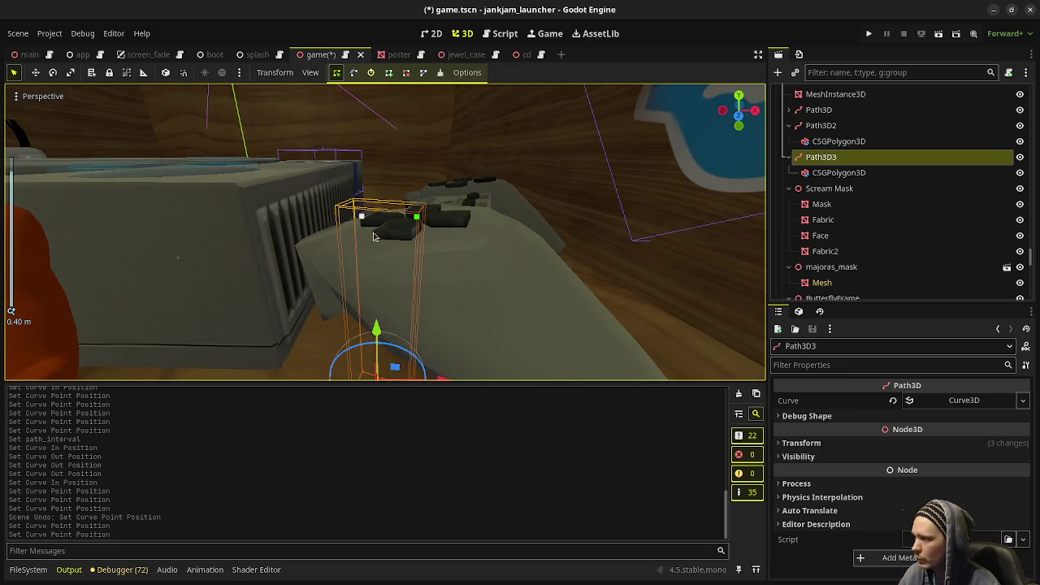
{"action": "middle_click_drag", "start_coordinate": [371, 241], "coordinate": [391, 278]}
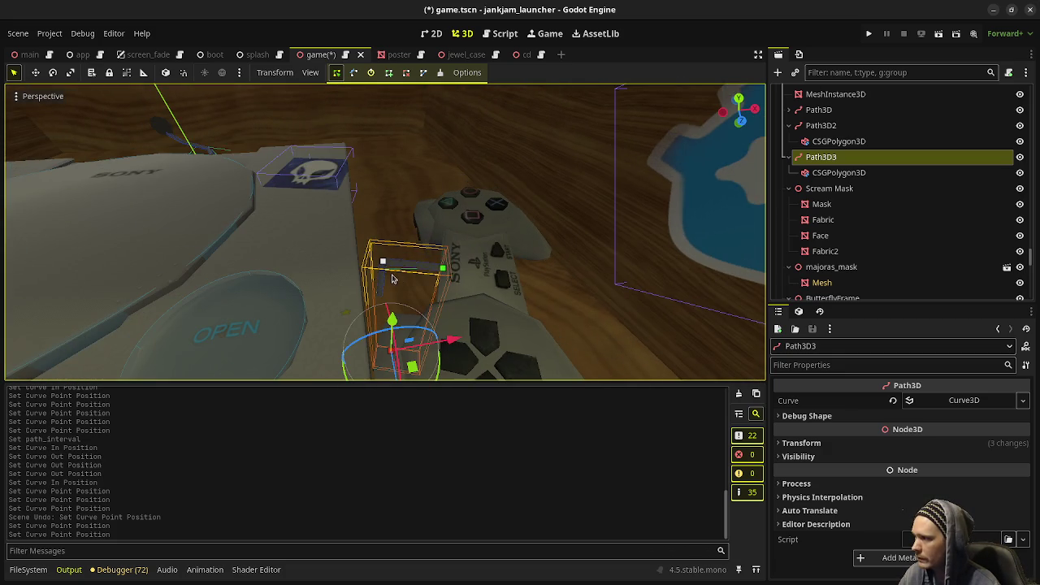
Step: Hide, then re-show, View Gizmos from the Perspective menu
{"action": "left_click", "coordinate": [39, 96]}
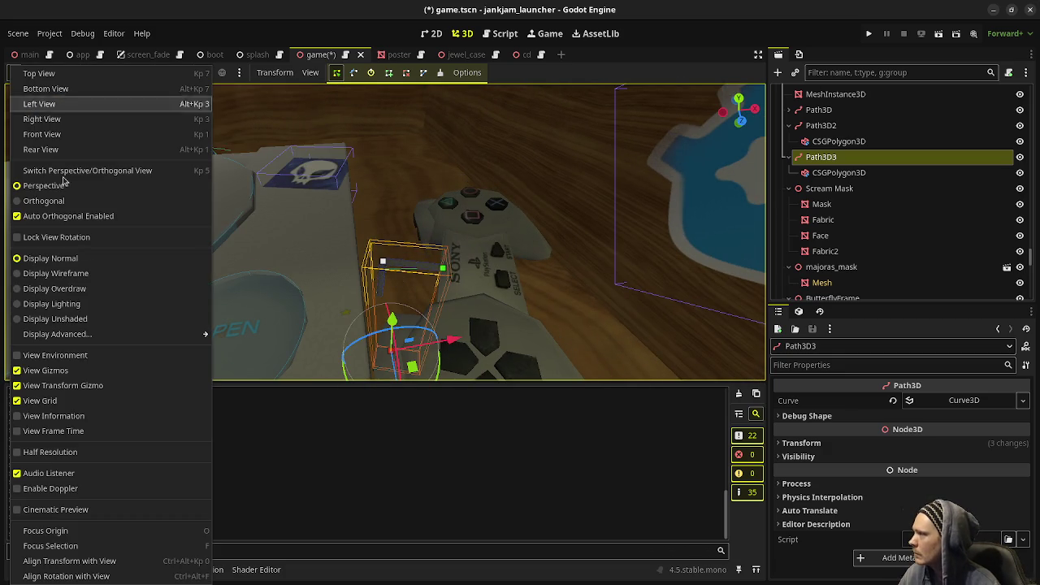
{"action": "left_click", "coordinate": [73, 373]}
{"action": "left_click", "coordinate": [71, 372]}
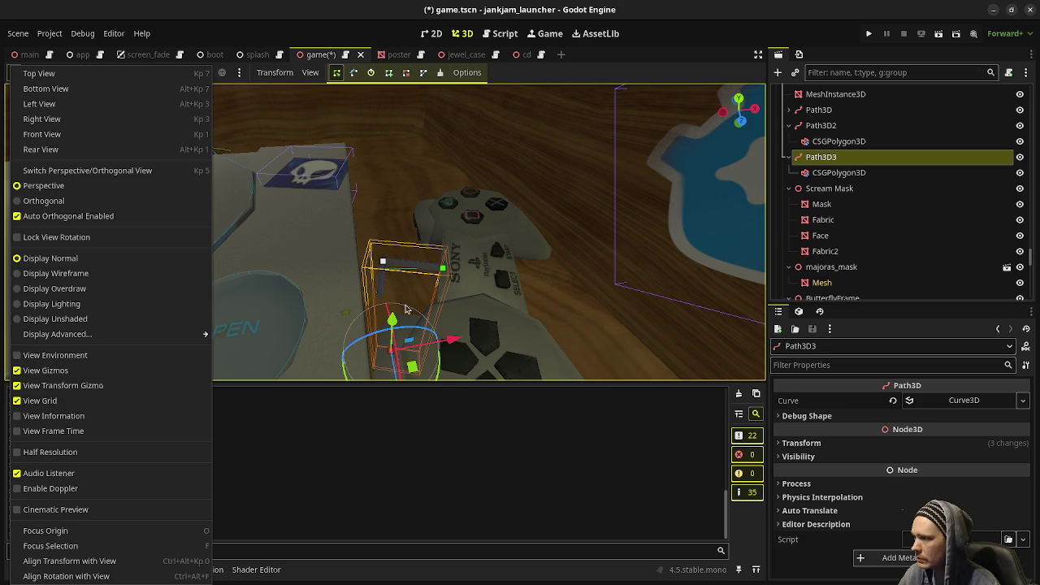
Step: Raise Path3D3 along its Y axis and slide it along Z
{"action": "middle_click_drag", "start_coordinate": [479, 305], "coordinate": [382, 325]}
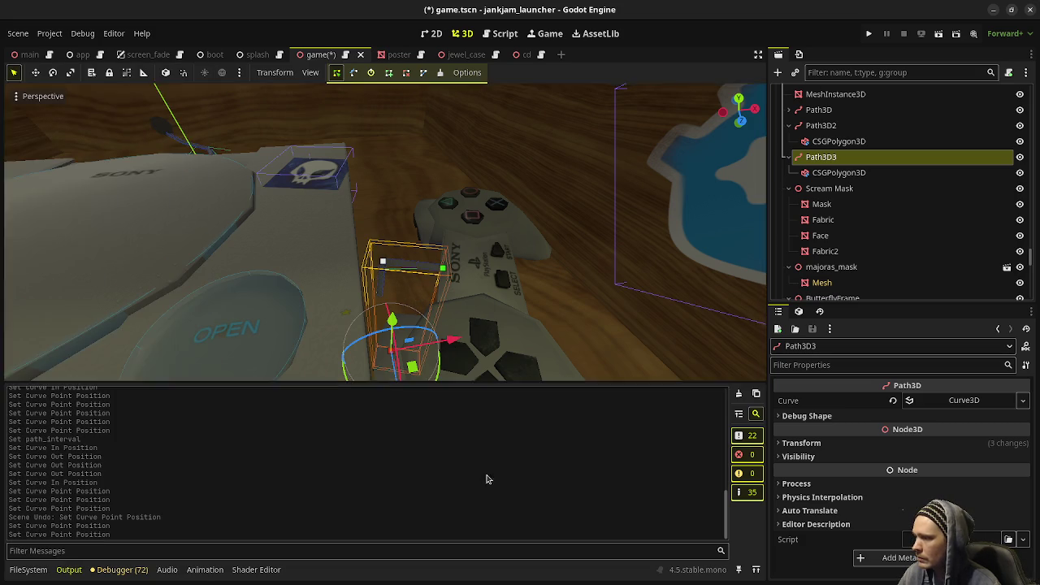
{"action": "left_click_drag", "start_coordinate": [380, 325], "coordinate": [375, 178]}
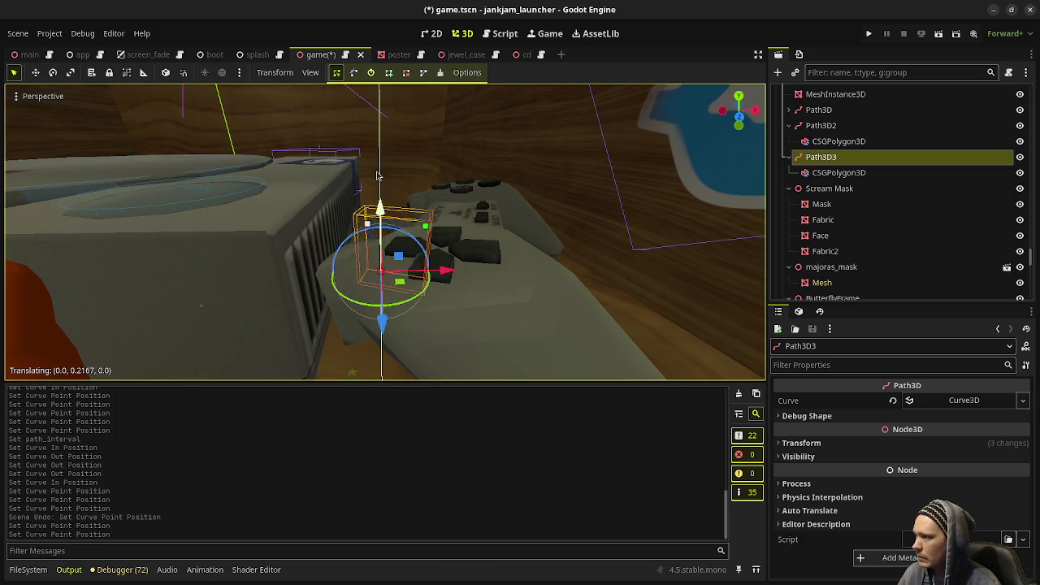
{"action": "mouse_move", "coordinate": [369, 177]}
{"action": "middle_mouse_down"}
{"action": "mouse_move", "coordinate": [520, 284]}
{"action": "mouse_move", "coordinate": [472, 274]}
{"action": "middle_mouse_up"}
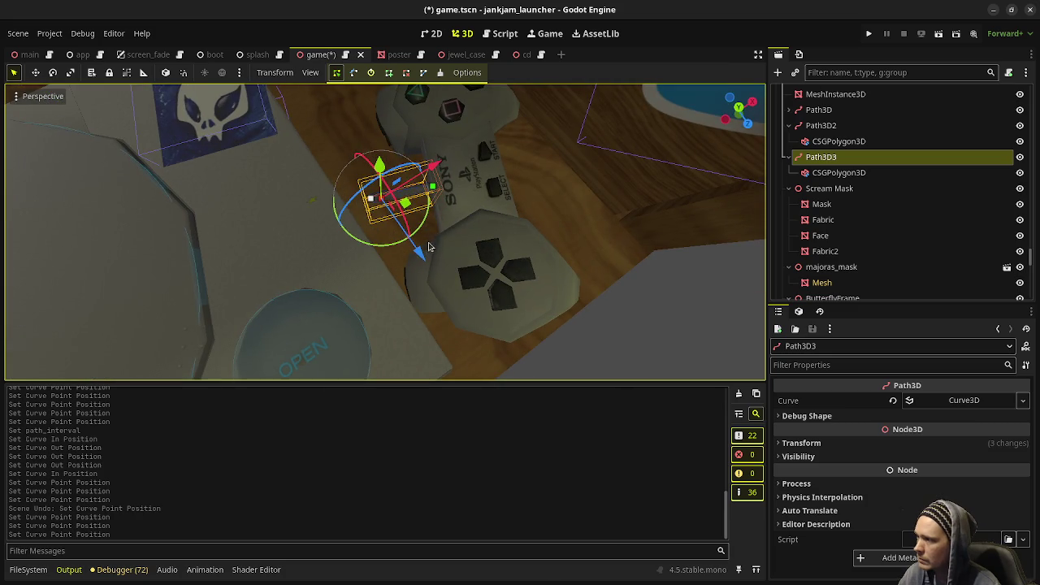
{"action": "left_click_drag", "start_coordinate": [418, 253], "coordinate": [439, 286]}
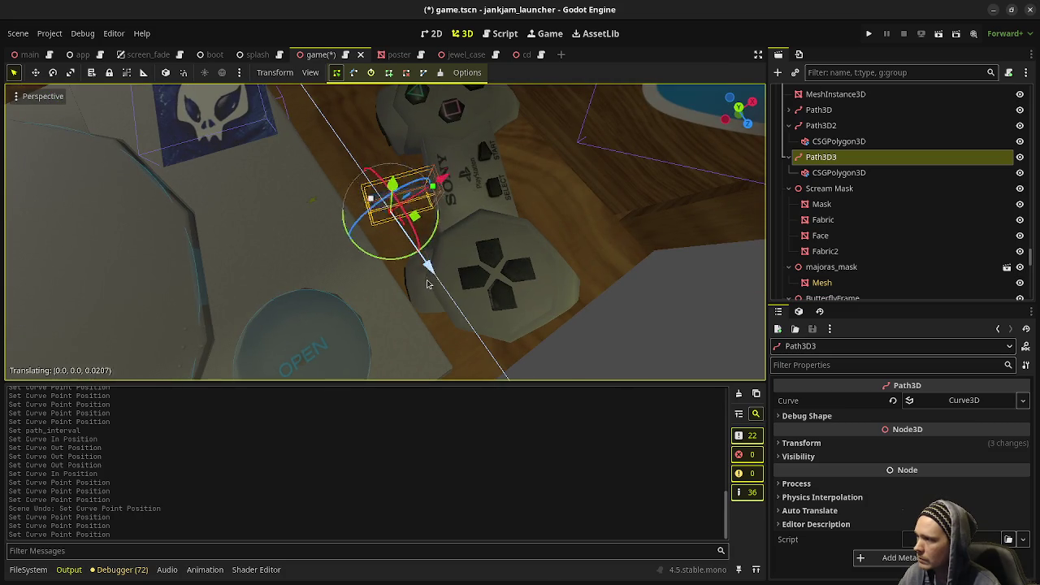
Step: Move the curve point near the box corner to shape the tube
{"action": "left_click", "coordinate": [369, 197]}
{"action": "left_click_drag", "start_coordinate": [427, 169], "coordinate": [432, 251]}
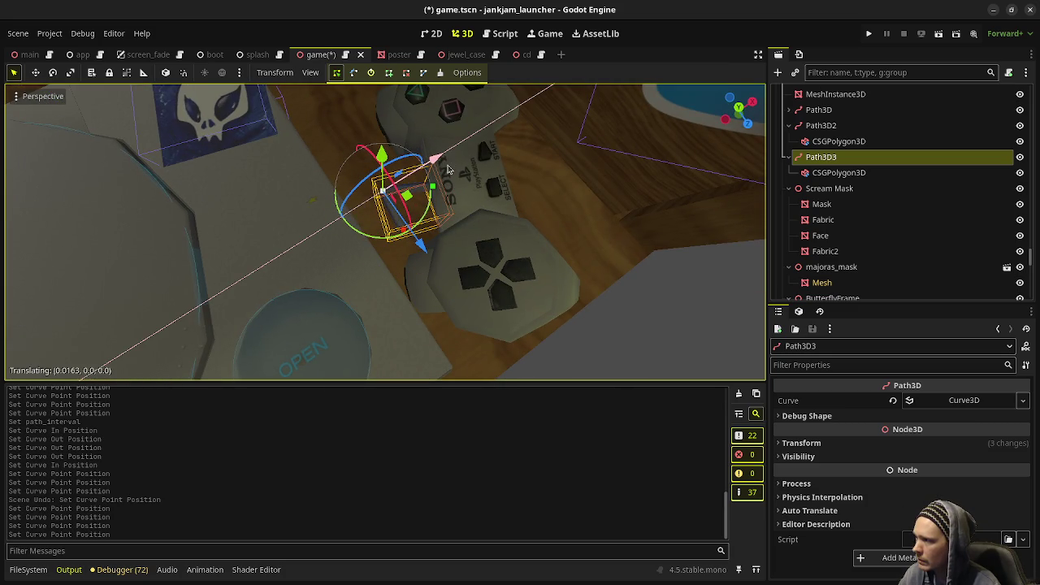
{"action": "middle_click_drag", "start_coordinate": [432, 250], "coordinate": [390, 228]}
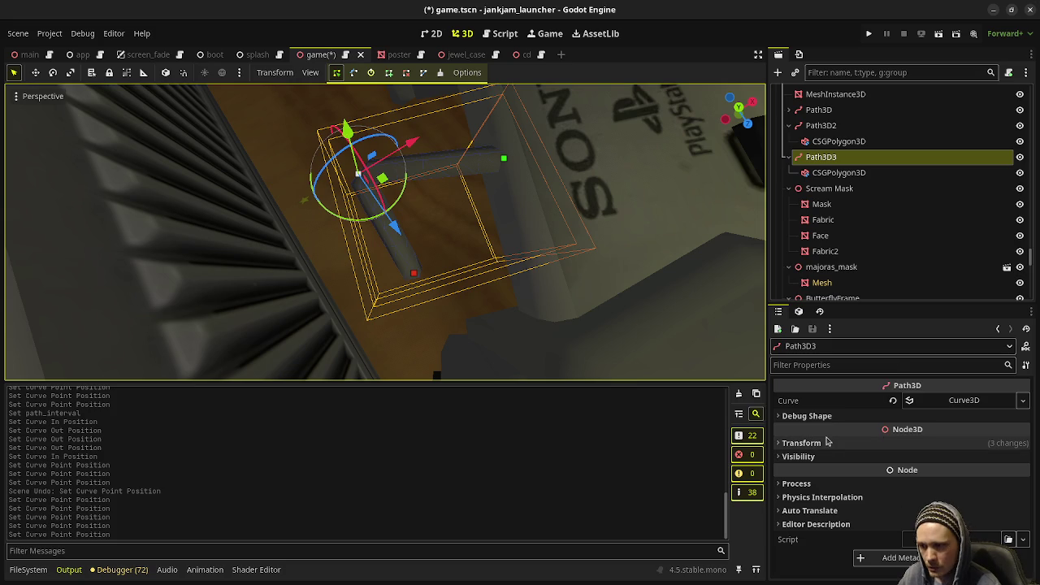
Step: Select Path3D3's CSGPolygon3D and set its Path Interval to 0.1
{"action": "left_click", "coordinate": [822, 445]}
{"action": "left_click", "coordinate": [822, 445]}
{"action": "left_click", "coordinate": [839, 172]}
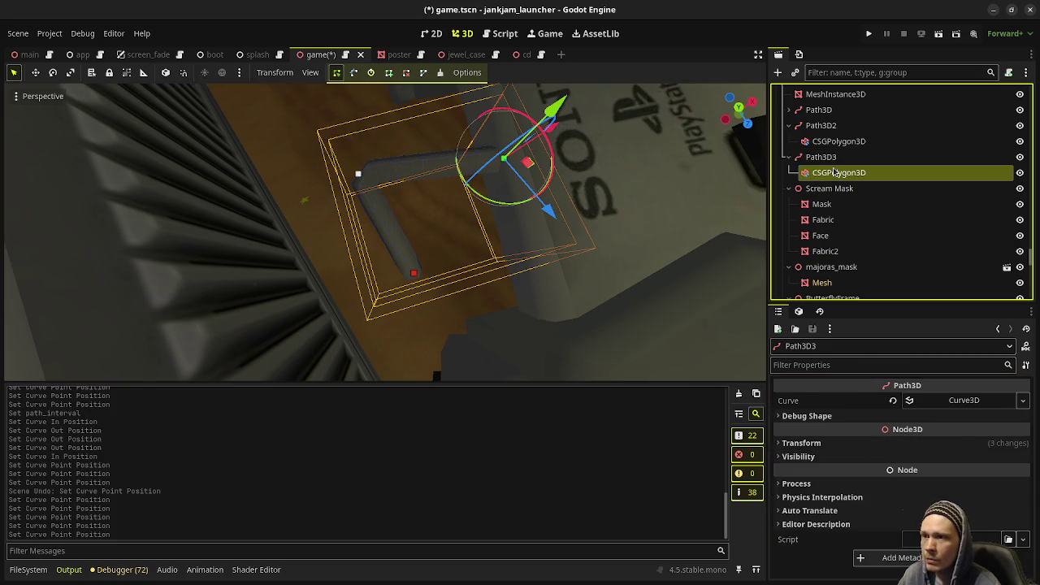
{"action": "left_click", "coordinate": [920, 471]}
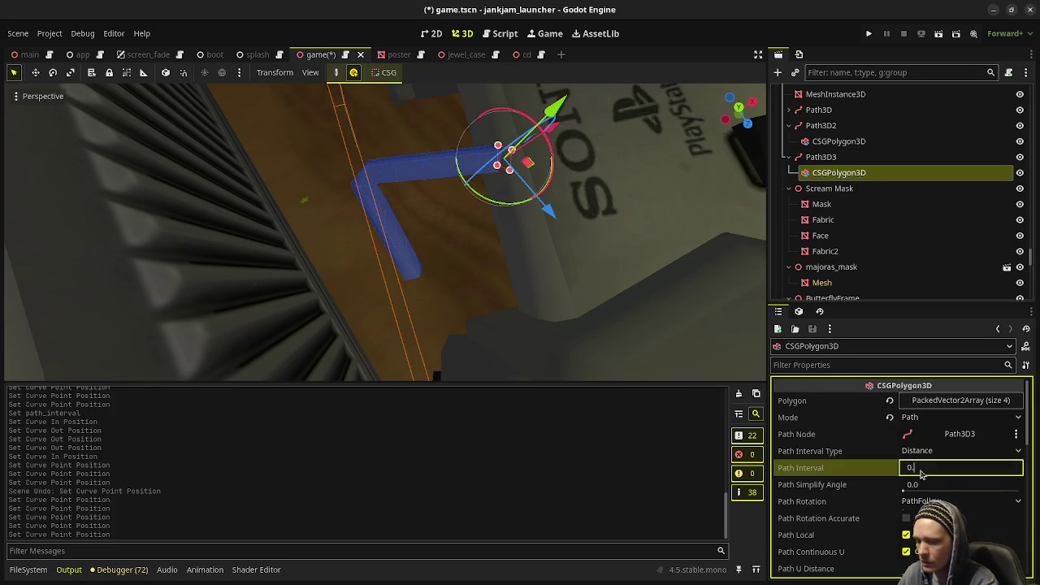
{"action": "type", "text": "1"}
{"action": "key", "text": "Return"}
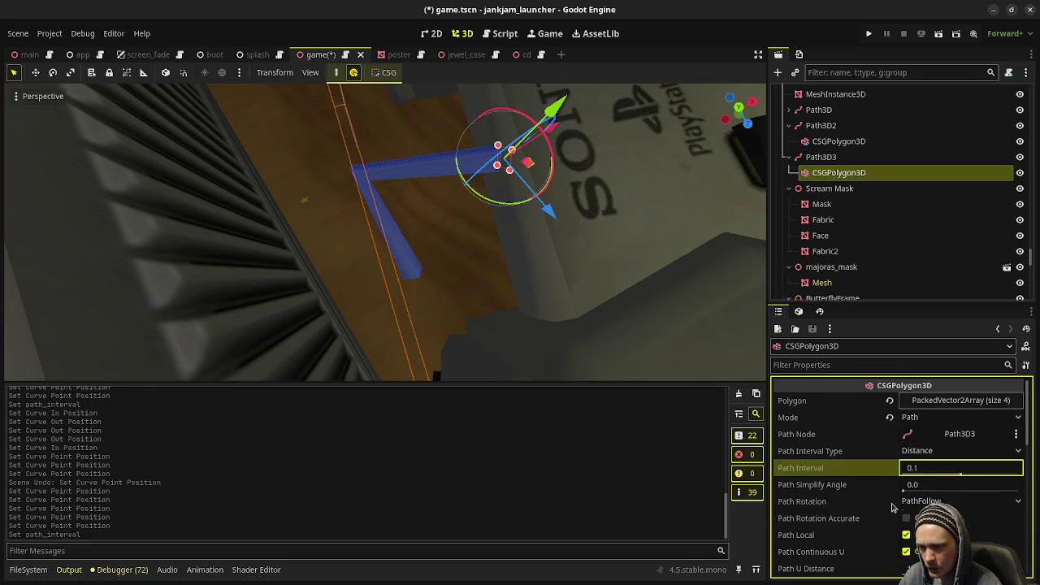
Step: Keep Distance as the Path Interval Type and test raising Path Simplify Angle
{"action": "scroll", "coordinate": [877, 526], "scroll_direction": "down", "scroll_amount": 1}
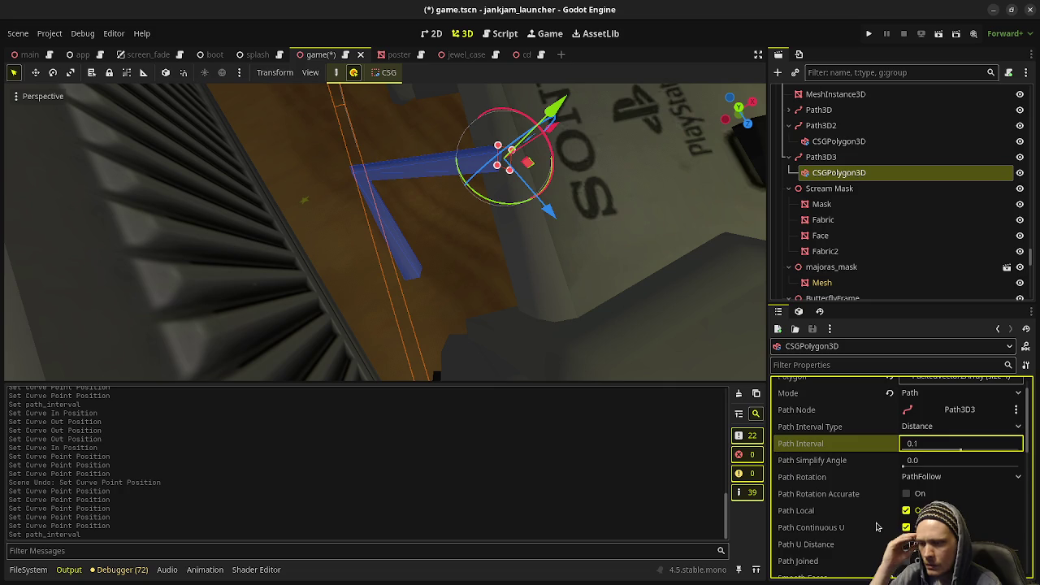
{"action": "scroll", "coordinate": [876, 526], "scroll_direction": "down", "scroll_amount": 1}
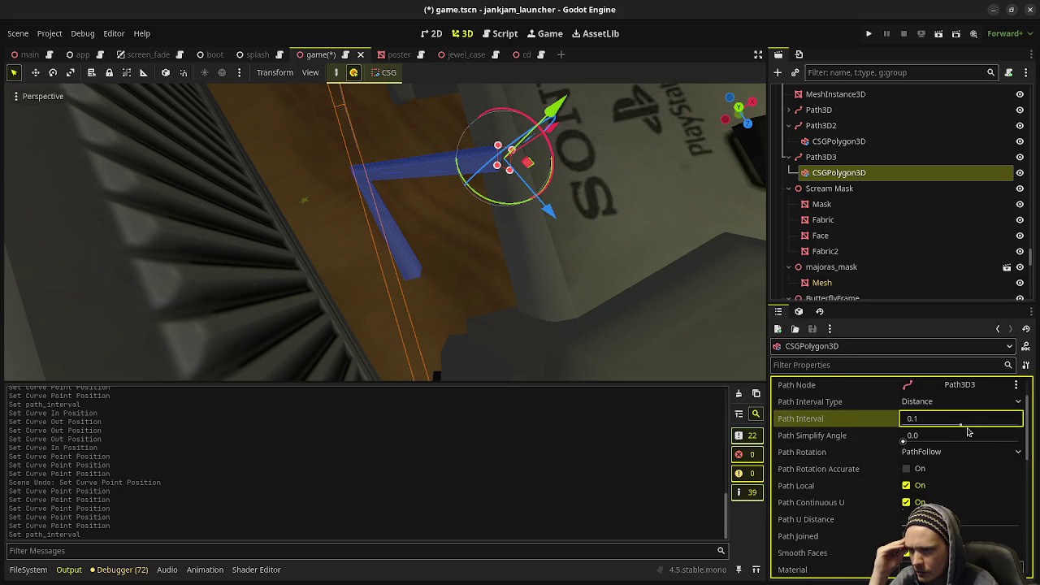
{"action": "left_click", "coordinate": [933, 403]}
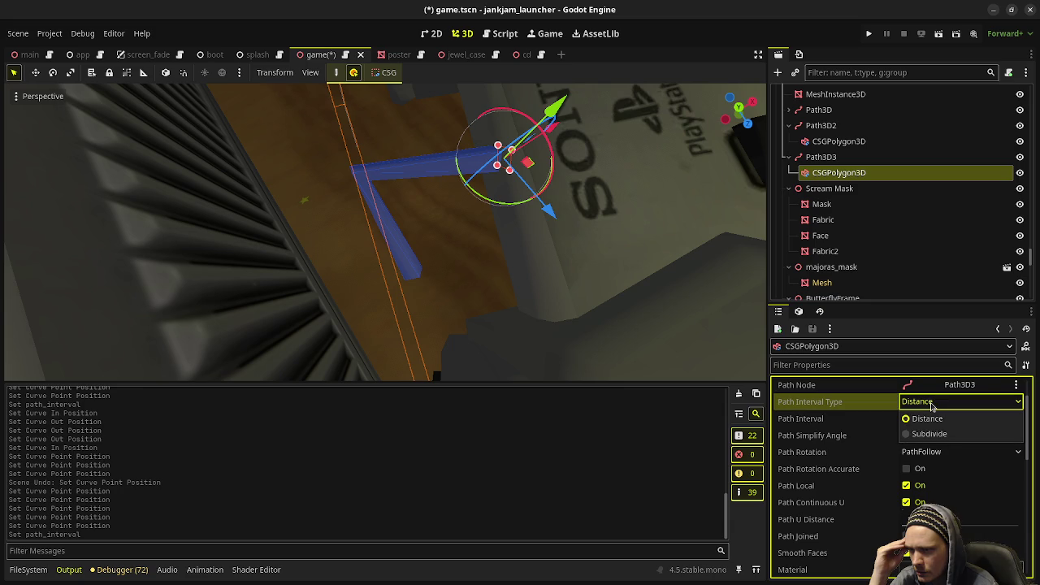
{"action": "left_click", "coordinate": [932, 404]}
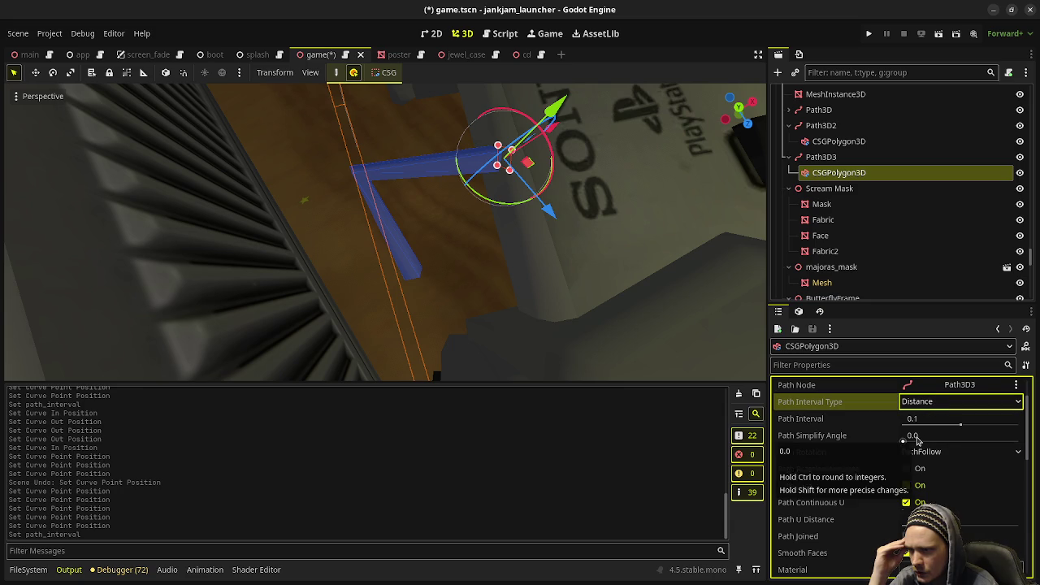
{"action": "mouse_move", "coordinate": [917, 439]}
{"action": "left_mouse_down"}
{"action": "mouse_move", "coordinate": [1024, 442]}
{"action": "mouse_move", "coordinate": [913, 457]}
{"action": "mouse_move", "coordinate": [940, 424]}
{"action": "mouse_move", "coordinate": [930, 425]}
{"action": "mouse_move", "coordinate": [942, 425]}
{"action": "left_mouse_up"}
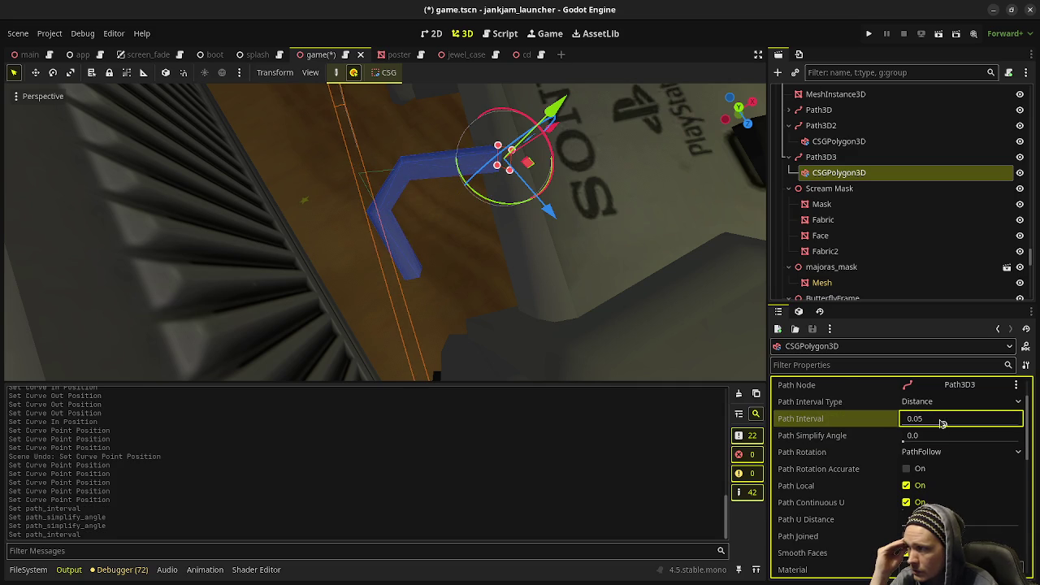
{"action": "mouse_move", "coordinate": [596, 325]}
{"action": "middle_mouse_down"}
{"action": "mouse_move", "coordinate": [524, 218]}
{"action": "mouse_move", "coordinate": [541, 308]}
{"action": "mouse_move", "coordinate": [610, 273]}
{"action": "mouse_move", "coordinate": [564, 300]}
{"action": "mouse_move", "coordinate": [421, 303]}
{"action": "middle_mouse_up"}
Step: Reselect Path3D3 and move its lower curve point toward the controller
{"action": "left_click", "coordinate": [821, 157]}
{"action": "left_click", "coordinate": [398, 291]}
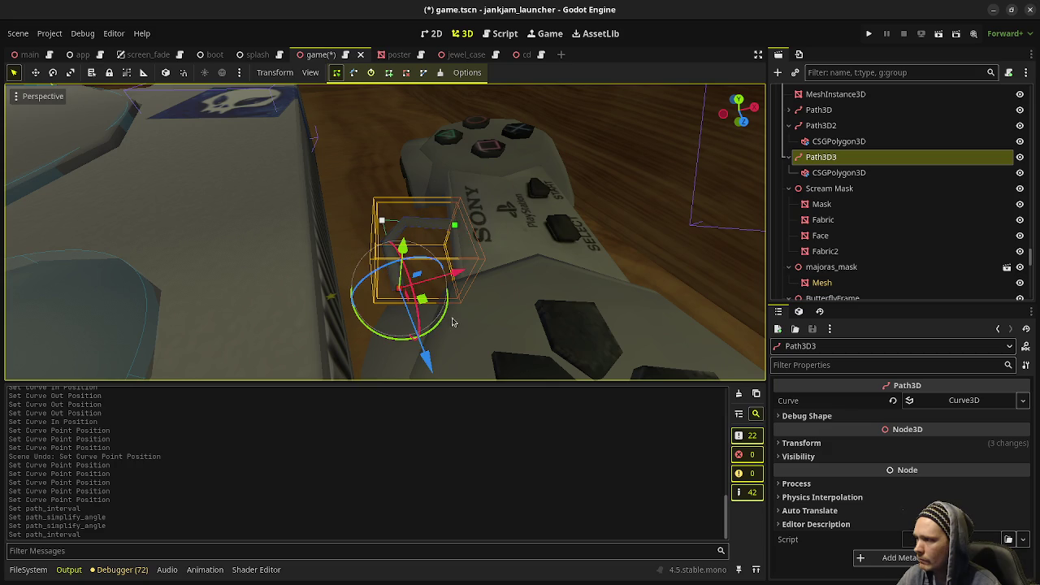
{"action": "left_click_drag", "start_coordinate": [422, 301], "coordinate": [446, 314]}
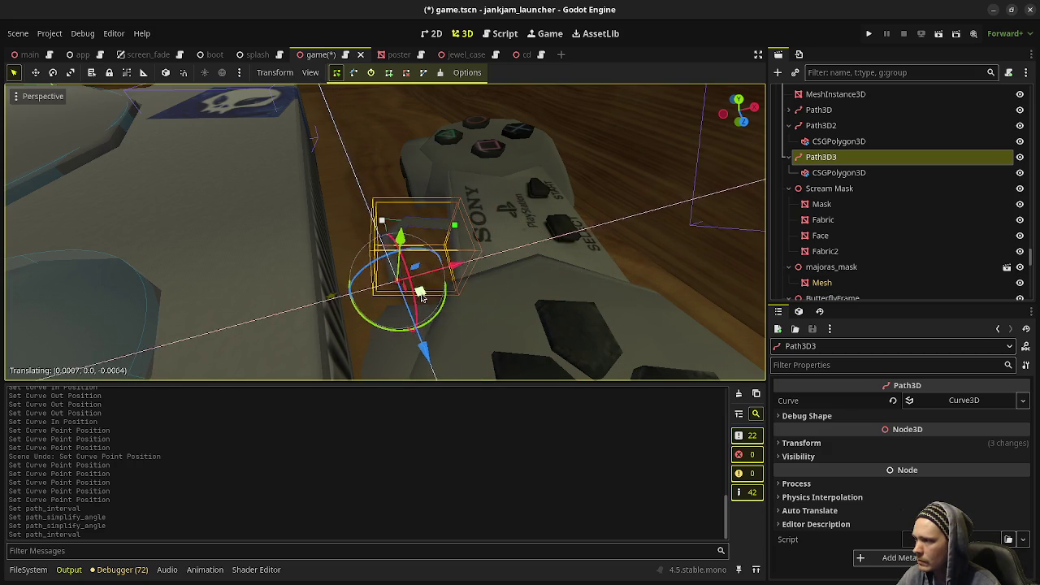
{"action": "left_click_drag", "start_coordinate": [446, 313], "coordinate": [426, 295]}
{"action": "scroll", "coordinate": [566, 278], "scroll_direction": "down", "scroll_amount": 3}
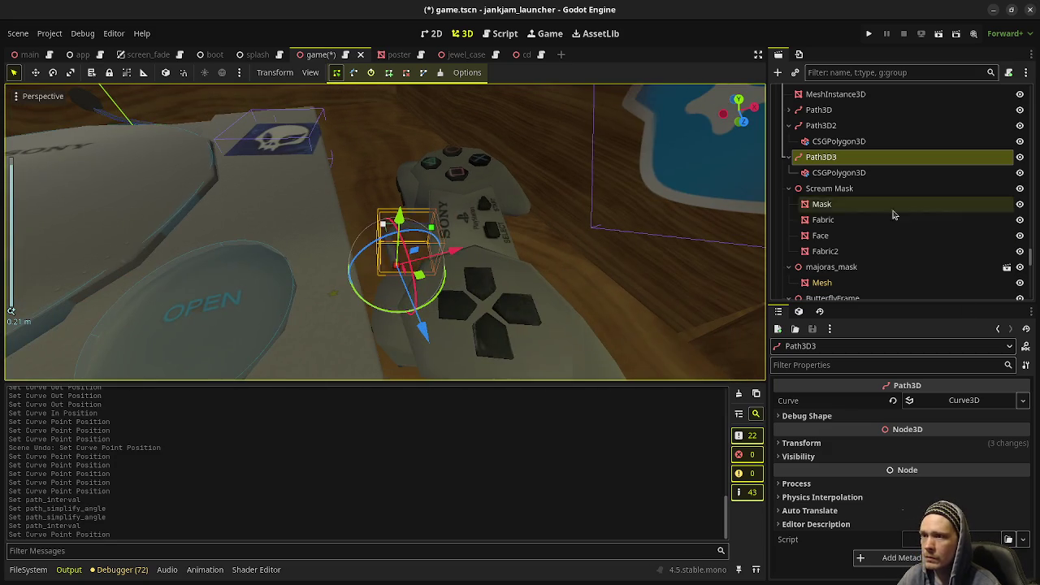
{"action": "scroll", "coordinate": [433, 151], "scroll_direction": "up", "scroll_amount": 1}
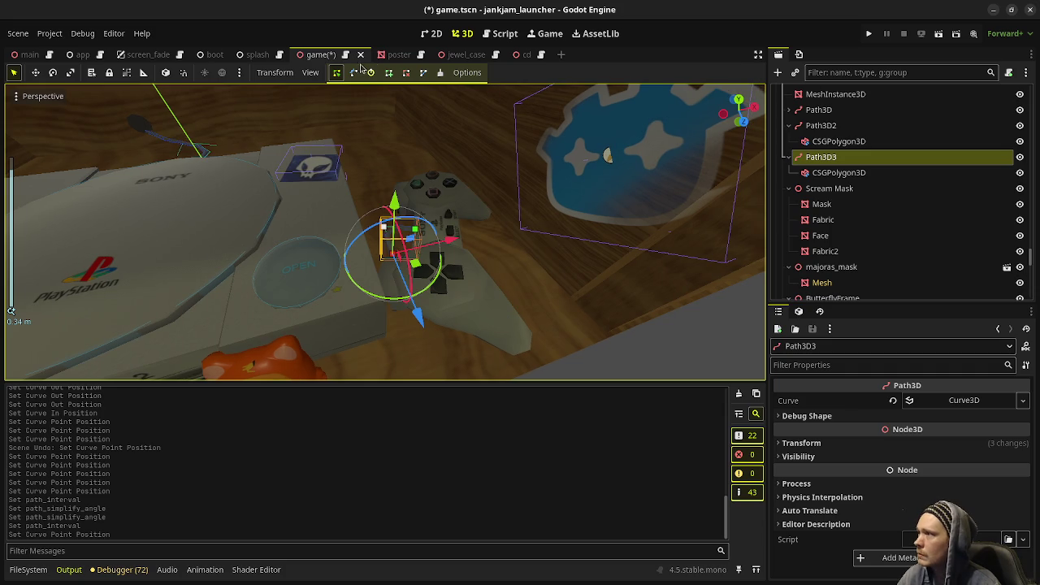
Step: Add new points to the path and split a segment with Add Point mode
{"action": "left_click", "coordinate": [389, 72]}
{"action": "left_click", "coordinate": [458, 292]}
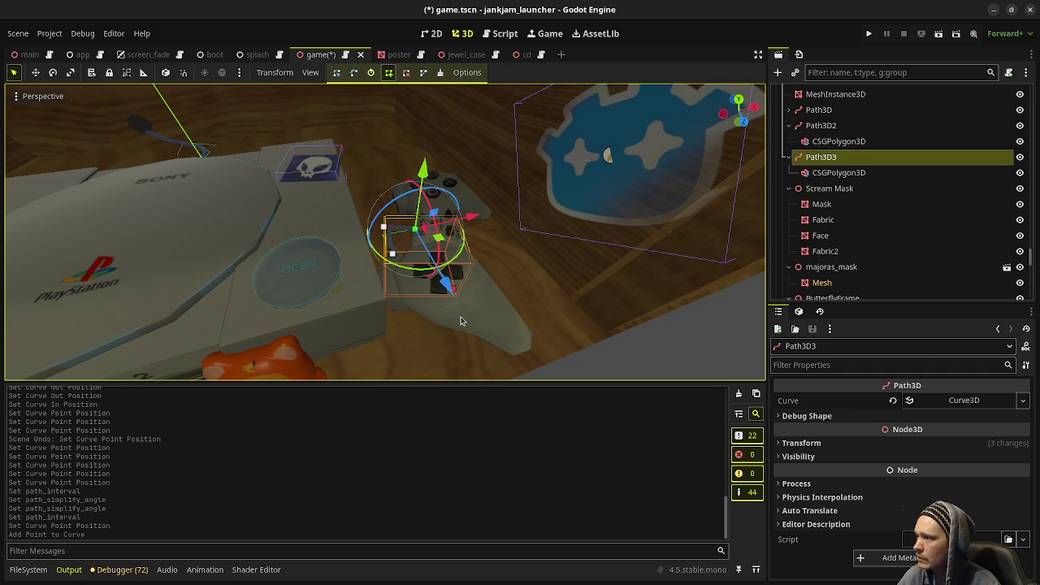
{"action": "left_click", "coordinate": [446, 283]}
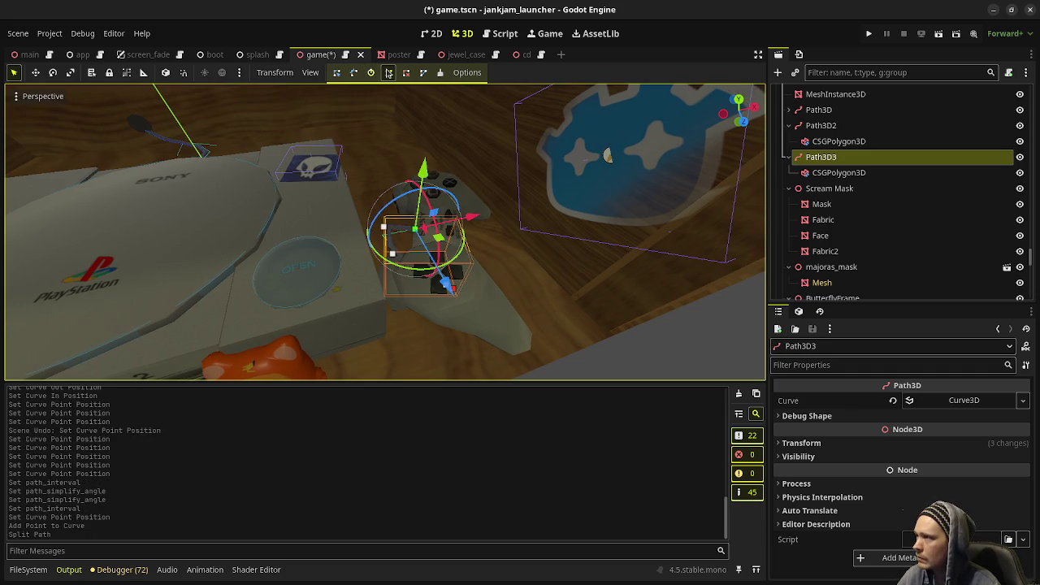
{"action": "middle_click_drag", "start_coordinate": [541, 380], "coordinate": [531, 354]}
{"action": "left_click", "coordinate": [503, 358]}
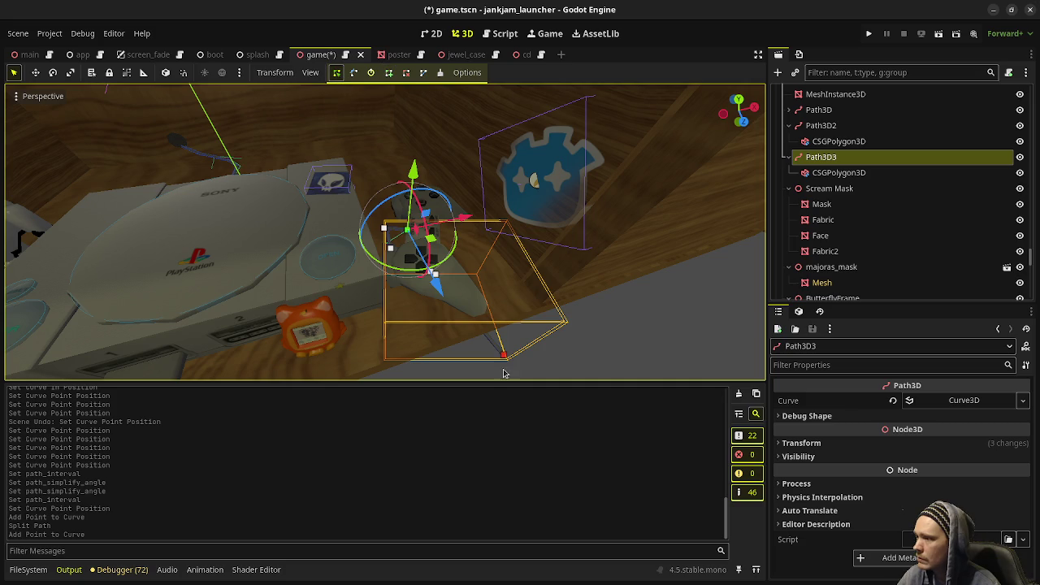
{"action": "mouse_move", "coordinate": [612, 322]}
{"action": "middle_mouse_down"}
{"action": "mouse_move", "coordinate": [549, 315]}
{"action": "mouse_move", "coordinate": [487, 337]}
{"action": "middle_mouse_up"}
{"action": "scroll", "coordinate": [549, 315], "scroll_direction": "down", "scroll_amount": 3}
Step: Reposition the new path point along the X and Y axes
{"action": "left_click_drag", "start_coordinate": [521, 370], "coordinate": [402, 317]}
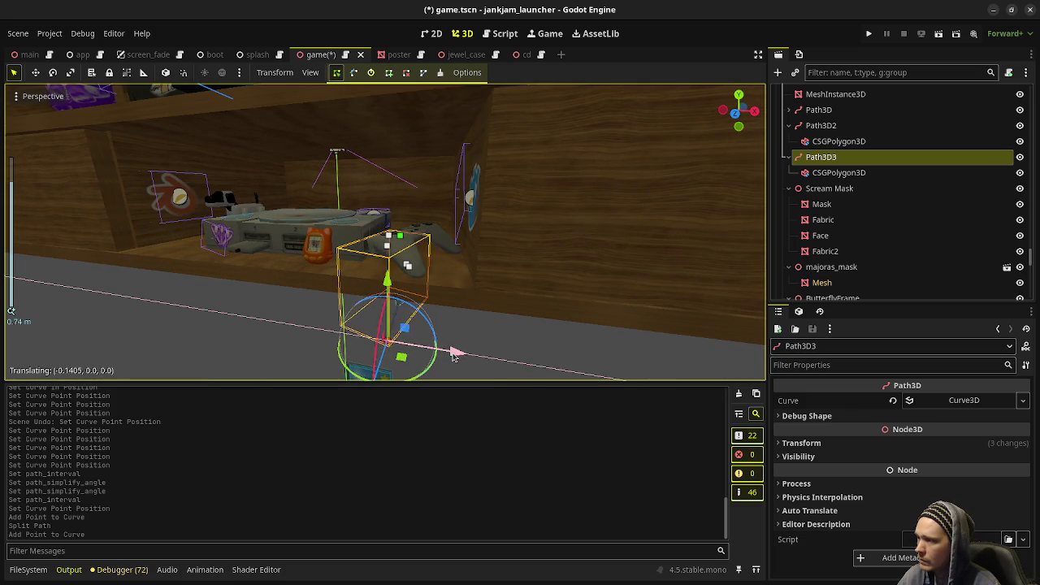
{"action": "left_click_drag", "start_coordinate": [378, 277], "coordinate": [378, 256]}
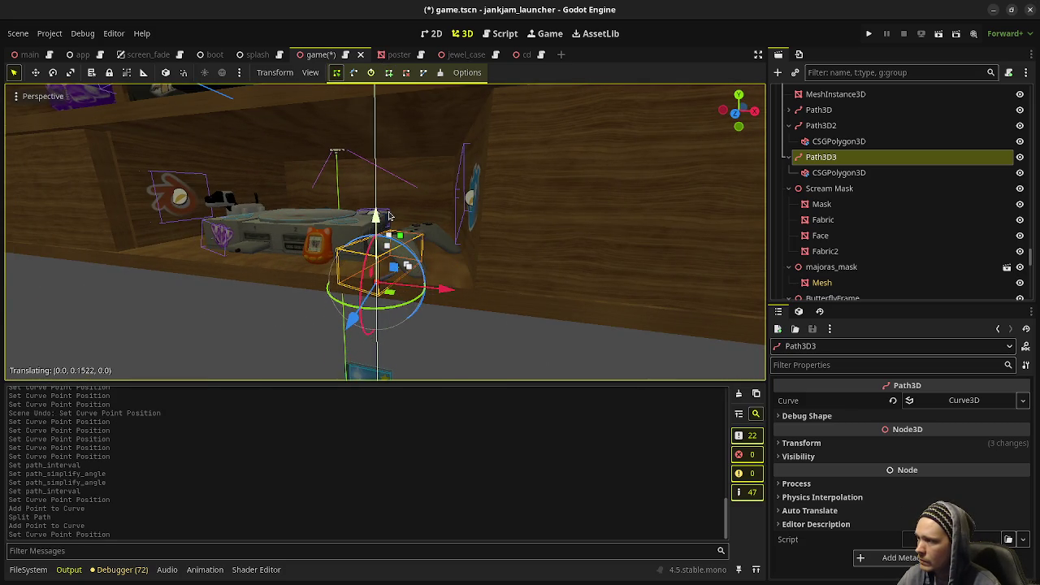
{"action": "mouse_move", "coordinate": [378, 256]}
{"action": "middle_mouse_down"}
{"action": "mouse_move", "coordinate": [505, 302]}
{"action": "mouse_move", "coordinate": [515, 281]}
{"action": "middle_mouse_up"}
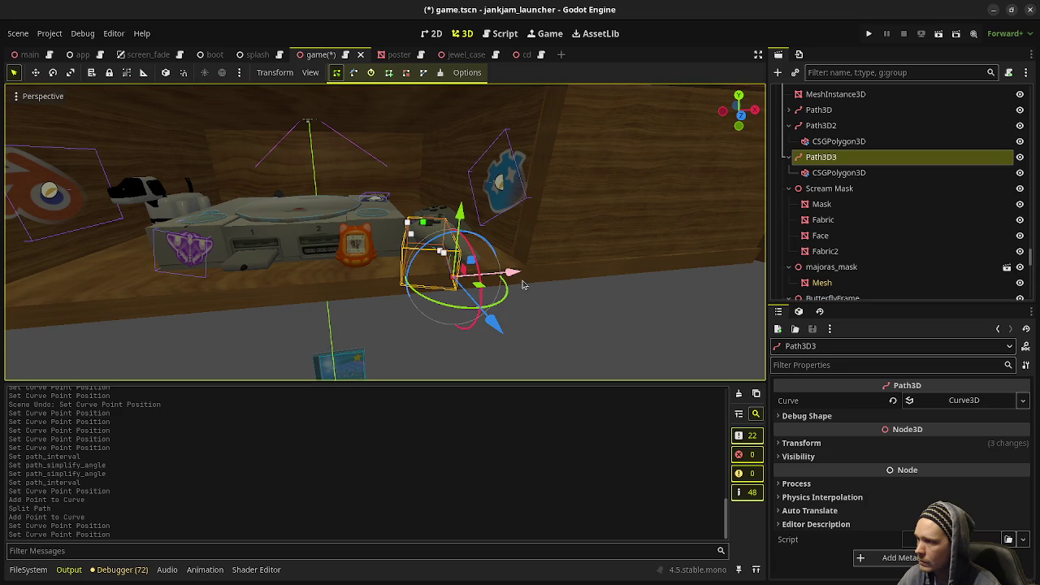
{"action": "mouse_move", "coordinate": [522, 282]}
{"action": "left_mouse_down"}
{"action": "mouse_move", "coordinate": [469, 296]}
{"action": "mouse_move", "coordinate": [412, 280]}
{"action": "left_mouse_up"}
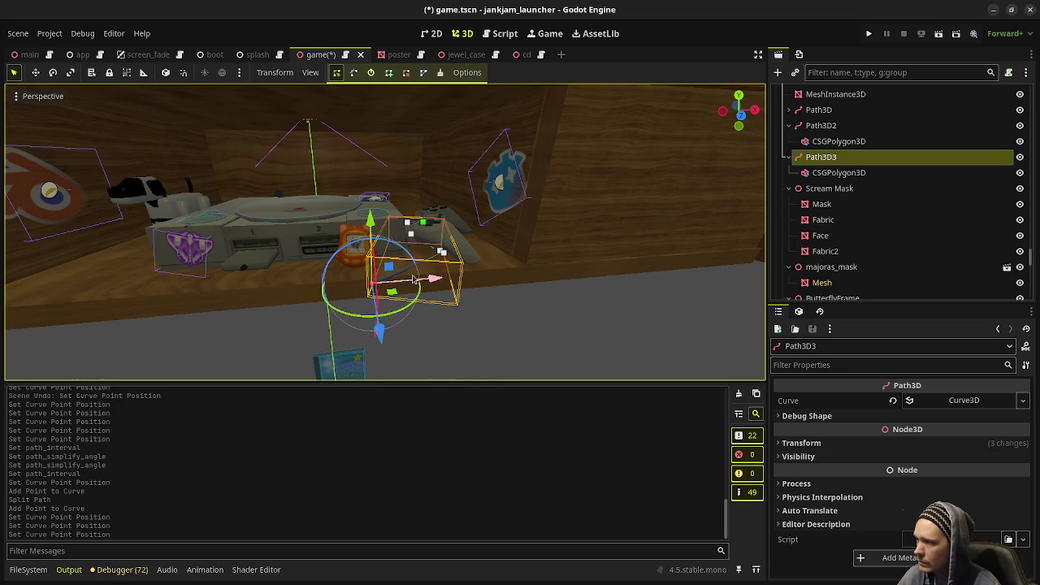
{"action": "left_click_drag", "start_coordinate": [374, 225], "coordinate": [372, 243]}
{"action": "mouse_move", "coordinate": [372, 244]}
{"action": "middle_mouse_down"}
{"action": "mouse_move", "coordinate": [402, 243]}
{"action": "mouse_move", "coordinate": [342, 304]}
{"action": "middle_mouse_up"}
{"action": "scroll", "coordinate": [412, 241], "scroll_direction": "up", "scroll_amount": 3}
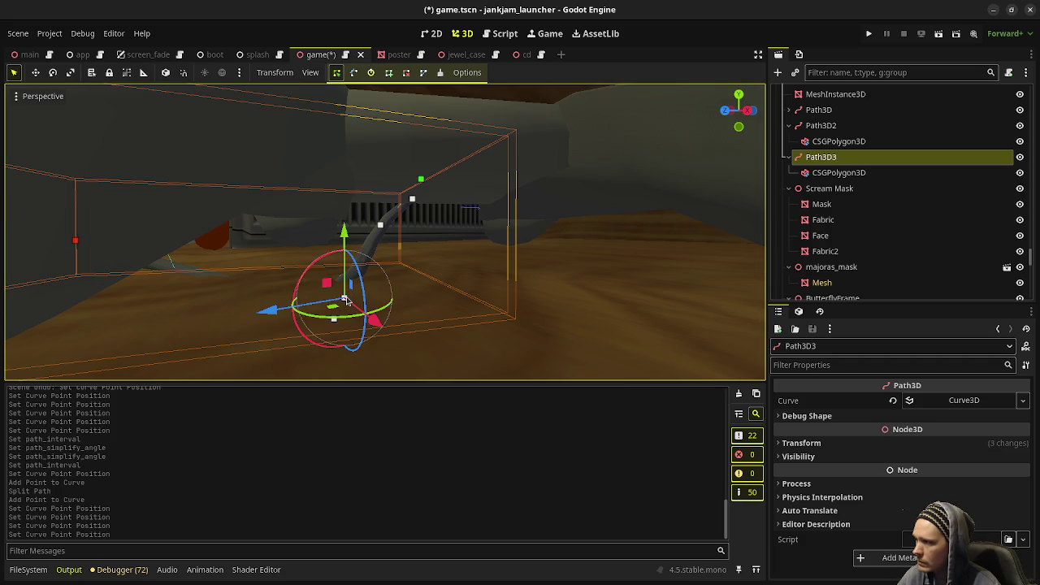
Step: Delete the unwanted path point and lift the lower remaining point slightly
{"action": "left_click", "coordinate": [406, 73]}
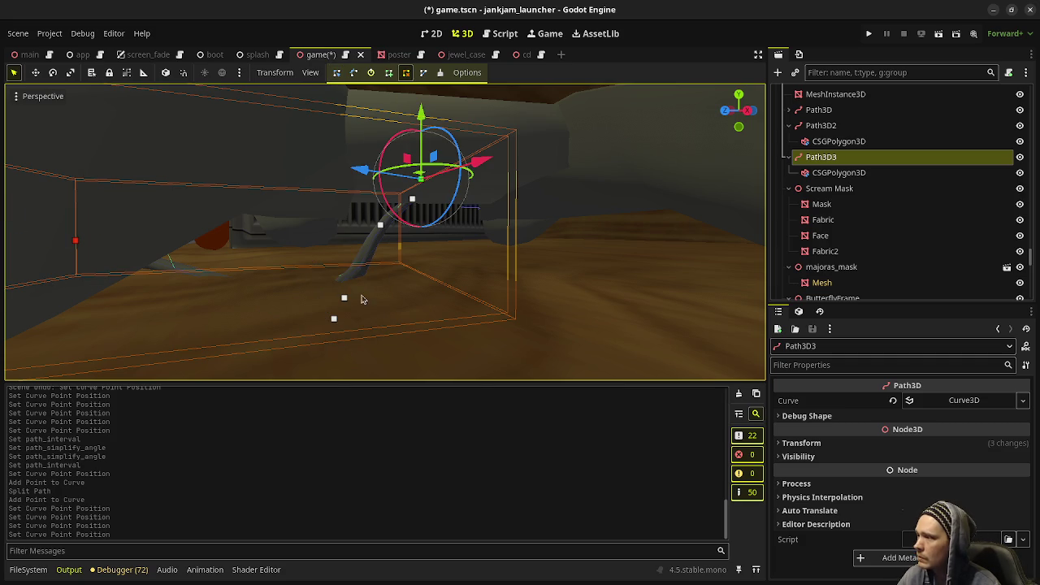
{"action": "left_click", "coordinate": [344, 301]}
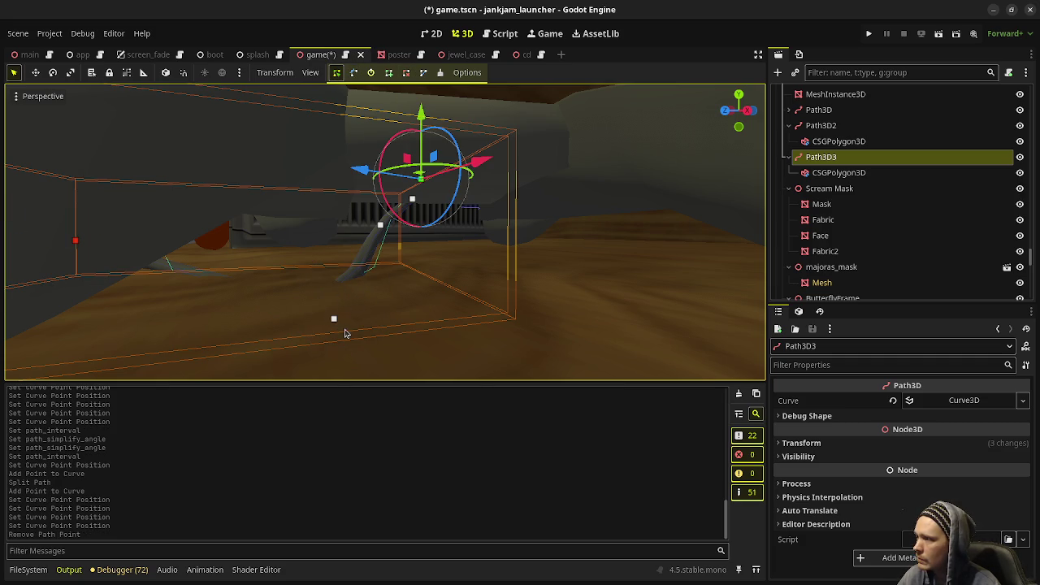
{"action": "left_click", "coordinate": [335, 324]}
{"action": "left_click_drag", "start_coordinate": [335, 253], "coordinate": [333, 195]}
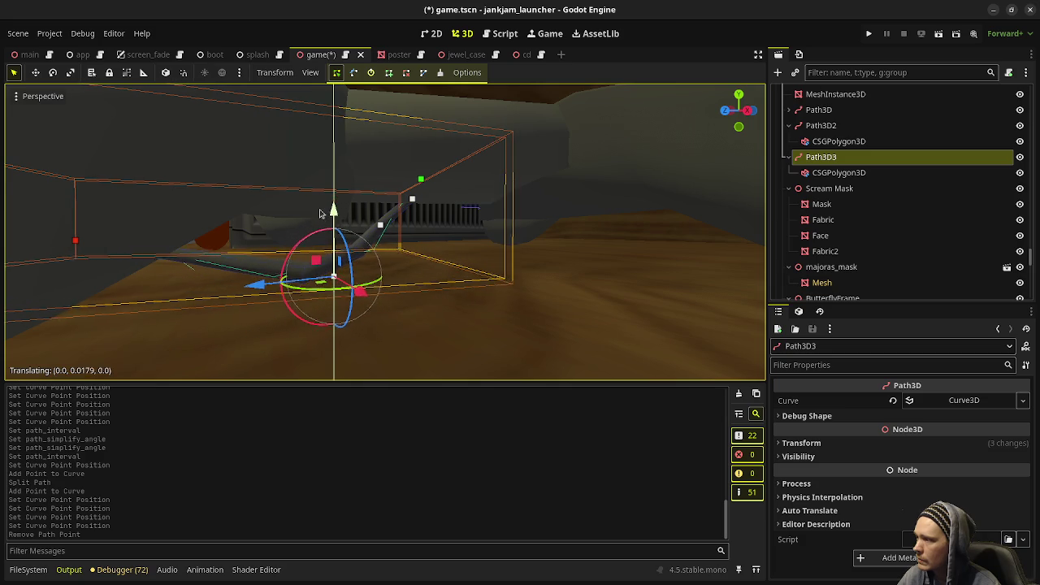
{"action": "mouse_move", "coordinate": [333, 195]}
{"action": "middle_mouse_down"}
{"action": "mouse_move", "coordinate": [453, 269]}
{"action": "mouse_move", "coordinate": [434, 360]}
{"action": "mouse_move", "coordinate": [460, 233]}
{"action": "mouse_move", "coordinate": [402, 283]}
{"action": "middle_mouse_up"}
Step: Move a lower Path3D3 curve point into a new position
{"action": "scroll", "coordinate": [364, 311], "scroll_direction": "up", "scroll_amount": 2}
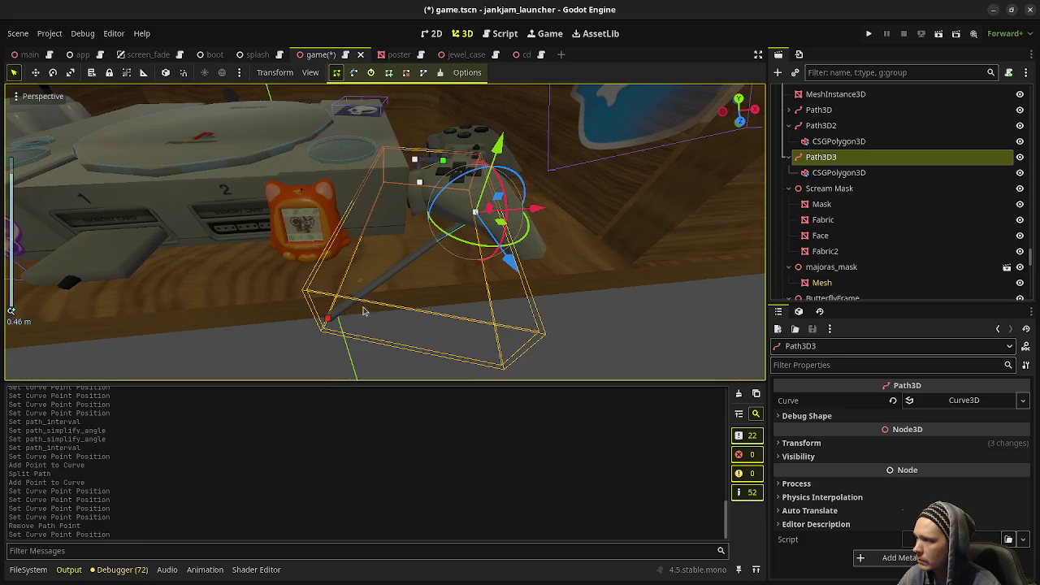
{"action": "left_click", "coordinate": [328, 323]}
{"action": "middle_click_drag", "start_coordinate": [351, 317], "coordinate": [363, 300]}
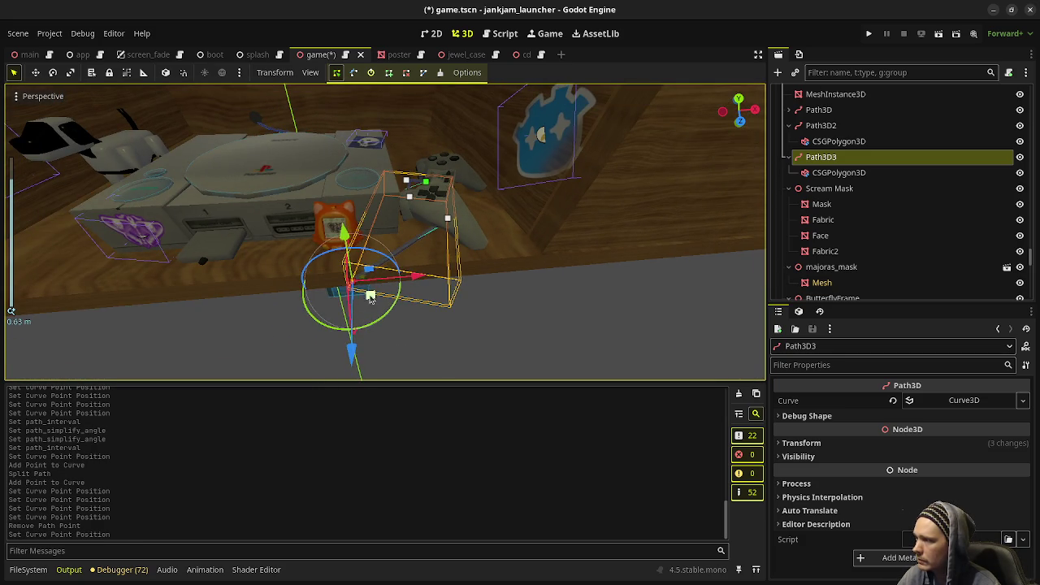
{"action": "left_click_drag", "start_coordinate": [363, 299], "coordinate": [348, 362]}
{"action": "scroll", "coordinate": [424, 226], "scroll_direction": "up", "scroll_amount": 2}
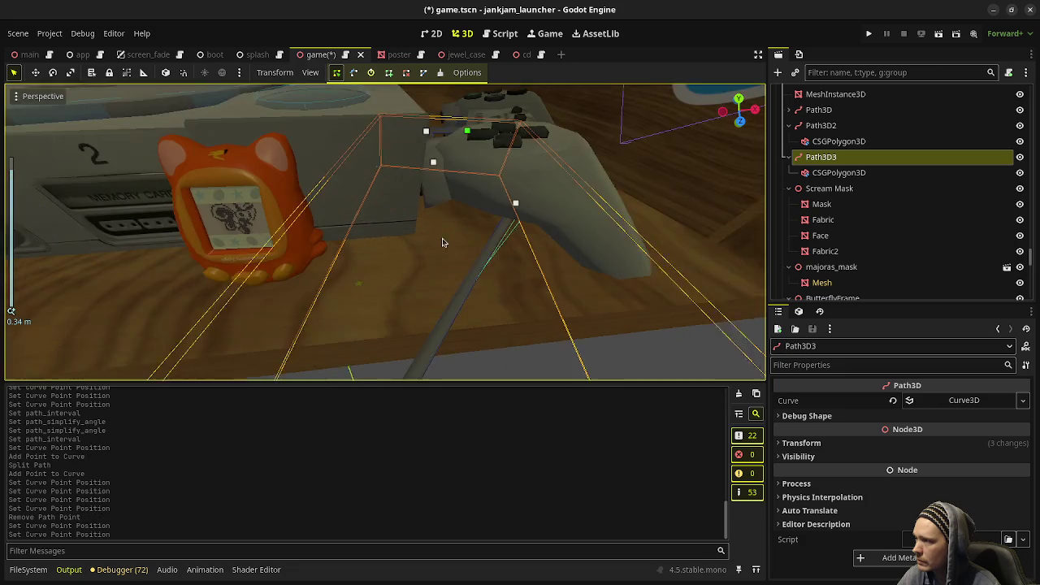
{"action": "scroll", "coordinate": [424, 226], "scroll_direction": "up", "scroll_amount": 2}
{"action": "mouse_move", "coordinate": [424, 226]}
{"action": "middle_mouse_down"}
{"action": "mouse_move", "coordinate": [274, 216]}
{"action": "mouse_move", "coordinate": [357, 212]}
{"action": "mouse_move", "coordinate": [430, 279]}
{"action": "middle_mouse_up"}
Step: Bend the path by pulling point 2's tangent handle, undoing an accidental move
{"action": "left_click", "coordinate": [417, 266]}
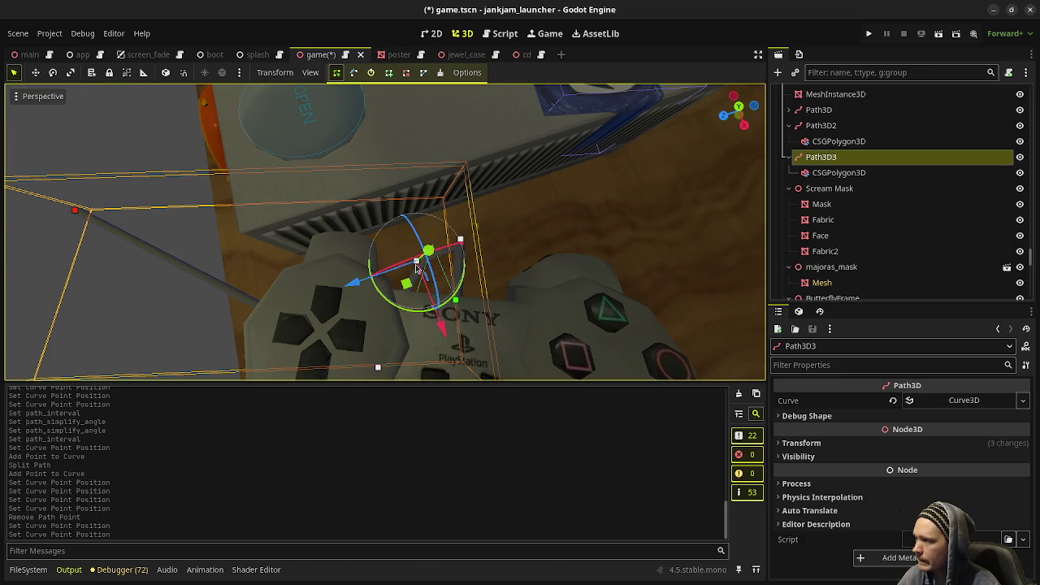
{"action": "left_click", "coordinate": [354, 74]}
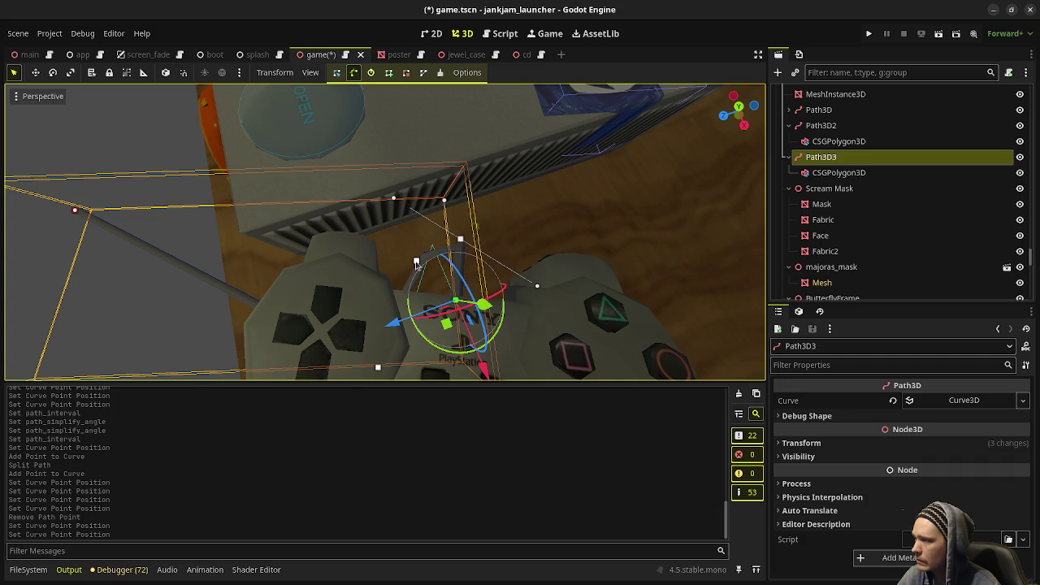
{"action": "mouse_move", "coordinate": [416, 264]}
{"action": "left_mouse_down"}
{"action": "mouse_move", "coordinate": [404, 267]}
{"action": "mouse_move", "coordinate": [427, 246]}
{"action": "left_mouse_up"}
{"action": "key", "text": "ctrl+z"}
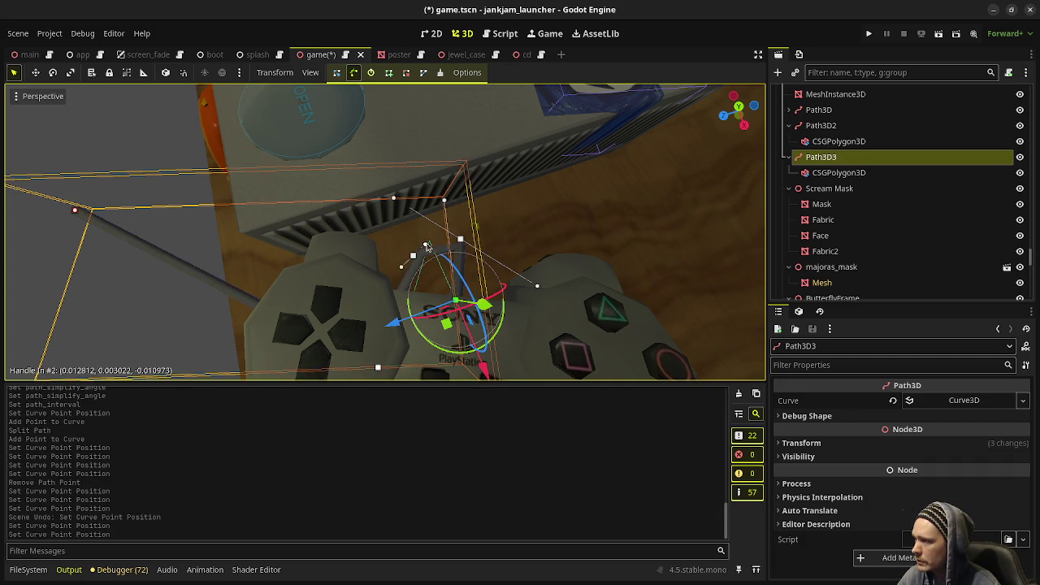
{"action": "left_click_drag", "start_coordinate": [447, 212], "coordinate": [483, 201], "text": "shift"}
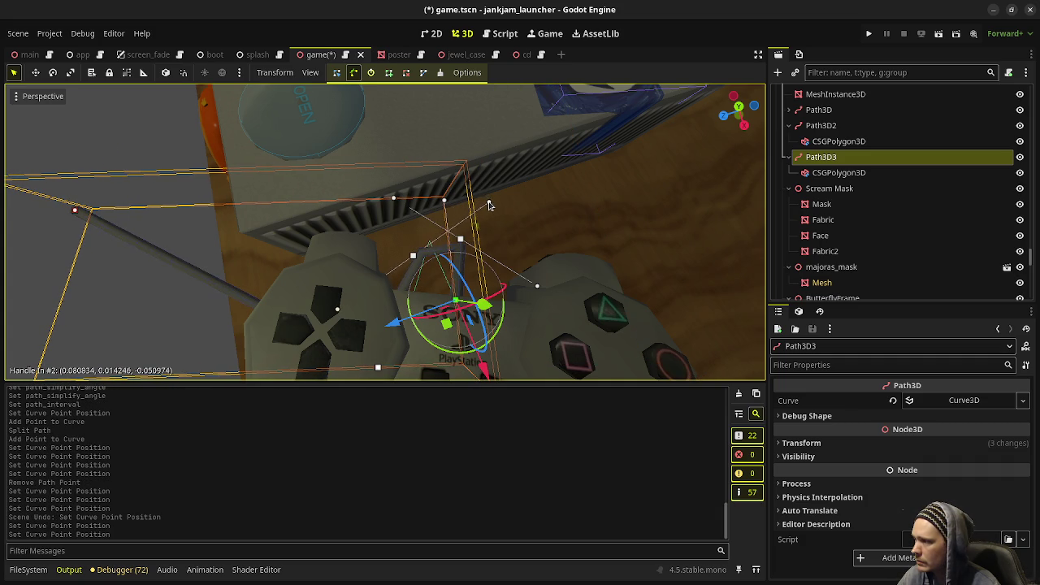
{"action": "middle_click_drag", "start_coordinate": [489, 207], "coordinate": [415, 190]}
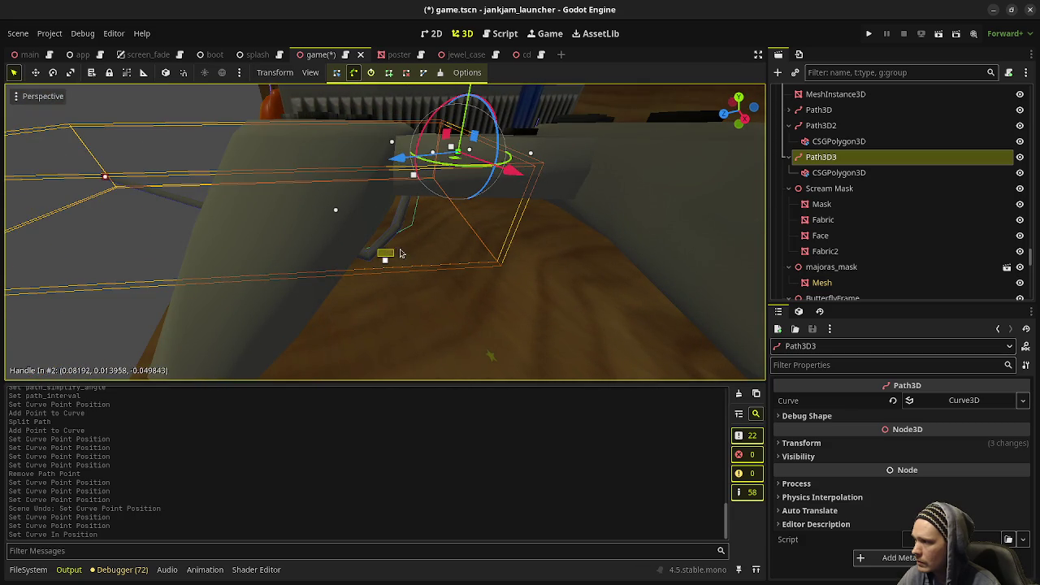
Step: Smooth the curve with the third and first points' handles, nudging the controller point right
{"action": "left_click_drag", "start_coordinate": [387, 260], "coordinate": [476, 239]}
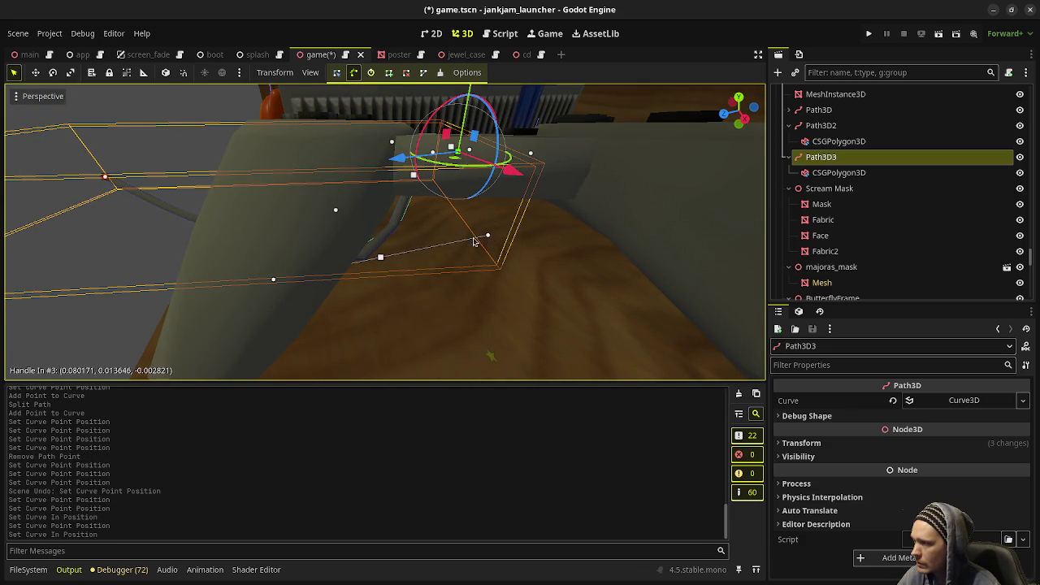
{"action": "mouse_move", "coordinate": [476, 239]}
{"action": "middle_mouse_down"}
{"action": "mouse_move", "coordinate": [360, 295]}
{"action": "mouse_move", "coordinate": [429, 302]}
{"action": "mouse_move", "coordinate": [498, 203]}
{"action": "middle_mouse_up"}
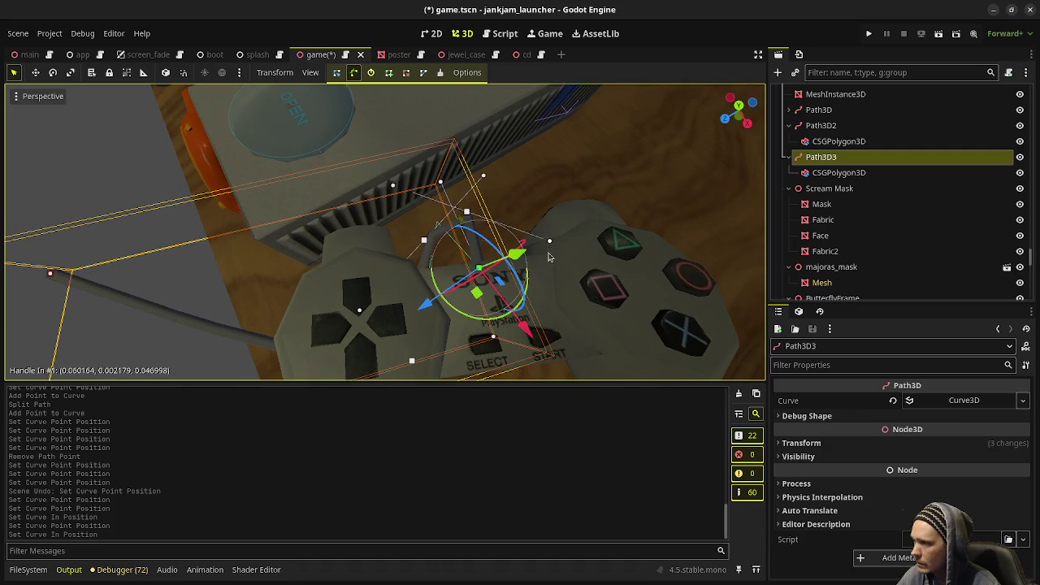
{"action": "left_click_drag", "start_coordinate": [562, 233], "coordinate": [553, 257]}
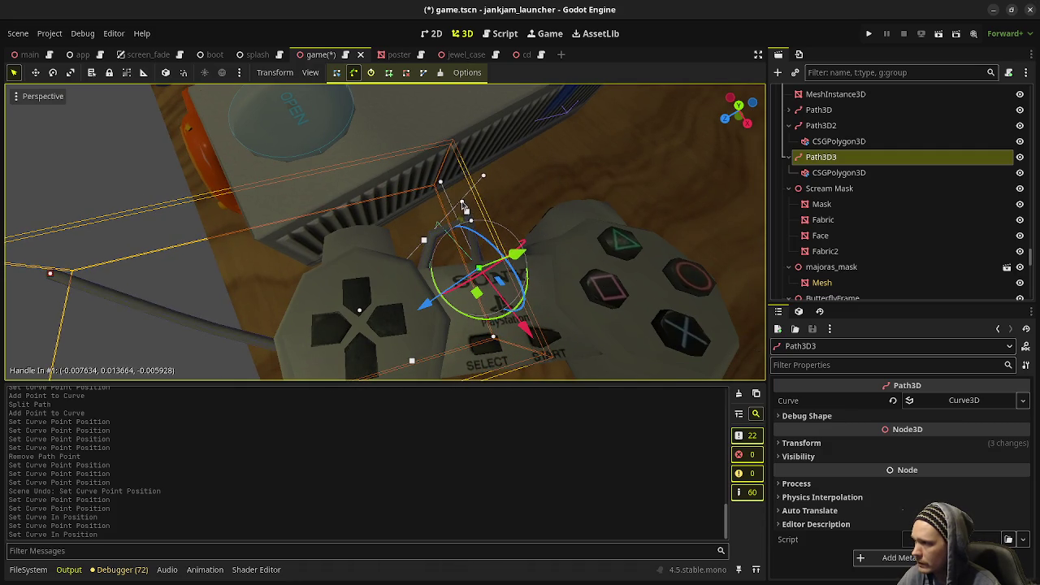
{"action": "left_click_drag", "start_coordinate": [542, 229], "coordinate": [525, 232]}
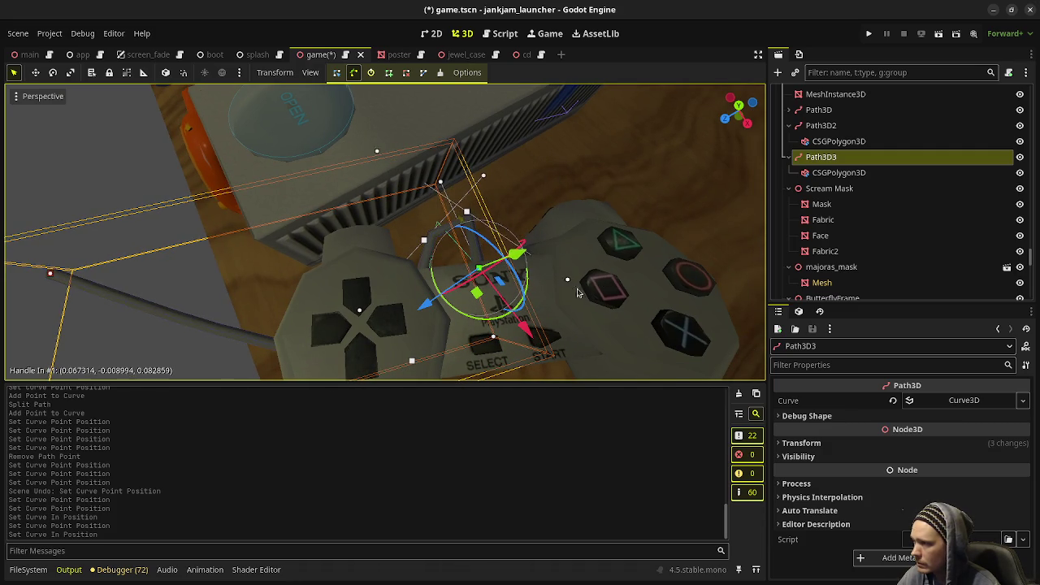
{"action": "middle_click_drag", "start_coordinate": [579, 292], "coordinate": [570, 203]}
{"action": "middle_click_drag", "start_coordinate": [606, 190], "coordinate": [526, 221]}
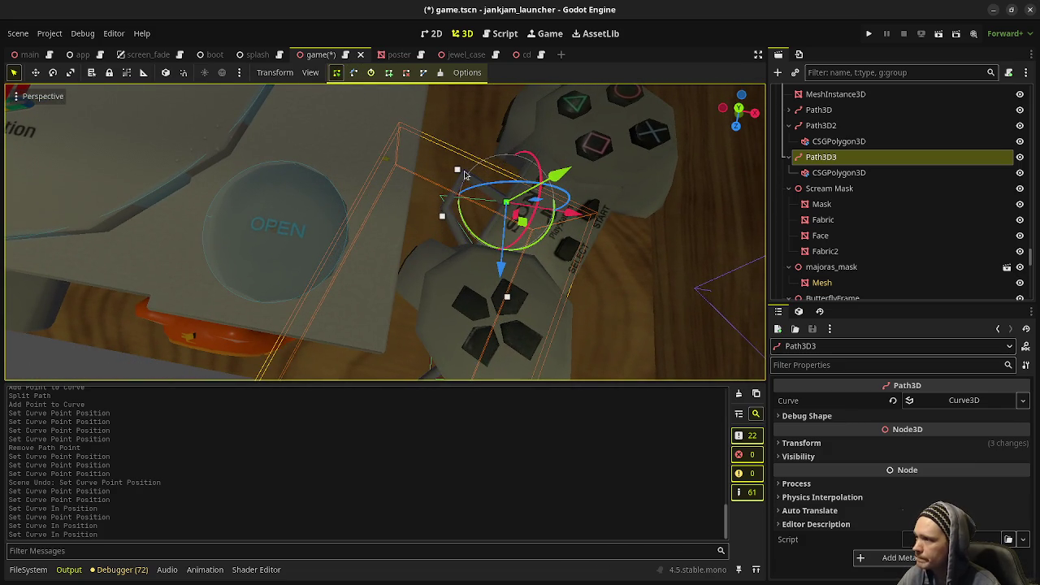
{"action": "left_click", "coordinate": [461, 171]}
{"action": "left_click_drag", "start_coordinate": [524, 180], "coordinate": [537, 186]}
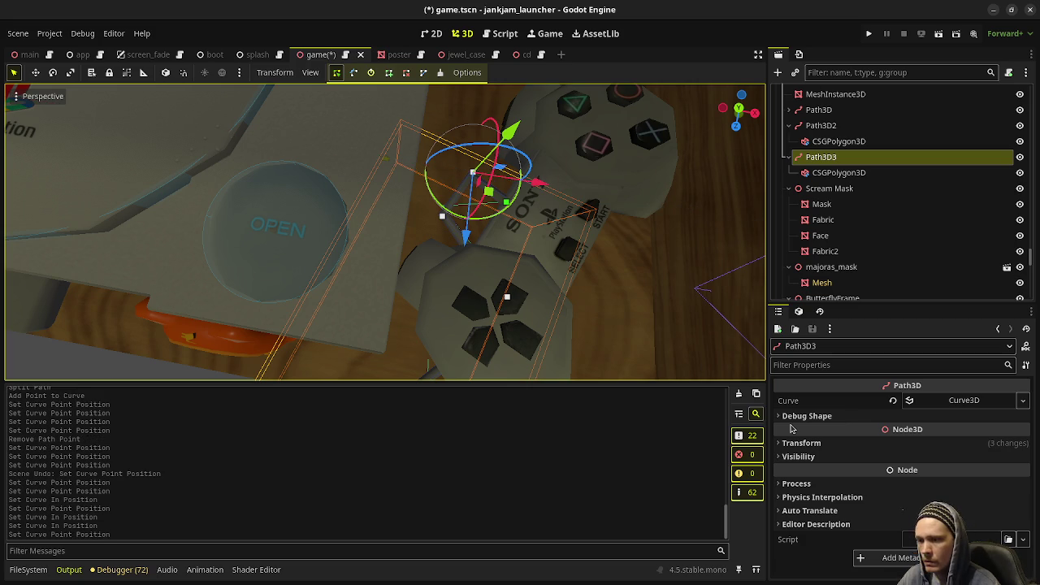
Step: Set the CSGPolygon3D's Path Interval to 0.01 and zoom out to the desk
{"action": "left_click", "coordinate": [829, 174]}
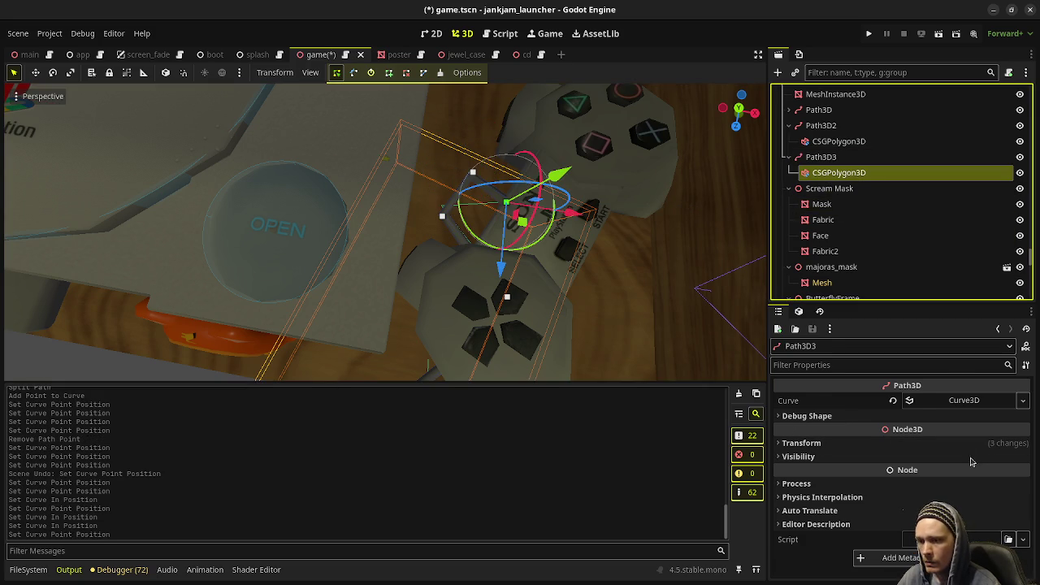
{"action": "left_click_drag", "start_coordinate": [930, 433], "coordinate": [902, 432]}
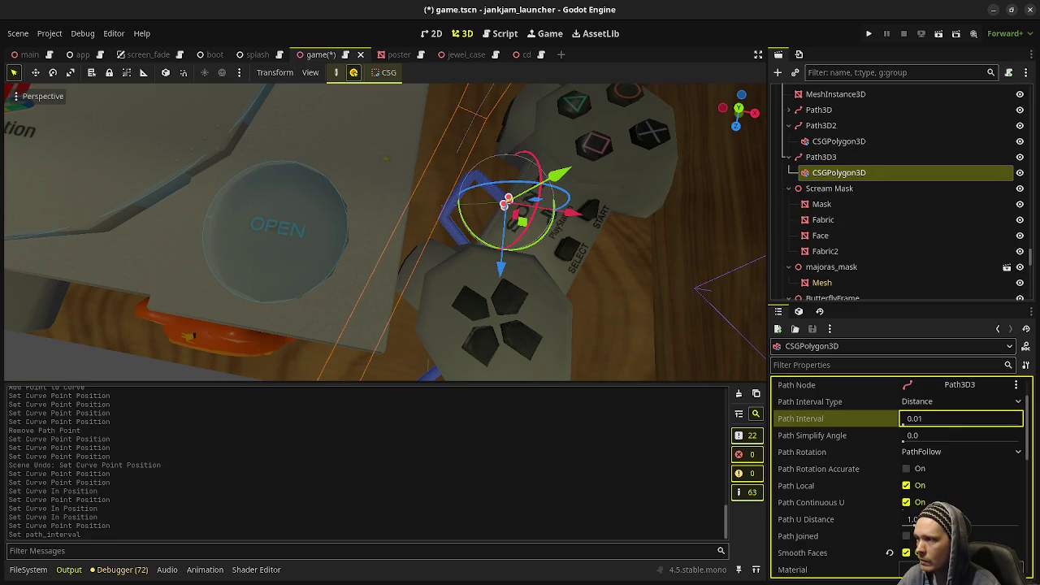
{"action": "key", "text": "Return"}
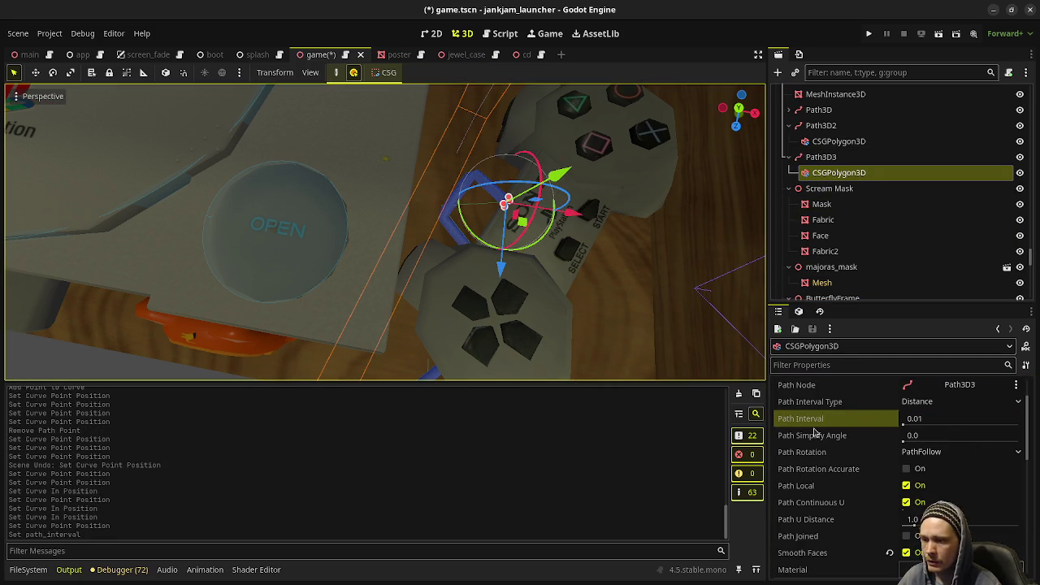
{"action": "scroll", "coordinate": [543, 335], "scroll_direction": "down", "scroll_amount": 3}
{"action": "middle_click_drag", "start_coordinate": [543, 336], "coordinate": [415, 311]}
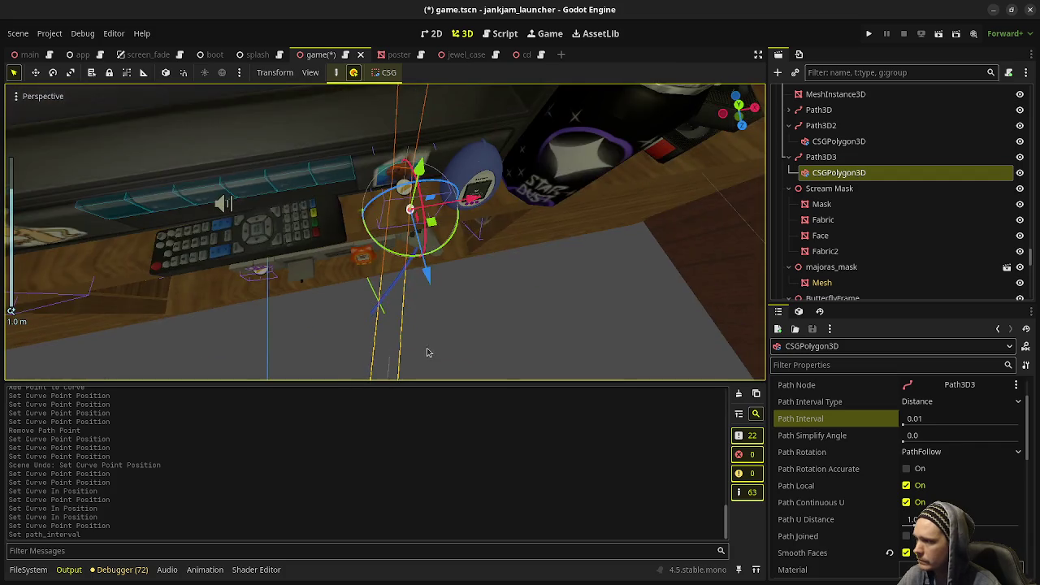
Step: Save game.tscn, test-run the launcher through the TV menu to an open CD case, then reselect Path3D3
{"action": "key", "text": "ctrl+s"}
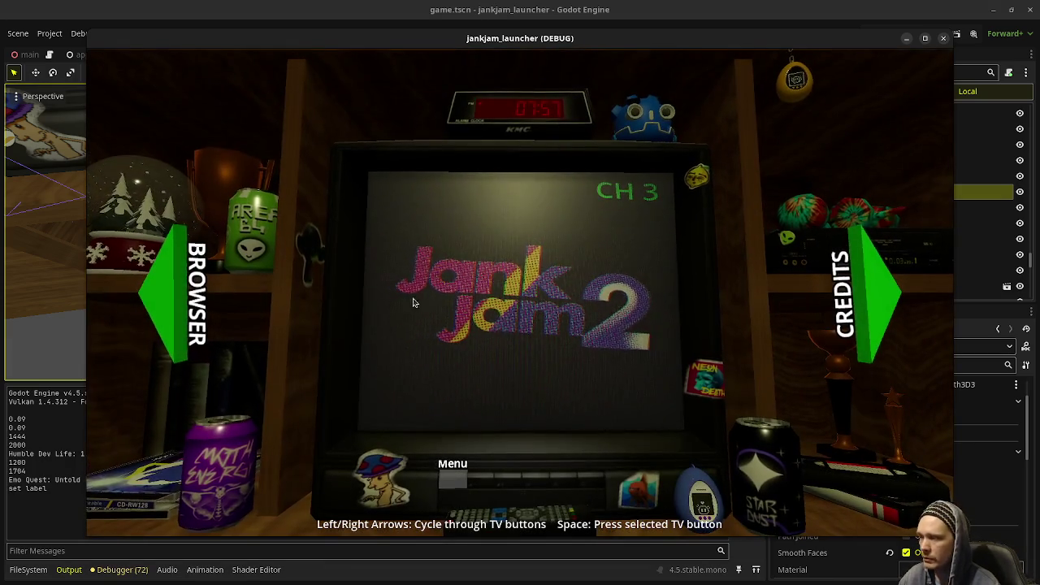
{"action": "left_click", "coordinate": [167, 282]}
{"action": "key", "text": "space"}
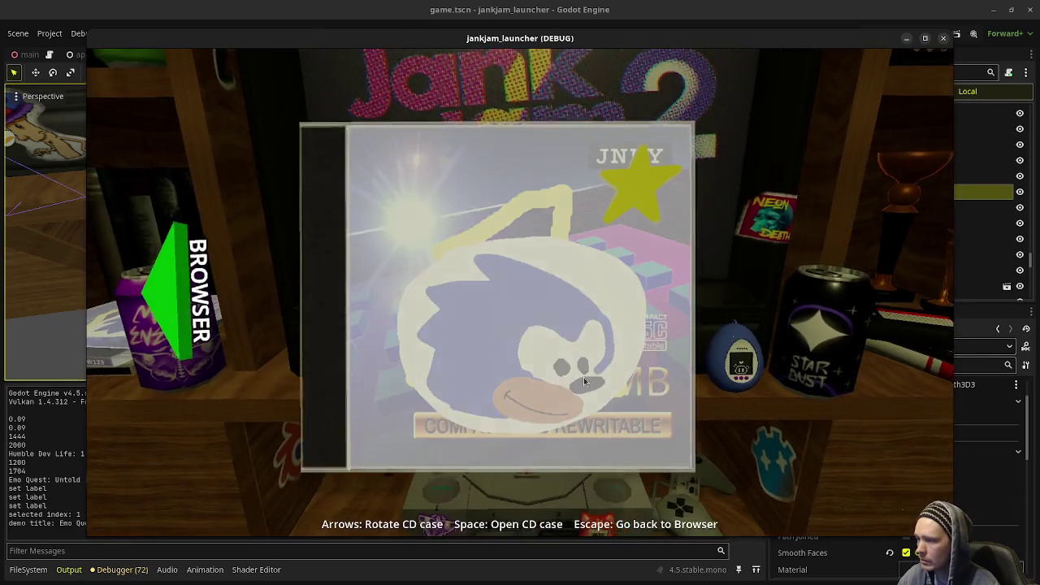
{"action": "key", "text": "space"}
{"action": "key", "text": "space"}
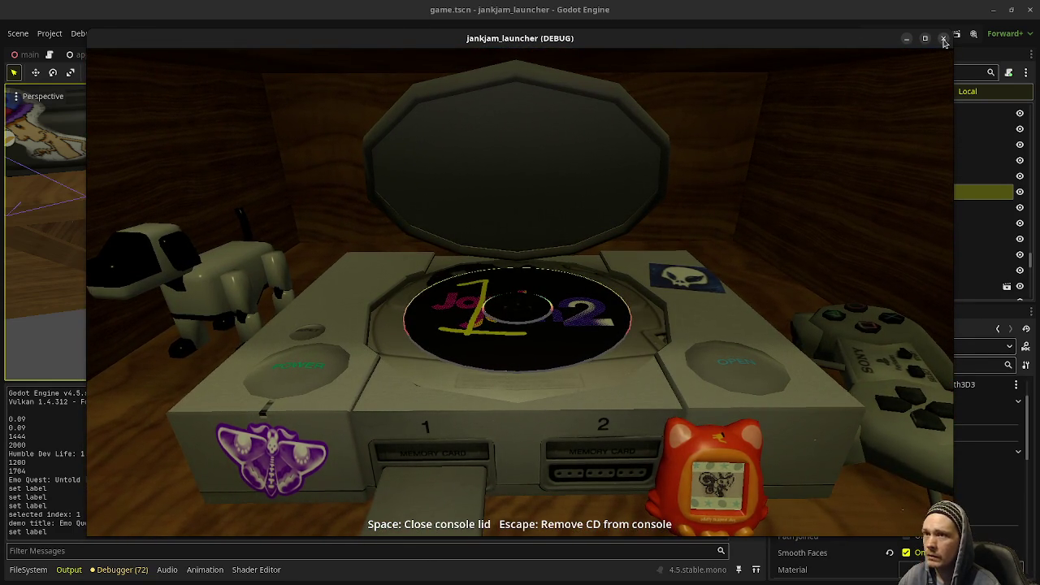
{"action": "key", "text": "alt+F4"}
{"action": "mouse_move", "coordinate": [490, 186]}
{"action": "middle_mouse_down"}
{"action": "mouse_move", "coordinate": [466, 247]}
{"action": "mouse_move", "coordinate": [549, 124]}
{"action": "mouse_move", "coordinate": [385, 229]}
{"action": "mouse_move", "coordinate": [455, 211]}
{"action": "middle_mouse_up"}
{"action": "left_click", "coordinate": [384, 229]}
Step: Raise one Path3D3 curve point slightly along the controller cable
{"action": "scroll", "coordinate": [455, 195], "scroll_direction": "down", "scroll_amount": 3}
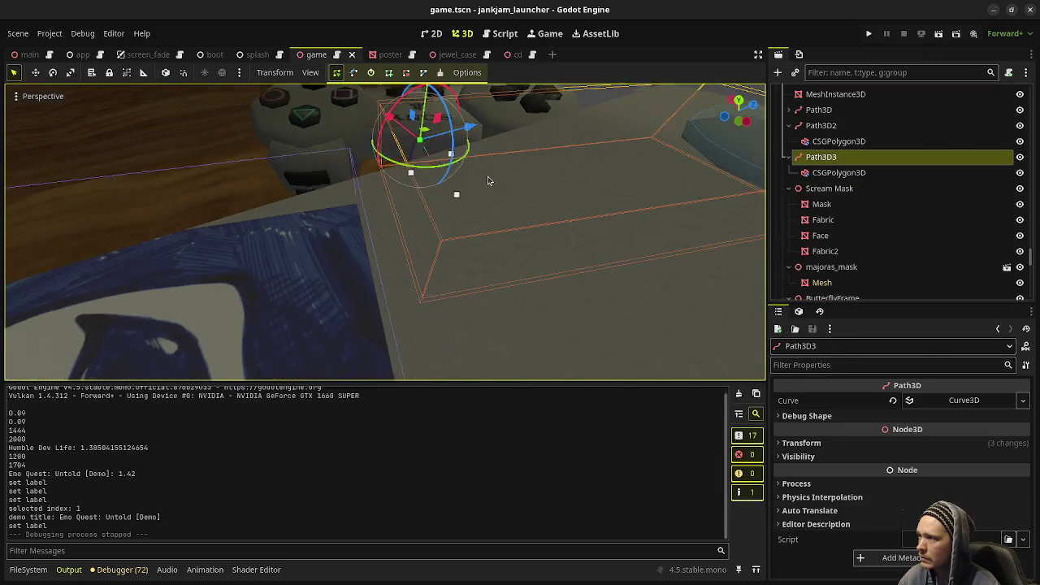
{"action": "scroll", "coordinate": [455, 173], "scroll_direction": "down", "scroll_amount": 3}
{"action": "mouse_move", "coordinate": [455, 173]}
{"action": "middle_mouse_down"}
{"action": "mouse_move", "coordinate": [455, 214]}
{"action": "mouse_move", "coordinate": [494, 257]}
{"action": "mouse_move", "coordinate": [475, 140]}
{"action": "middle_mouse_up"}
{"action": "scroll", "coordinate": [455, 213], "scroll_direction": "down", "scroll_amount": 5}
{"action": "middle_click_drag", "start_coordinate": [525, 204], "coordinate": [409, 96]}
{"action": "left_click_drag", "start_coordinate": [398, 96], "coordinate": [397, 88]}
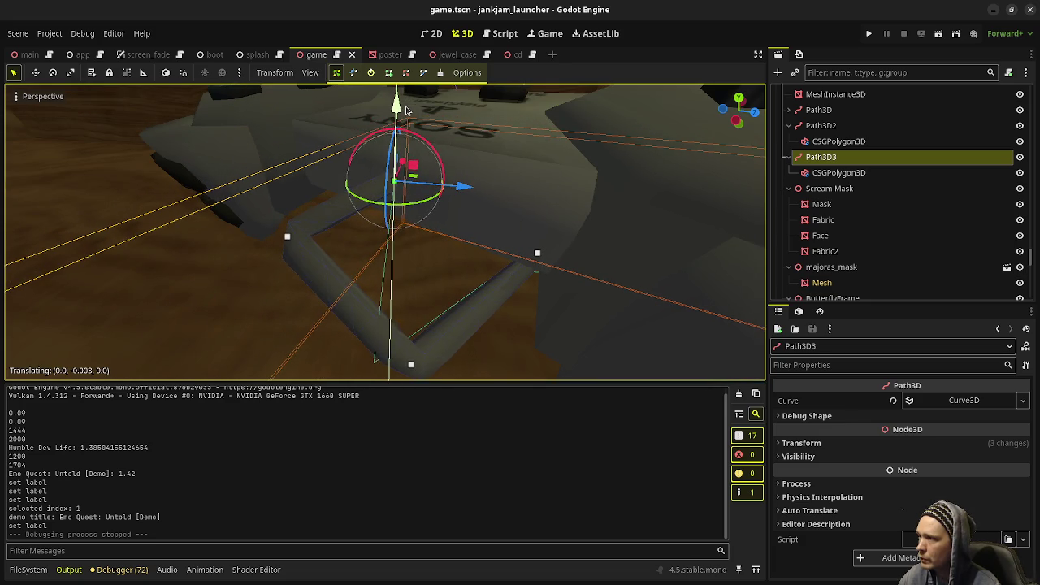
{"action": "mouse_move", "coordinate": [504, 230]}
{"action": "middle_mouse_down"}
{"action": "mouse_move", "coordinate": [568, 181]}
{"action": "mouse_move", "coordinate": [558, 174]}
{"action": "mouse_move", "coordinate": [472, 195]}
{"action": "mouse_move", "coordinate": [513, 246]}
{"action": "mouse_move", "coordinate": [417, 246]}
{"action": "middle_mouse_up"}
{"action": "scroll", "coordinate": [513, 245], "scroll_direction": "up", "scroll_amount": 3}
{"action": "scroll", "coordinate": [514, 246], "scroll_direction": "down", "scroll_amount": 3}
Step: Move two more curve points along the cable and save the scene
{"action": "left_click_drag", "start_coordinate": [416, 174], "coordinate": [412, 185]}
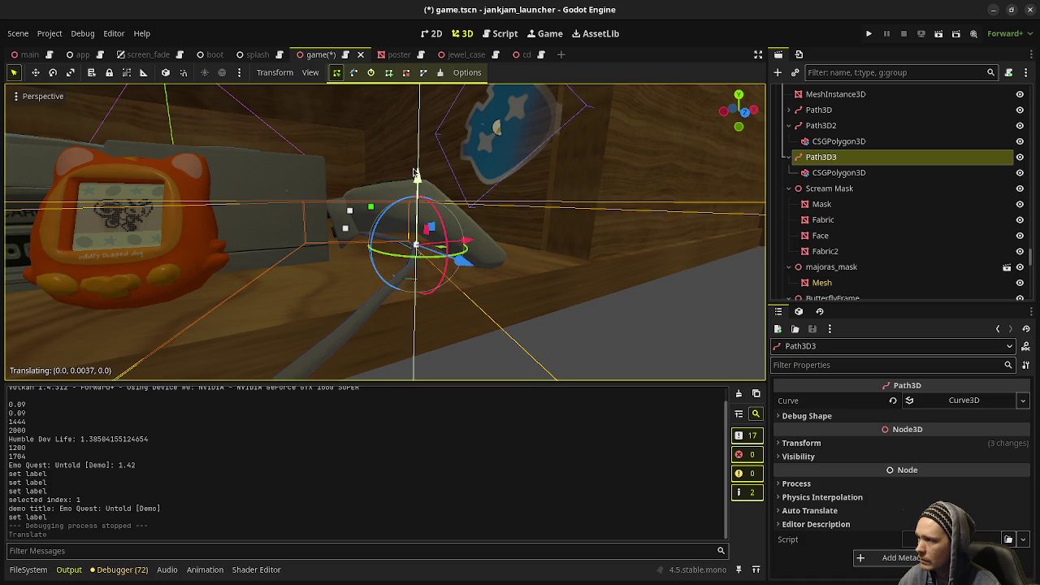
{"action": "middle_click_drag", "start_coordinate": [413, 185], "coordinate": [357, 193]}
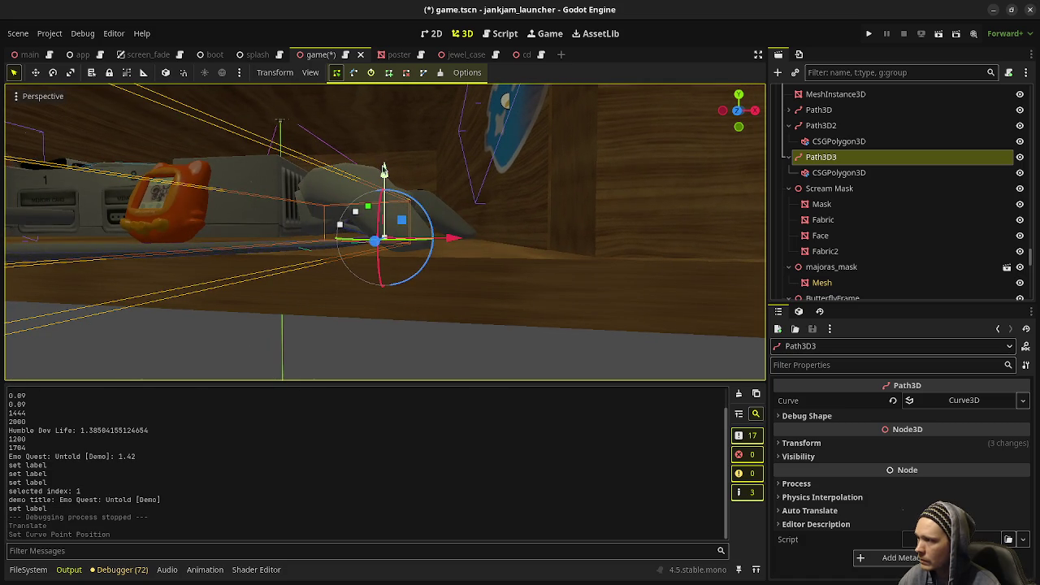
{"action": "left_click_drag", "start_coordinate": [383, 171], "coordinate": [382, 227]}
{"action": "middle_click_drag", "start_coordinate": [381, 227], "coordinate": [390, 237]}
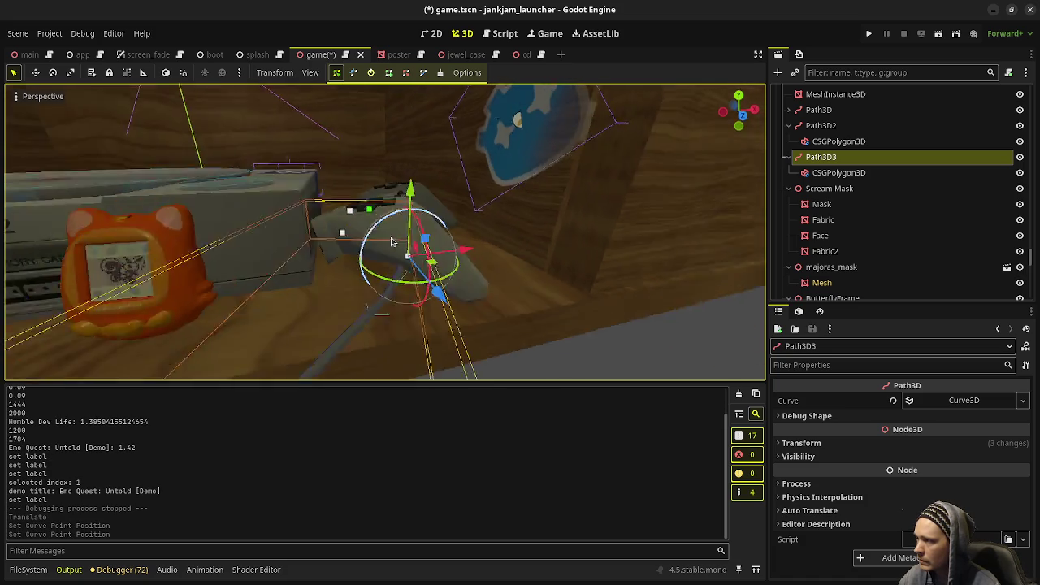
{"action": "scroll", "coordinate": [398, 248], "scroll_direction": "down", "scroll_amount": 5}
{"action": "mouse_move", "coordinate": [351, 166]}
{"action": "middle_mouse_down"}
{"action": "mouse_move", "coordinate": [657, 276]}
{"action": "mouse_move", "coordinate": [489, 317]}
{"action": "mouse_move", "coordinate": [528, 307]}
{"action": "mouse_move", "coordinate": [490, 277]}
{"action": "middle_mouse_up"}
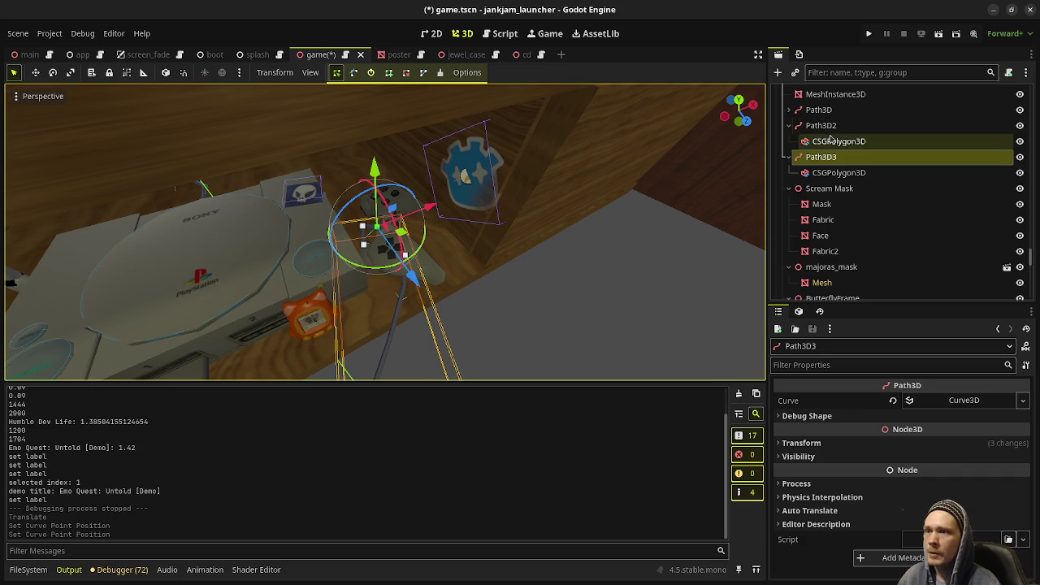
{"action": "left_click", "coordinate": [820, 95]}
{"action": "key", "text": "ctrl+s"}
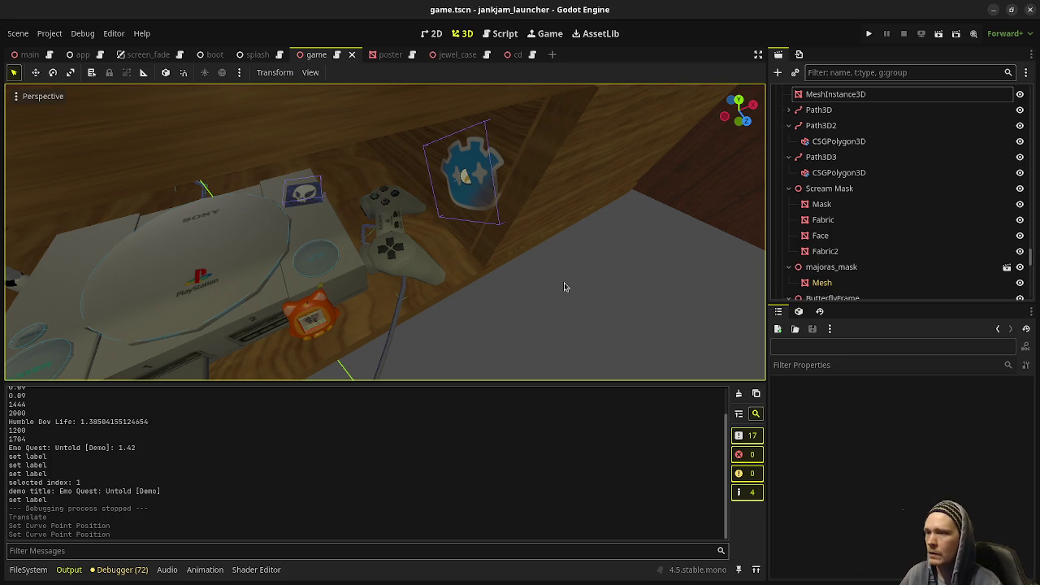
Step: Add a GPUParticles3D child to the root Game node by searching 'gpu'
{"action": "middle_click_drag", "start_coordinate": [490, 222], "coordinate": [686, 81]}
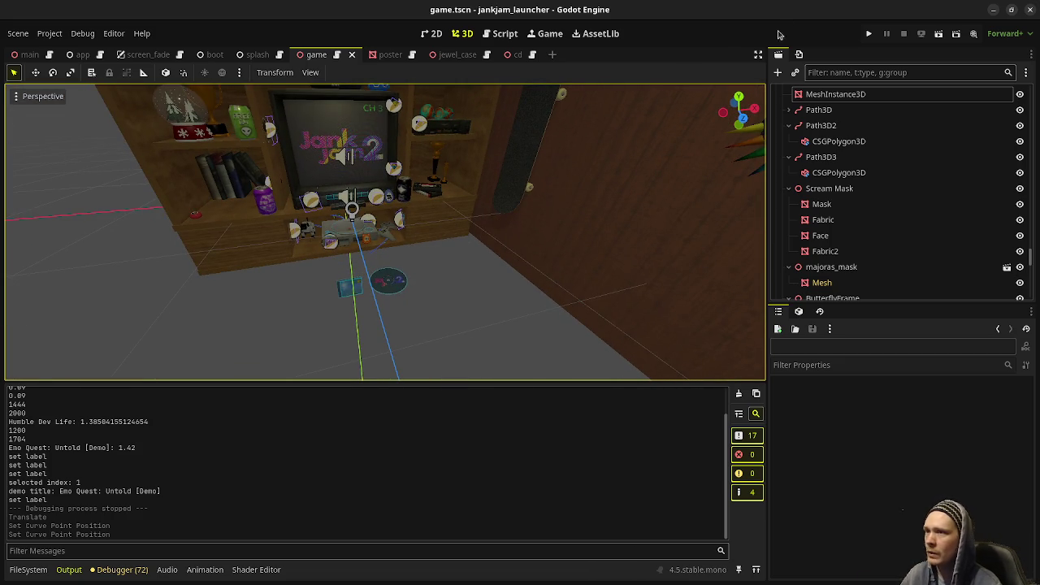
{"action": "scroll", "coordinate": [889, 203], "scroll_direction": "up", "scroll_amount": 5}
{"action": "scroll", "coordinate": [894, 209], "scroll_direction": "up", "scroll_amount": 3}
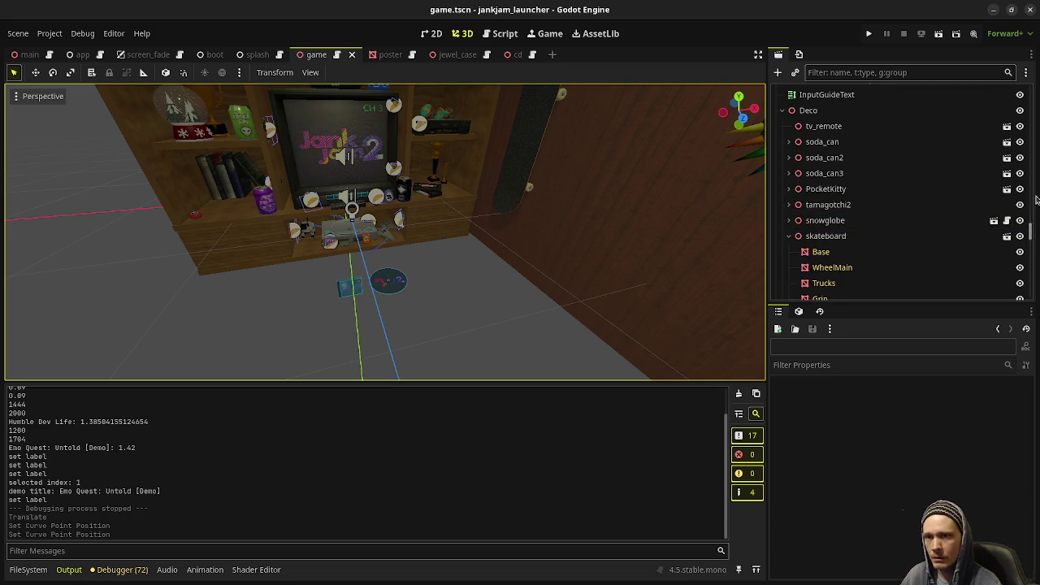
{"action": "scroll", "coordinate": [935, 178], "scroll_direction": "up", "scroll_amount": 6}
{"action": "scroll", "coordinate": [893, 122], "scroll_direction": "up", "scroll_amount": 5}
{"action": "left_click", "coordinate": [866, 95]}
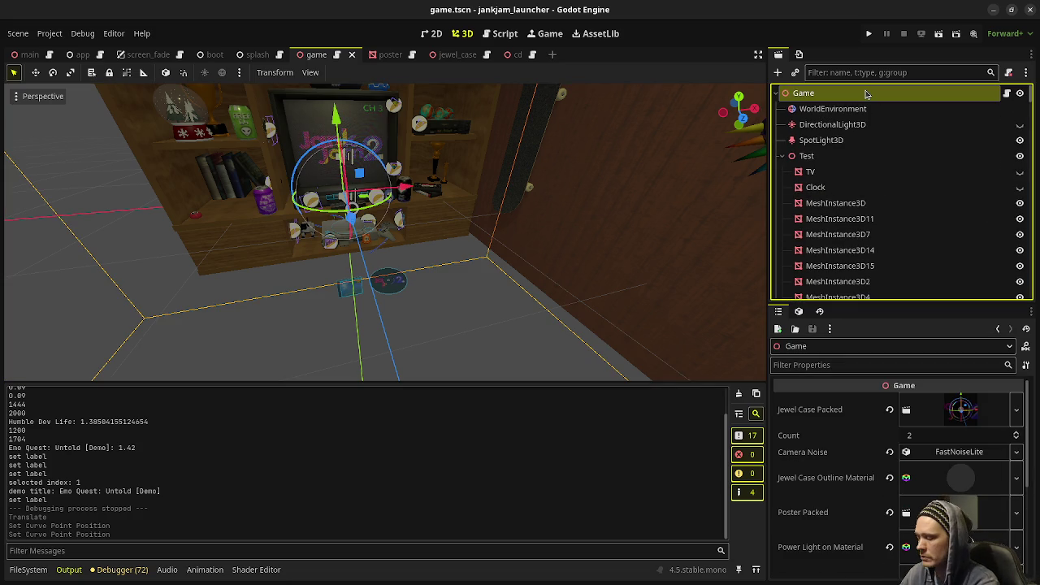
{"action": "key", "text": "ctrl+a"}
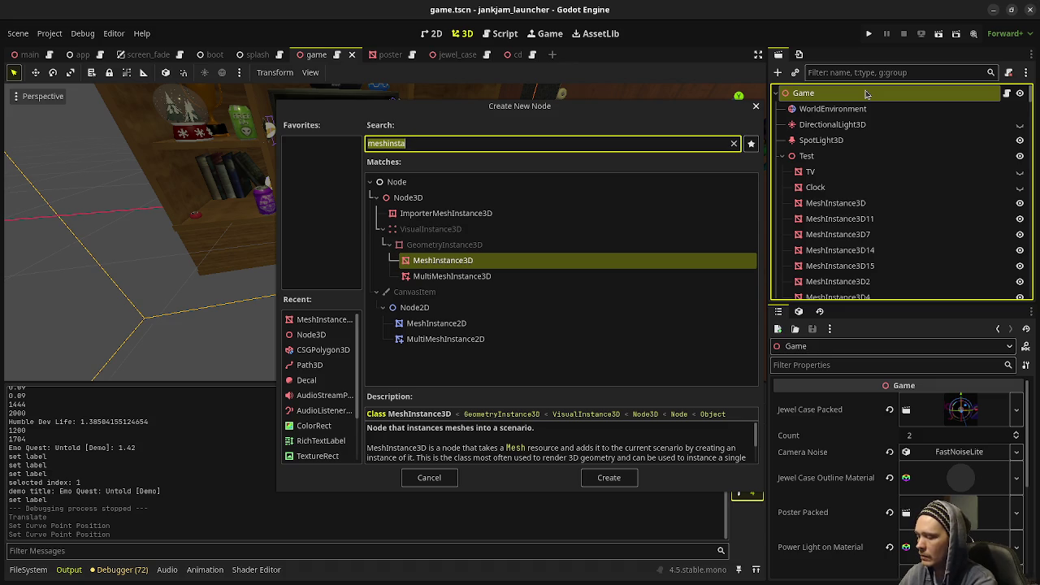
{"action": "type", "text": "gpu"}
{"action": "key", "text": "Return"}
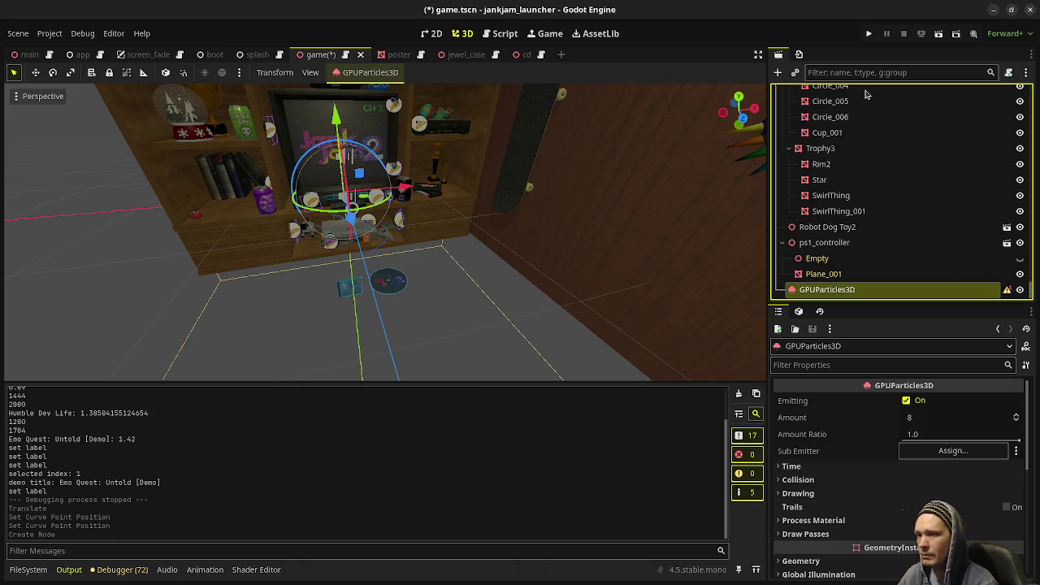
{"action": "mouse_move", "coordinate": [545, 302]}
{"action": "middle_mouse_down"}
{"action": "mouse_move", "coordinate": [472, 279]}
{"action": "mouse_move", "coordinate": [500, 276]}
{"action": "middle_mouse_up"}
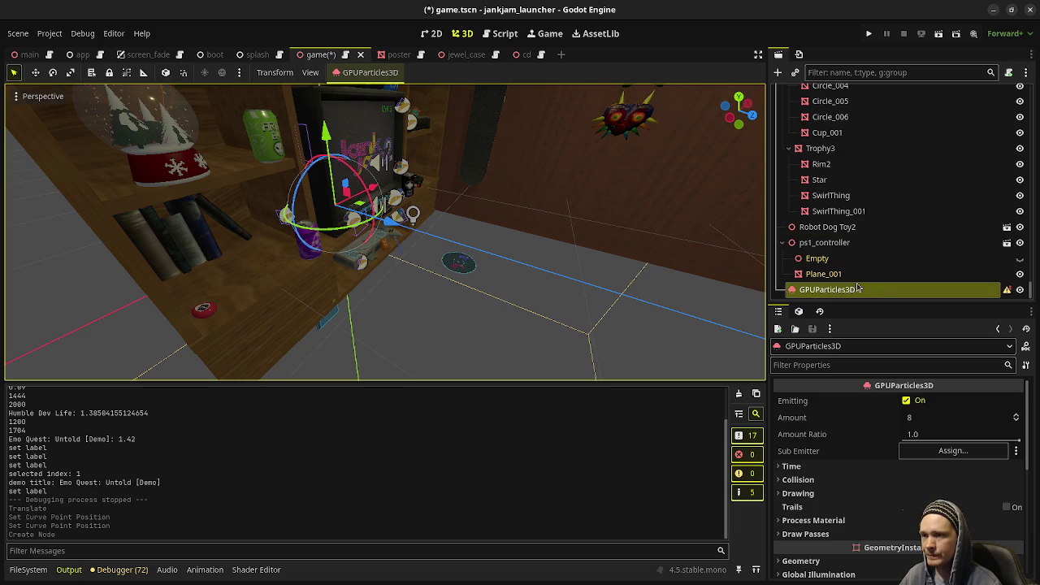
{"action": "left_click_drag", "start_coordinate": [824, 293], "coordinate": [852, 201]}
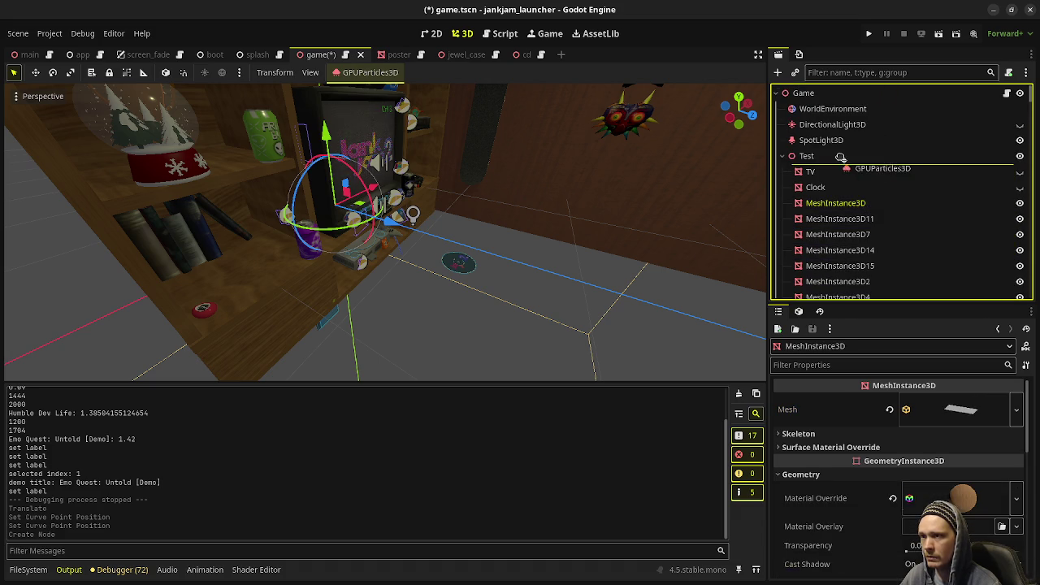
Step: Reparent GPUParticles3D under CamRig and confirm its transform is position 0, 0, 0, scale 1
{"action": "mouse_move", "coordinate": [853, 201]}
{"action": "left_mouse_down"}
{"action": "mouse_move", "coordinate": [845, 187]}
{"action": "mouse_move", "coordinate": [814, 190]}
{"action": "left_mouse_up"}
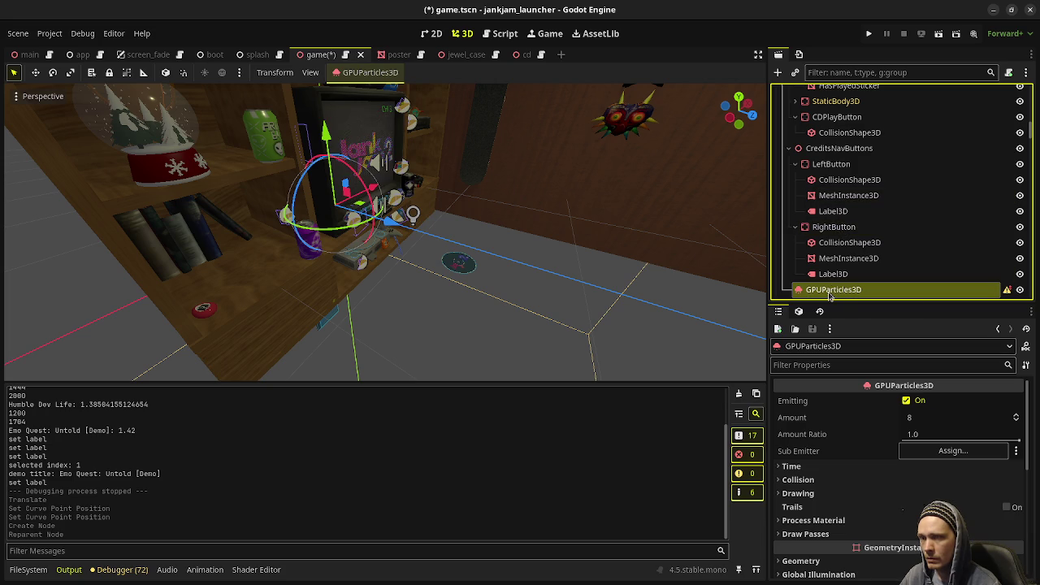
{"action": "mouse_move", "coordinate": [829, 296]}
{"action": "left_mouse_down"}
{"action": "mouse_move", "coordinate": [822, 228]}
{"action": "mouse_move", "coordinate": [862, 160]}
{"action": "mouse_move", "coordinate": [828, 182]}
{"action": "mouse_move", "coordinate": [828, 173]}
{"action": "left_mouse_up"}
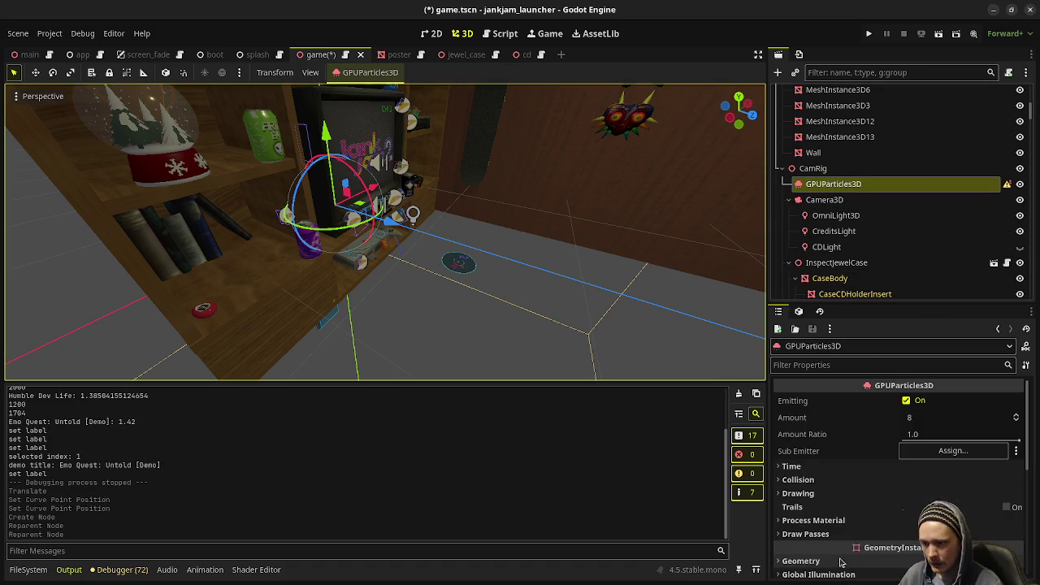
{"action": "scroll", "coordinate": [841, 562], "scroll_direction": "down", "scroll_amount": 3}
{"action": "scroll", "coordinate": [882, 506], "scroll_direction": "down", "scroll_amount": 2}
{"action": "left_click", "coordinate": [839, 520]}
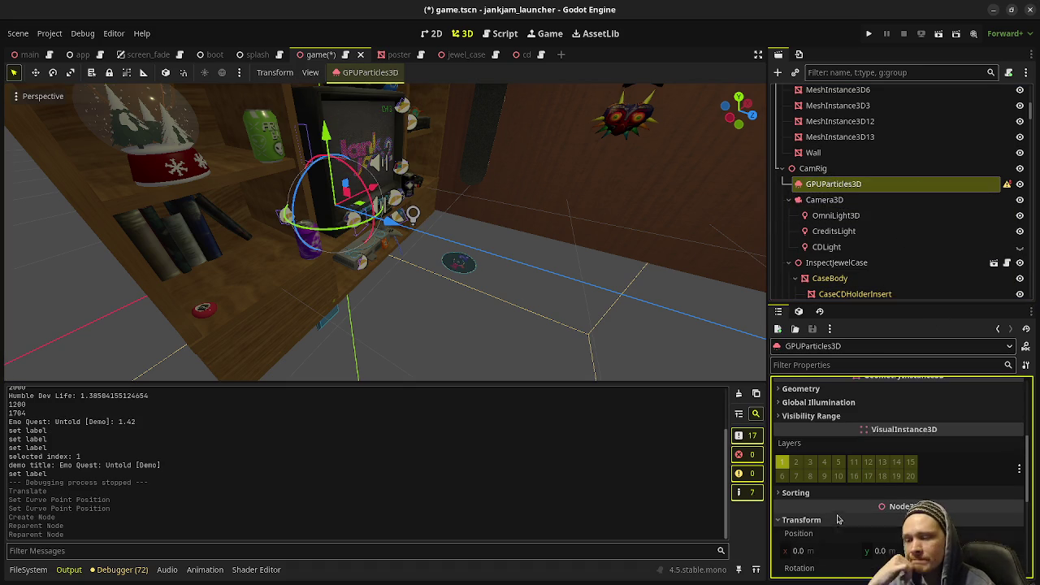
{"action": "scroll", "coordinate": [959, 530], "scroll_direction": "down", "scroll_amount": 2}
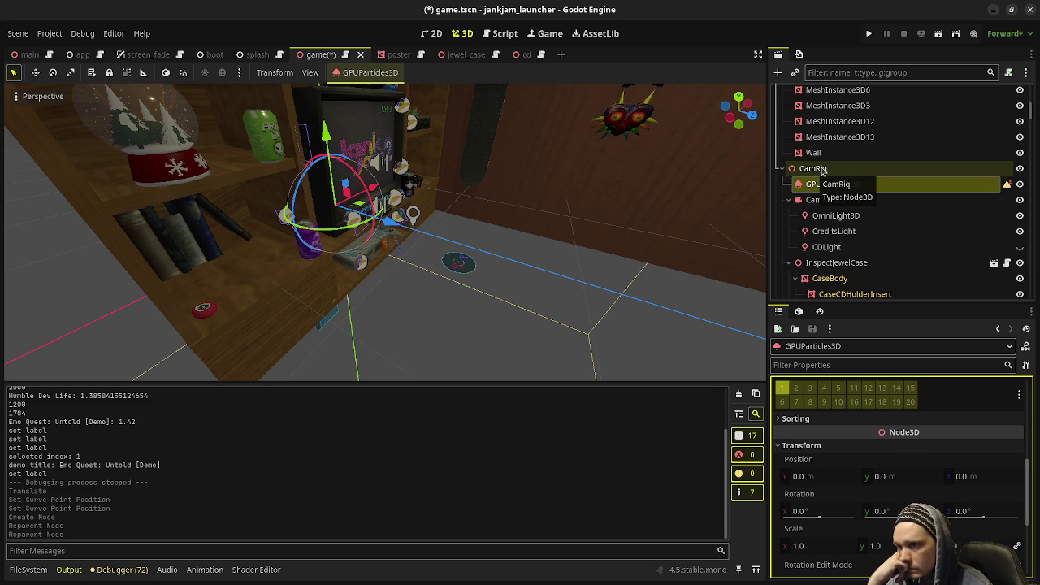
Step: Assign a new ParticleProcessMaterial to the GPUParticles3D's Process Material slot
{"action": "left_click", "coordinate": [824, 199]}
{"action": "left_click", "coordinate": [842, 185]}
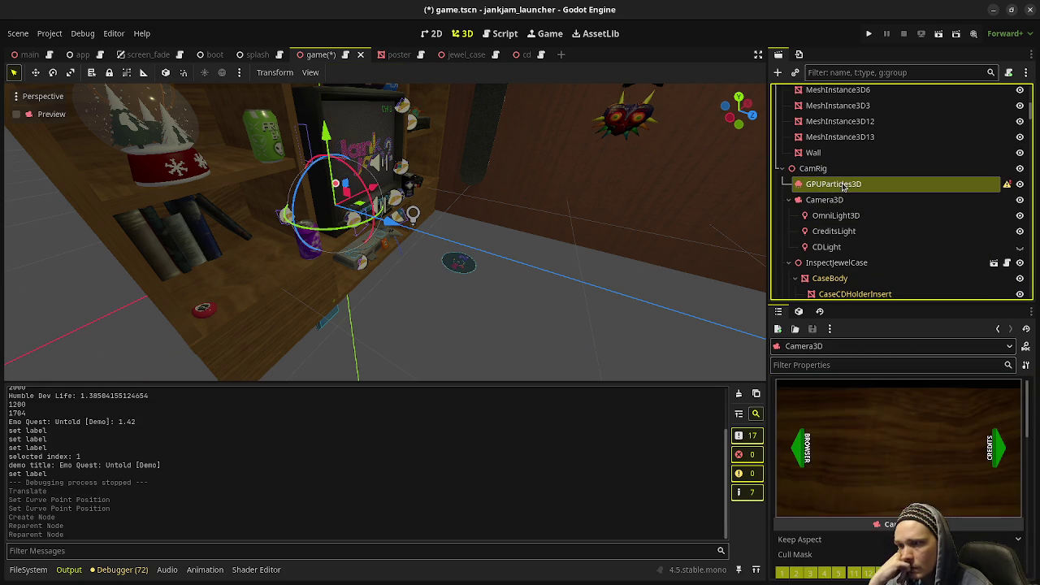
{"action": "scroll", "coordinate": [824, 411], "scroll_direction": "up", "scroll_amount": 2}
{"action": "scroll", "coordinate": [816, 463], "scroll_direction": "up", "scroll_amount": 2}
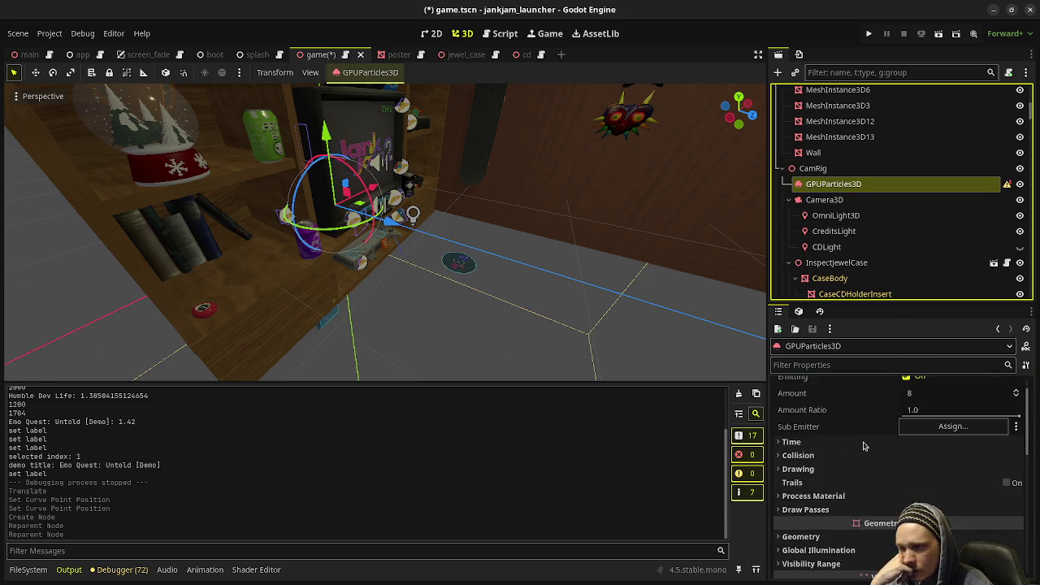
{"action": "scroll", "coordinate": [808, 503], "scroll_direction": "up", "scroll_amount": 1}
{"action": "left_click", "coordinate": [806, 521]}
{"action": "left_click", "coordinate": [806, 521]}
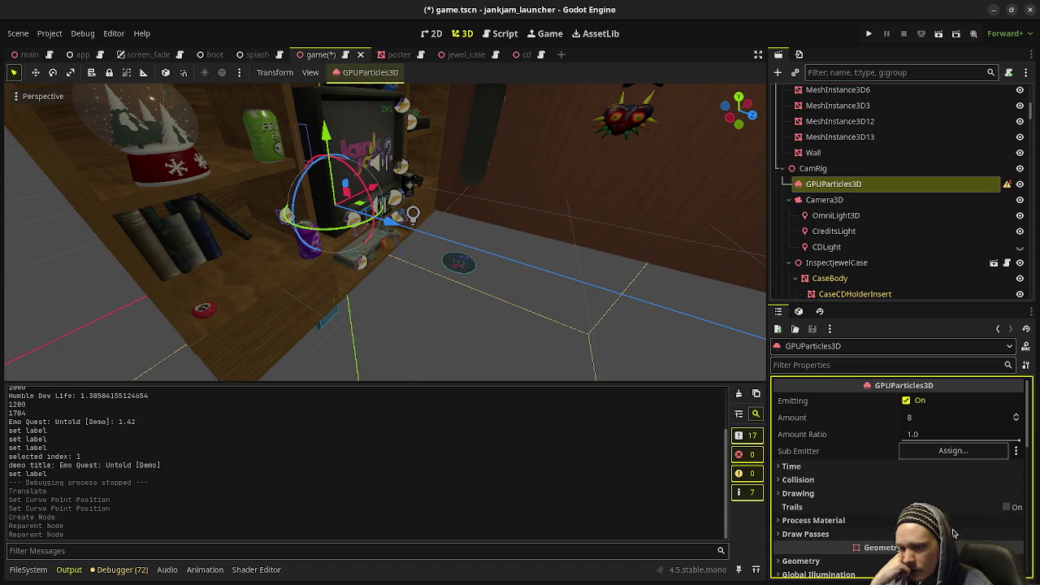
{"action": "left_click", "coordinate": [805, 521]}
{"action": "left_click", "coordinate": [970, 534]}
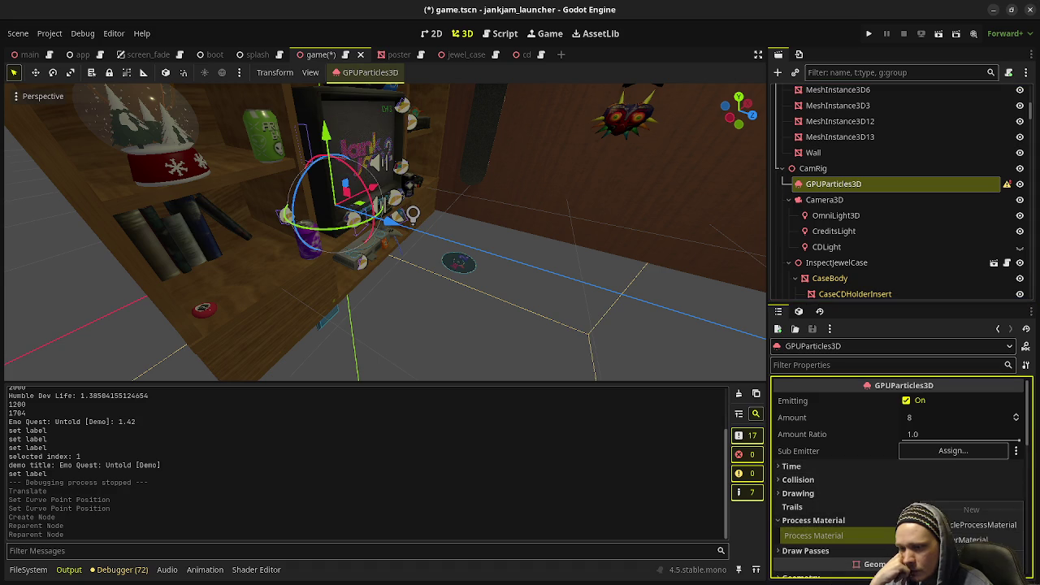
{"action": "left_click", "coordinate": [955, 526]}
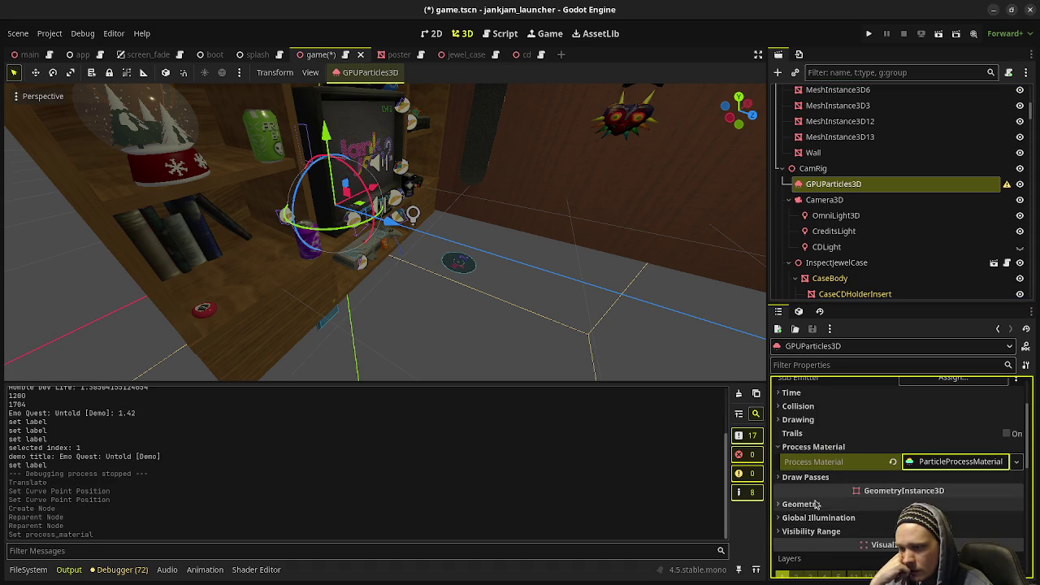
Step: Give Geometry > Material Override a new material and expand Draw Passes
{"action": "left_click", "coordinate": [816, 503]}
{"action": "left_click", "coordinate": [1016, 528]}
{"action": "left_click", "coordinate": [975, 503]}
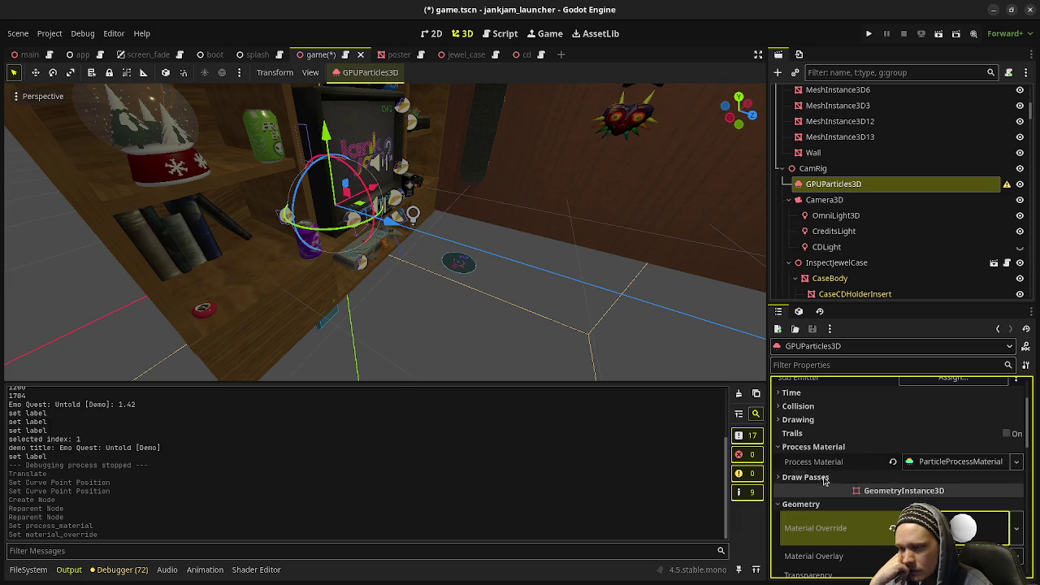
{"action": "left_click", "coordinate": [822, 478]}
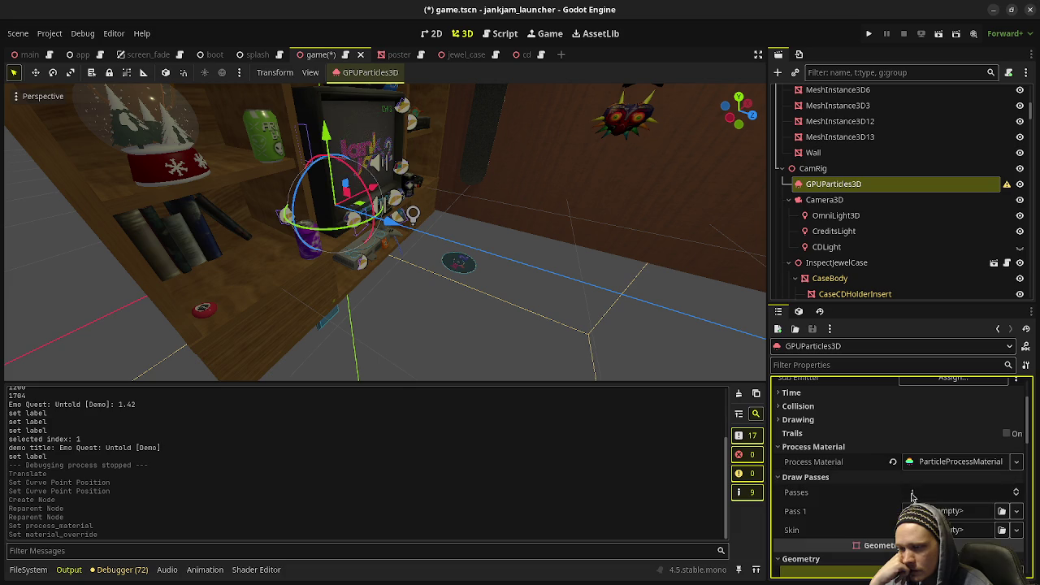
Step: Set Draw Pass 1 to a new QuadMesh sized 0.01 × 0.01 m
{"action": "left_click", "coordinate": [948, 512]}
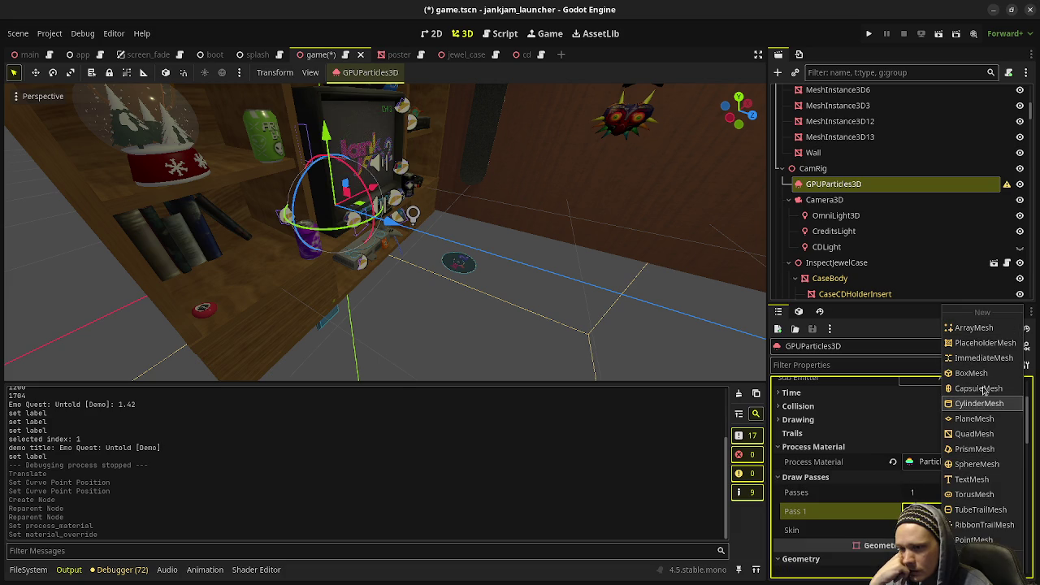
{"action": "left_click", "coordinate": [973, 434]}
{"action": "middle_click_drag", "start_coordinate": [654, 342], "coordinate": [496, 347]}
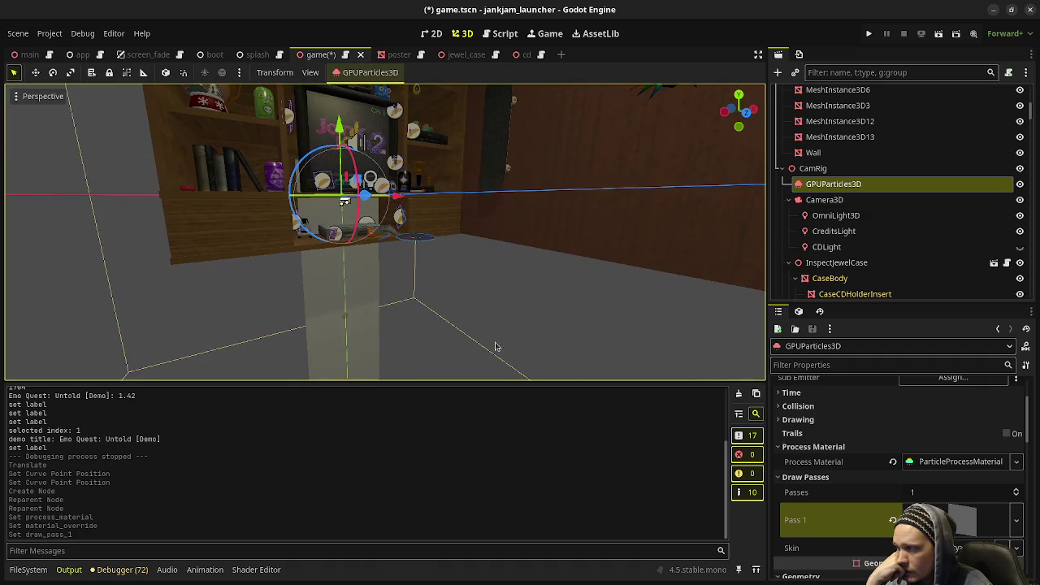
{"action": "left_click", "coordinate": [910, 435]}
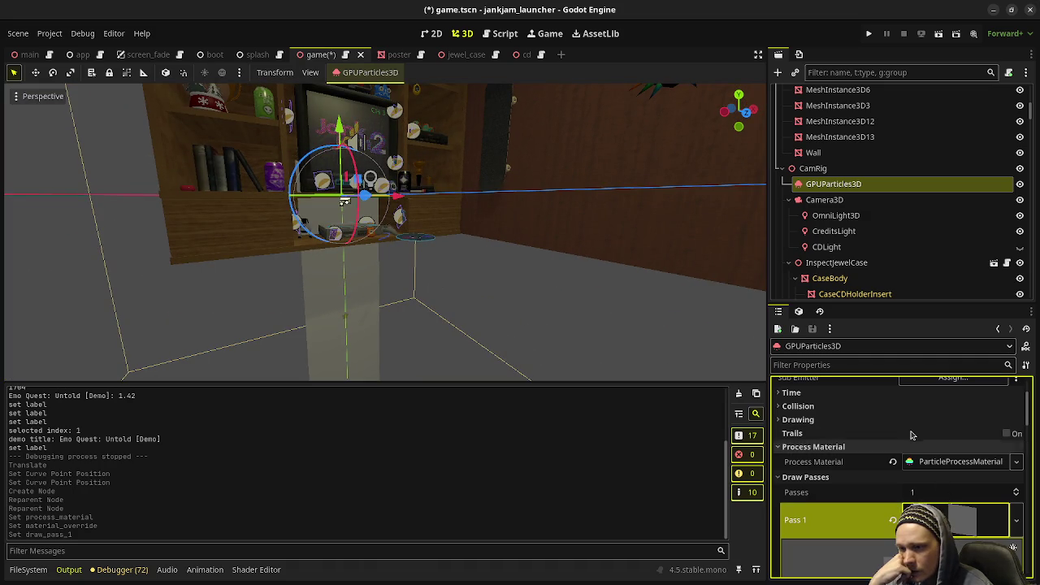
{"action": "scroll", "coordinate": [911, 438], "scroll_direction": "down", "scroll_amount": 3}
{"action": "scroll", "coordinate": [894, 455], "scroll_direction": "down", "scroll_amount": 3}
{"action": "left_click", "coordinate": [841, 472]}
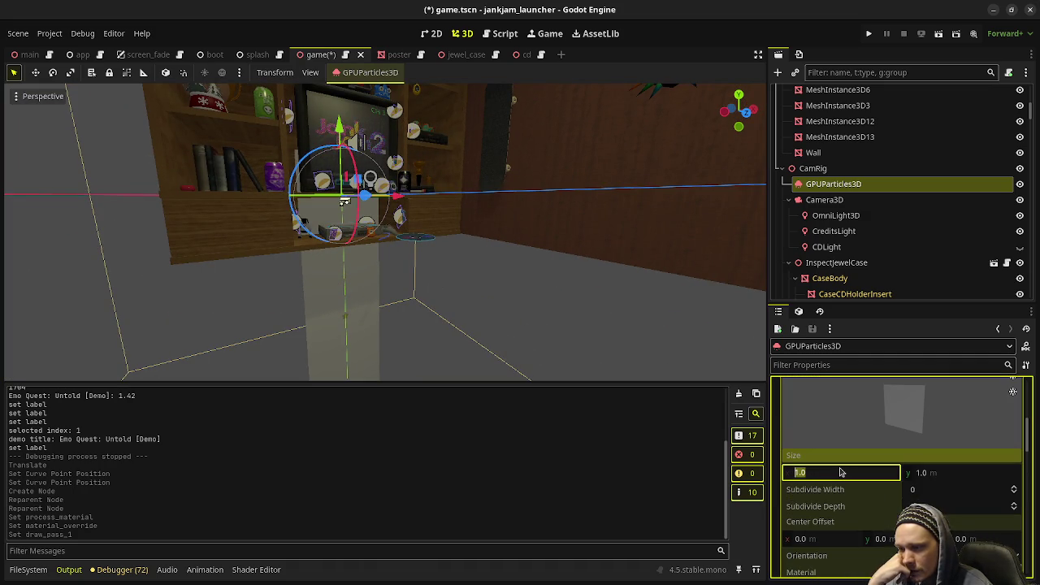
{"action": "type", "text": "0.0"}
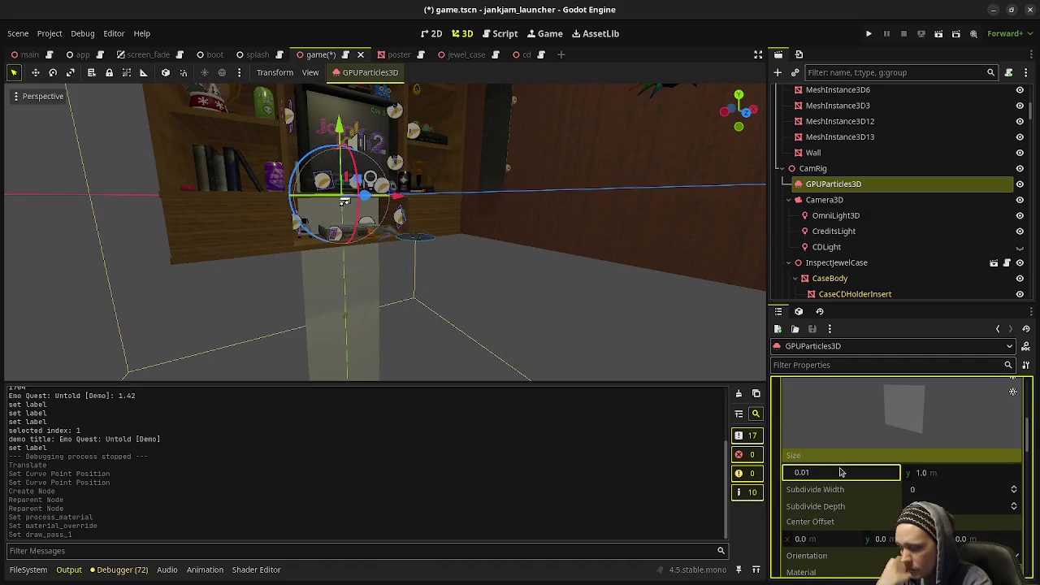
{"action": "key", "text": "Tab"}
{"action": "type", "text": "1"}
{"action": "key", "text": "Return"}
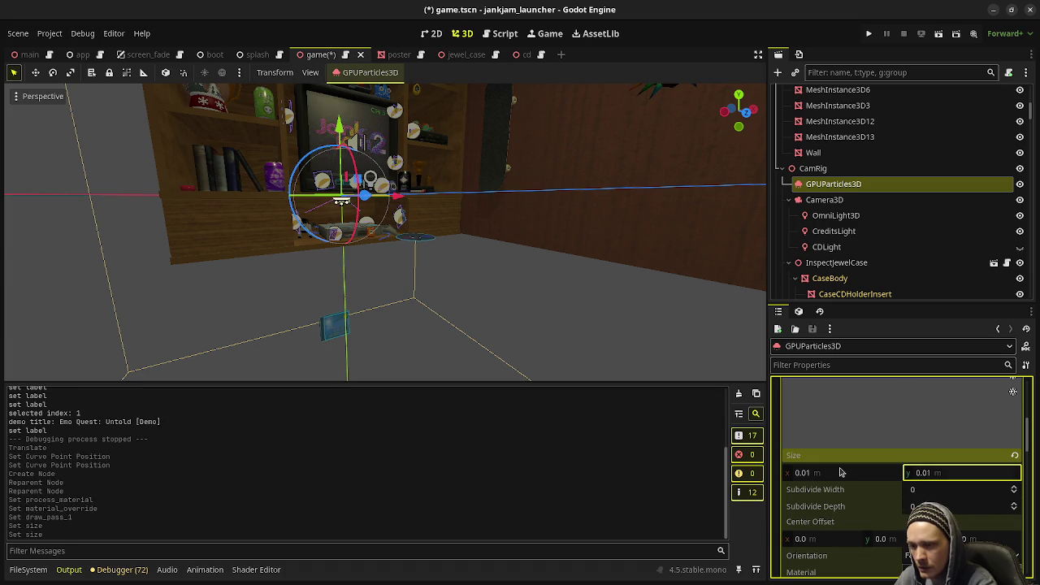
Step: Orbit the viewport and review the process material and quad mesh properties
{"action": "scroll", "coordinate": [325, 203], "scroll_direction": "up", "scroll_amount": 5}
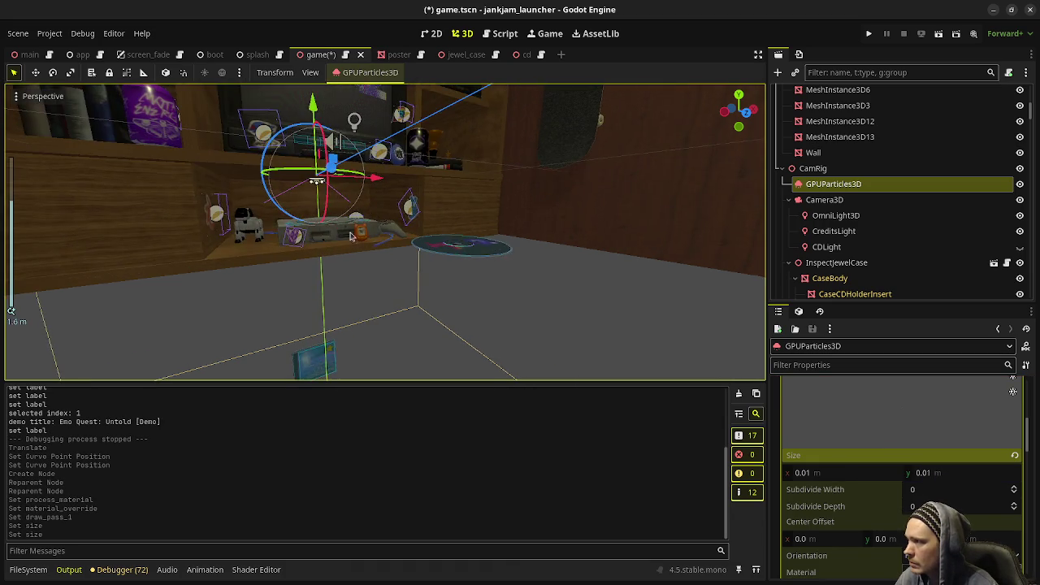
{"action": "mouse_move", "coordinate": [325, 203]}
{"action": "middle_mouse_down"}
{"action": "mouse_move", "coordinate": [287, 192]}
{"action": "mouse_move", "coordinate": [391, 326]}
{"action": "middle_mouse_up"}
{"action": "scroll", "coordinate": [287, 191], "scroll_direction": "up", "scroll_amount": 3}
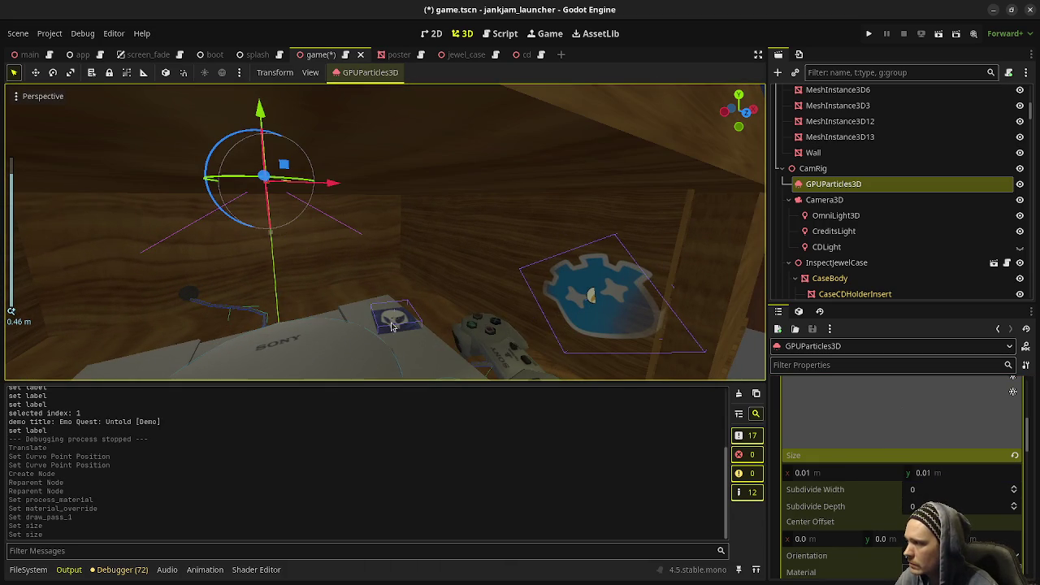
{"action": "scroll", "coordinate": [894, 454], "scroll_direction": "down", "scroll_amount": 1}
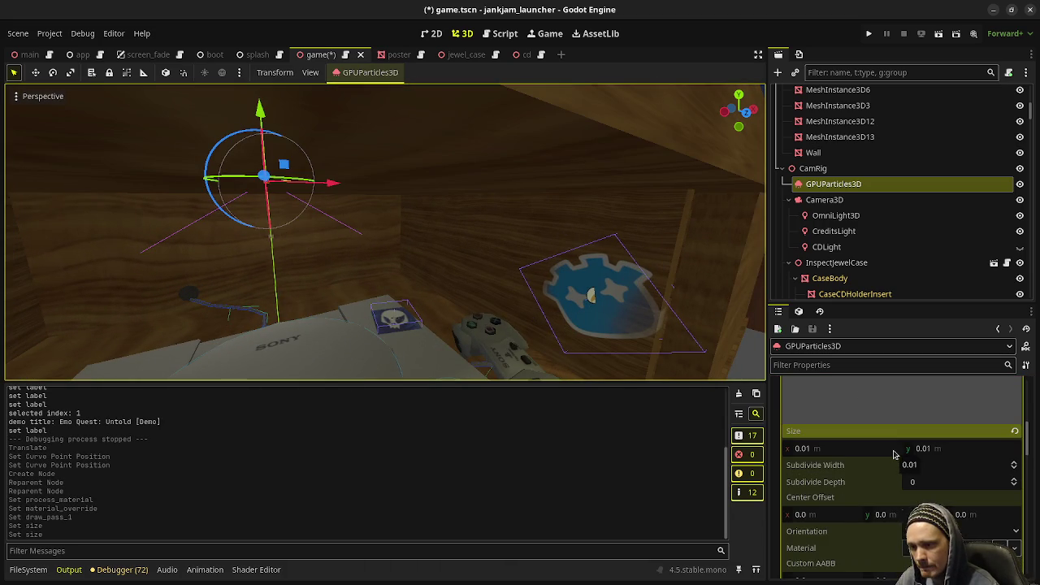
{"action": "scroll", "coordinate": [894, 454], "scroll_direction": "up", "scroll_amount": 3}
{"action": "scroll", "coordinate": [894, 454], "scroll_direction": "up", "scroll_amount": 3}
{"action": "scroll", "coordinate": [952, 499], "scroll_direction": "up", "scroll_amount": 3}
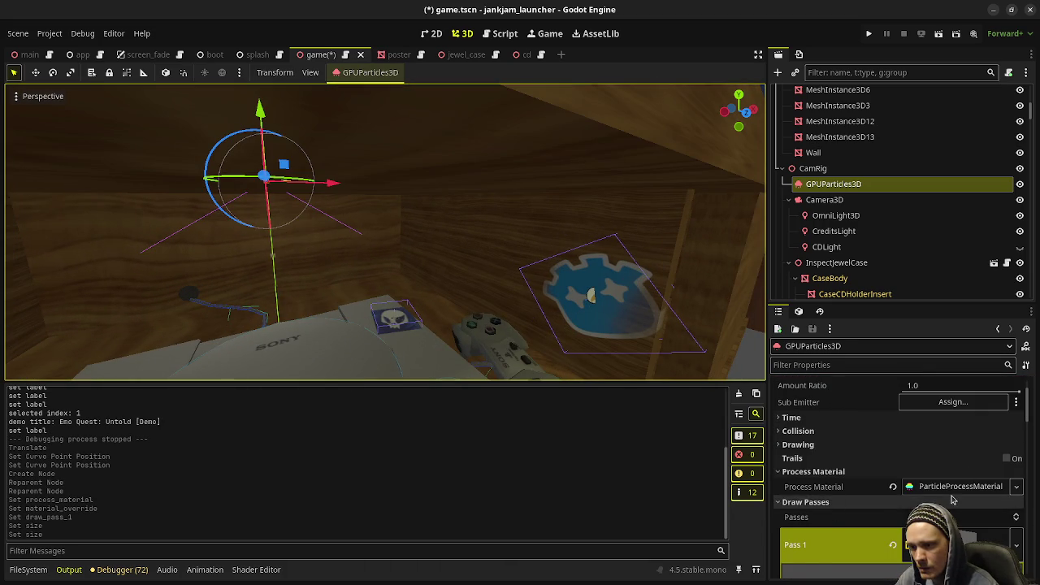
{"action": "left_click", "coordinate": [952, 486]}
{"action": "left_click", "coordinate": [952, 485]}
{"action": "scroll", "coordinate": [897, 515], "scroll_direction": "down", "scroll_amount": 2}
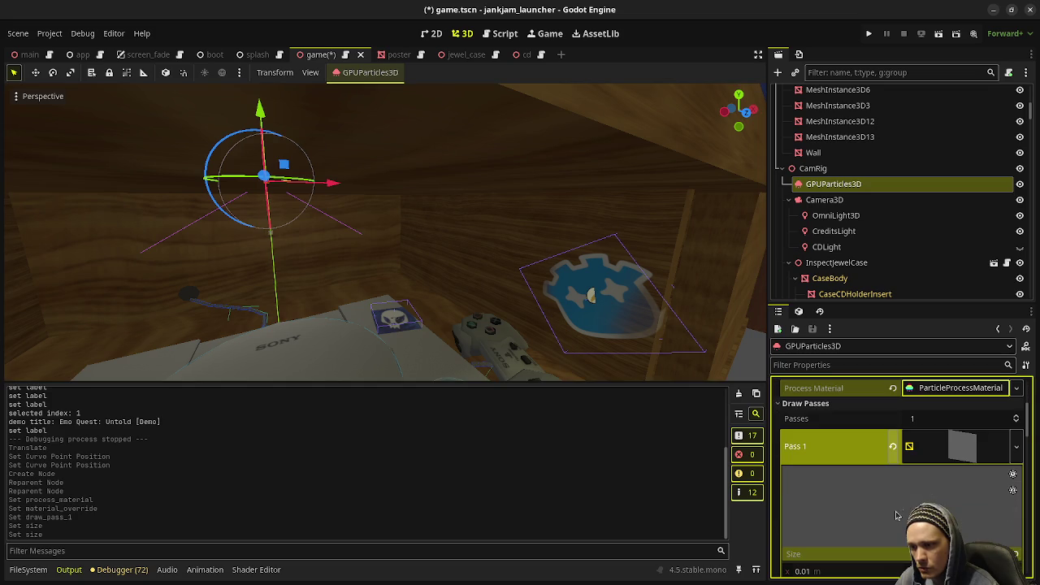
{"action": "left_click", "coordinate": [926, 495]}
{"action": "scroll", "coordinate": [929, 498], "scroll_direction": "down", "scroll_amount": 2}
{"action": "scroll", "coordinate": [928, 498], "scroll_direction": "up", "scroll_amount": 2}
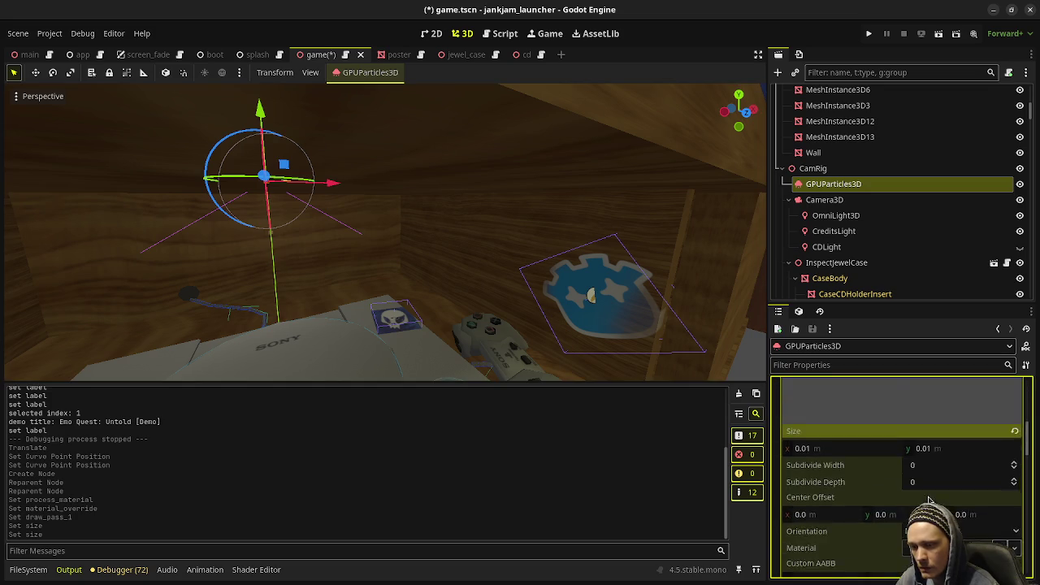
{"action": "left_click", "coordinate": [928, 497]}
{"action": "scroll", "coordinate": [929, 499], "scroll_direction": "up", "scroll_amount": 1}
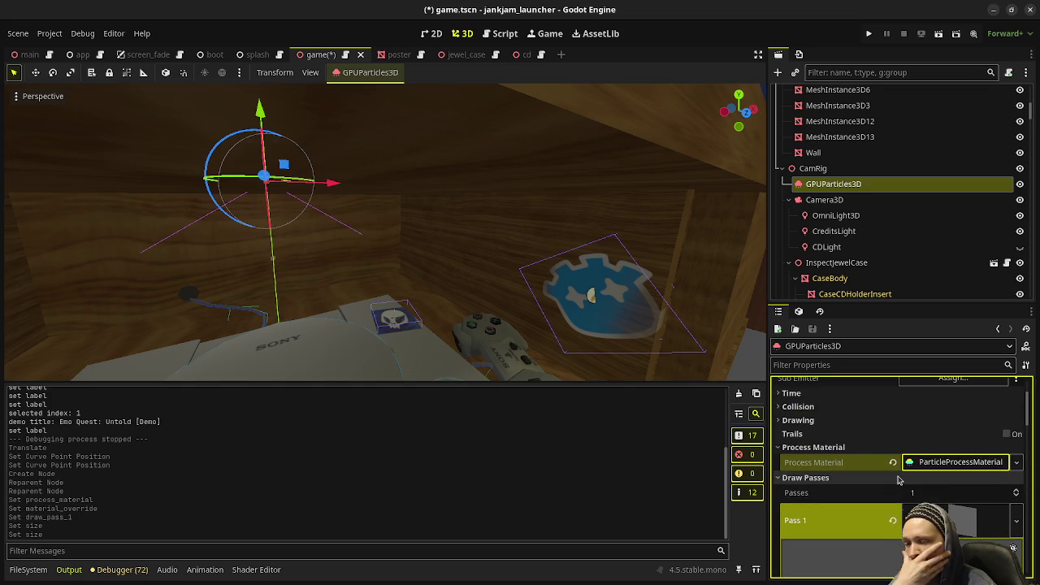
{"action": "scroll", "coordinate": [902, 475], "scroll_direction": "down", "scroll_amount": 5}
{"action": "scroll", "coordinate": [918, 463], "scroll_direction": "down", "scroll_amount": 5}
Step: Set the override material's Billboard Mode to Particle Billboard so specks face the camera
{"action": "scroll", "coordinate": [942, 447], "scroll_direction": "down", "scroll_amount": 5}
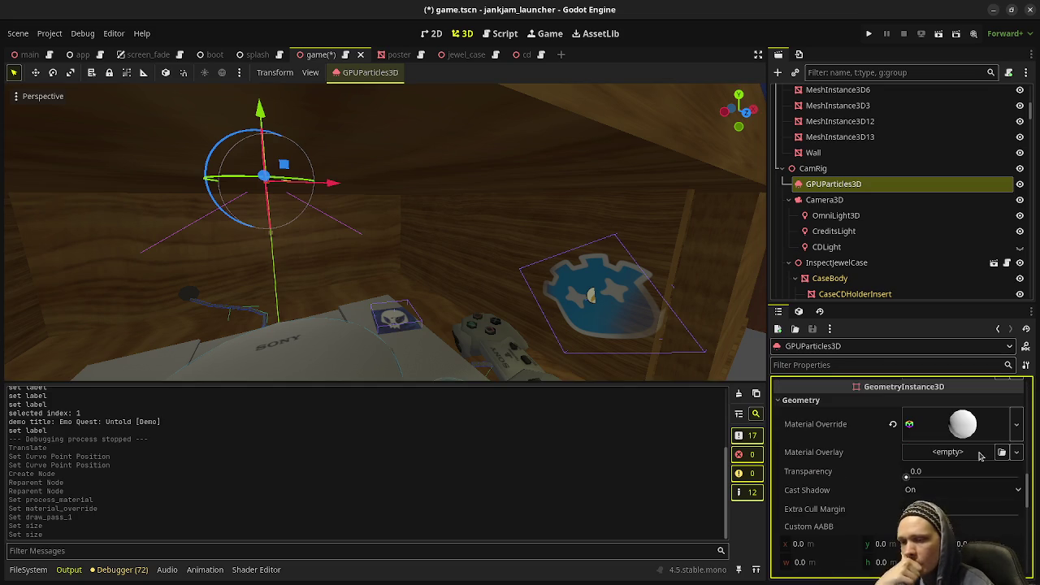
{"action": "left_click", "coordinate": [968, 428]}
{"action": "scroll", "coordinate": [898, 474], "scroll_direction": "down", "scroll_amount": 4}
{"action": "scroll", "coordinate": [864, 487], "scroll_direction": "down", "scroll_amount": 3}
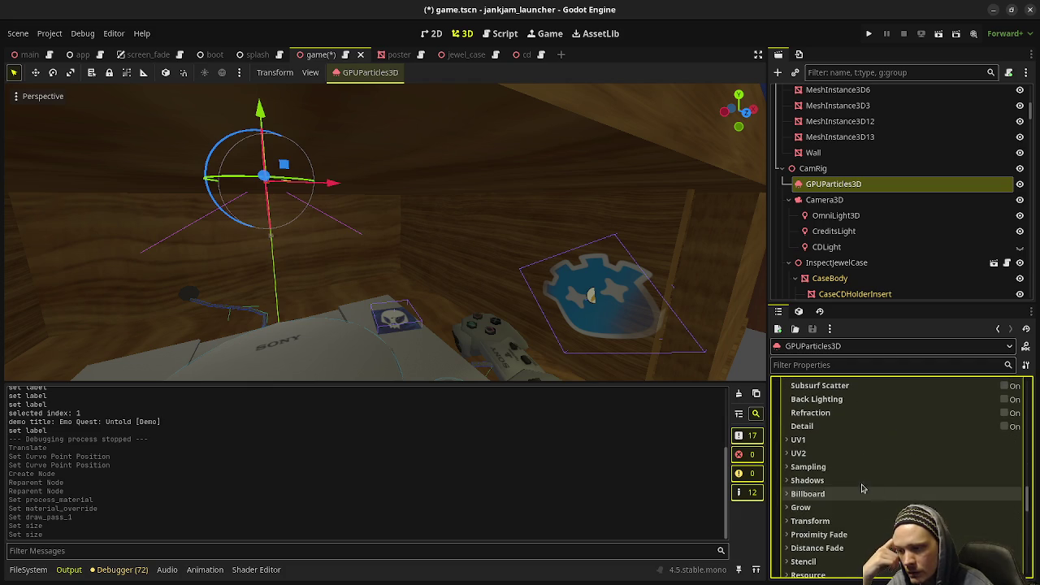
{"action": "scroll", "coordinate": [849, 483], "scroll_direction": "down", "scroll_amount": 2}
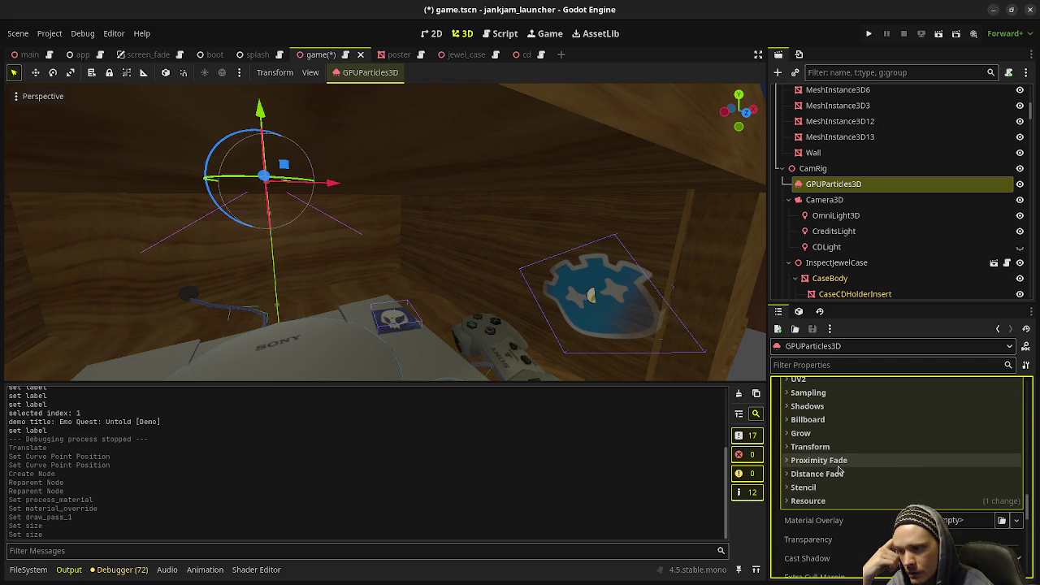
{"action": "left_click", "coordinate": [807, 419]}
{"action": "left_click", "coordinate": [942, 459]}
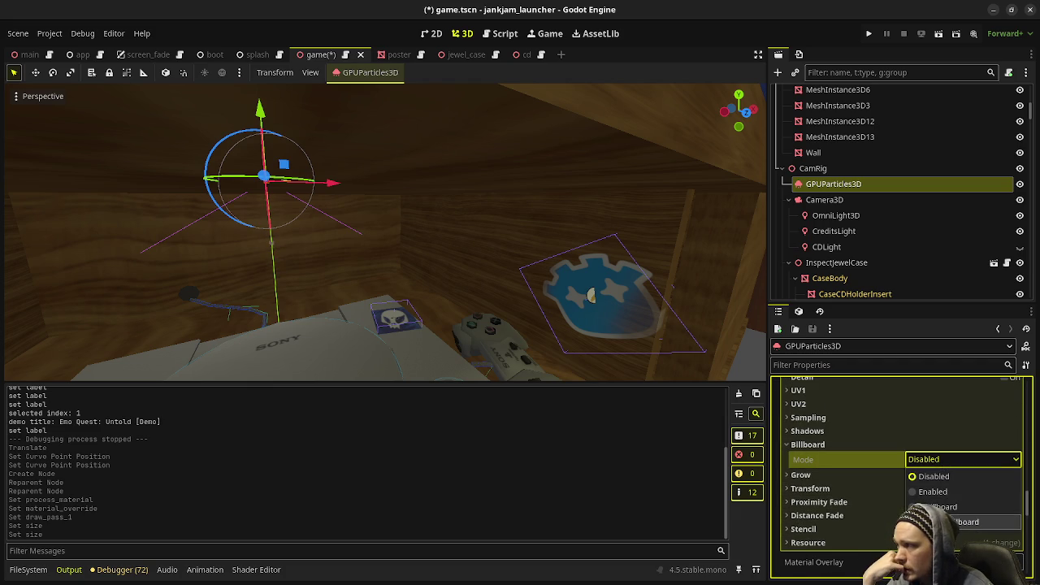
{"action": "key", "text": "Return"}
{"action": "mouse_move", "coordinate": [374, 275]}
{"action": "middle_mouse_down"}
{"action": "mouse_move", "coordinate": [345, 279]}
{"action": "mouse_move", "coordinate": [405, 338]}
{"action": "middle_mouse_up"}
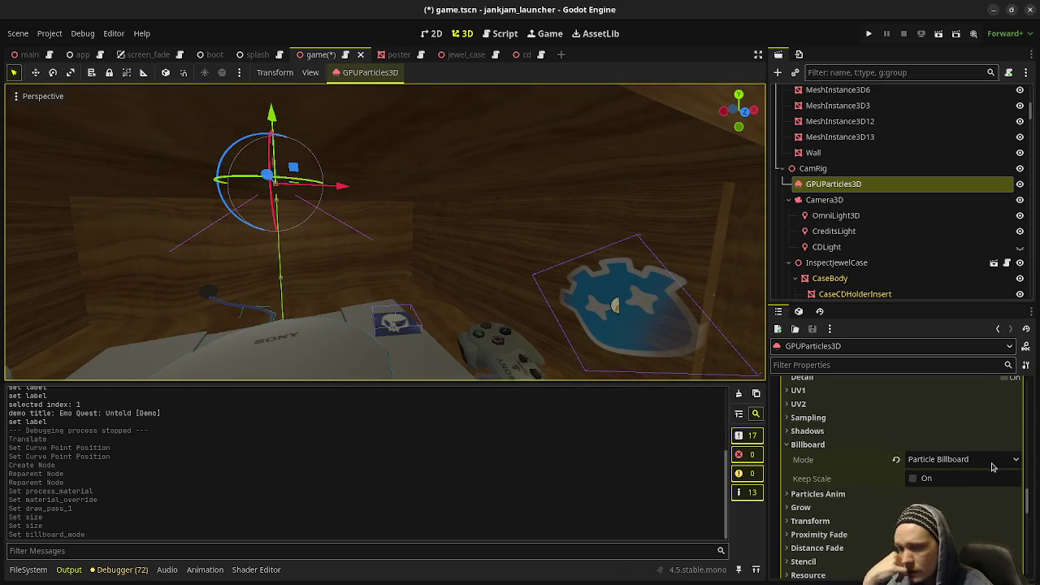
{"action": "scroll", "coordinate": [873, 471], "scroll_direction": "up", "scroll_amount": 3}
{"action": "scroll", "coordinate": [873, 472], "scroll_direction": "up", "scroll_amount": 3}
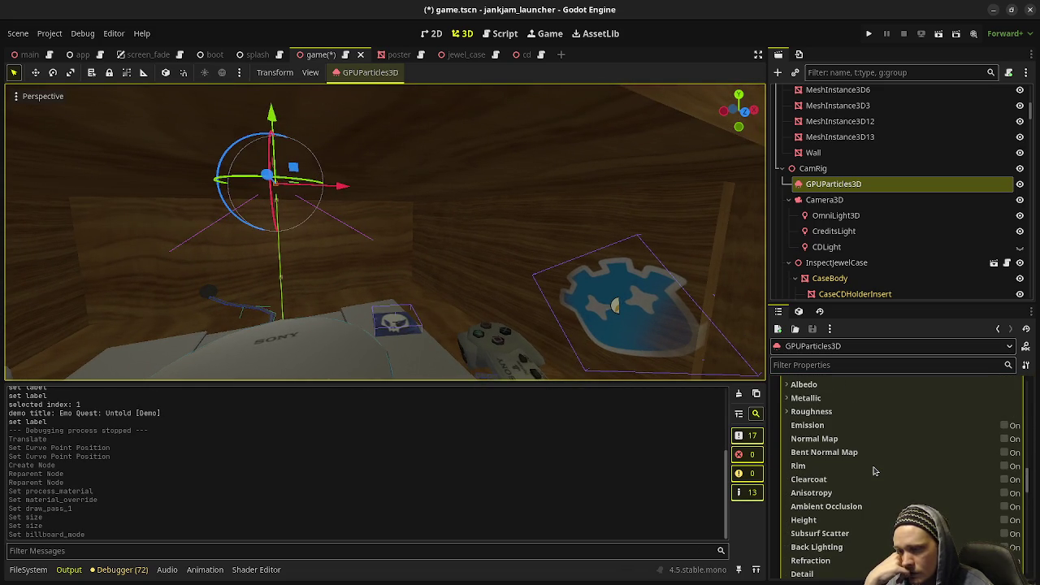
{"action": "scroll", "coordinate": [873, 471], "scroll_direction": "up", "scroll_amount": 3}
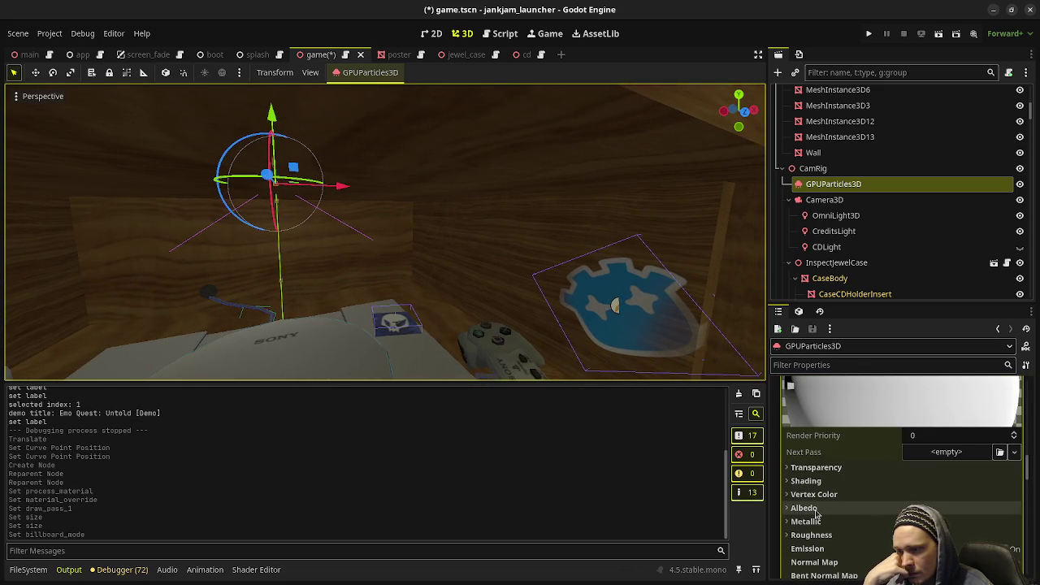
{"action": "scroll", "coordinate": [877, 483], "scroll_direction": "up", "scroll_amount": 3}
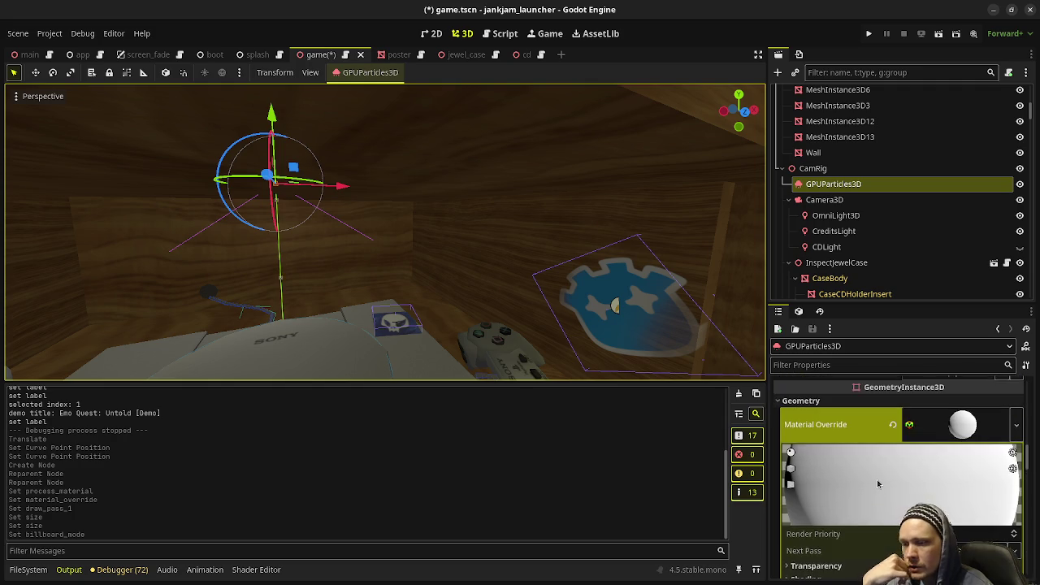
{"action": "scroll", "coordinate": [881, 467], "scroll_direction": "up", "scroll_amount": 3}
{"action": "scroll", "coordinate": [886, 451], "scroll_direction": "up", "scroll_amount": 2}
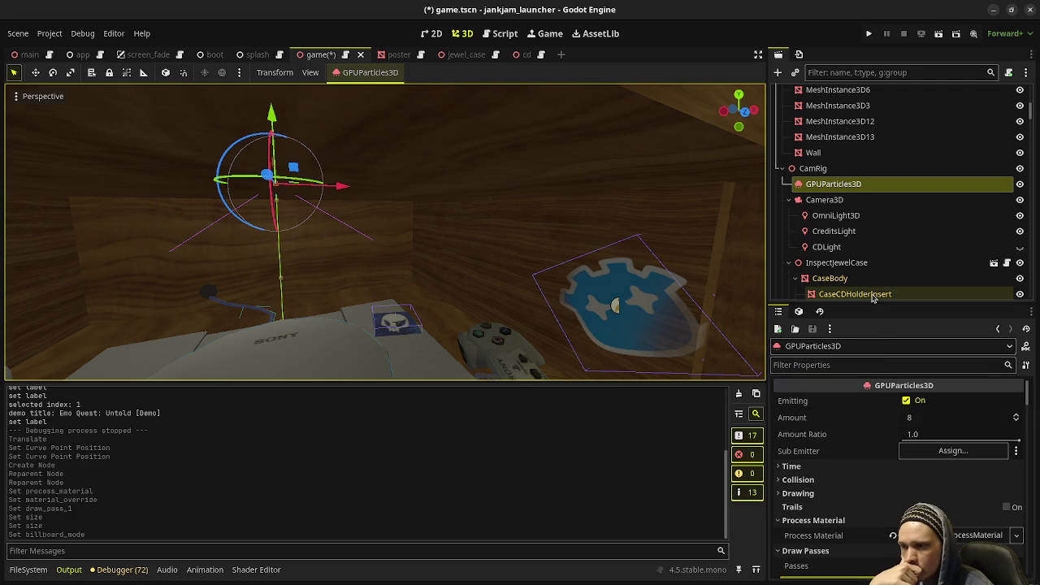
Step: Set the particle Lifetime to 5 seconds
{"action": "left_click_drag", "start_coordinate": [876, 304], "coordinate": [877, 171]}
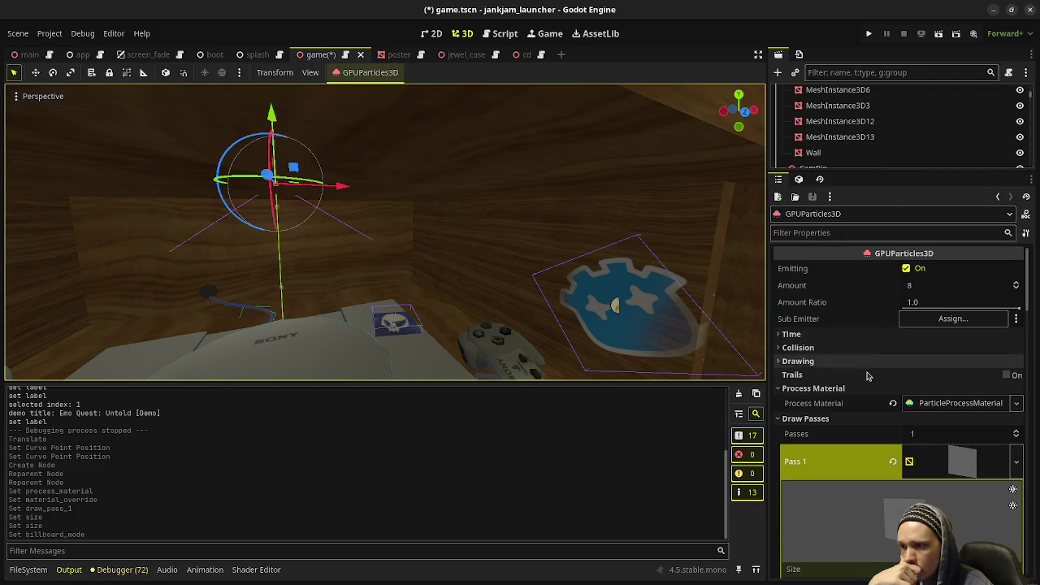
{"action": "left_click", "coordinate": [845, 335]}
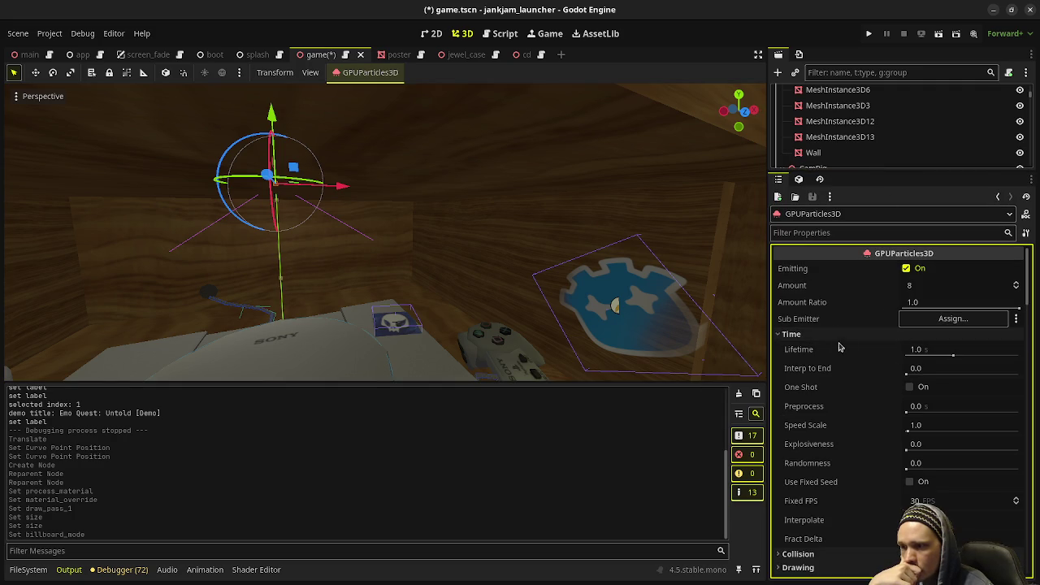
{"action": "left_click", "coordinate": [935, 351]}
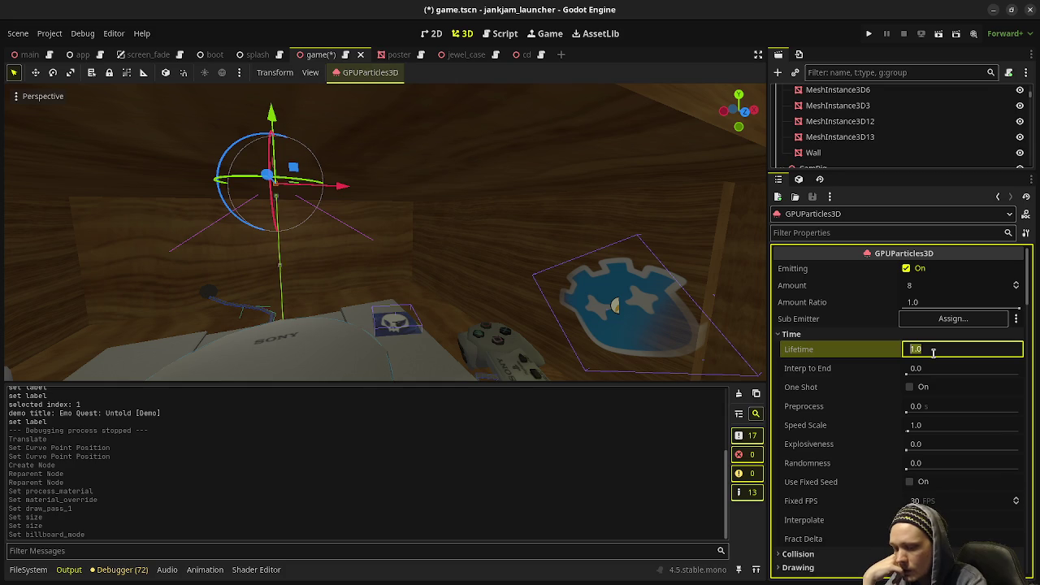
{"action": "type", "text": "5"}
{"action": "key", "text": "Return"}
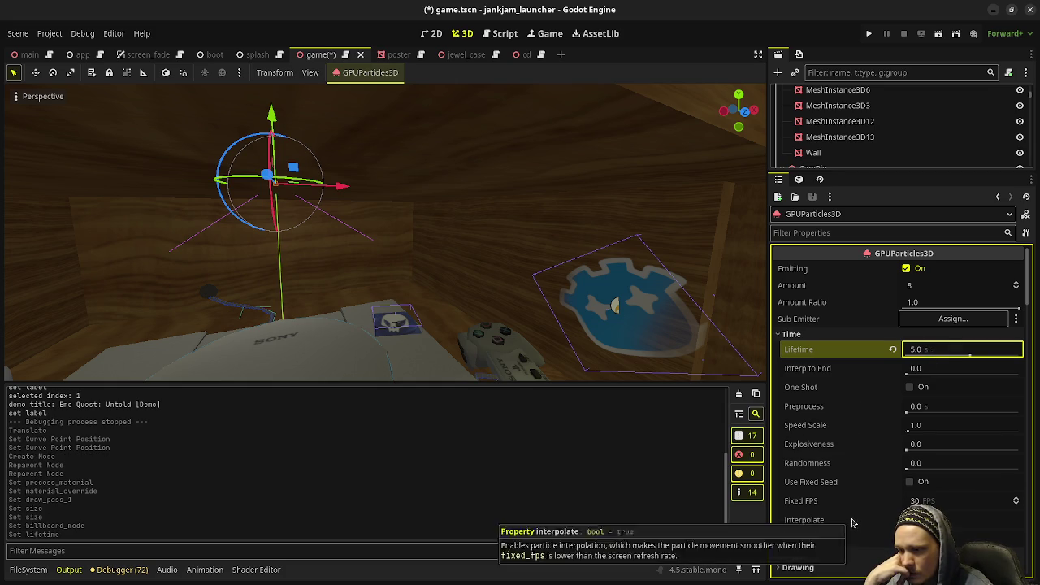
Step: Make the process material spawn from a Sphere emission shape of radius 5.0, then frame the emitter
{"action": "scroll", "coordinate": [840, 446], "scroll_direction": "down", "scroll_amount": 3}
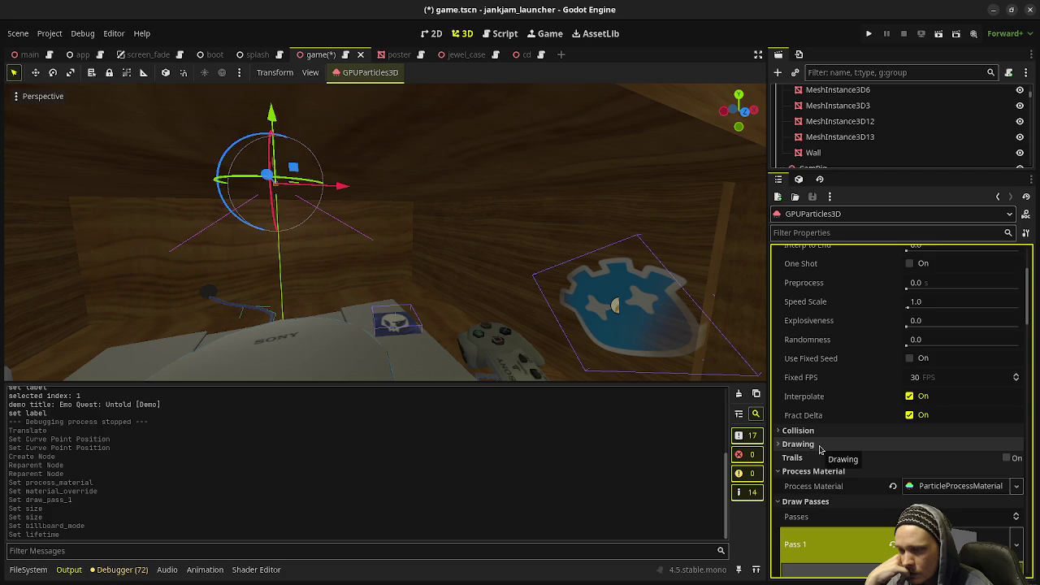
{"action": "left_click", "coordinate": [932, 487]}
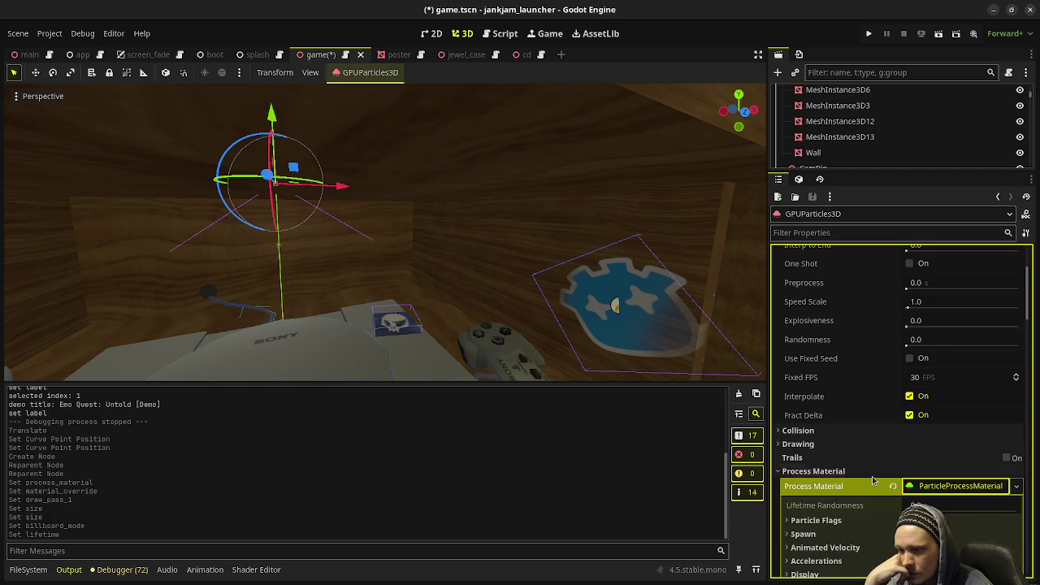
{"action": "scroll", "coordinate": [845, 406], "scroll_direction": "down", "scroll_amount": 2}
{"action": "scroll", "coordinate": [841, 398], "scroll_direction": "down", "scroll_amount": 1}
{"action": "left_click", "coordinate": [841, 399]}
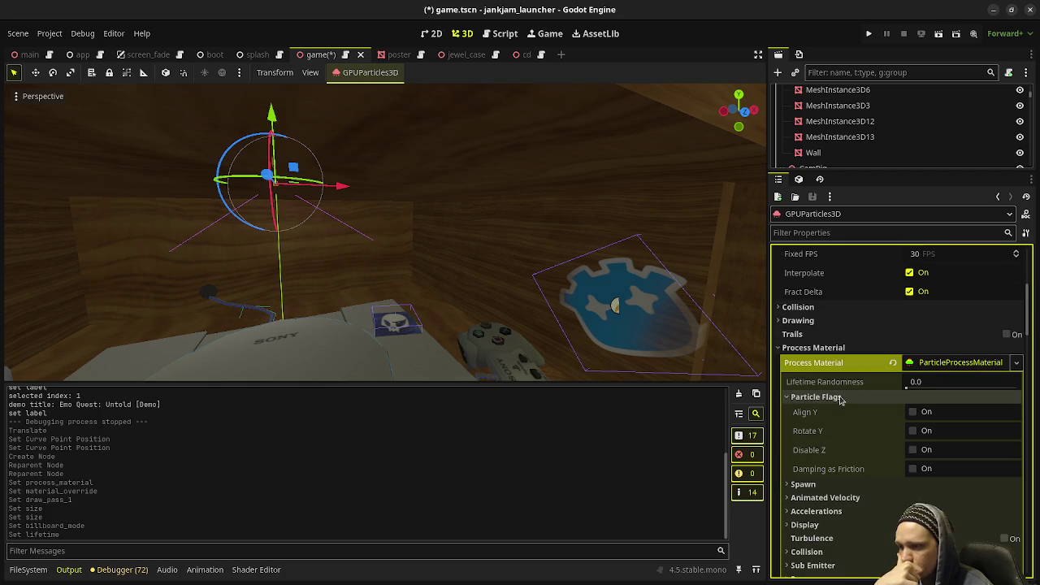
{"action": "left_click", "coordinate": [841, 399]}
{"action": "left_click", "coordinate": [817, 412]}
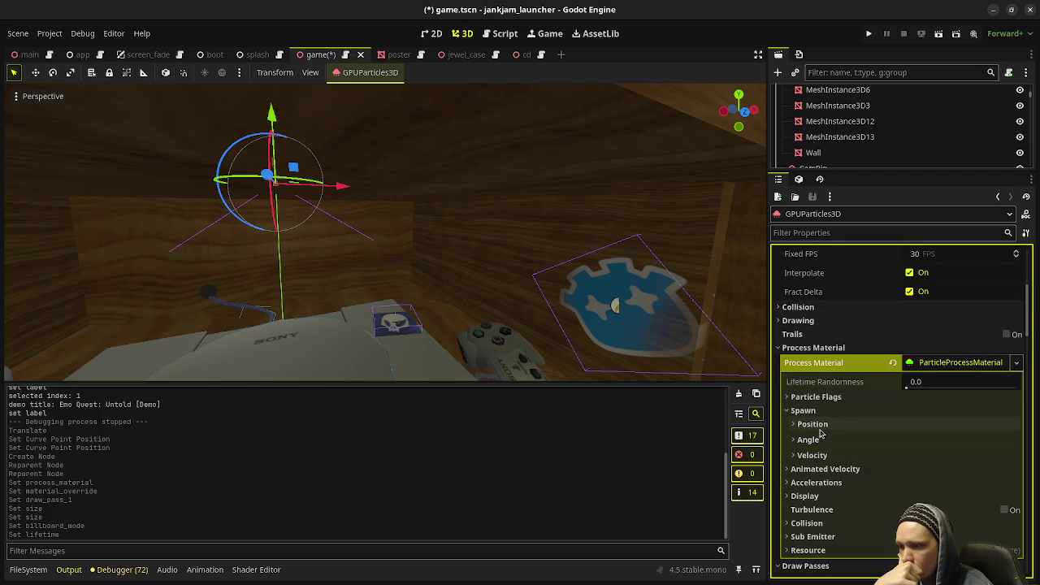
{"action": "left_click", "coordinate": [813, 424]}
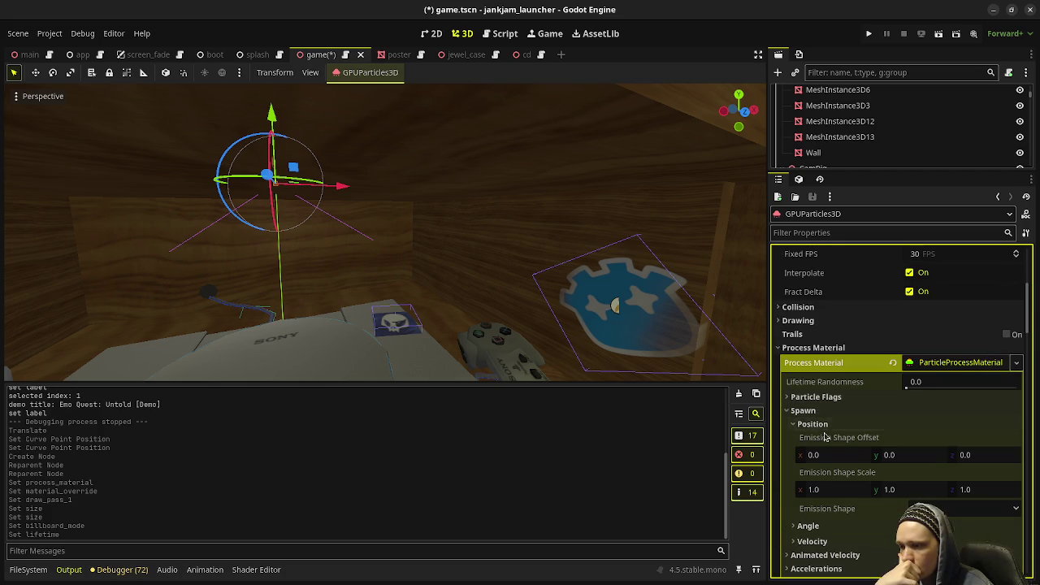
{"action": "left_click", "coordinate": [967, 508]}
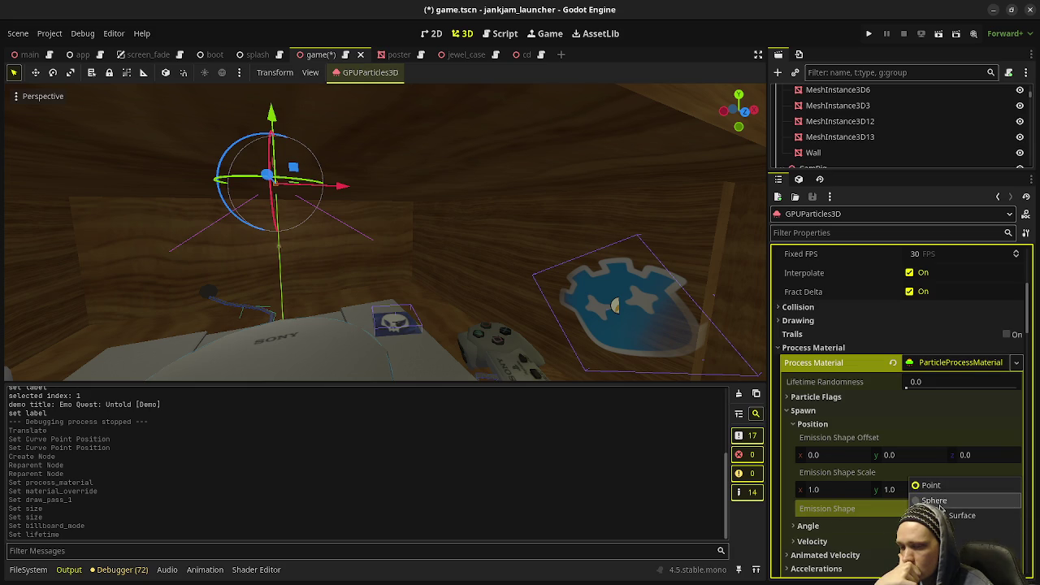
{"action": "left_click", "coordinate": [935, 500]}
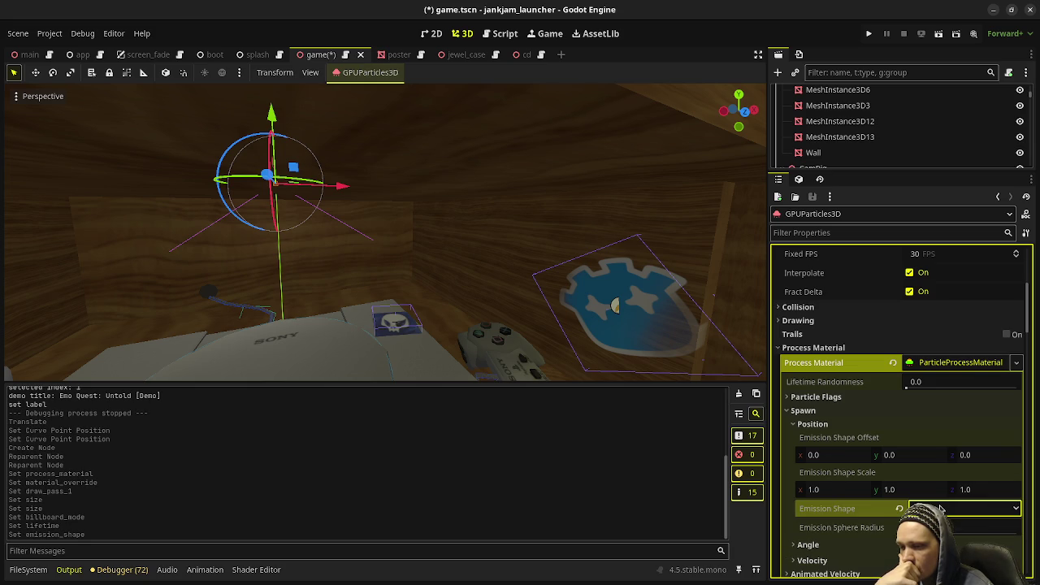
{"action": "left_click", "coordinate": [841, 527]}
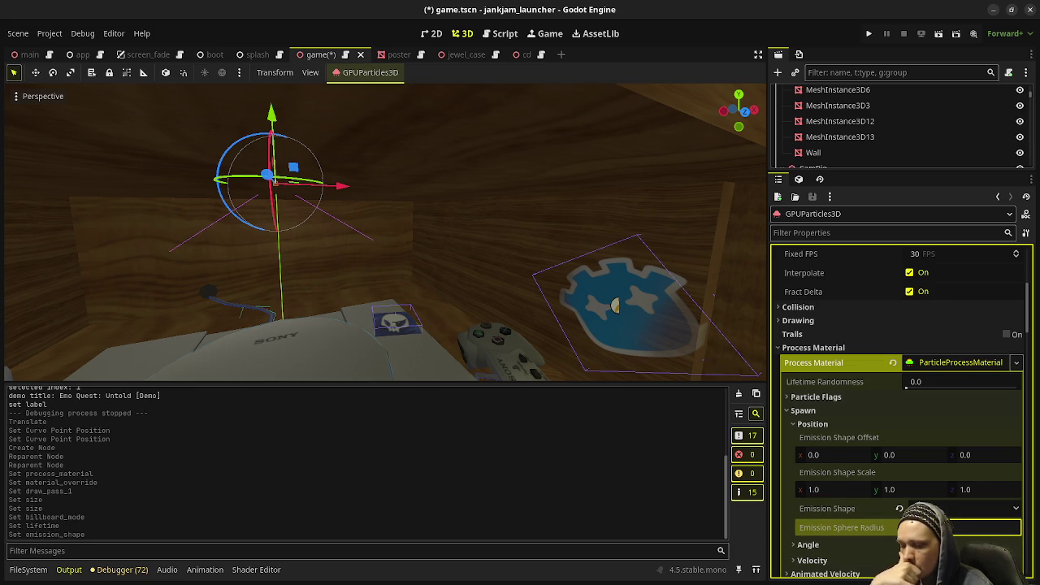
{"action": "key", "text": "Return"}
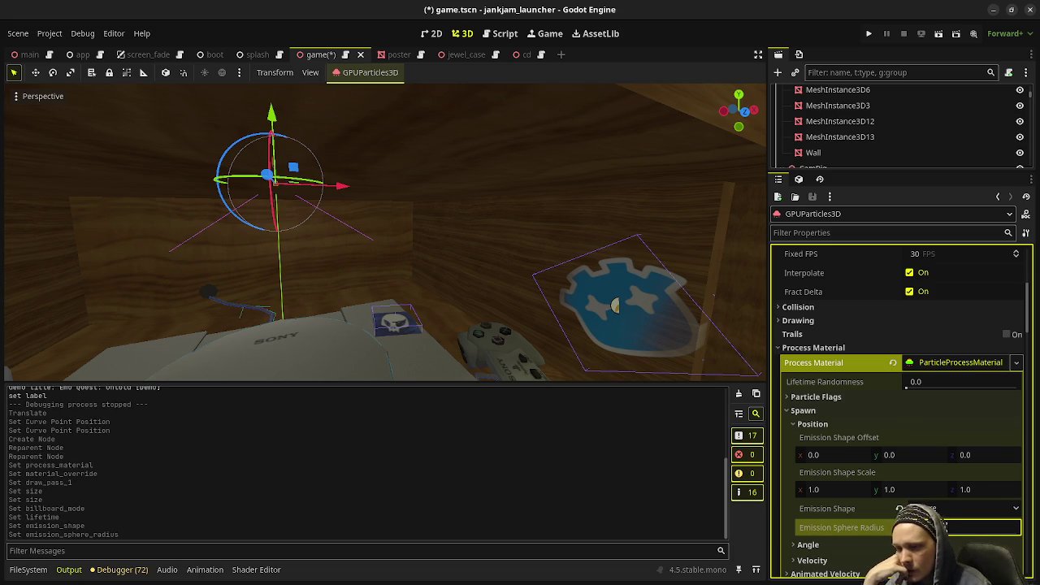
{"action": "key", "text": "f"}
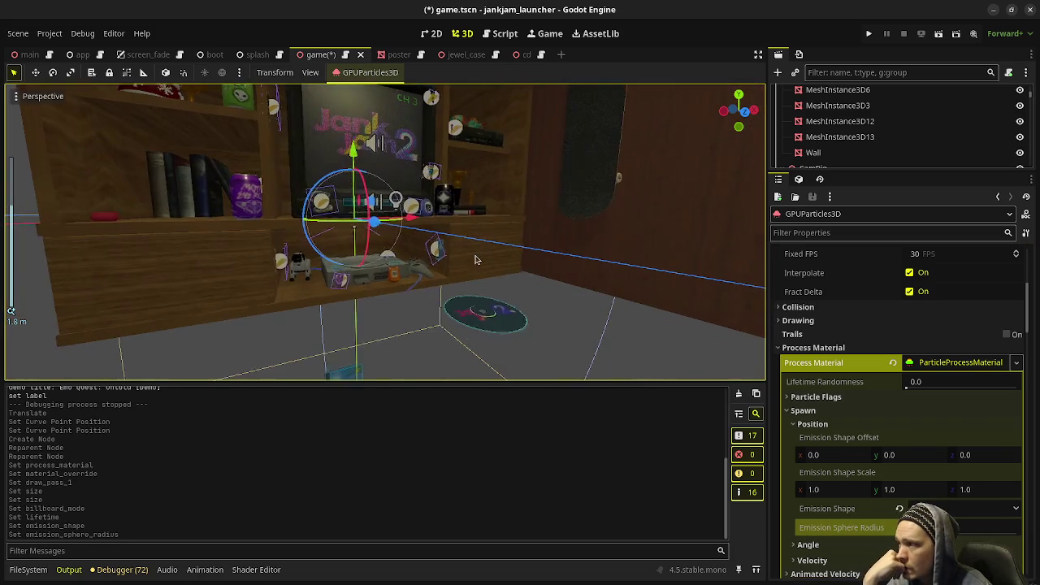
{"action": "scroll", "coordinate": [849, 439], "scroll_direction": "down", "scroll_amount": 3}
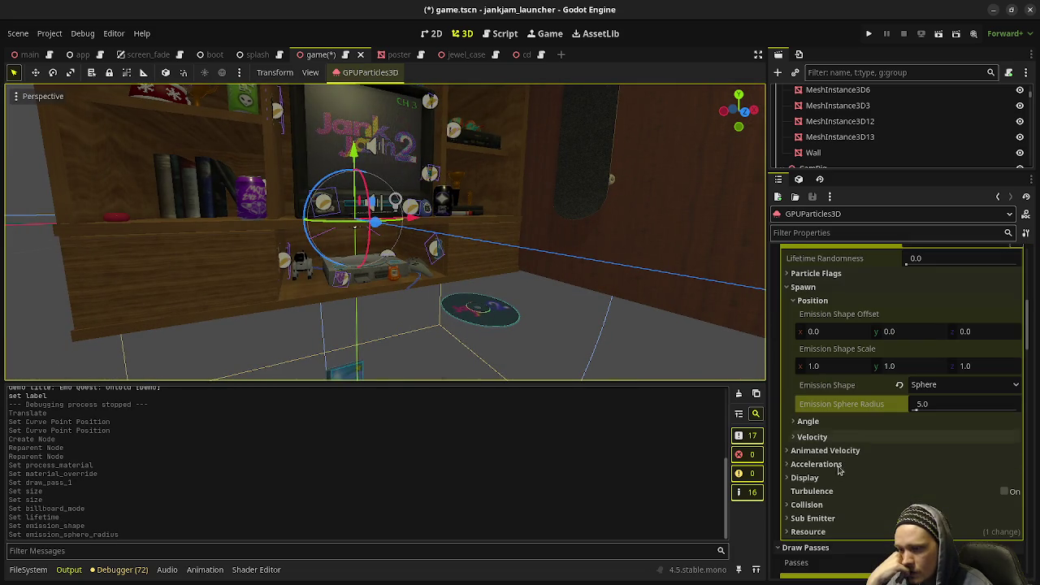
Step: Set the velocity Direction x to 0
{"action": "left_click", "coordinate": [826, 438]}
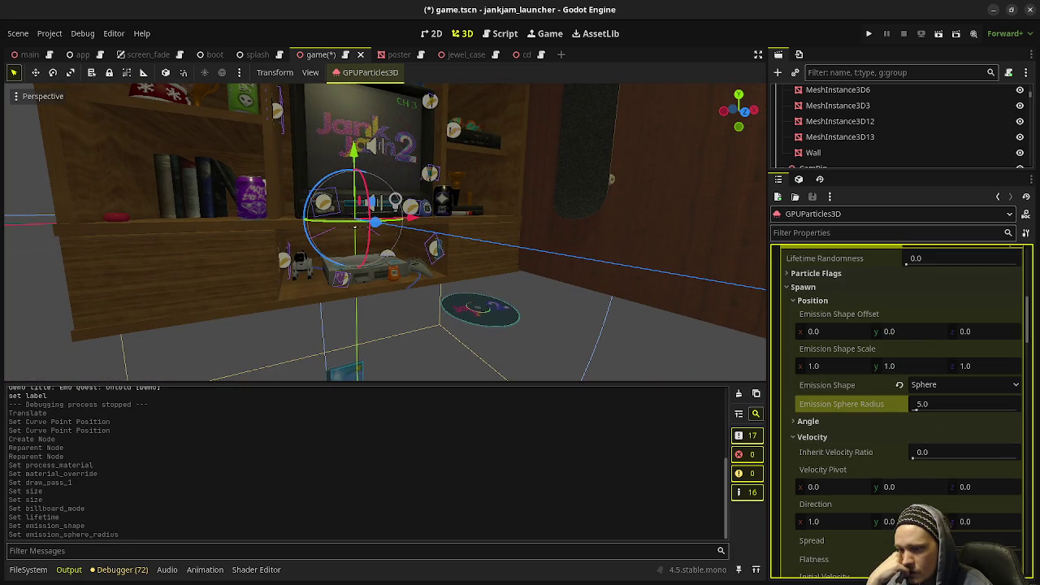
{"action": "left_click", "coordinate": [829, 520]}
{"action": "type", "text": "0"}
{"action": "key", "text": "Return"}
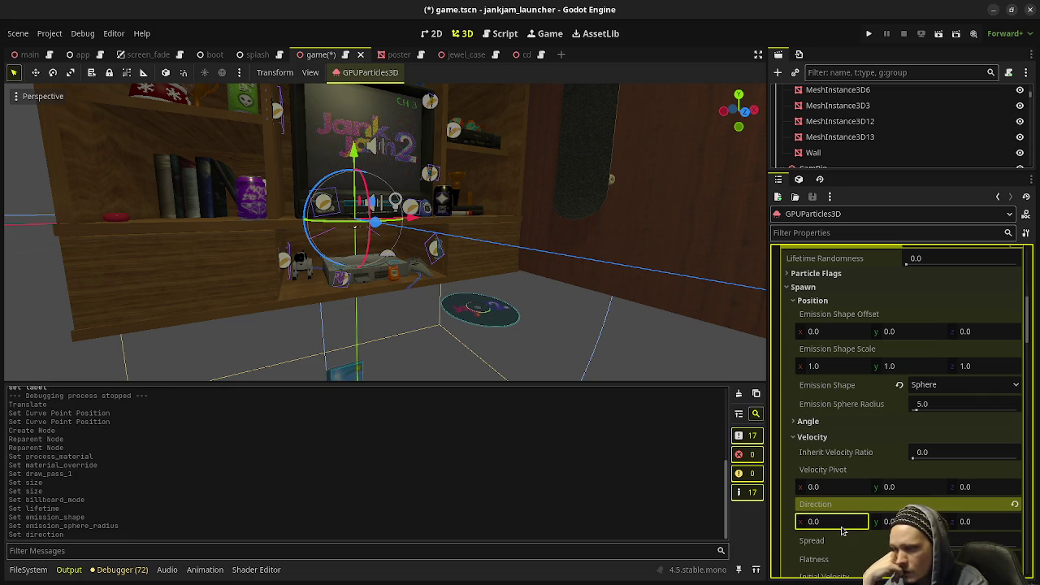
{"action": "scroll", "coordinate": [549, 303], "scroll_direction": "up", "scroll_amount": 3}
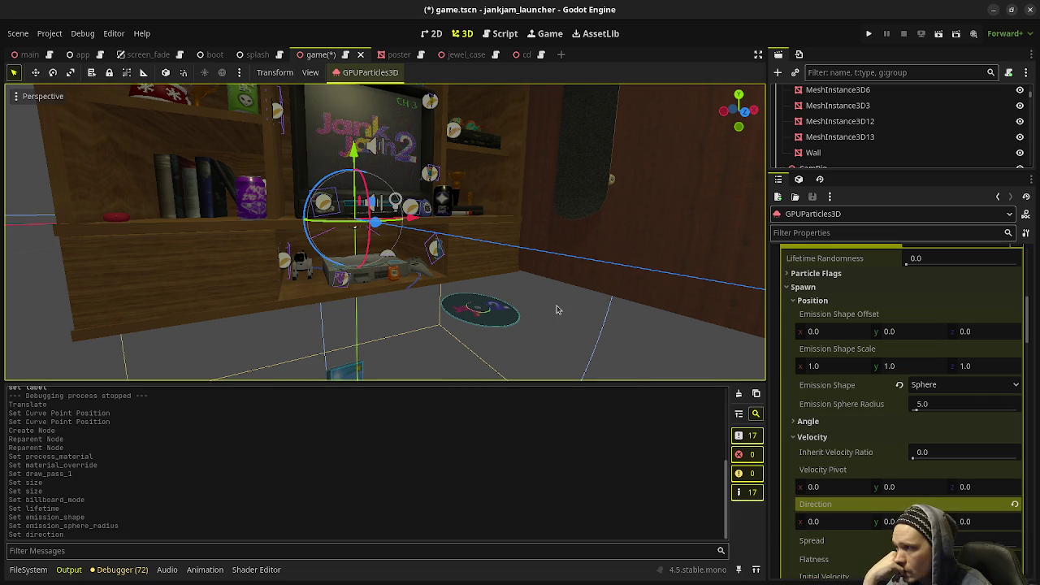
{"action": "scroll", "coordinate": [556, 308], "scroll_direction": "up", "scroll_amount": 3}
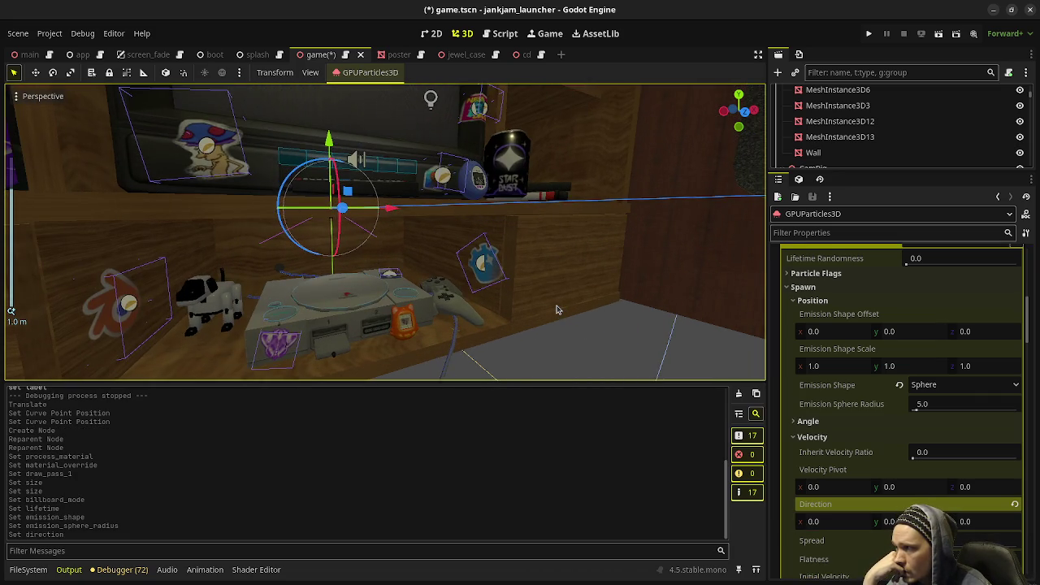
{"action": "scroll", "coordinate": [556, 309], "scroll_direction": "up", "scroll_amount": 2}
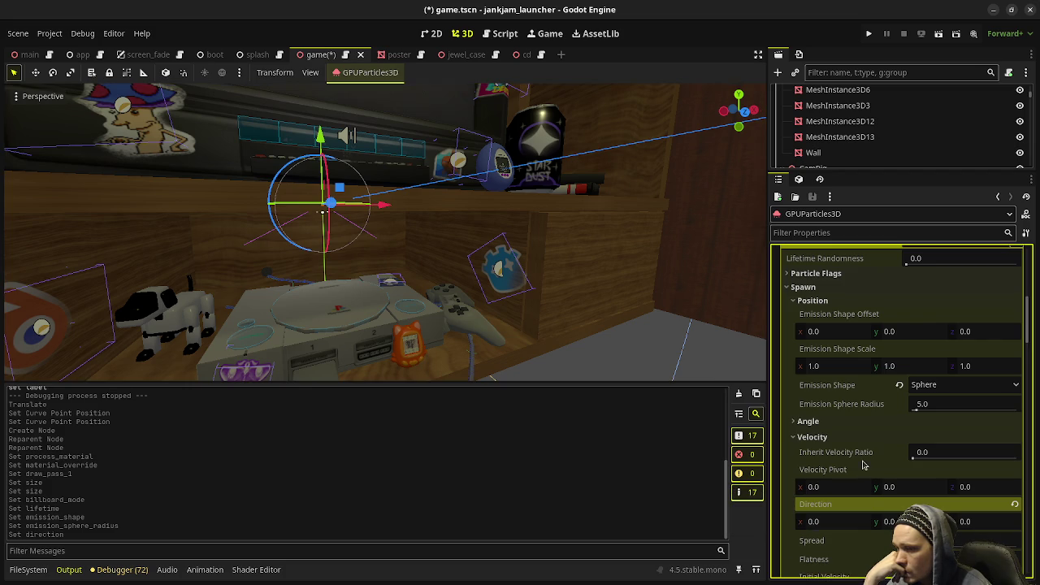
{"action": "scroll", "coordinate": [841, 486], "scroll_direction": "down", "scroll_amount": 3}
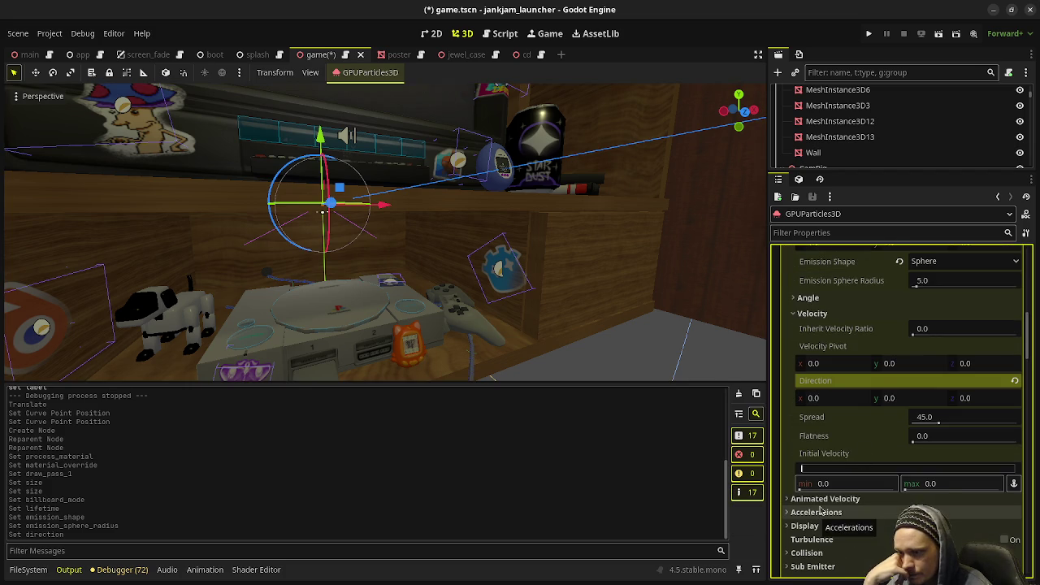
Step: Set the process material's Gravity y to 0 under Accelerations
{"action": "left_click", "coordinate": [825, 513]}
{"action": "scroll", "coordinate": [826, 522], "scroll_direction": "down", "scroll_amount": 2}
{"action": "left_click", "coordinate": [811, 443]}
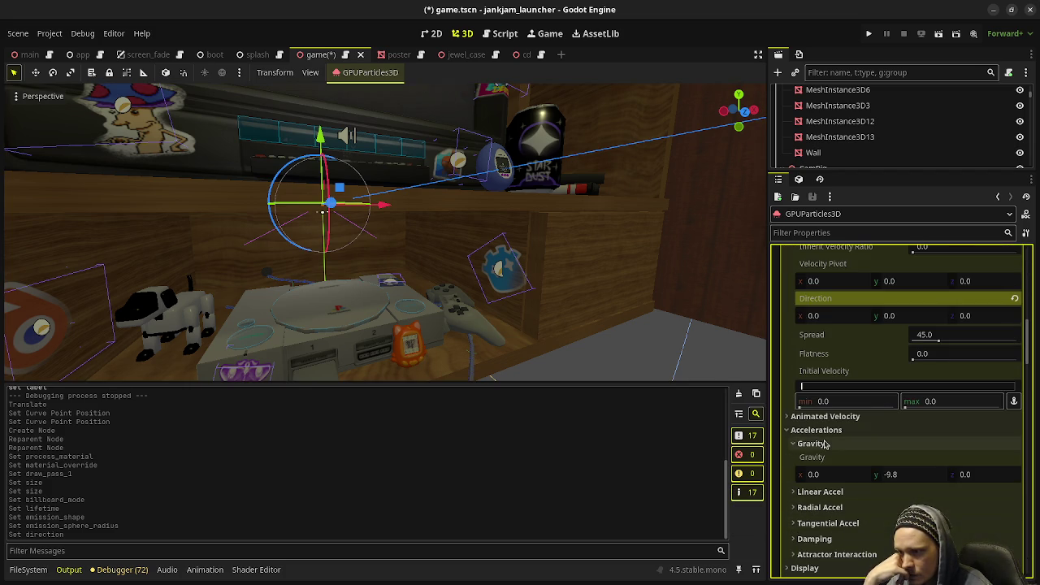
{"action": "left_click", "coordinate": [904, 476]}
{"action": "type", "text": "0"}
{"action": "key", "text": "Return"}
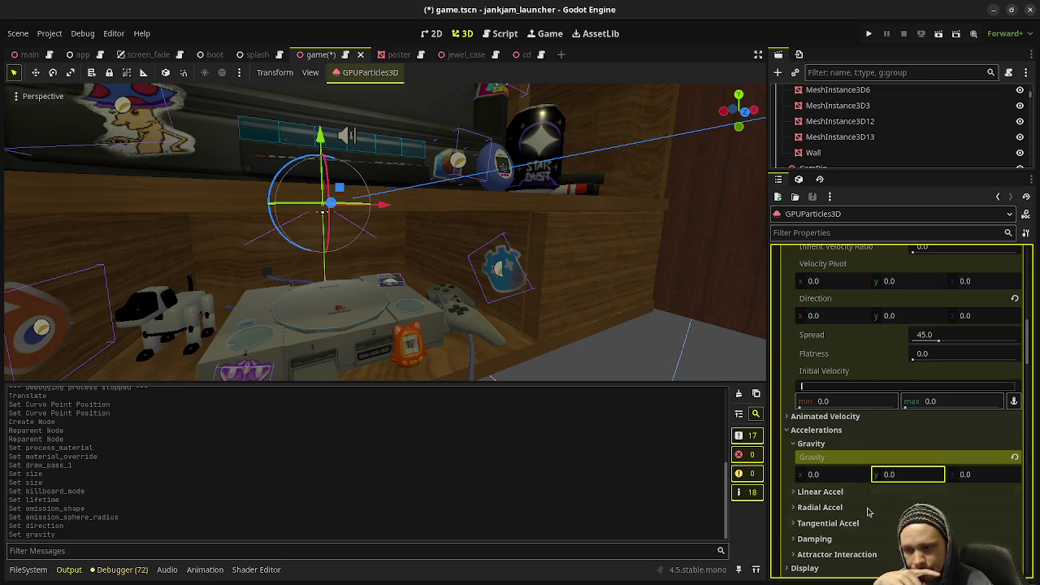
{"action": "scroll", "coordinate": [847, 492], "scroll_direction": "down", "scroll_amount": 2}
{"action": "scroll", "coordinate": [479, 328], "scroll_direction": "down", "scroll_amount": 2}
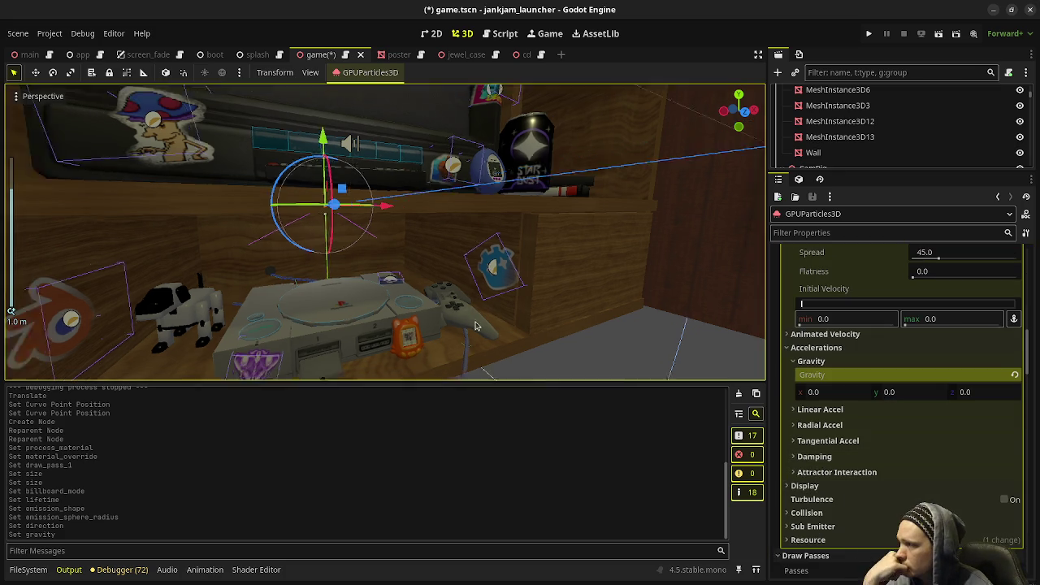
{"action": "scroll", "coordinate": [478, 327], "scroll_direction": "down", "scroll_amount": 3}
Step: Orbit around the shelf scene to check the specks now float in place
{"action": "mouse_move", "coordinate": [478, 328]}
{"action": "middle_mouse_down"}
{"action": "mouse_move", "coordinate": [671, 279]}
{"action": "mouse_move", "coordinate": [404, 302]}
{"action": "mouse_move", "coordinate": [339, 276]}
{"action": "mouse_move", "coordinate": [297, 274]}
{"action": "middle_mouse_up"}
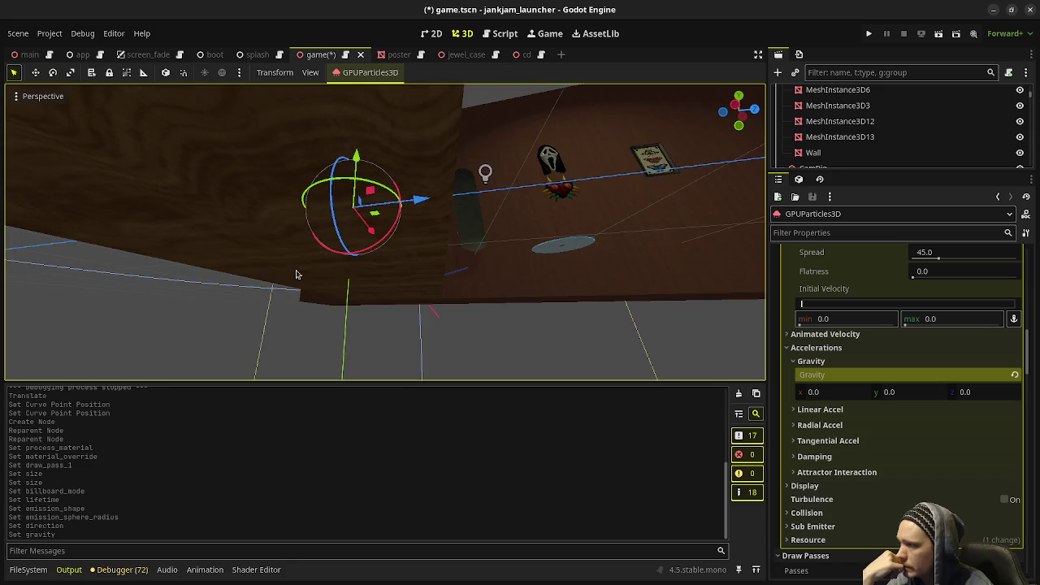
{"action": "middle_click_drag", "start_coordinate": [417, 290], "coordinate": [497, 308]}
{"action": "scroll", "coordinate": [897, 445], "scroll_direction": "up", "scroll_amount": 3}
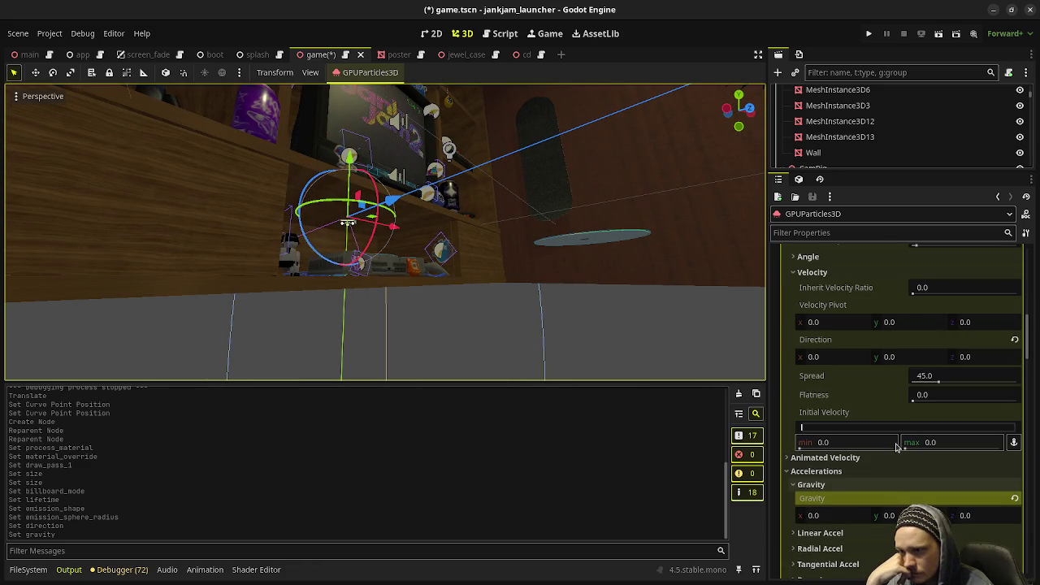
{"action": "scroll", "coordinate": [868, 419], "scroll_direction": "up", "scroll_amount": 1}
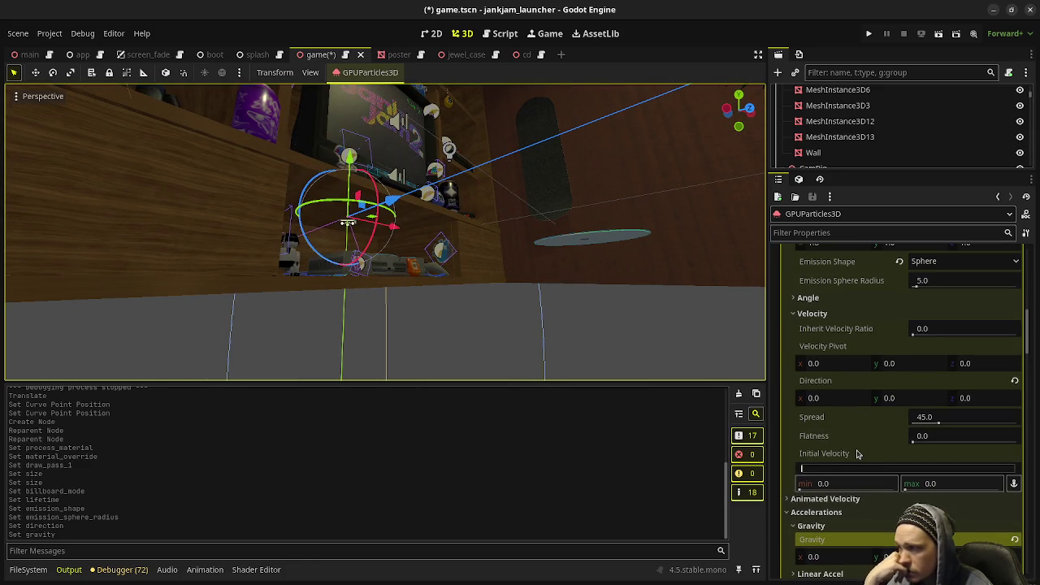
{"action": "middle_click_drag", "start_coordinate": [477, 212], "coordinate": [461, 235]}
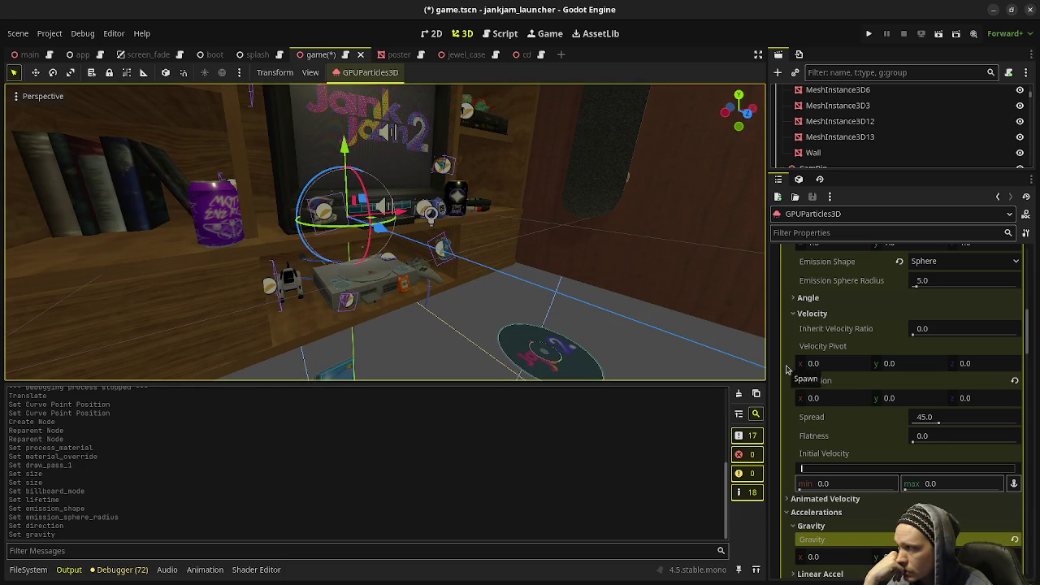
Step: Raise the GPUParticles3D Amount from 8 to 30
{"action": "scroll", "coordinate": [853, 367], "scroll_direction": "up", "scroll_amount": 5}
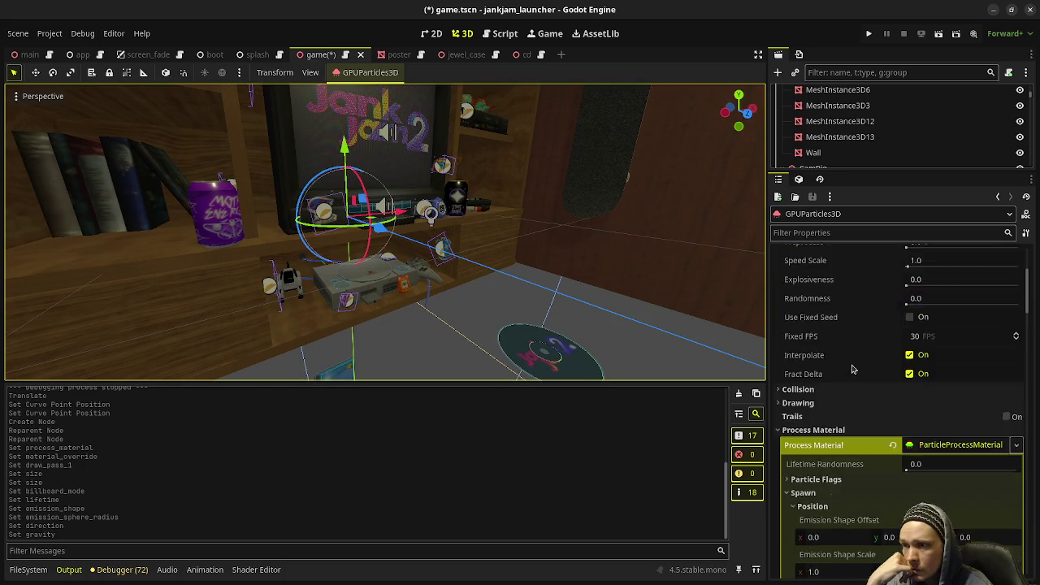
{"action": "scroll", "coordinate": [853, 365], "scroll_direction": "up", "scroll_amount": 5}
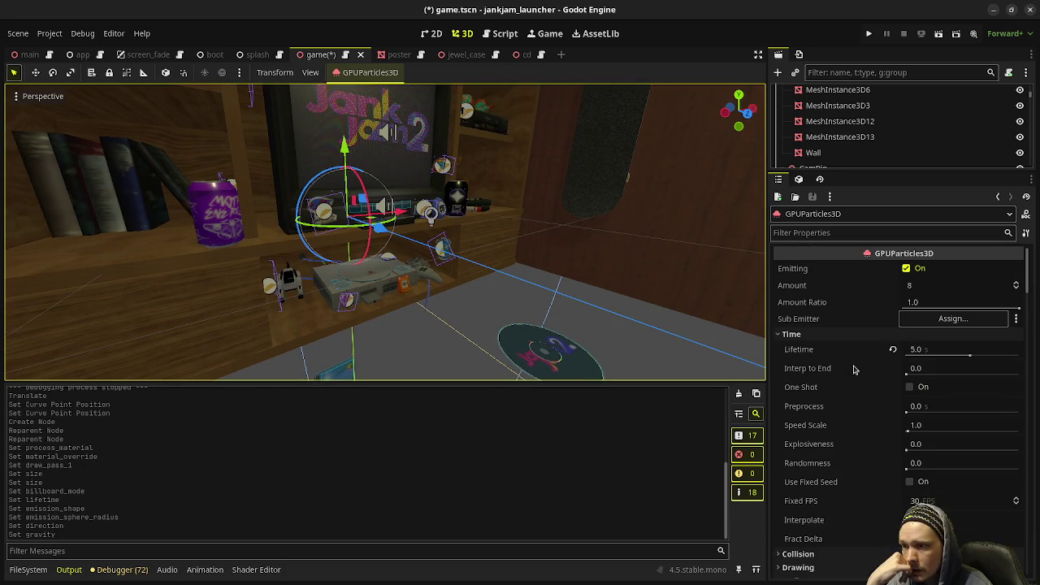
{"action": "left_click", "coordinate": [923, 289]}
{"action": "type", "text": "30"}
{"action": "key", "text": "Return"}
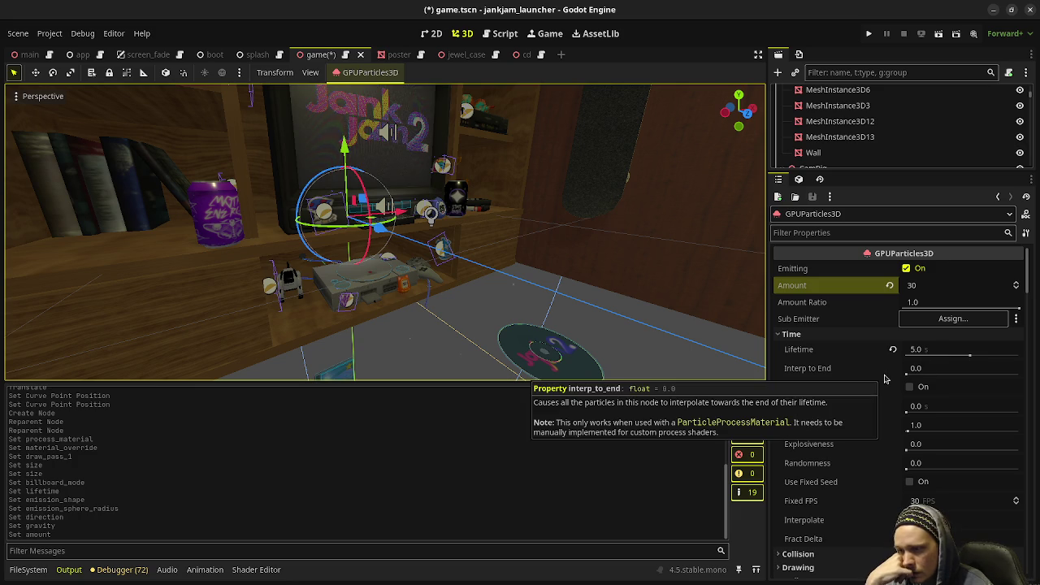
{"action": "scroll", "coordinate": [870, 452], "scroll_direction": "down", "scroll_amount": 5}
{"action": "scroll", "coordinate": [865, 449], "scroll_direction": "down", "scroll_amount": 5}
{"action": "scroll", "coordinate": [859, 443], "scroll_direction": "down", "scroll_amount": 5}
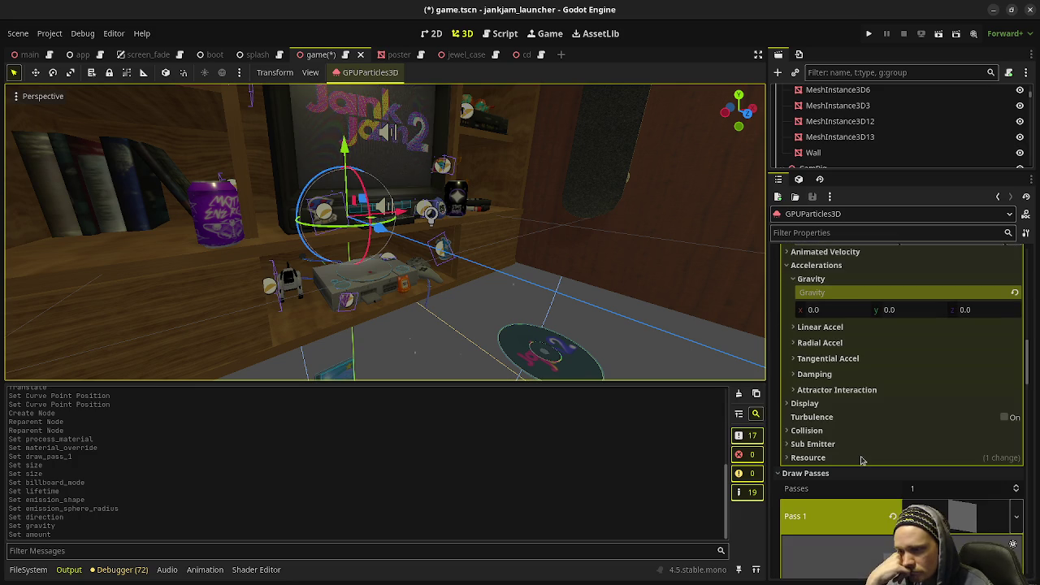
{"action": "scroll", "coordinate": [865, 376], "scroll_direction": "up", "scroll_amount": 2}
{"action": "scroll", "coordinate": [865, 375], "scroll_direction": "up", "scroll_amount": 2}
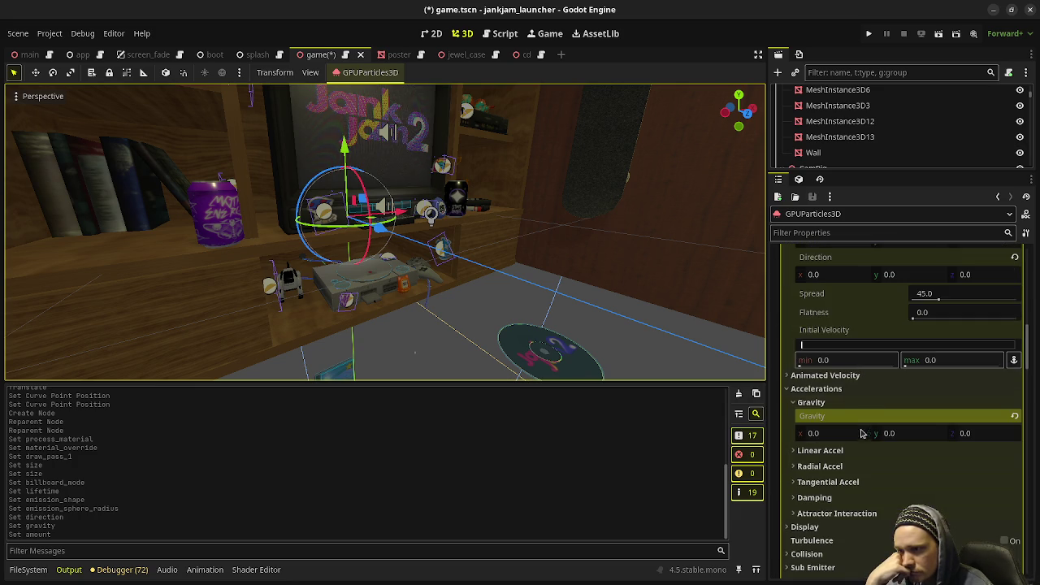
{"action": "scroll", "coordinate": [852, 388], "scroll_direction": "up", "scroll_amount": 1}
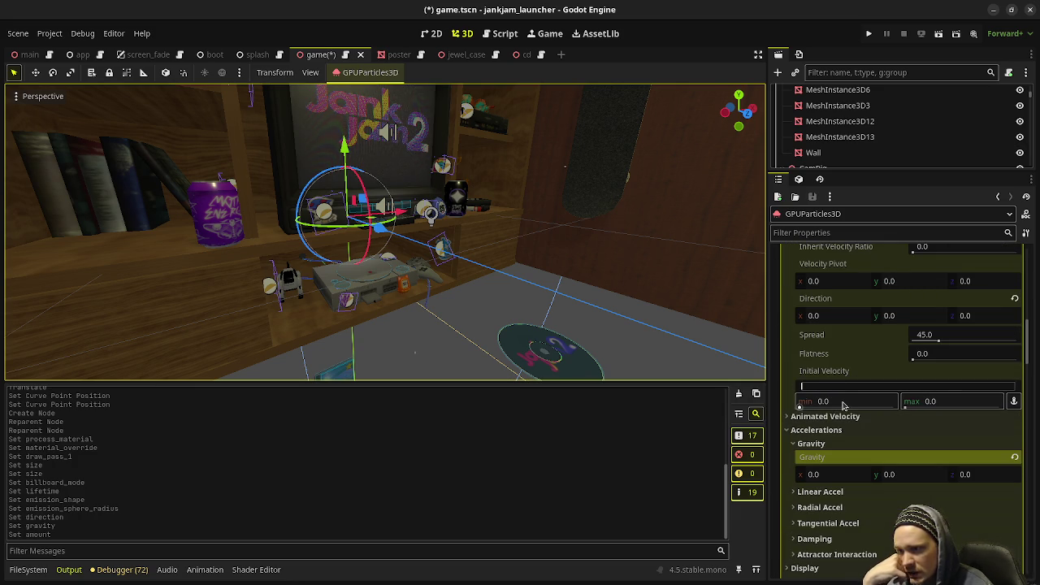
Step: Set the velocity Direction to 1, 1, 1 and Spread to 180
{"action": "left_click", "coordinate": [845, 402]}
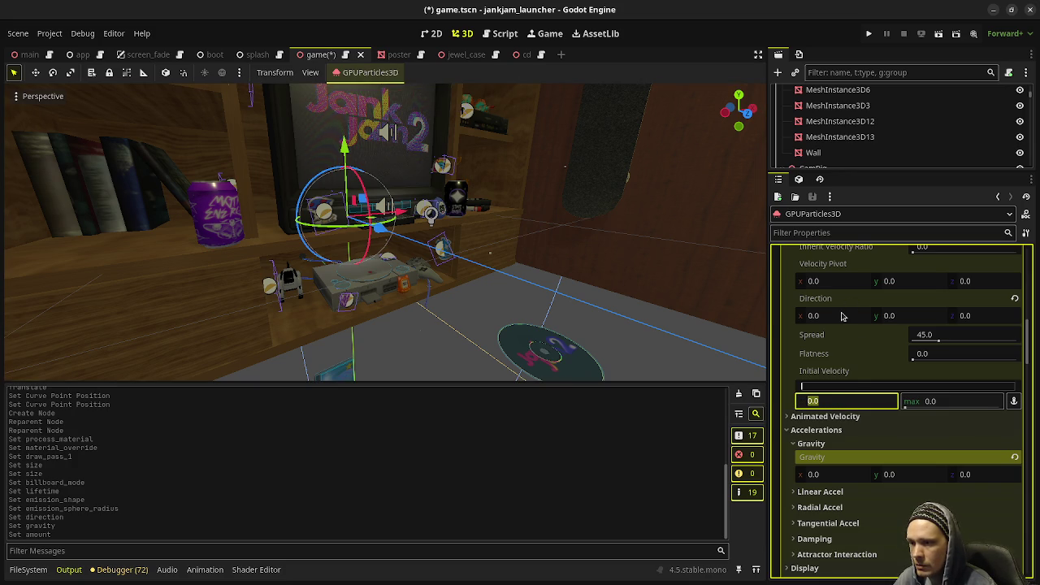
{"action": "scroll", "coordinate": [852, 325], "scroll_direction": "up", "scroll_amount": 2}
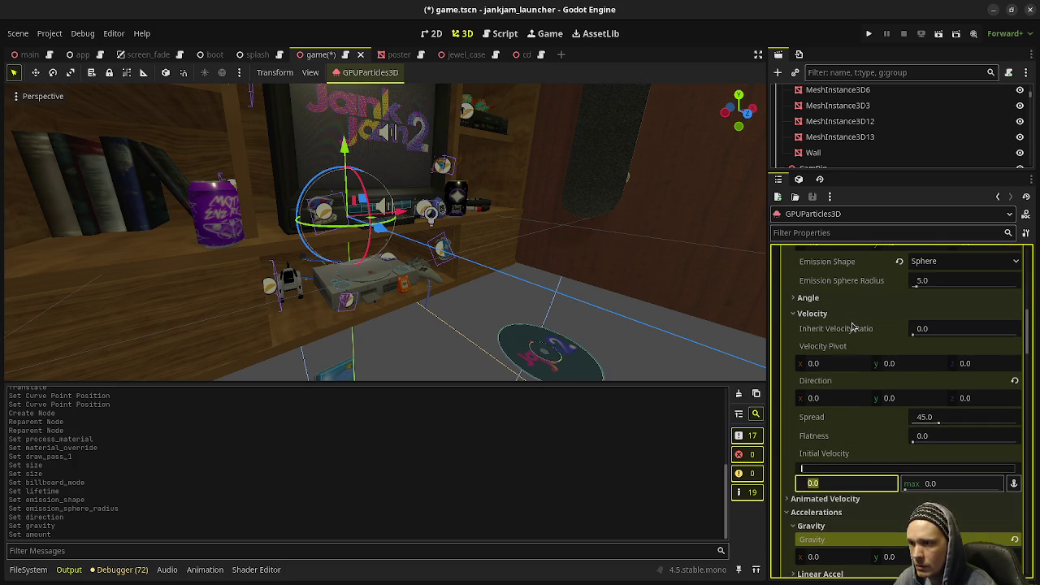
{"action": "left_click", "coordinate": [842, 400]}
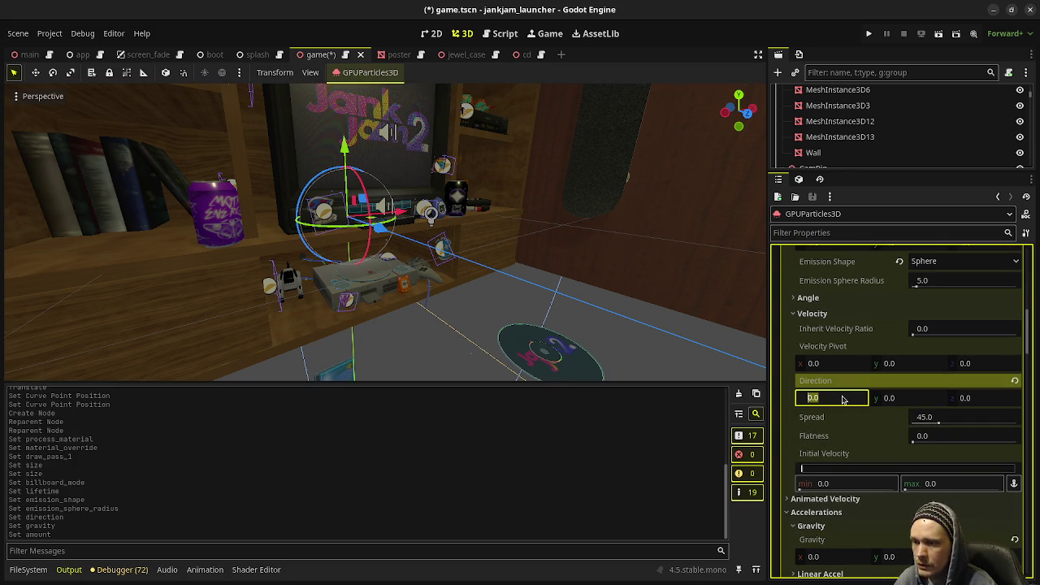
{"action": "type", "text": "1"}
{"action": "key", "text": "Tab"}
{"action": "type", "text": "1"}
{"action": "key", "text": "Tab"}
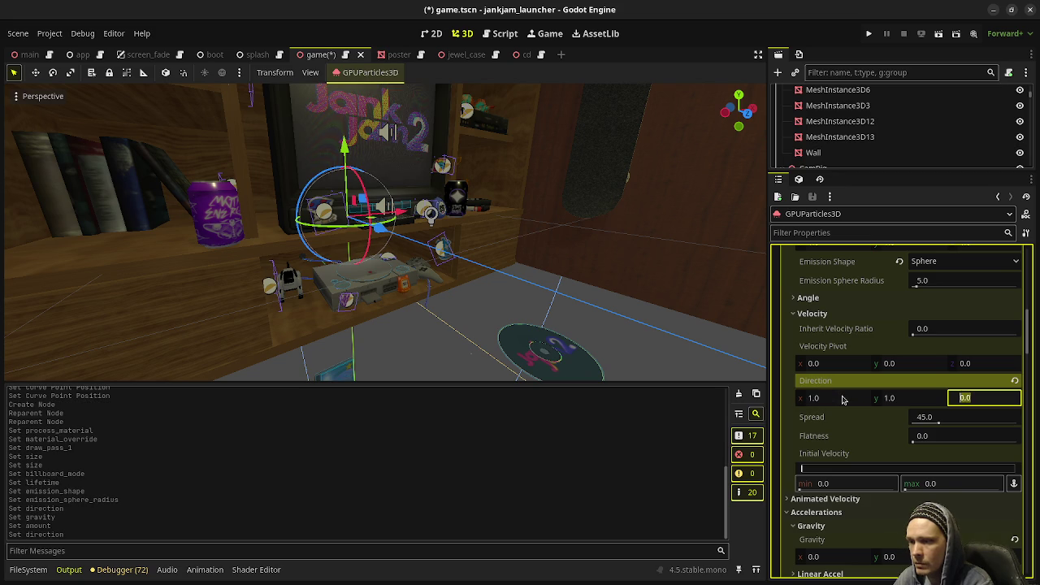
{"action": "type", "text": "1"}
{"action": "left_click", "coordinate": [947, 415]}
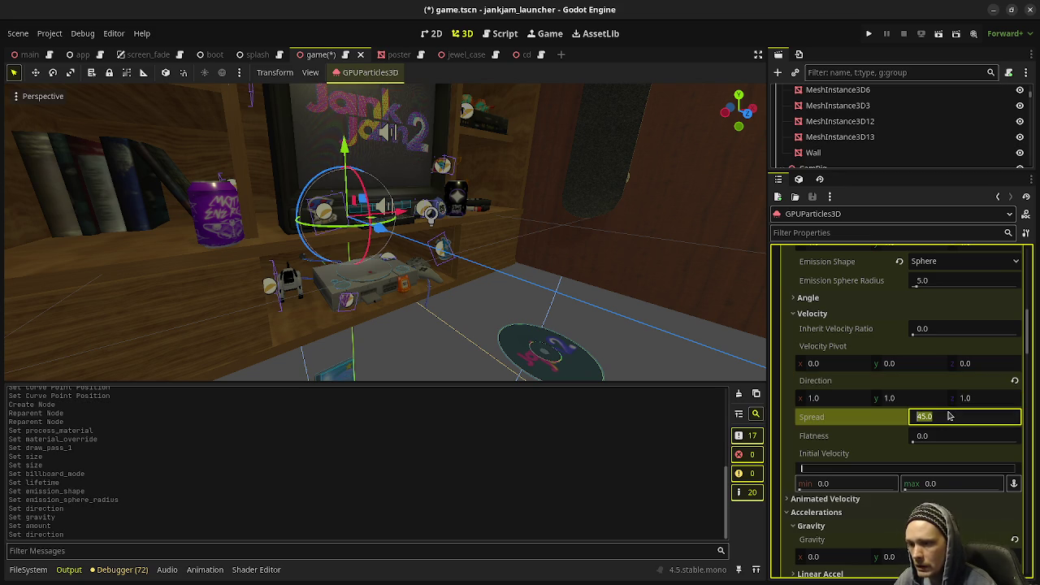
{"action": "type", "text": "180"}
{"action": "key", "text": "Return"}
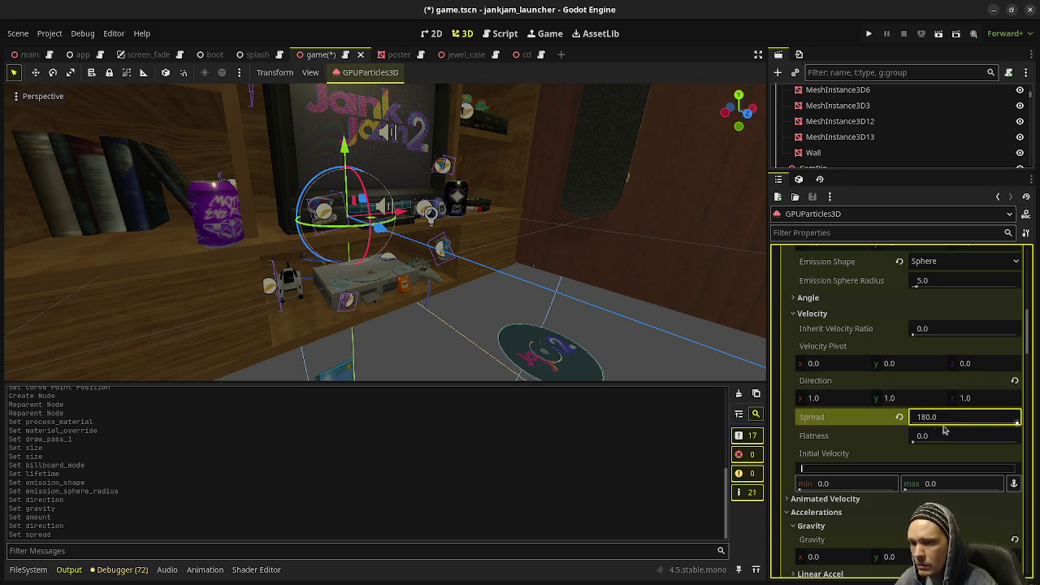
Step: Try Initial Velocity ±1.0 and ±0.25, settling on -0.1 to 0.1
{"action": "left_click", "coordinate": [823, 485]}
{"action": "type", "text": "-1"}
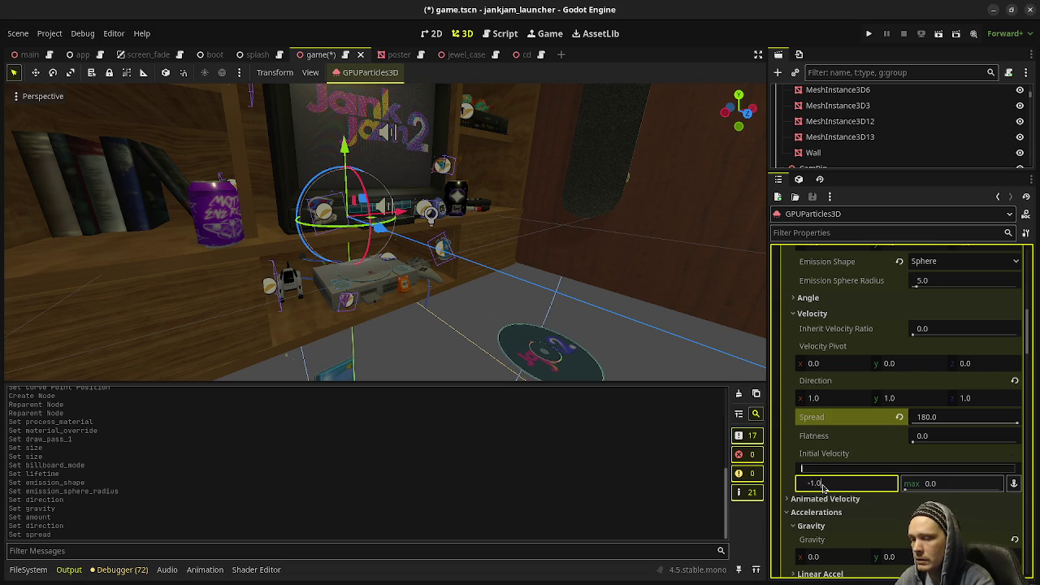
{"action": "key", "text": "Tab"}
{"action": "type", "text": "1"}
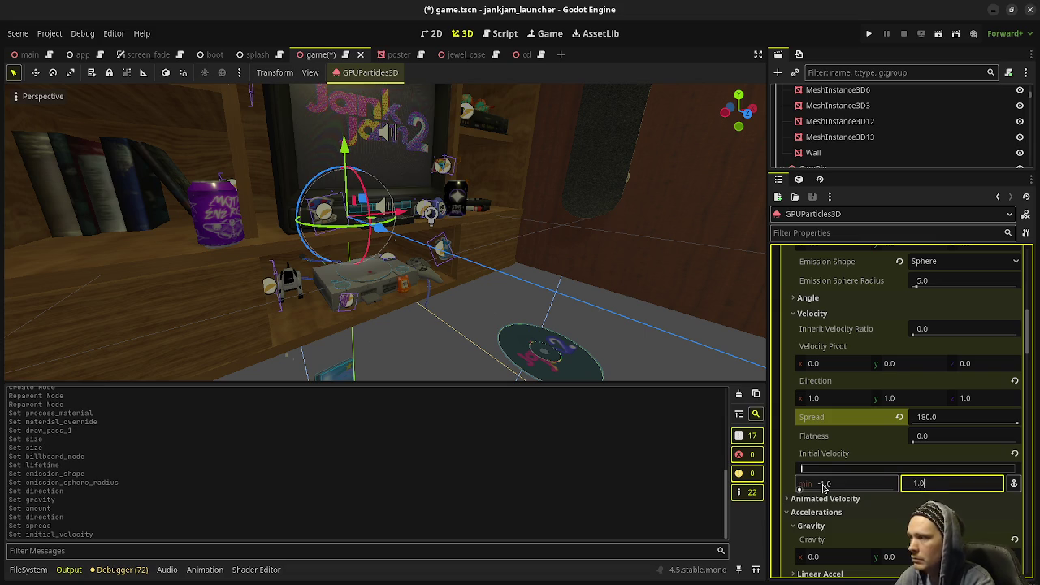
{"action": "key", "text": "Return"}
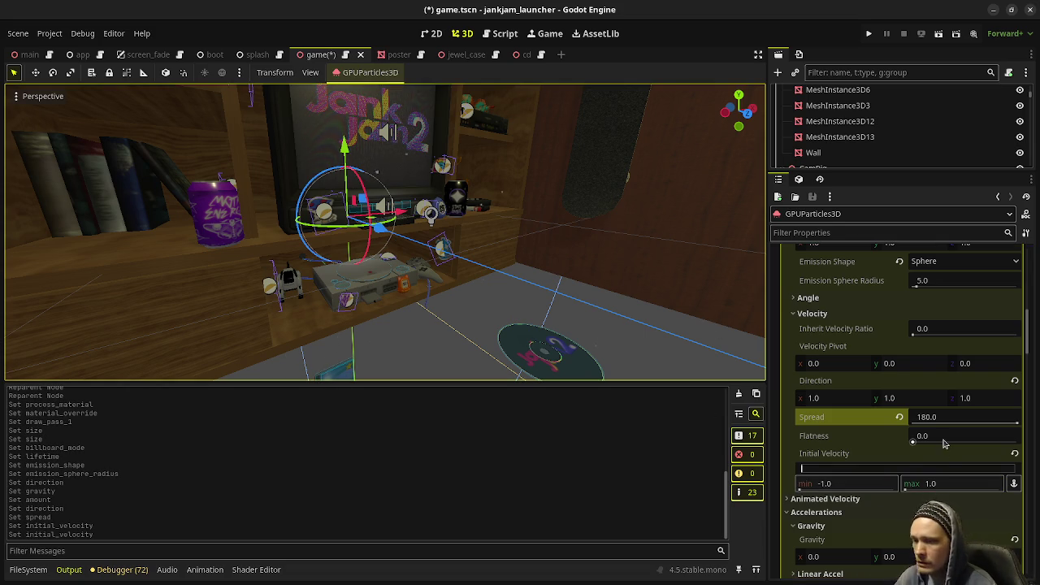
{"action": "left_click", "coordinate": [839, 483]}
{"action": "type", "text": "-0."}
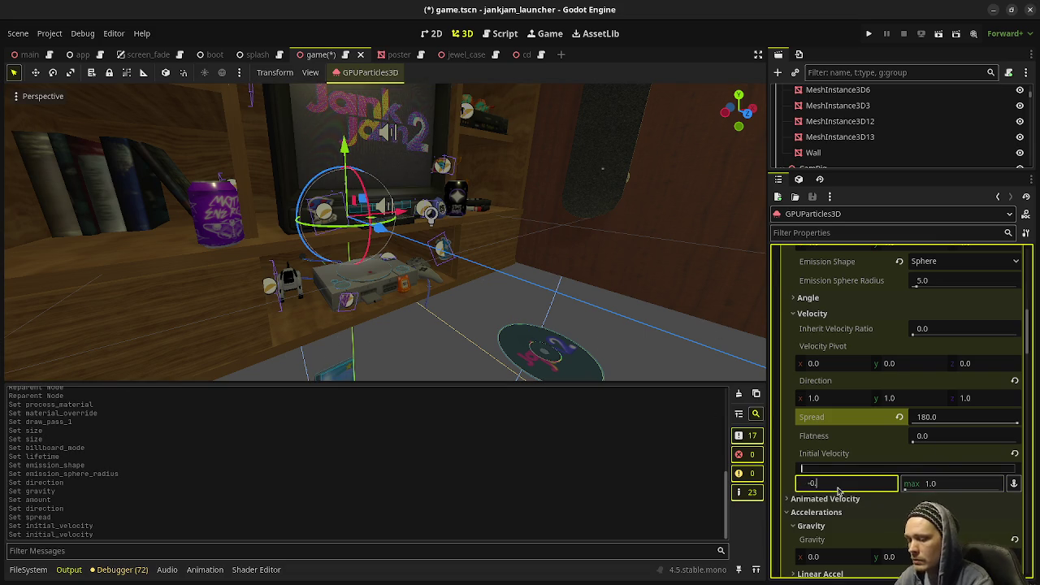
{"action": "type", "text": "25"}
{"action": "key", "text": "Tab"}
{"action": "type", "text": "0.25"}
{"action": "key", "text": "Return"}
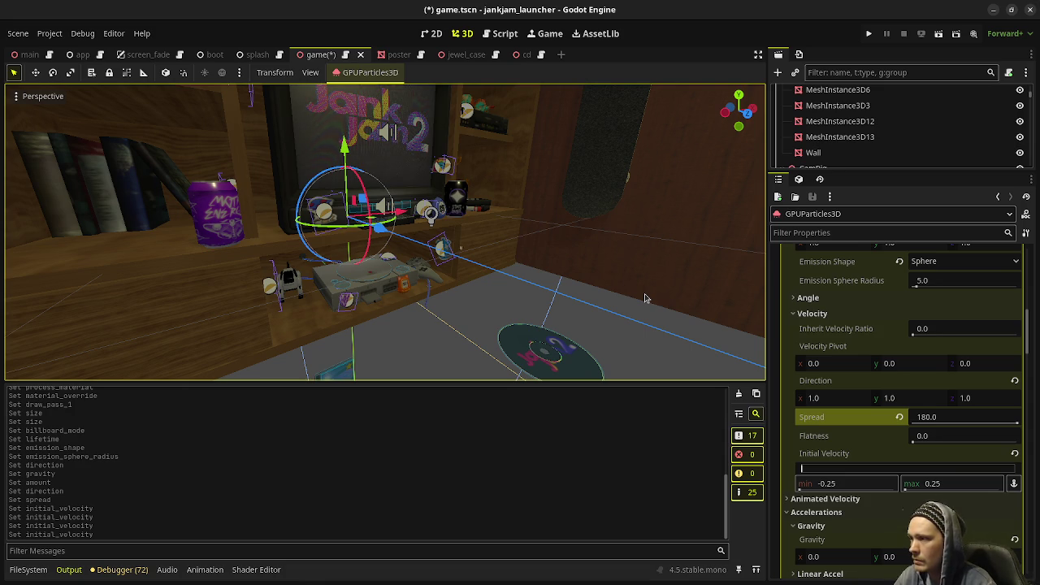
{"action": "left_click", "coordinate": [853, 485]}
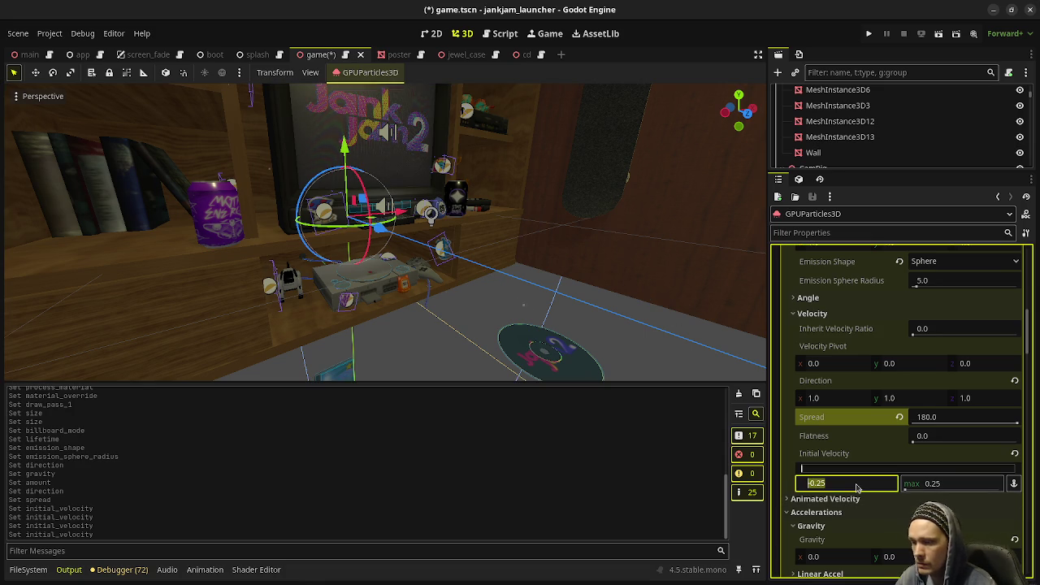
{"action": "type", "text": "-0.1"}
{"action": "key", "text": "Tab"}
{"action": "type", "text": "0.1"}
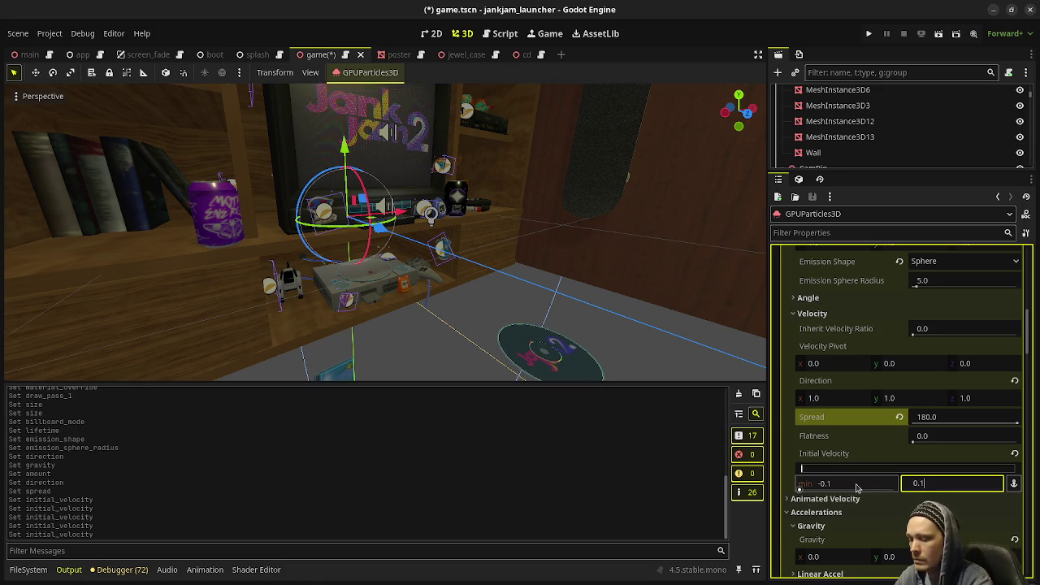
{"action": "key", "text": "Return"}
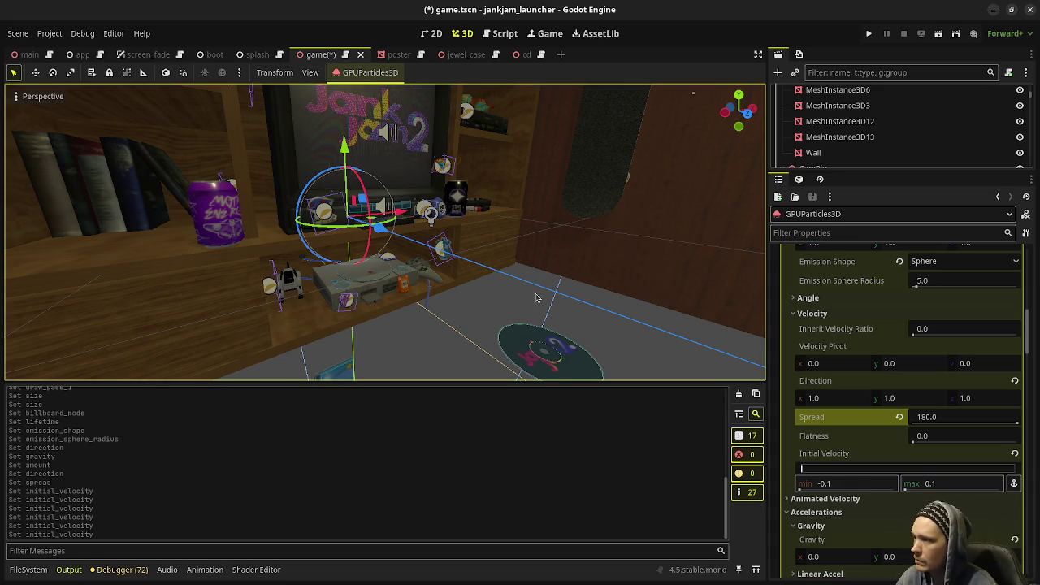
{"action": "scroll", "coordinate": [536, 293], "scroll_direction": "down", "scroll_amount": 3}
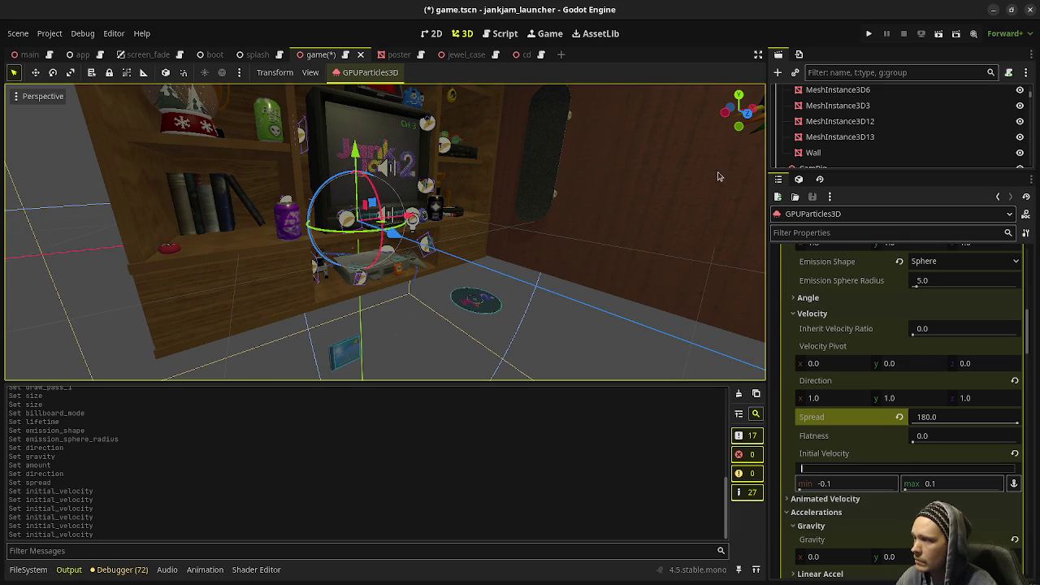
Step: Launch the scene with F5 and keep the game window always on top of the editor
{"action": "key", "text": "F5"}
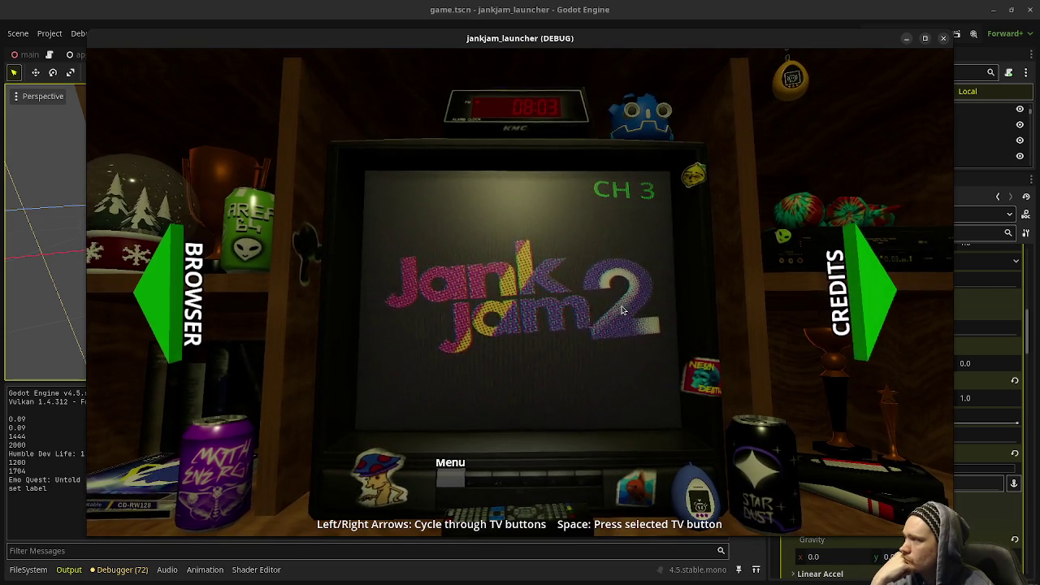
{"action": "left_click_drag", "start_coordinate": [722, 37], "coordinate": [546, 45]}
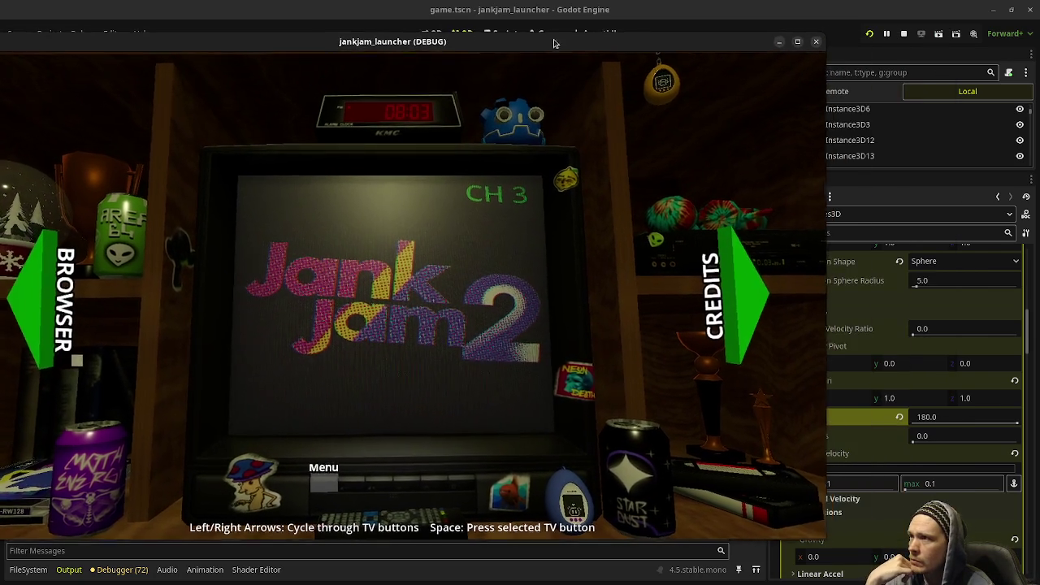
{"action": "right_click", "coordinate": [547, 45]}
{"action": "left_click", "coordinate": [580, 163]}
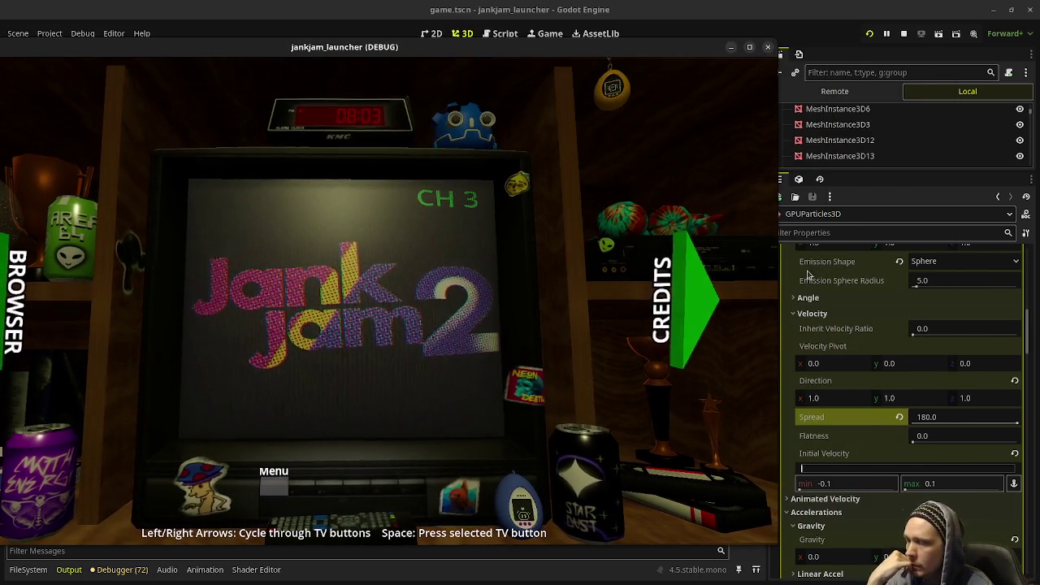
Step: Set the particle Preprocess time to 5.0 s
{"action": "scroll", "coordinate": [881, 324], "scroll_direction": "up", "scroll_amount": 5}
{"action": "scroll", "coordinate": [881, 325], "scroll_direction": "up", "scroll_amount": 5}
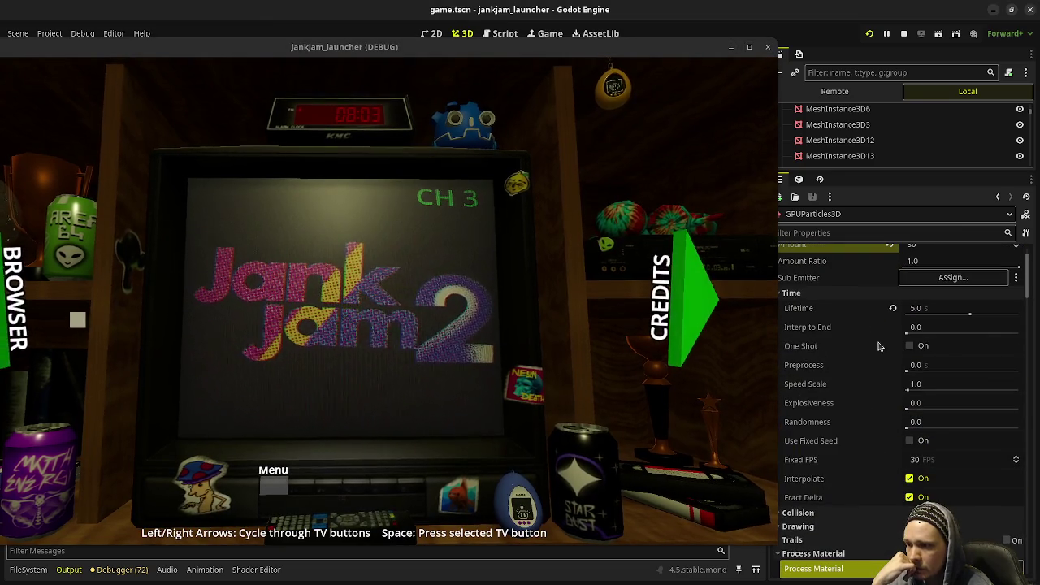
{"action": "left_click_drag", "start_coordinate": [919, 371], "coordinate": [926, 369]}
{"action": "left_click", "coordinate": [930, 369]}
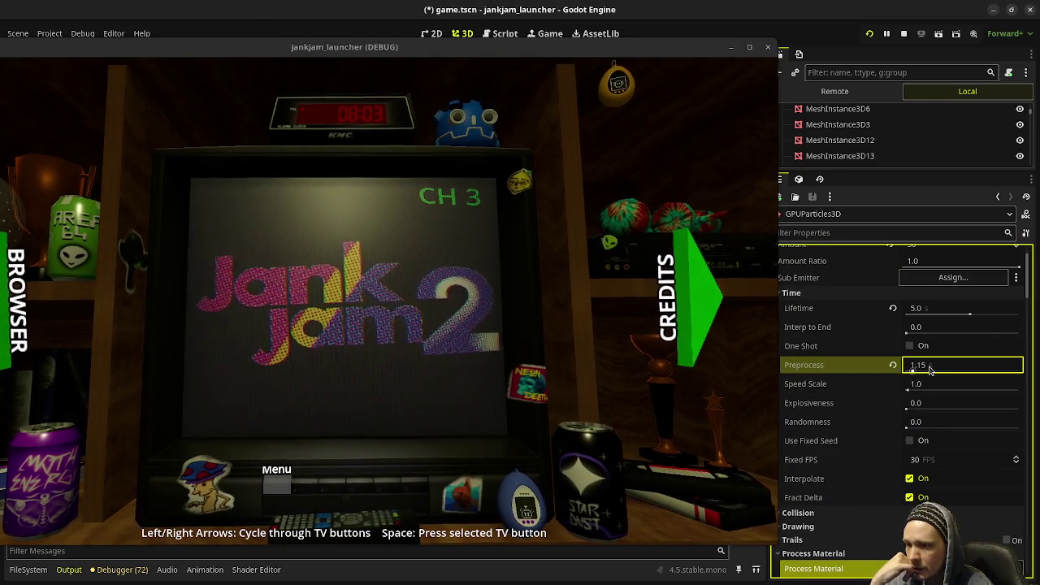
{"action": "type", "text": "5"}
{"action": "key", "text": "Return"}
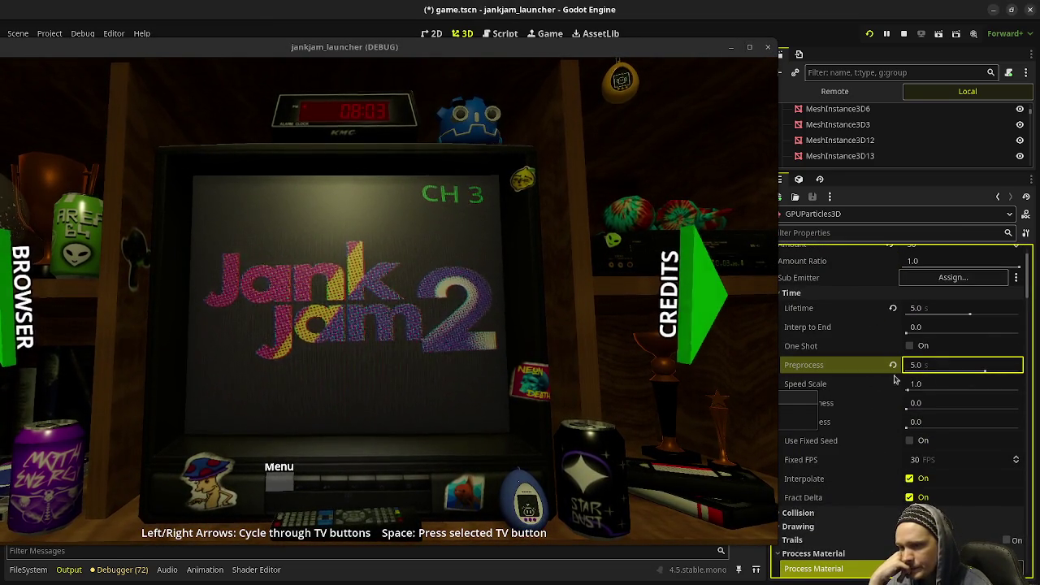
Step: Lower the particle Preprocess time to 2.0 s
{"action": "left_click", "coordinate": [927, 369]}
{"action": "type", "text": "2"}
{"action": "key", "text": "Return"}
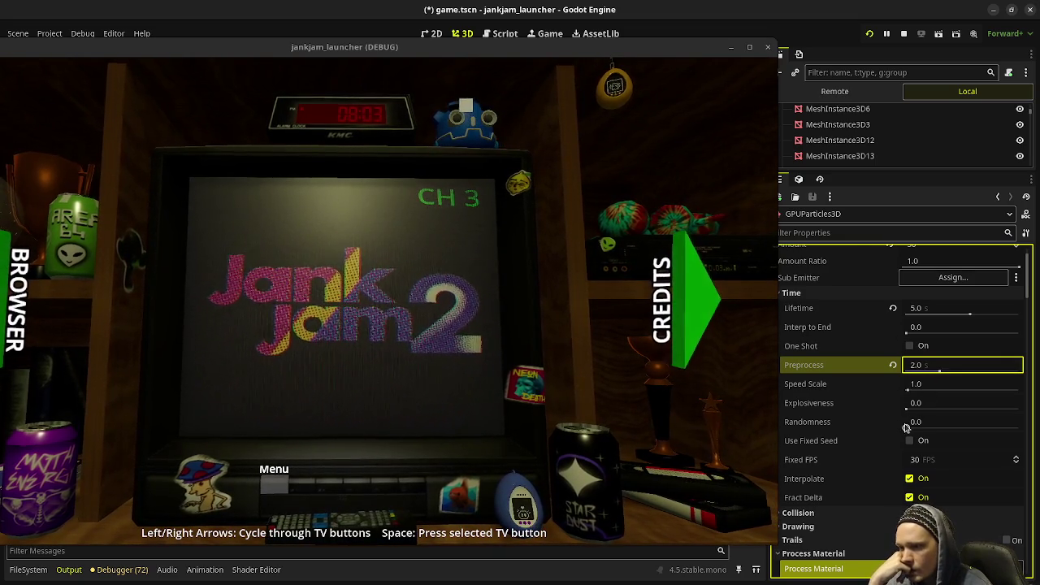
Step: Set particle Randomness to 0.83 and move the game window back over the editor
{"action": "left_click_drag", "start_coordinate": [906, 427], "coordinate": [1018, 427]}
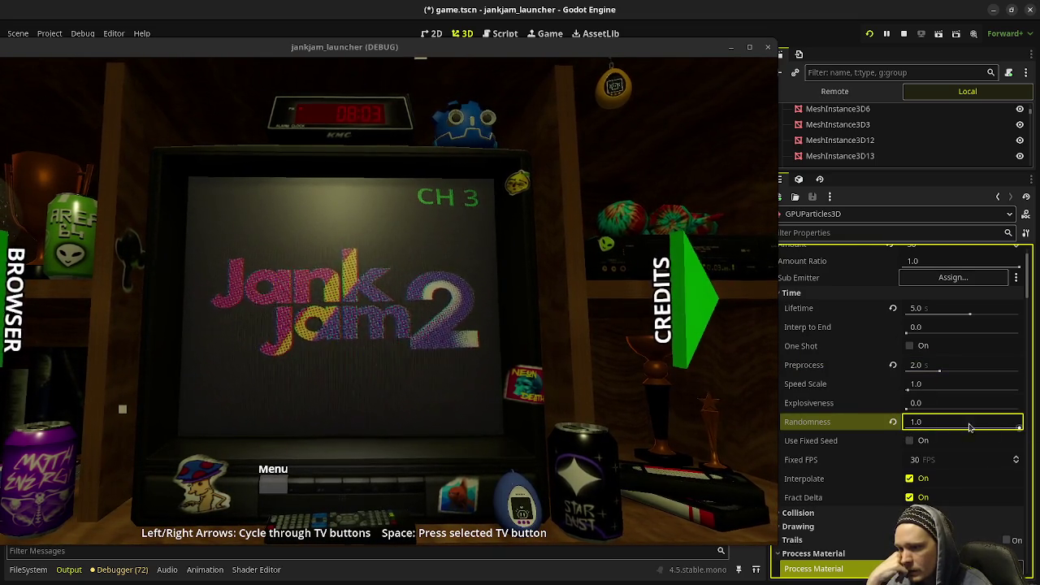
{"action": "left_click_drag", "start_coordinate": [1021, 427], "coordinate": [999, 428]}
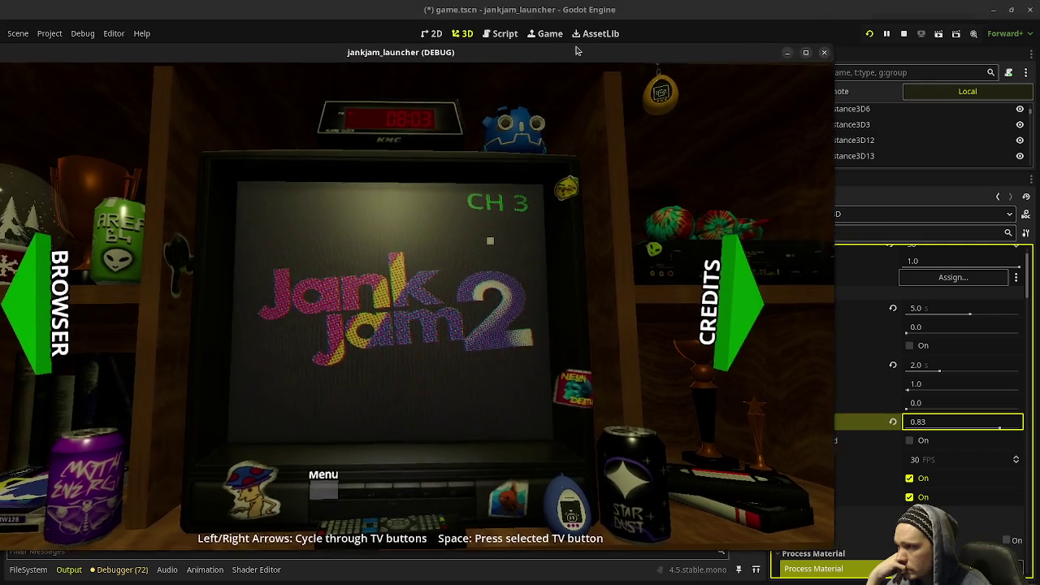
{"action": "left_click_drag", "start_coordinate": [503, 49], "coordinate": [561, 47]}
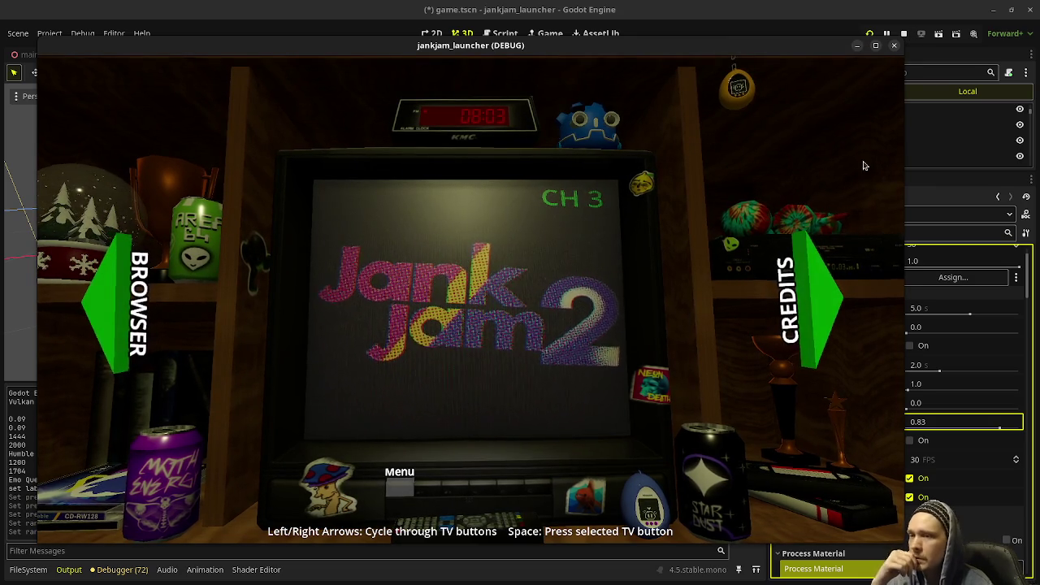
Step: Make the dust spawn on a Sphere Surface emission shape with radius 3.0
{"action": "left_click_drag", "start_coordinate": [867, 43], "coordinate": [713, 55]}
{"action": "scroll", "coordinate": [824, 422], "scroll_direction": "down", "scroll_amount": 4}
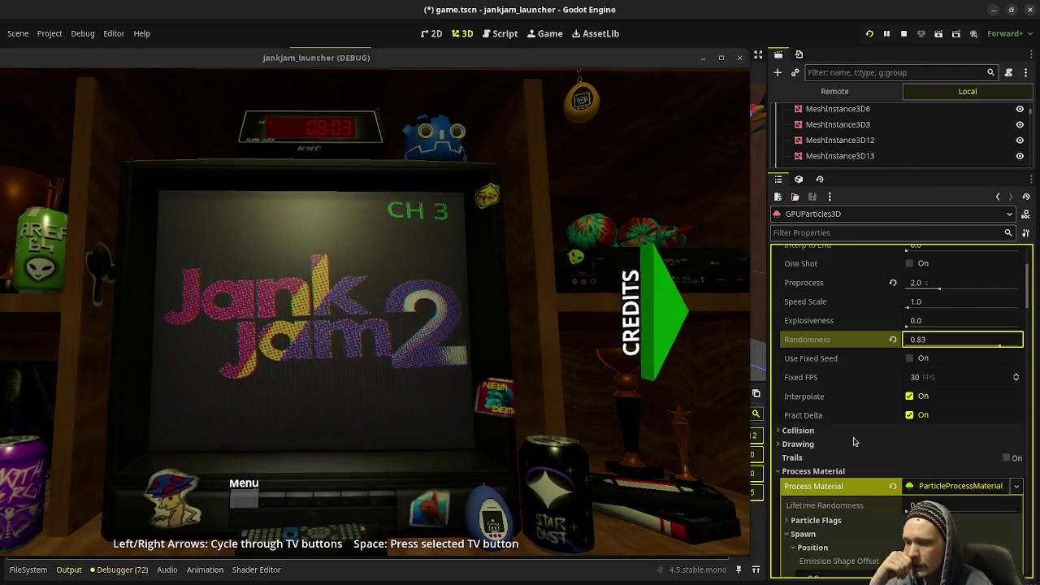
{"action": "scroll", "coordinate": [837, 431], "scroll_direction": "down", "scroll_amount": 4}
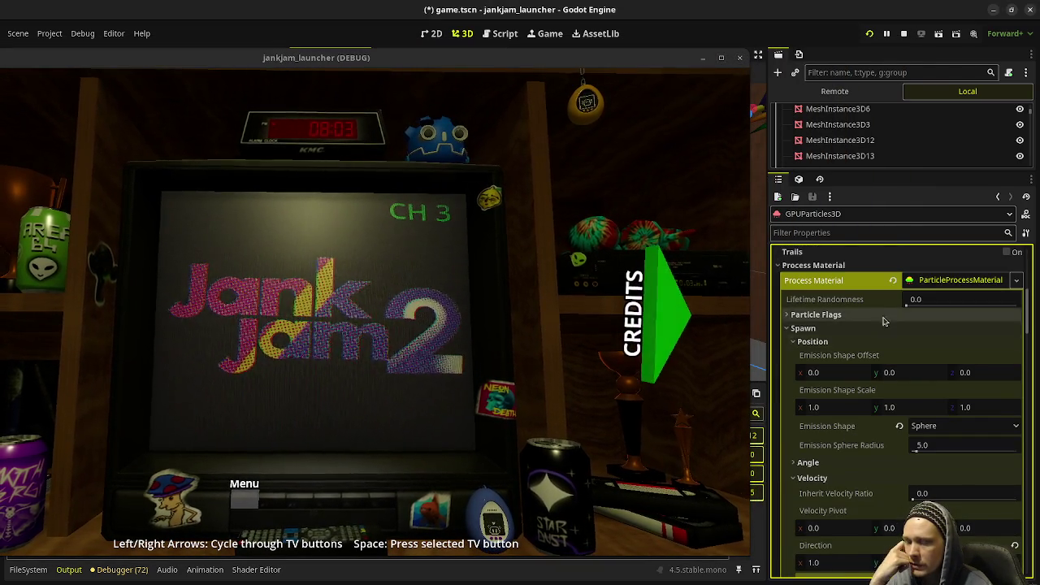
{"action": "scroll", "coordinate": [879, 365], "scroll_direction": "down", "scroll_amount": 3}
{"action": "scroll", "coordinate": [875, 363], "scroll_direction": "down", "scroll_amount": 2}
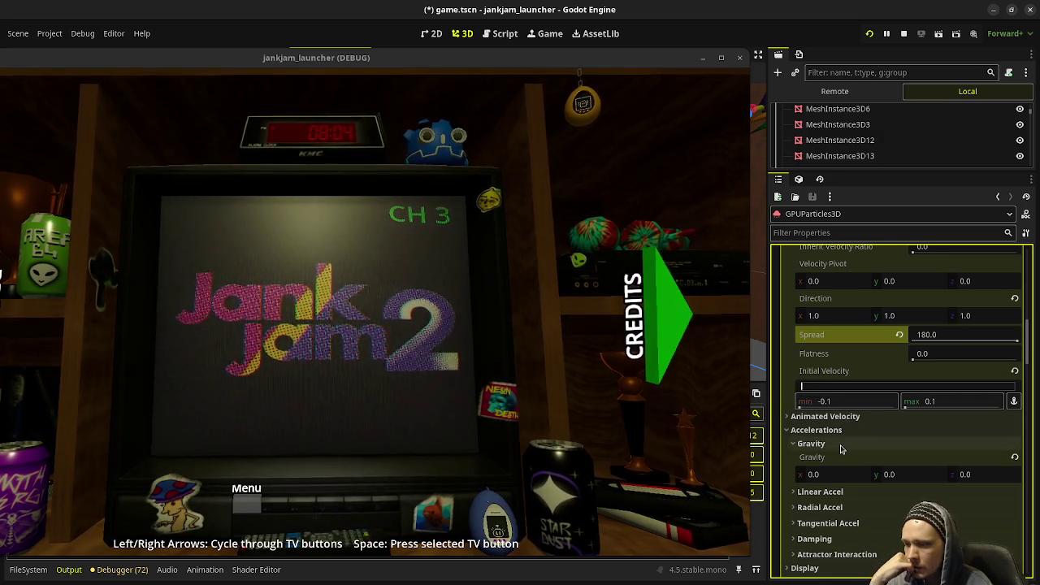
{"action": "scroll", "coordinate": [842, 451], "scroll_direction": "up", "scroll_amount": 2}
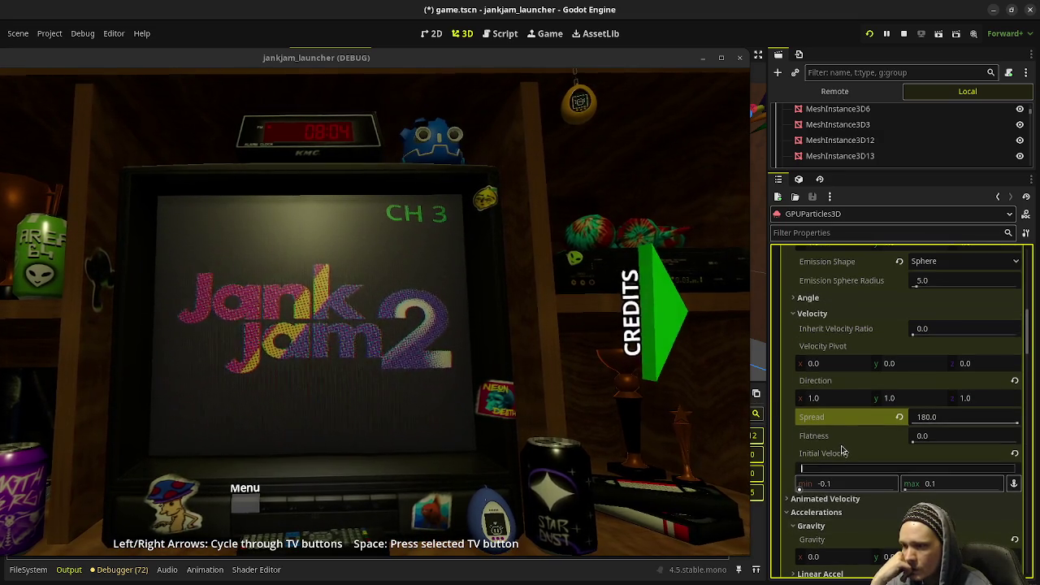
{"action": "scroll", "coordinate": [841, 453], "scroll_direction": "up", "scroll_amount": 4}
{"action": "scroll", "coordinate": [861, 451], "scroll_direction": "up", "scroll_amount": 2}
{"action": "scroll", "coordinate": [934, 442], "scroll_direction": "down", "scroll_amount": 1}
{"action": "scroll", "coordinate": [959, 436], "scroll_direction": "down", "scroll_amount": 1}
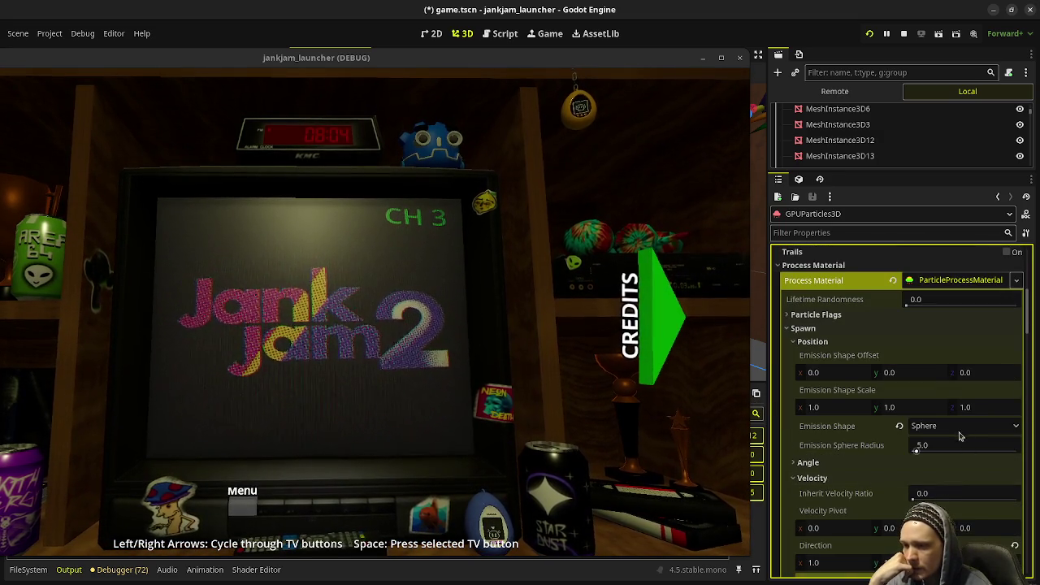
{"action": "left_click", "coordinate": [958, 427]}
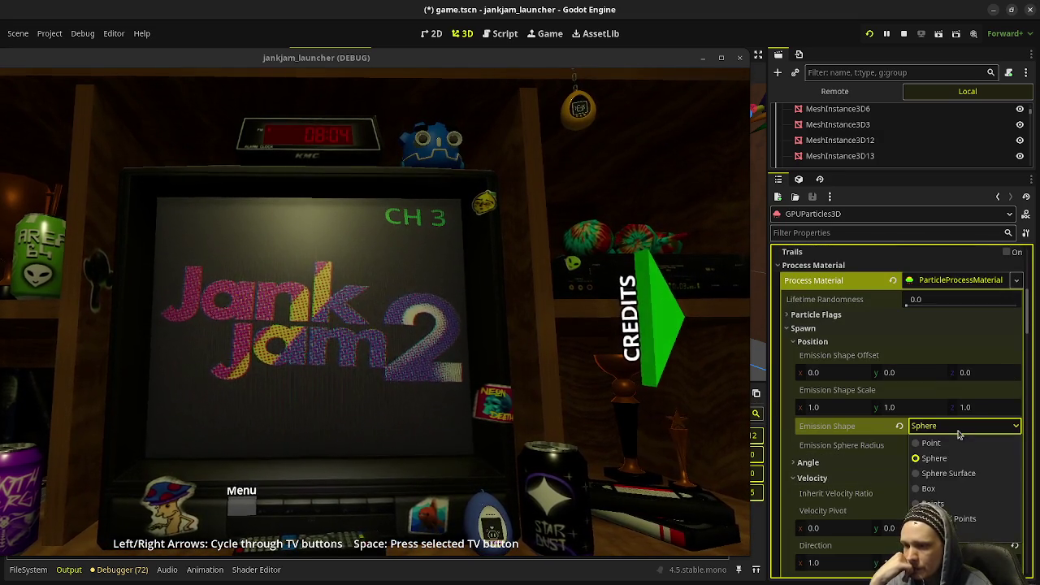
{"action": "left_click", "coordinate": [949, 475]}
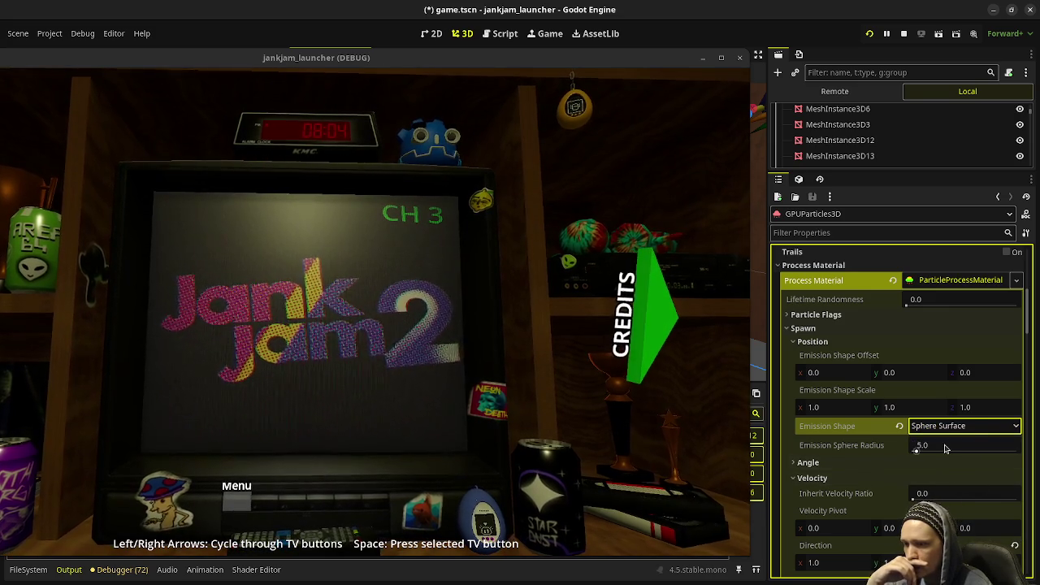
{"action": "left_click", "coordinate": [945, 448]}
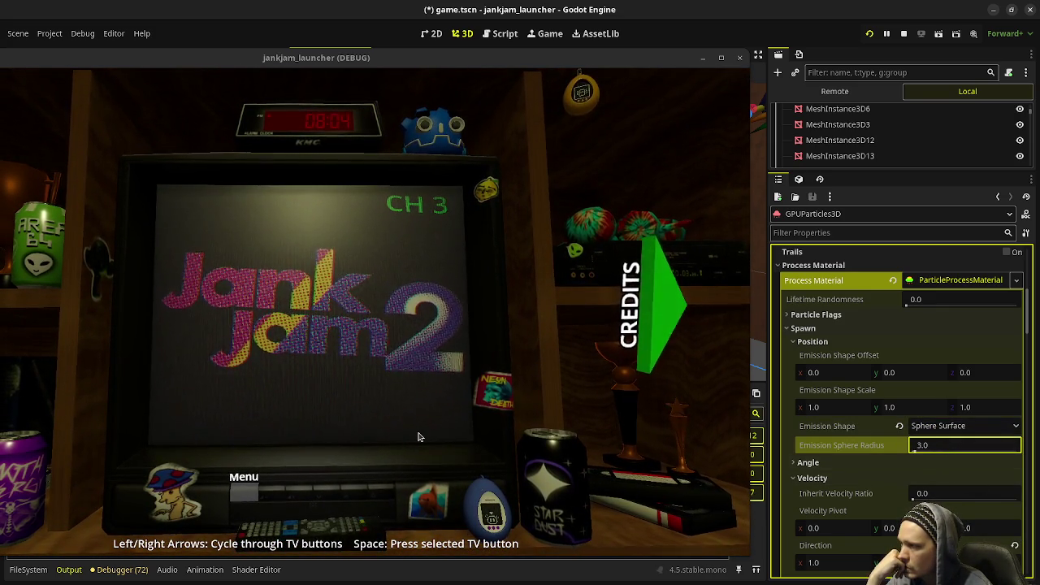
Step: Set the particle Amount to 60 and bring the running game to the front
{"action": "scroll", "coordinate": [893, 409], "scroll_direction": "up", "scroll_amount": 3}
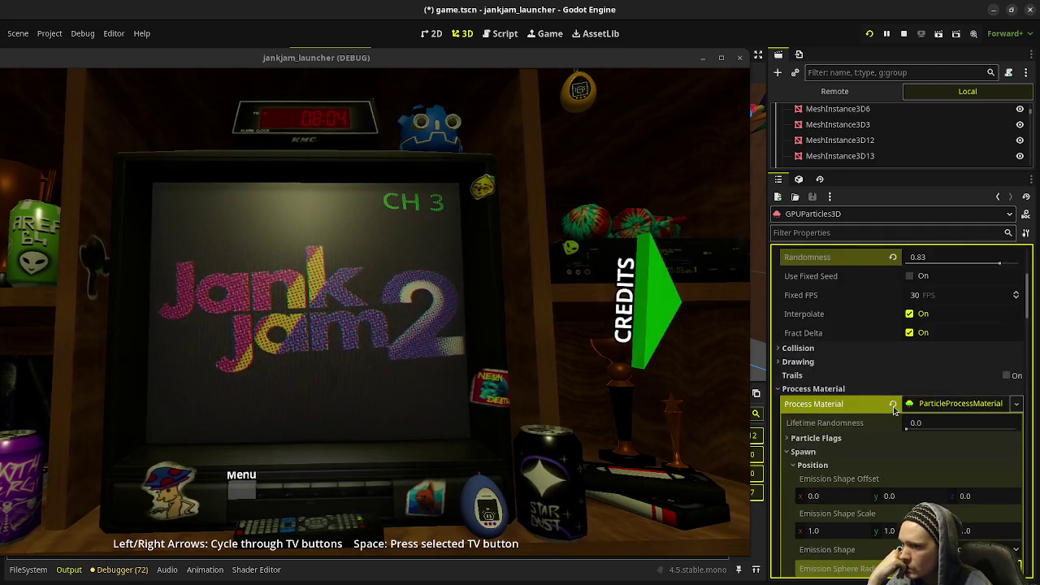
{"action": "scroll", "coordinate": [934, 390], "scroll_direction": "up", "scroll_amount": 2}
{"action": "left_click", "coordinate": [956, 377]}
{"action": "scroll", "coordinate": [940, 287], "scroll_direction": "up", "scroll_amount": 3}
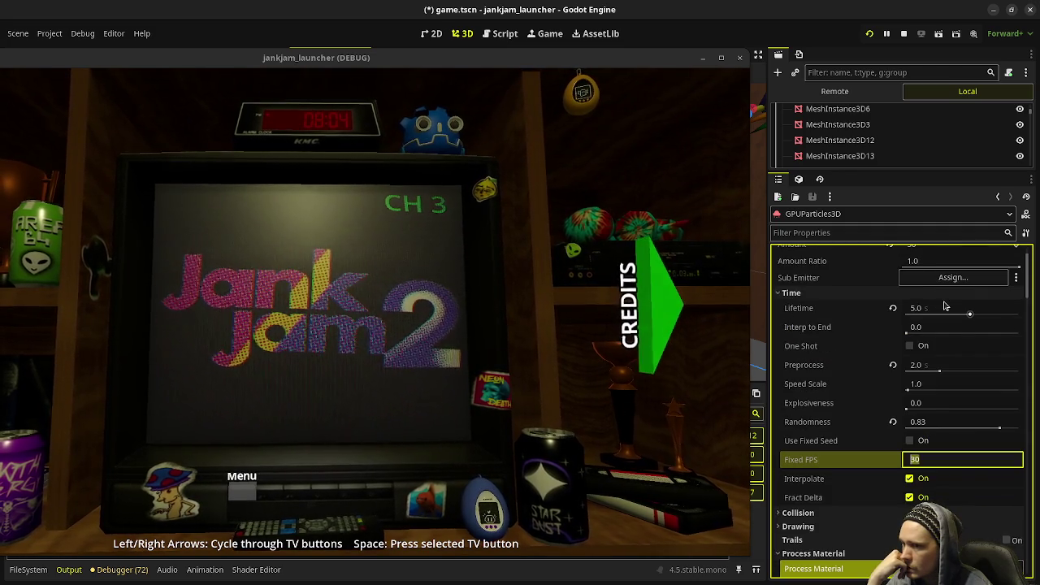
{"action": "scroll", "coordinate": [940, 286], "scroll_direction": "up", "scroll_amount": 2}
{"action": "left_click", "coordinate": [940, 286]}
{"action": "type", "text": "60"}
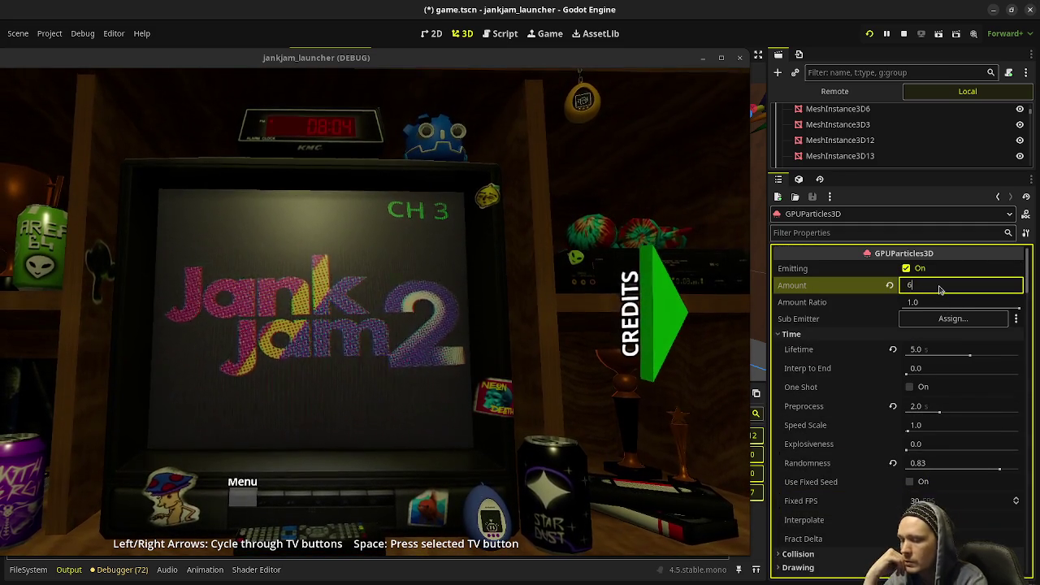
{"action": "key", "text": "Return"}
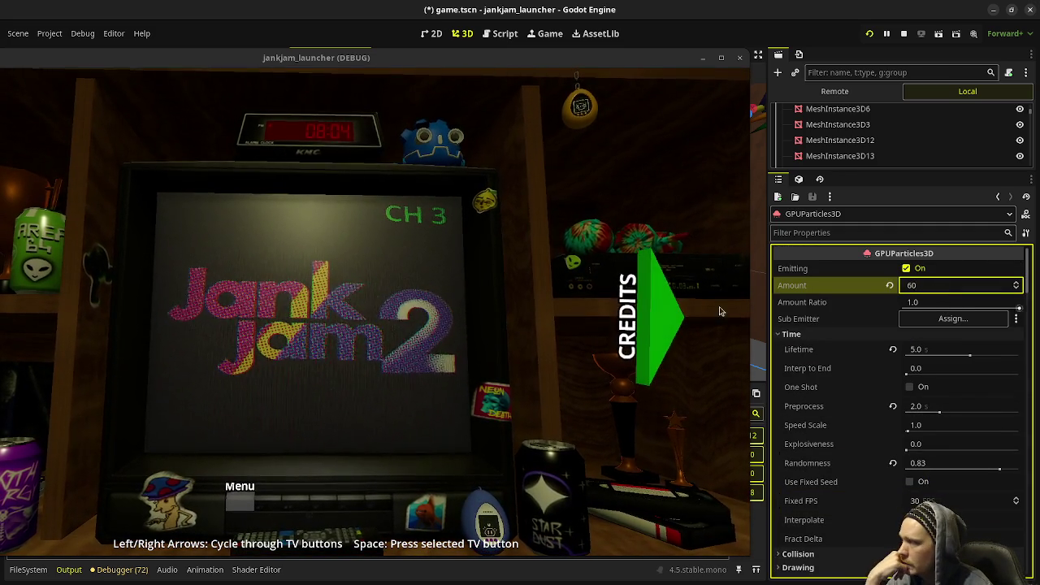
{"action": "left_click", "coordinate": [476, 63]}
Step: Shift the game window left and narrow it so the particle property labels show
{"action": "left_click_drag", "start_coordinate": [476, 64], "coordinate": [540, 65]}
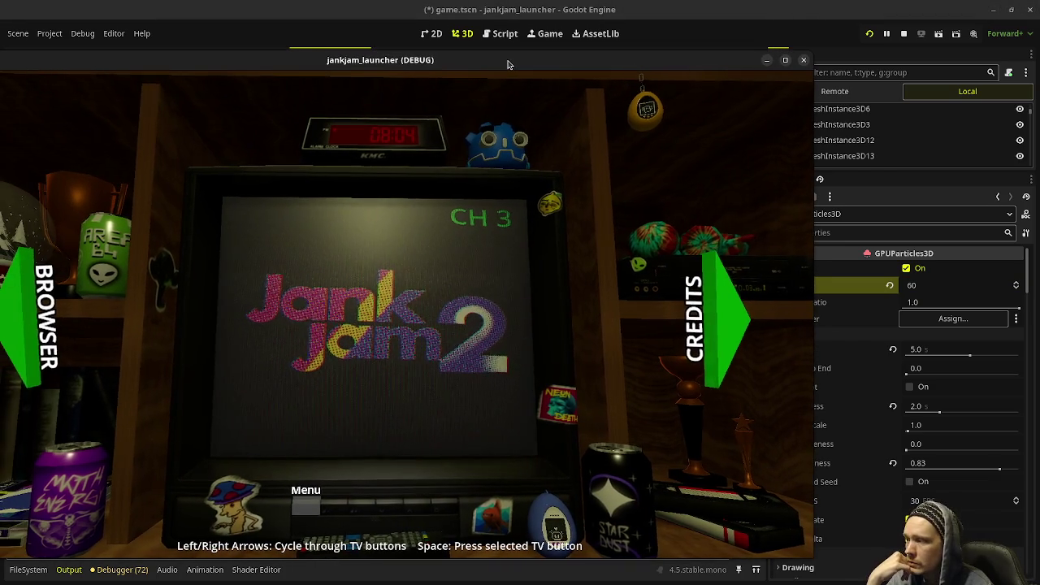
{"action": "left_click", "coordinate": [868, 35]}
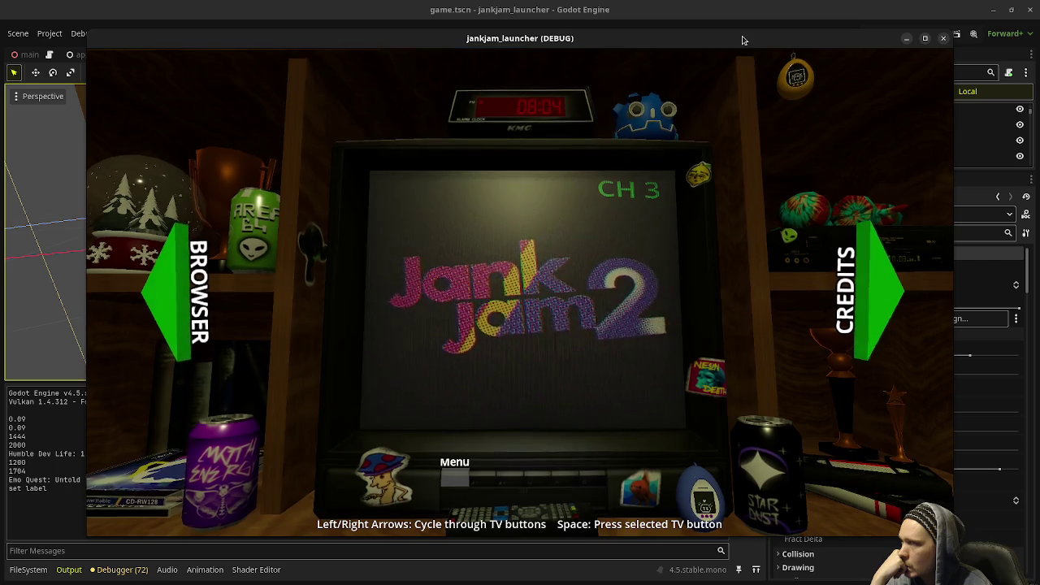
{"action": "left_click_drag", "start_coordinate": [741, 40], "coordinate": [623, 58]}
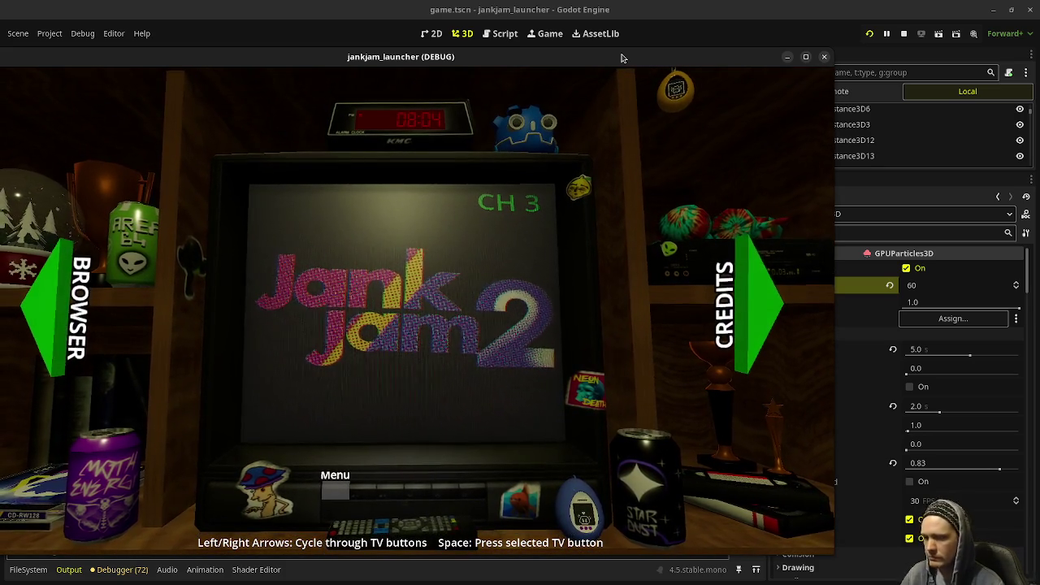
{"action": "left_click_drag", "start_coordinate": [834, 325], "coordinate": [780, 325]}
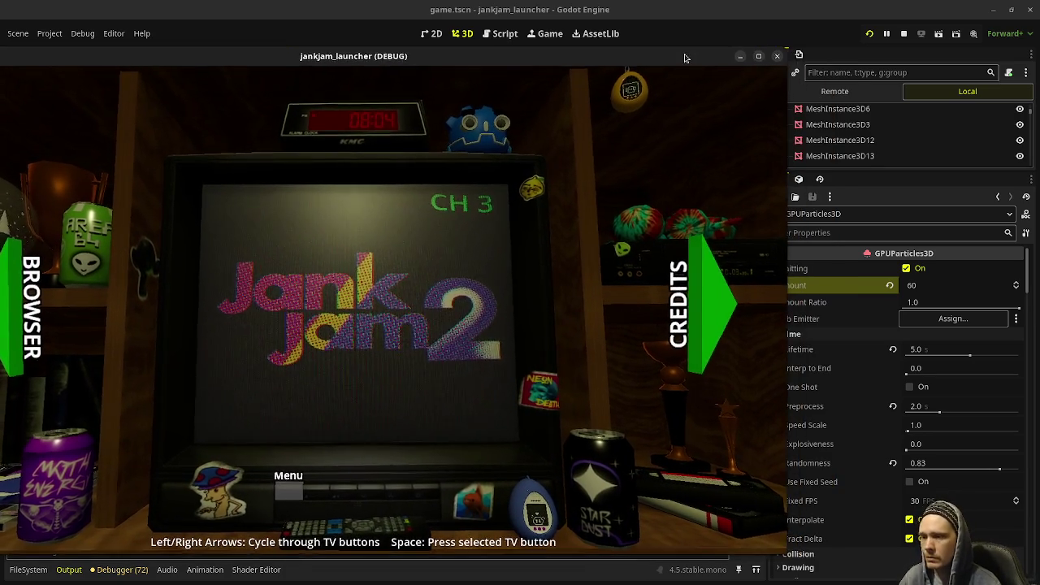
Step: Revert Randomness to 0.0 and orbit out to view the whole room around the emitter
{"action": "left_click", "coordinate": [893, 462]}
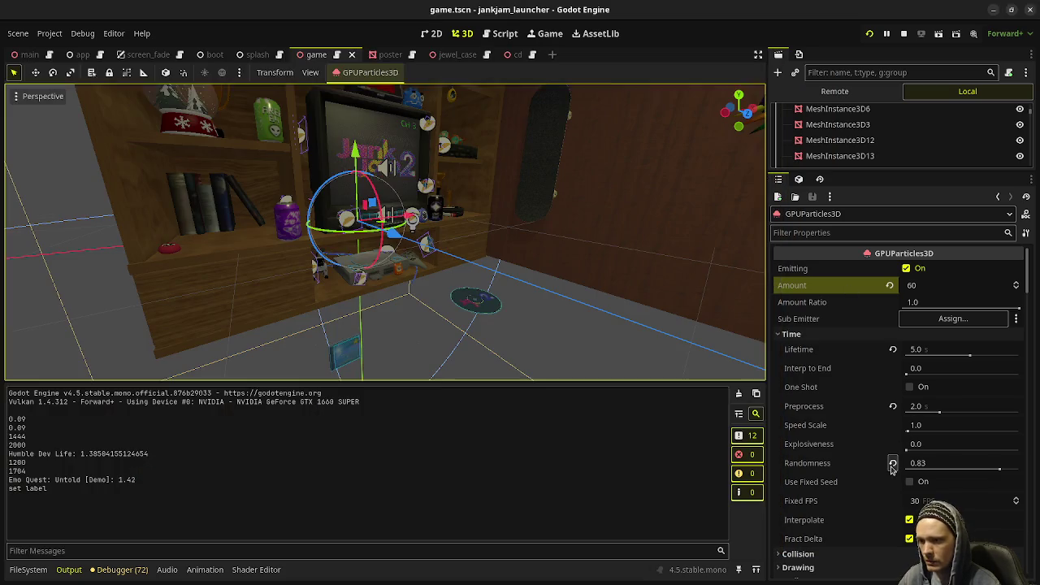
{"action": "left_click", "coordinate": [893, 462]}
{"action": "middle_click_drag", "start_coordinate": [512, 280], "coordinate": [474, 290]}
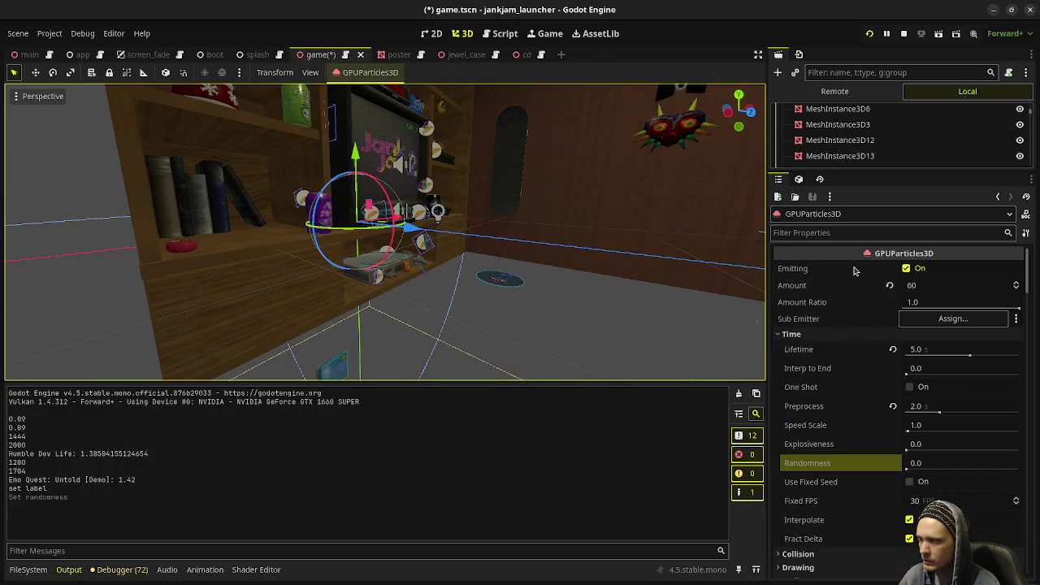
{"action": "mouse_move", "coordinate": [791, 268]}
{"action": "mouse_move", "coordinate": [569, 282]}
{"action": "middle_mouse_down"}
{"action": "mouse_move", "coordinate": [399, 309]}
{"action": "mouse_move", "coordinate": [436, 297]}
{"action": "middle_mouse_up"}
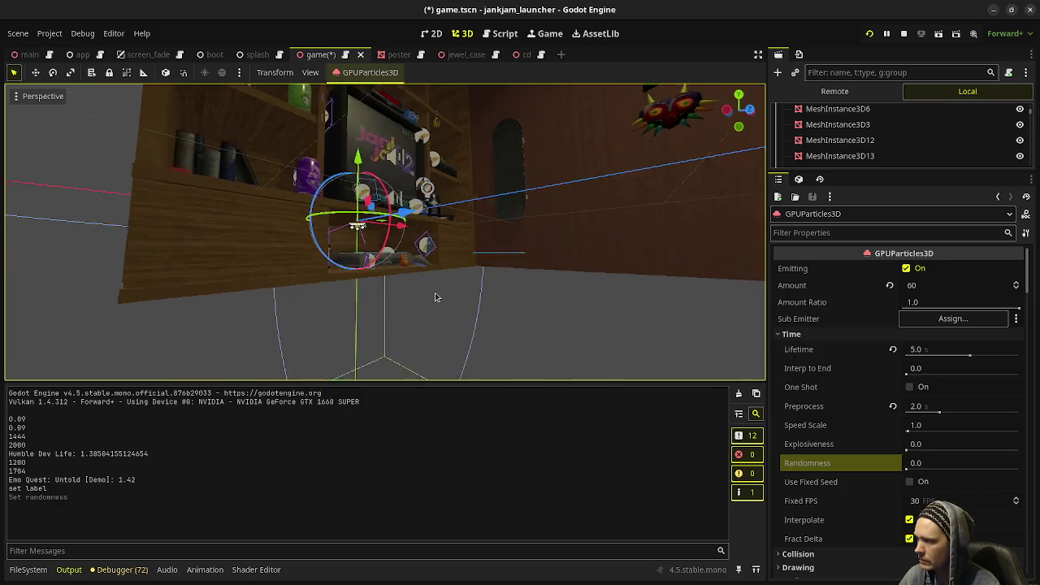
{"action": "scroll", "coordinate": [488, 313], "scroll_direction": "down", "scroll_amount": 2}
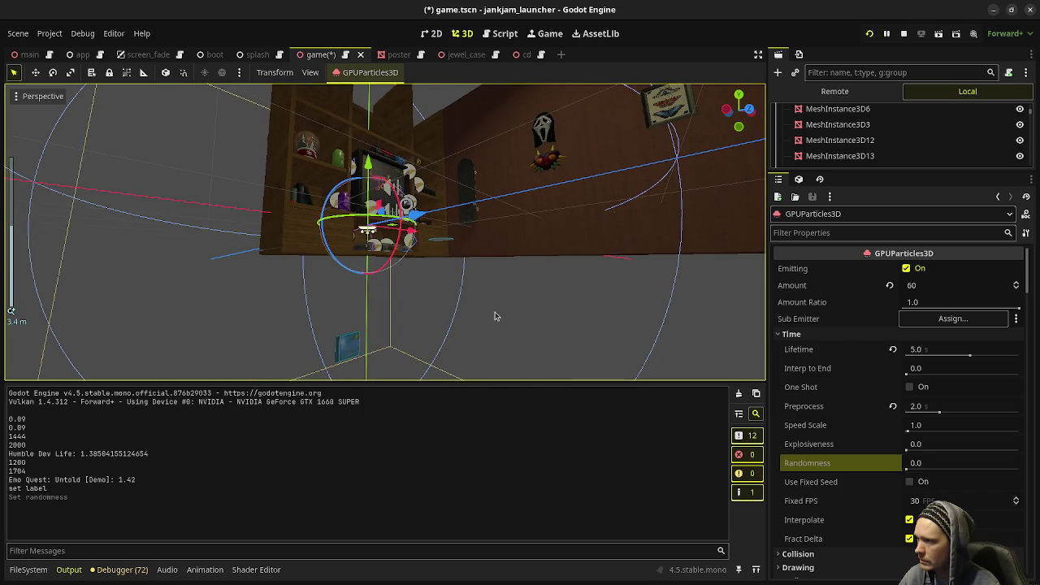
{"action": "middle_click_drag", "start_coordinate": [496, 317], "coordinate": [479, 329]}
{"action": "scroll", "coordinate": [479, 329], "scroll_direction": "down", "scroll_amount": 2}
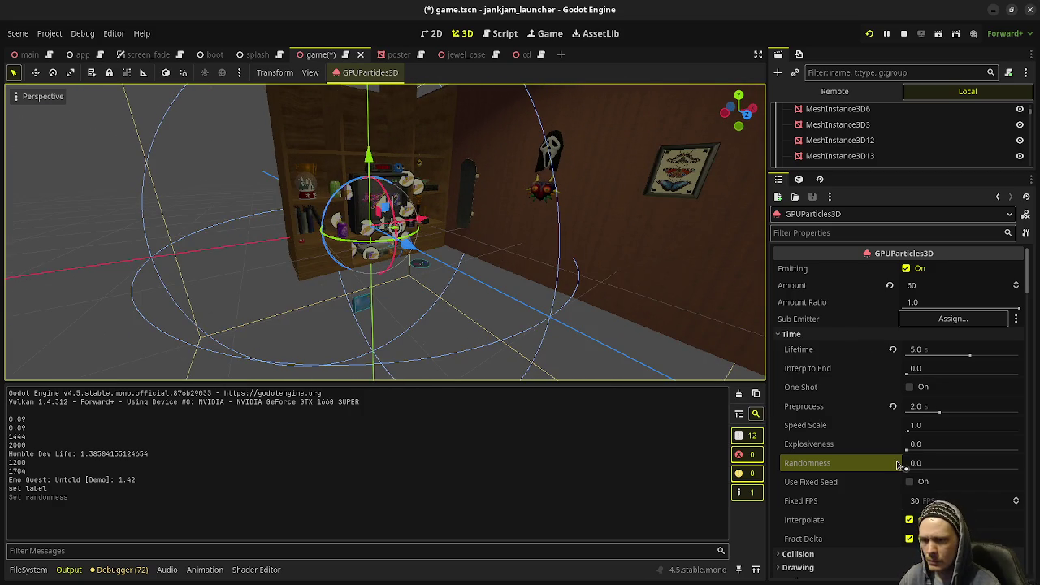
{"action": "scroll", "coordinate": [880, 429], "scroll_direction": "down", "scroll_amount": 3}
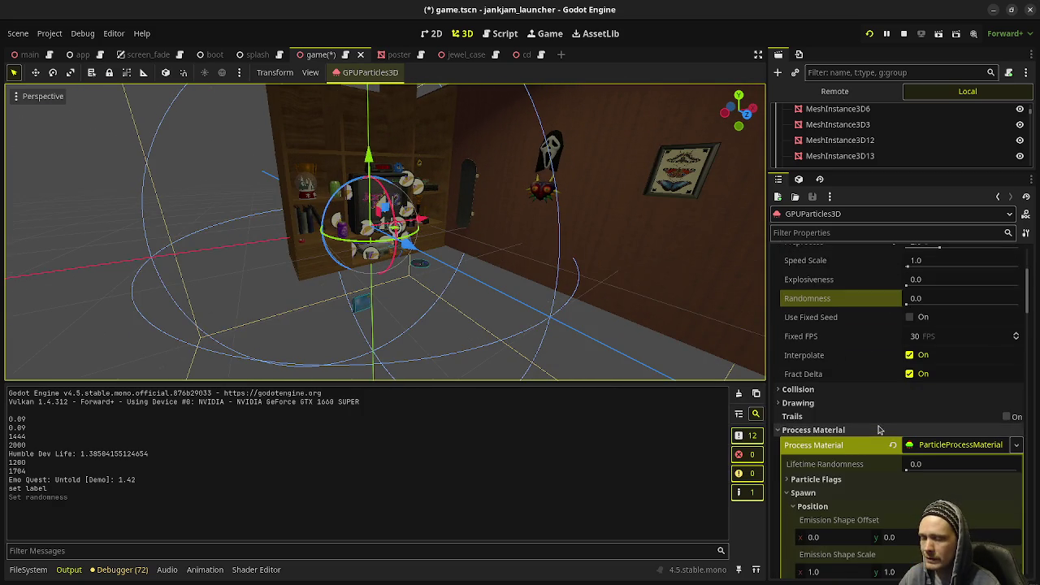
{"action": "scroll", "coordinate": [879, 429], "scroll_direction": "down", "scroll_amount": 2}
{"action": "scroll", "coordinate": [877, 430], "scroll_direction": "down", "scroll_amount": 2}
{"action": "scroll", "coordinate": [878, 430], "scroll_direction": "down", "scroll_amount": 2}
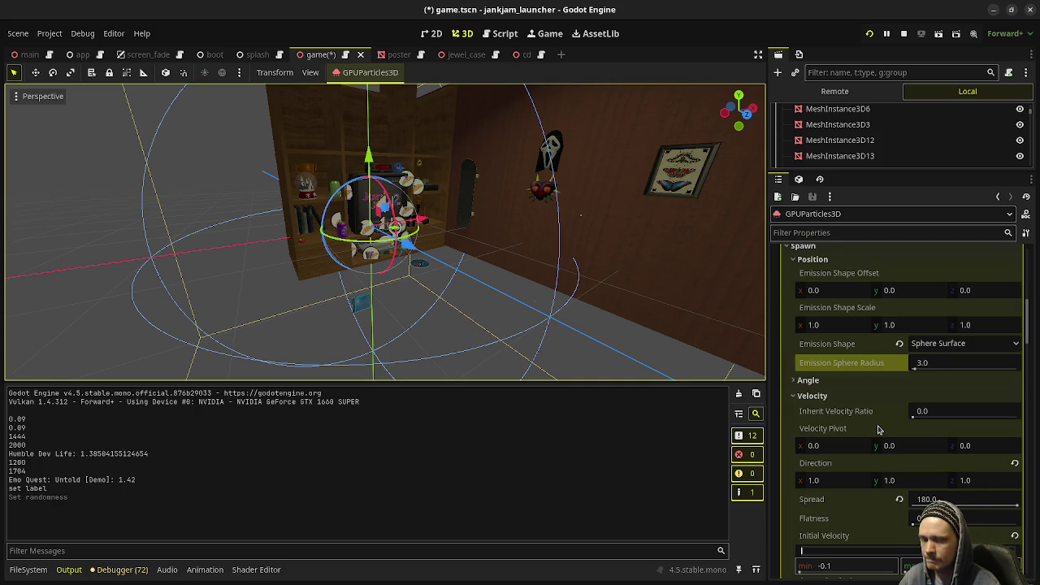
Step: Set the Emission Sphere Radius to 1.0 and relaunch the game to test the dust
{"action": "left_click", "coordinate": [935, 366]}
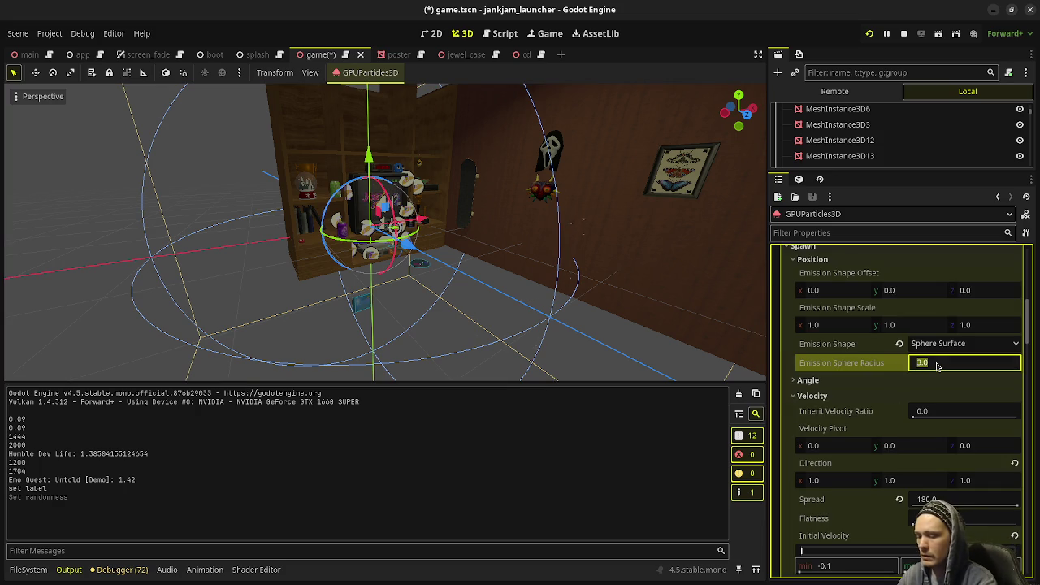
{"action": "type", "text": "1"}
{"action": "key", "text": "Return"}
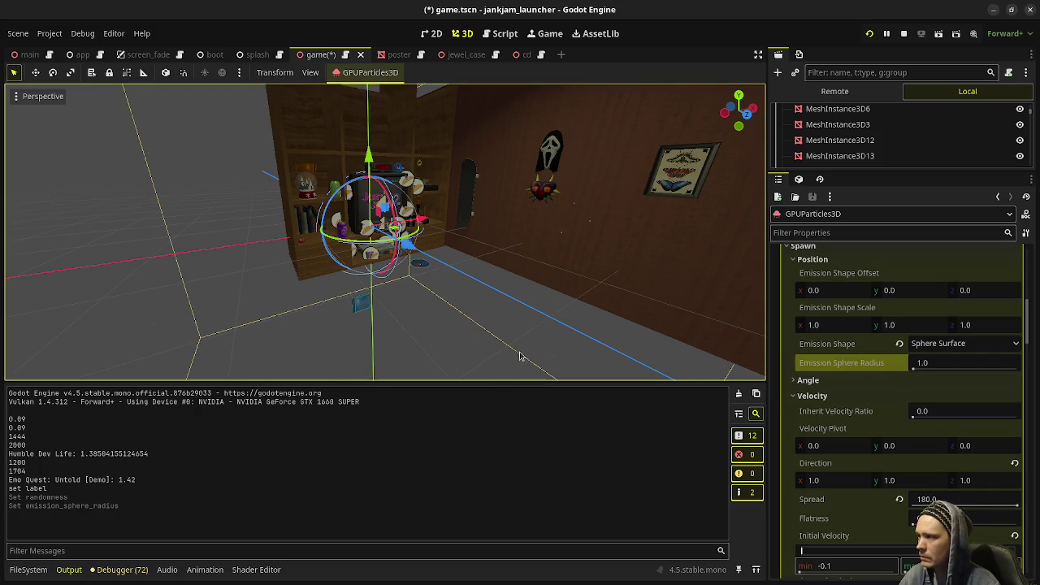
{"action": "scroll", "coordinate": [522, 360], "scroll_direction": "up", "scroll_amount": 5}
{"action": "middle_click_drag", "start_coordinate": [523, 360], "coordinate": [419, 272]}
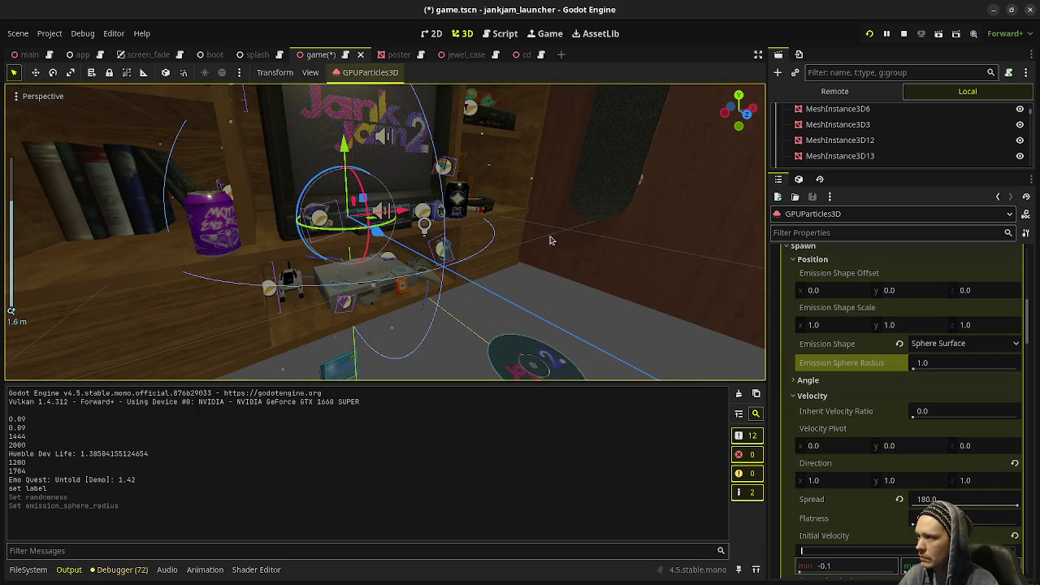
{"action": "left_click", "coordinate": [870, 35]}
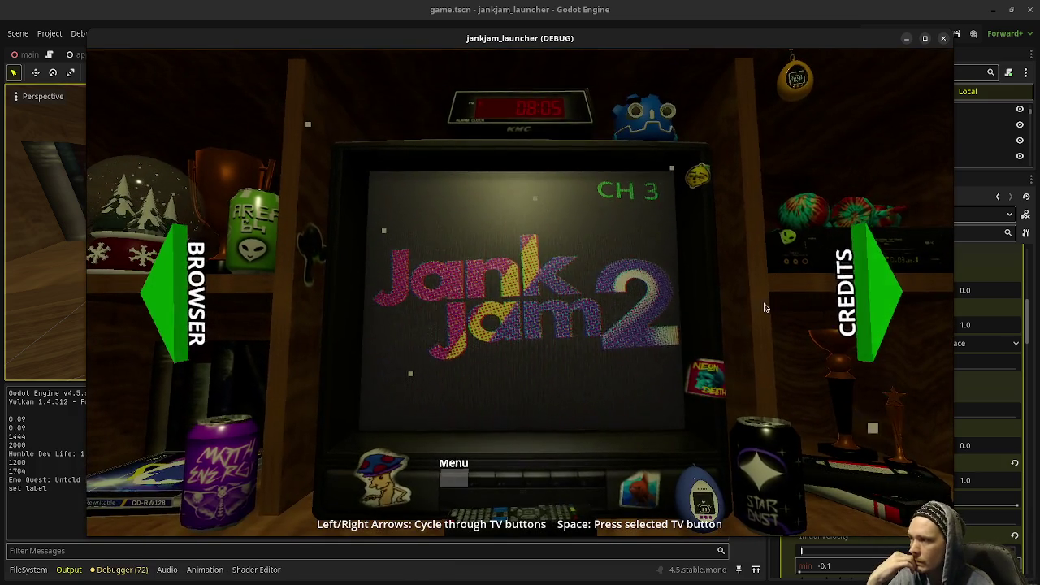
Step: Move the relaunched game window left and keep it always on top
{"action": "left_click_drag", "start_coordinate": [632, 39], "coordinate": [454, 30]}
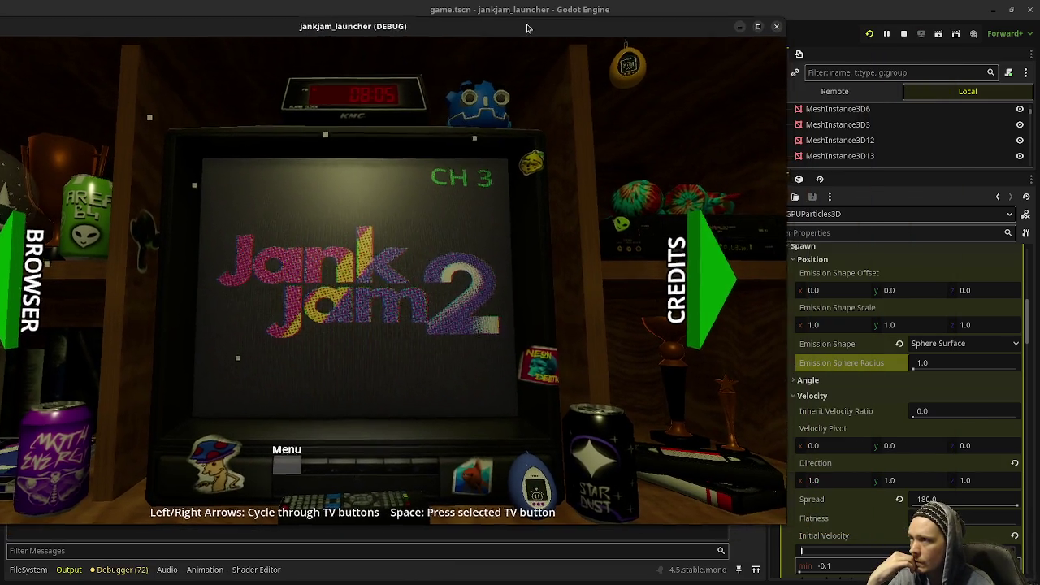
{"action": "right_click", "coordinate": [520, 32]}
{"action": "left_click", "coordinate": [573, 154]}
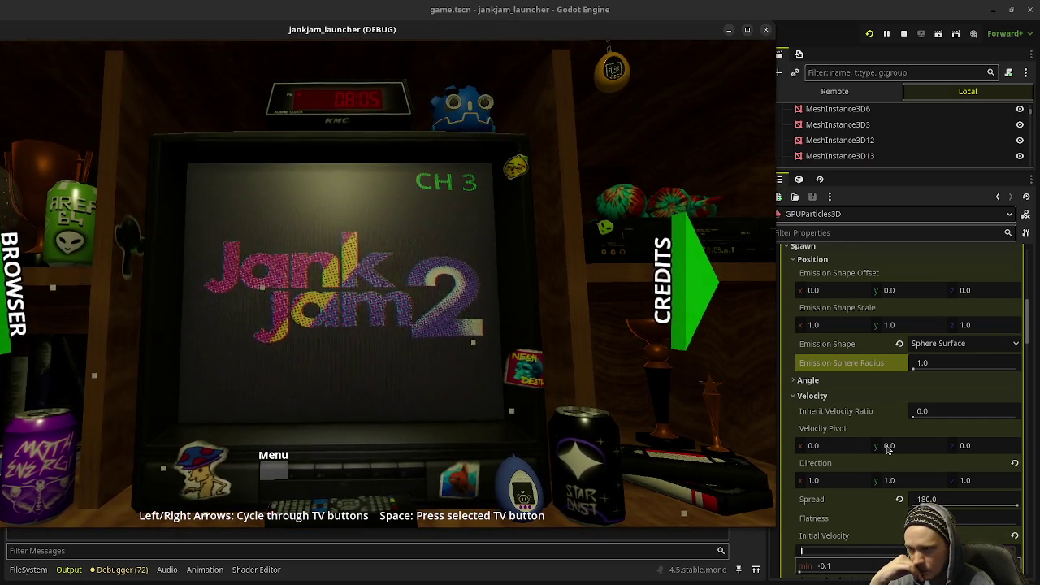
Step: Change the Emission Sphere Radius to 2.0
{"action": "left_click", "coordinate": [939, 363]}
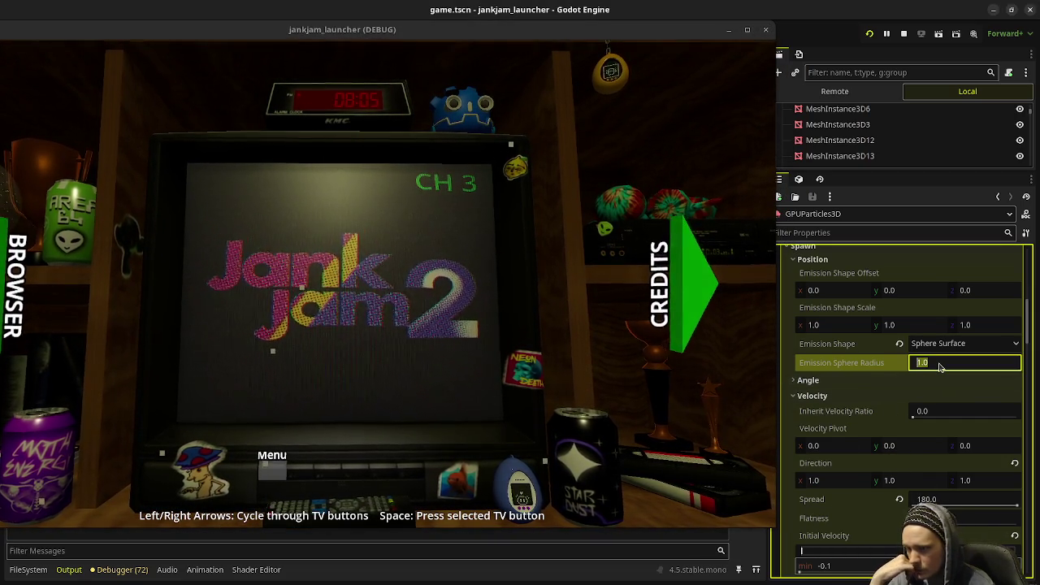
{"action": "type", "text": "2"}
{"action": "key", "text": "Return"}
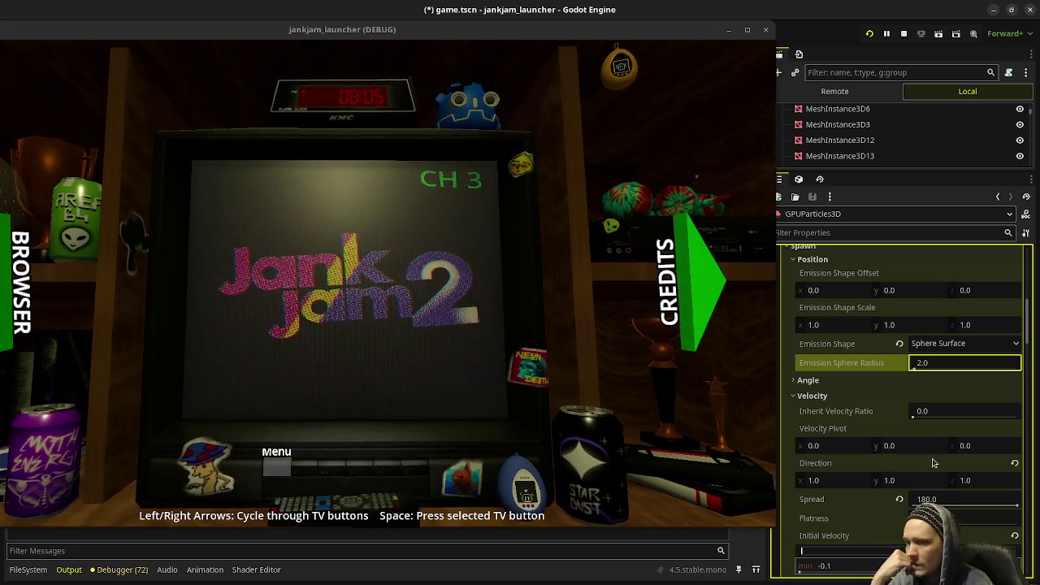
{"action": "left_click", "coordinate": [947, 346]}
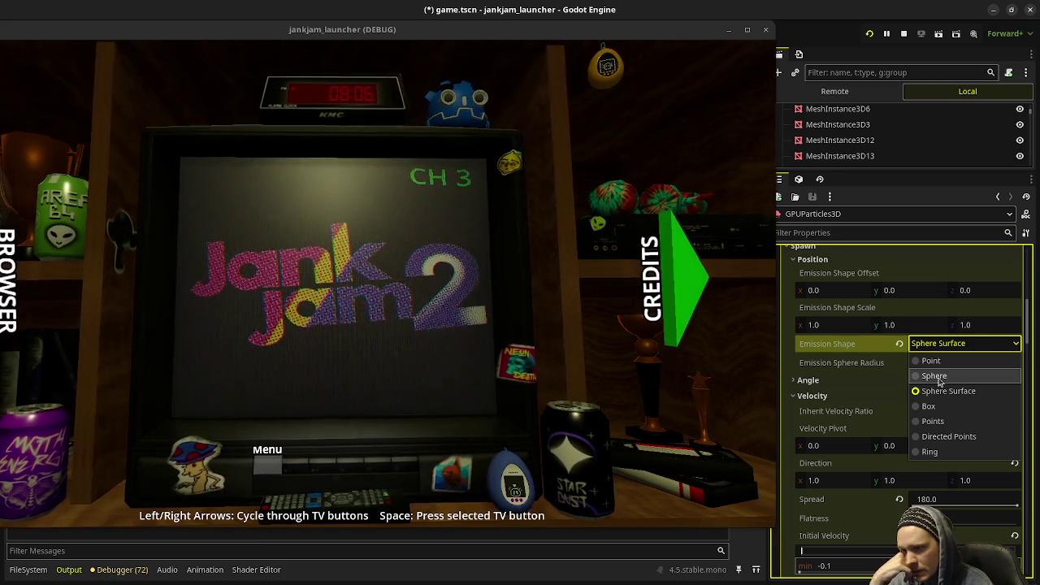
Step: Switch the emission shape to a solid Sphere and enable billboard Keep Scale
{"action": "left_click", "coordinate": [934, 377]}
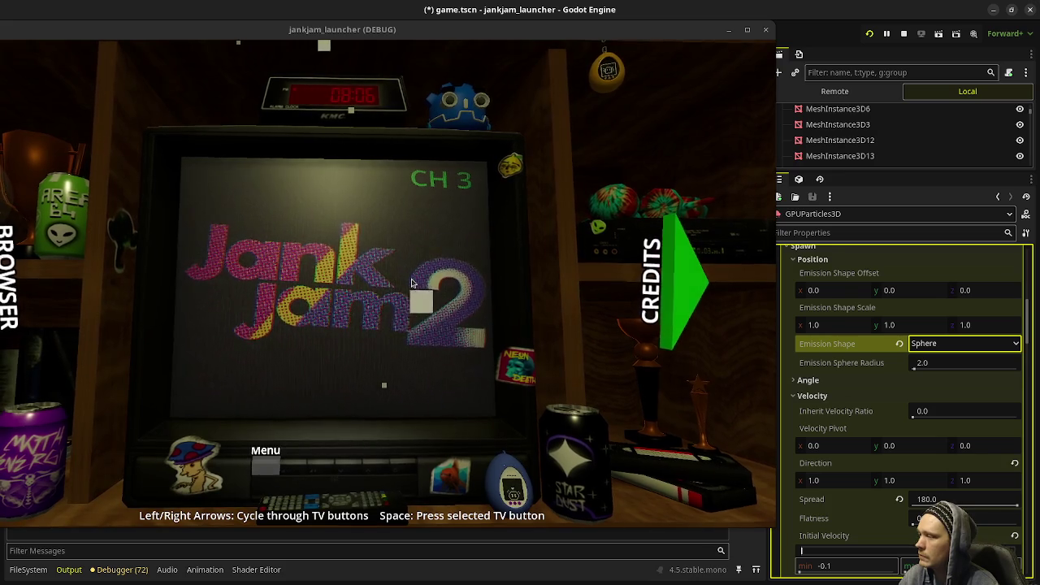
{"action": "scroll", "coordinate": [864, 391], "scroll_direction": "down", "scroll_amount": 1}
{"action": "scroll", "coordinate": [866, 393], "scroll_direction": "down", "scroll_amount": 5}
{"action": "scroll", "coordinate": [867, 394], "scroll_direction": "down", "scroll_amount": 3}
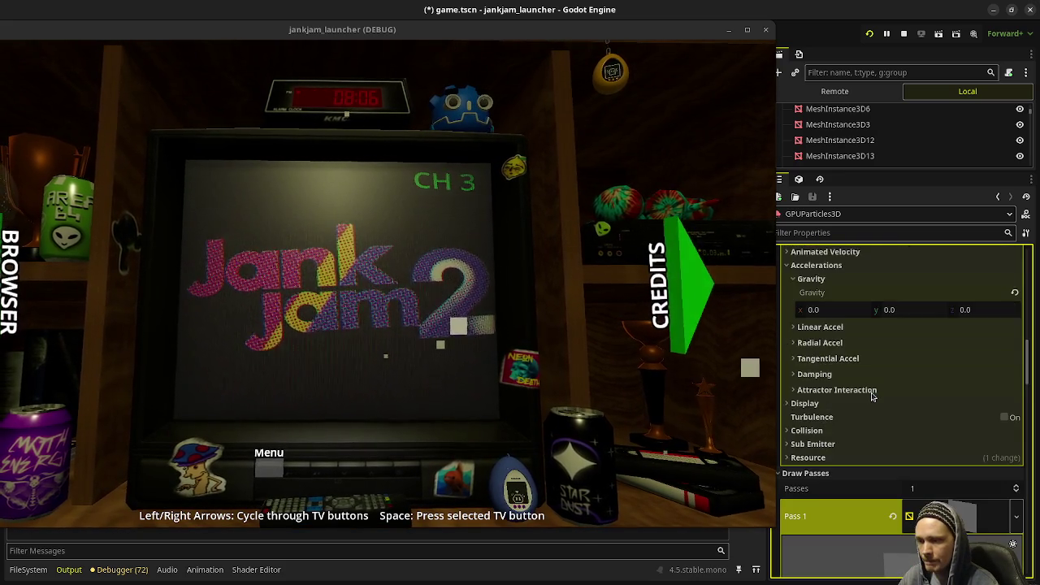
{"action": "scroll", "coordinate": [871, 395], "scroll_direction": "down", "scroll_amount": 3}
{"action": "scroll", "coordinate": [872, 398], "scroll_direction": "down", "scroll_amount": 1}
{"action": "scroll", "coordinate": [872, 403], "scroll_direction": "up", "scroll_amount": 2}
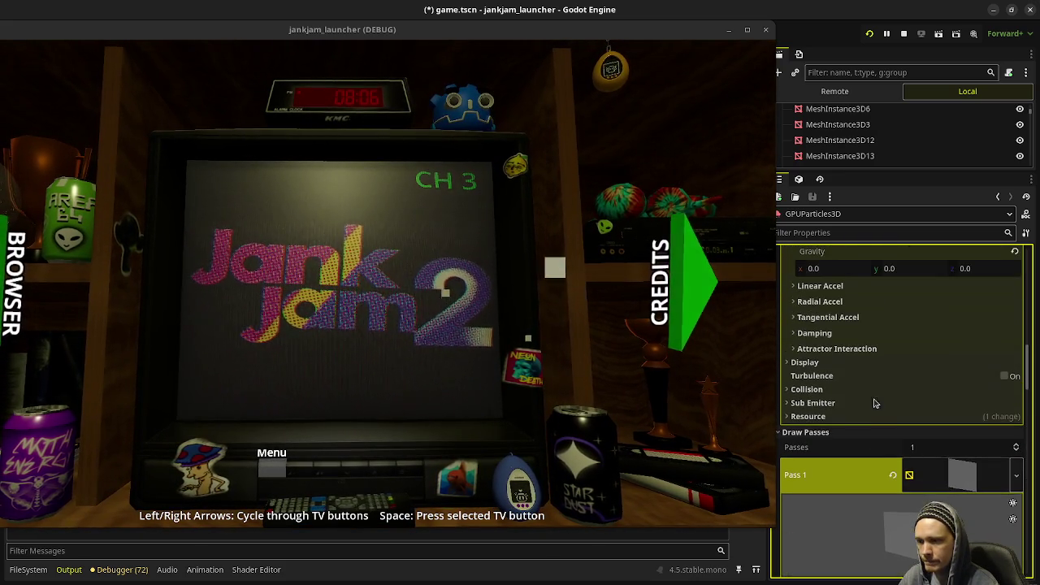
{"action": "scroll", "coordinate": [868, 410], "scroll_direction": "up", "scroll_amount": 1}
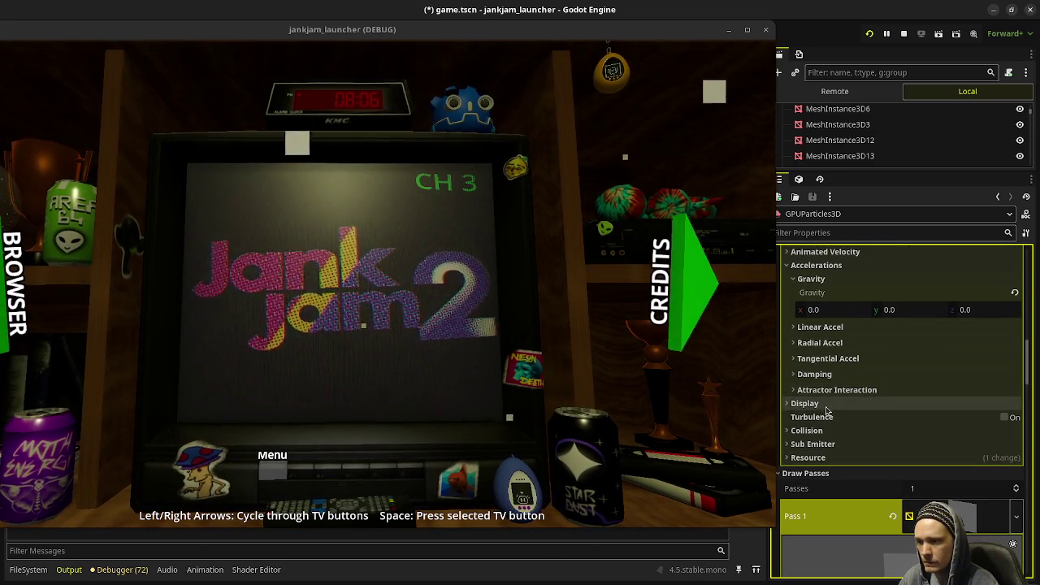
{"action": "scroll", "coordinate": [861, 416], "scroll_direction": "down", "scroll_amount": 5}
{"action": "scroll", "coordinate": [844, 428], "scroll_direction": "down", "scroll_amount": 5}
{"action": "scroll", "coordinate": [845, 428], "scroll_direction": "down", "scroll_amount": 5}
{"action": "scroll", "coordinate": [842, 434], "scroll_direction": "down", "scroll_amount": 3}
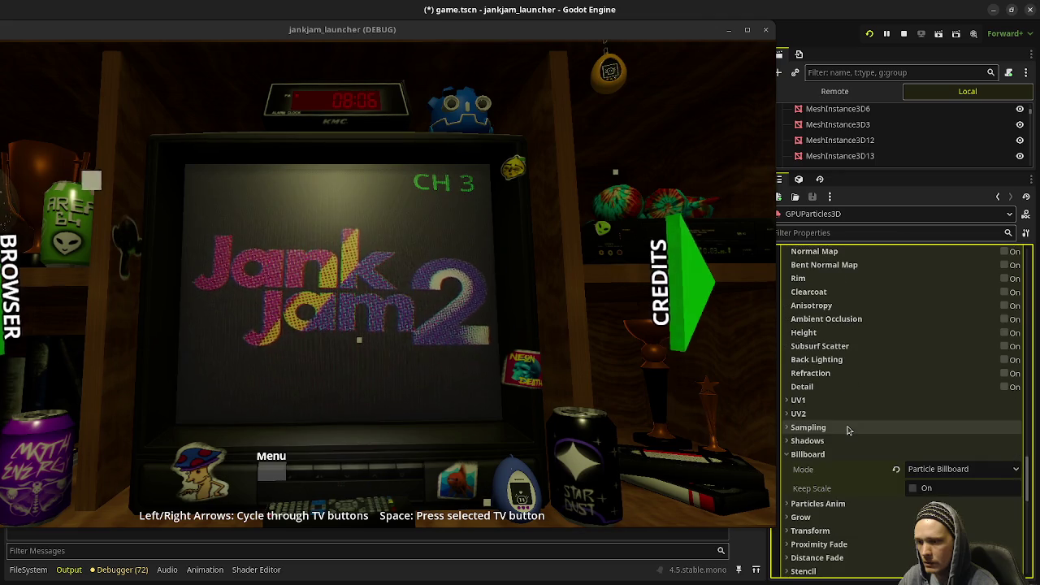
{"action": "left_click", "coordinate": [915, 490]}
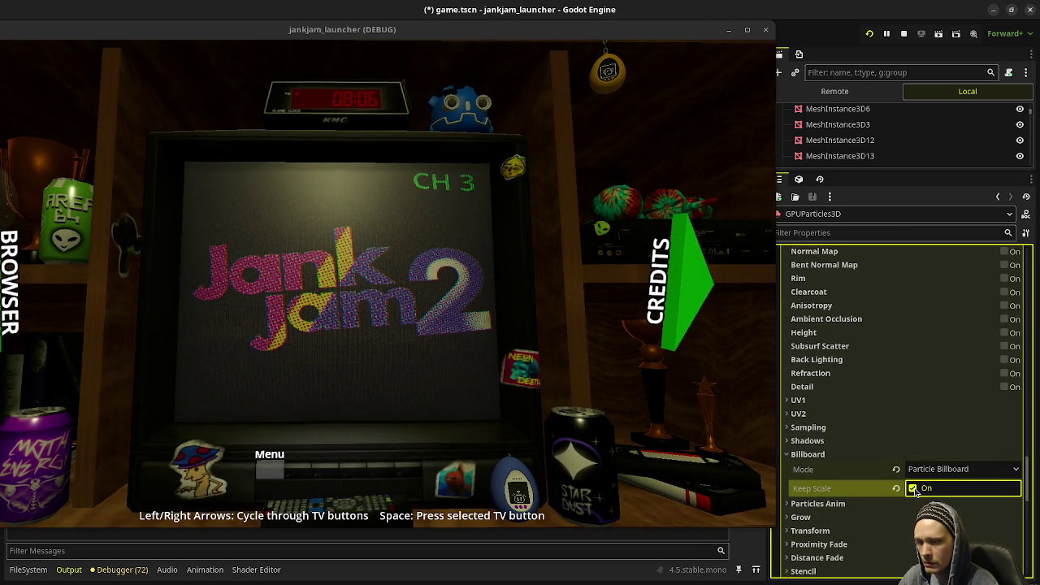
Step: Expand Display > Scale to reach the Scale Curve options
{"action": "scroll", "coordinate": [831, 492], "scroll_direction": "up", "scroll_amount": 8}
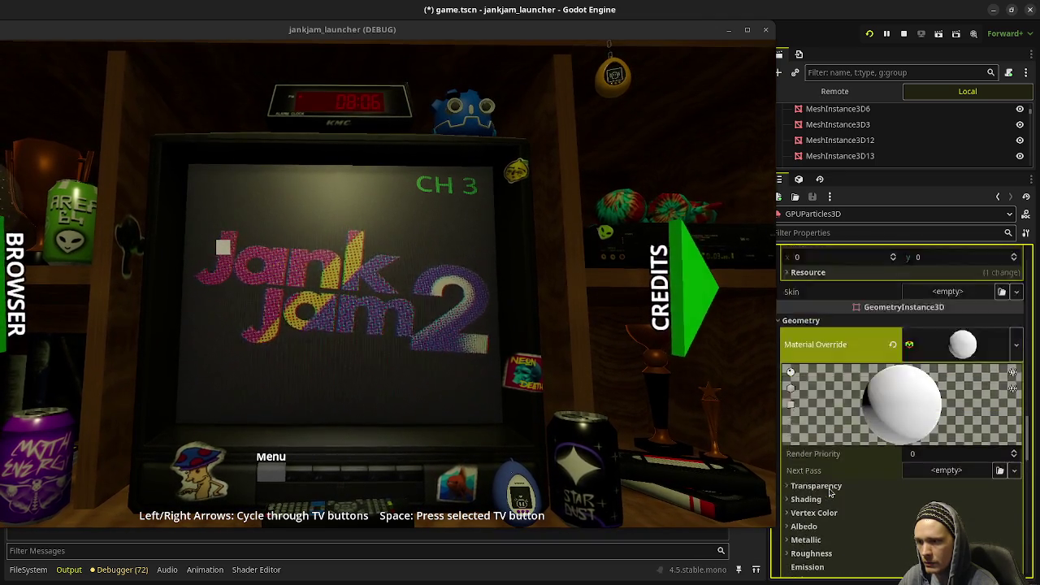
{"action": "scroll", "coordinate": [830, 493], "scroll_direction": "up", "scroll_amount": 3}
{"action": "scroll", "coordinate": [828, 492], "scroll_direction": "up", "scroll_amount": 3}
{"action": "scroll", "coordinate": [827, 490], "scroll_direction": "up", "scroll_amount": 3}
{"action": "scroll", "coordinate": [825, 490], "scroll_direction": "up", "scroll_amount": 2}
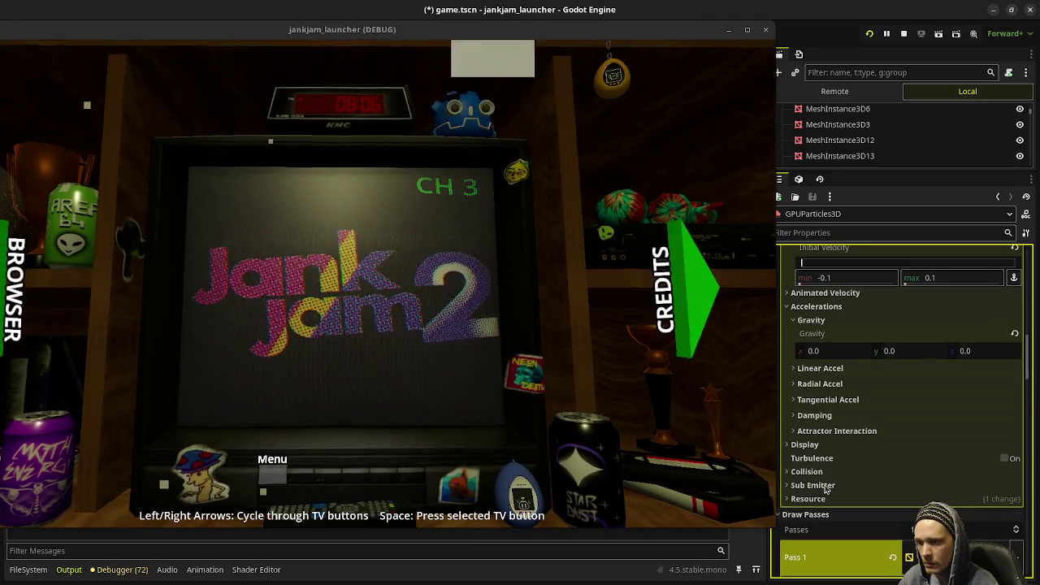
{"action": "left_click", "coordinate": [826, 445]}
{"action": "left_click", "coordinate": [829, 460]}
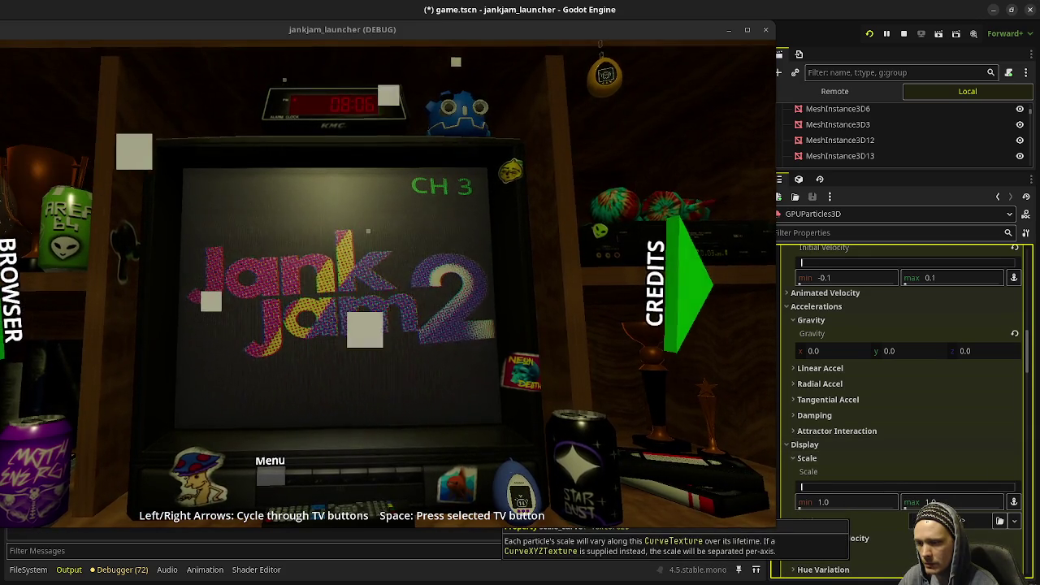
{"action": "left_click", "coordinate": [966, 520]}
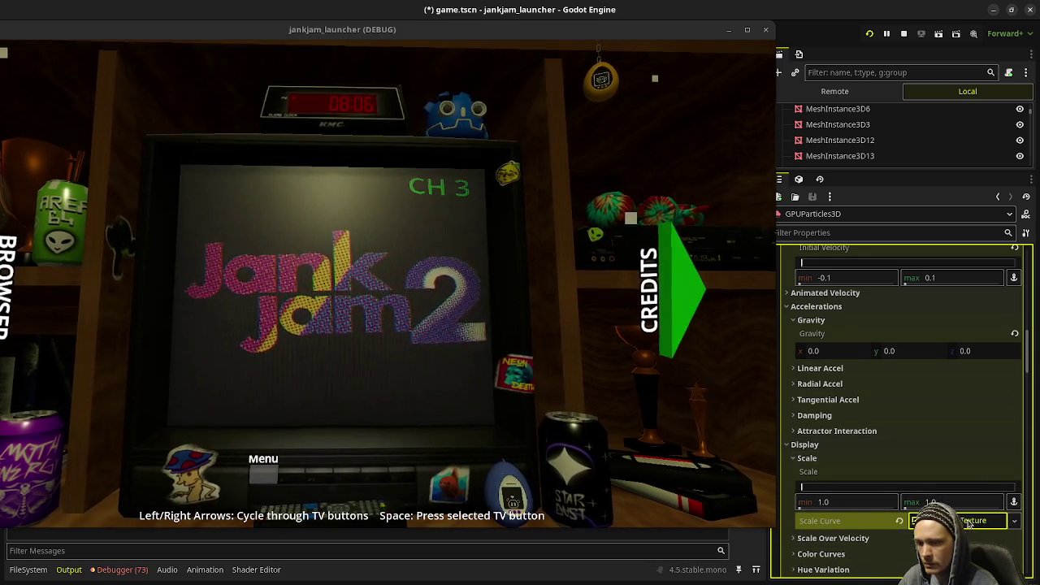
Step: Add a CurveTexture scale curve rising to 1.0 at 0.2, holding to 0.76, then dropping to 0
{"action": "left_click", "coordinate": [977, 525]}
{"action": "left_click", "coordinate": [922, 422]}
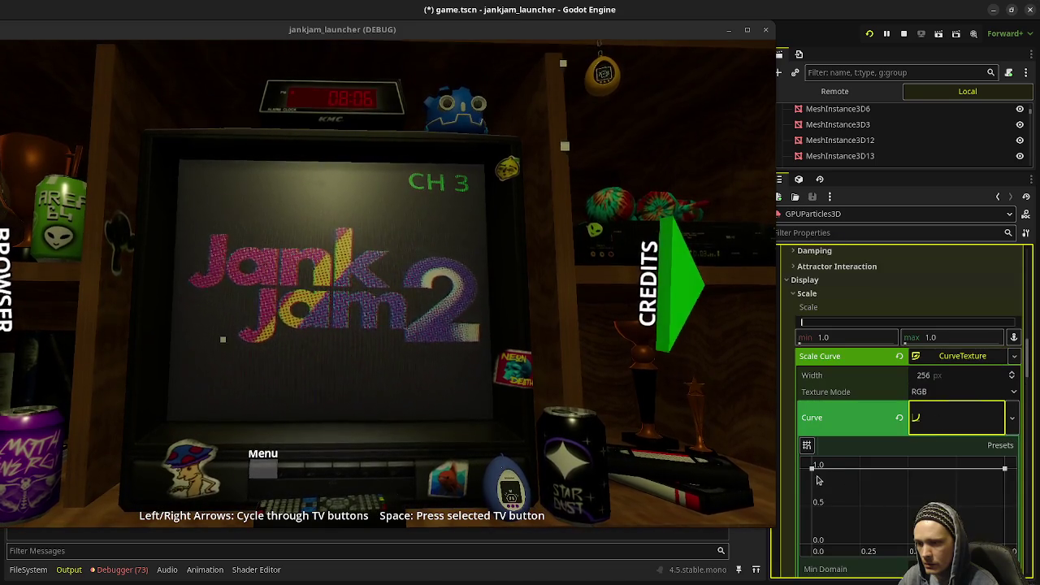
{"action": "mouse_move", "coordinate": [817, 480]}
{"action": "left_mouse_down"}
{"action": "mouse_move", "coordinate": [804, 524]}
{"action": "mouse_move", "coordinate": [813, 540]}
{"action": "left_mouse_up"}
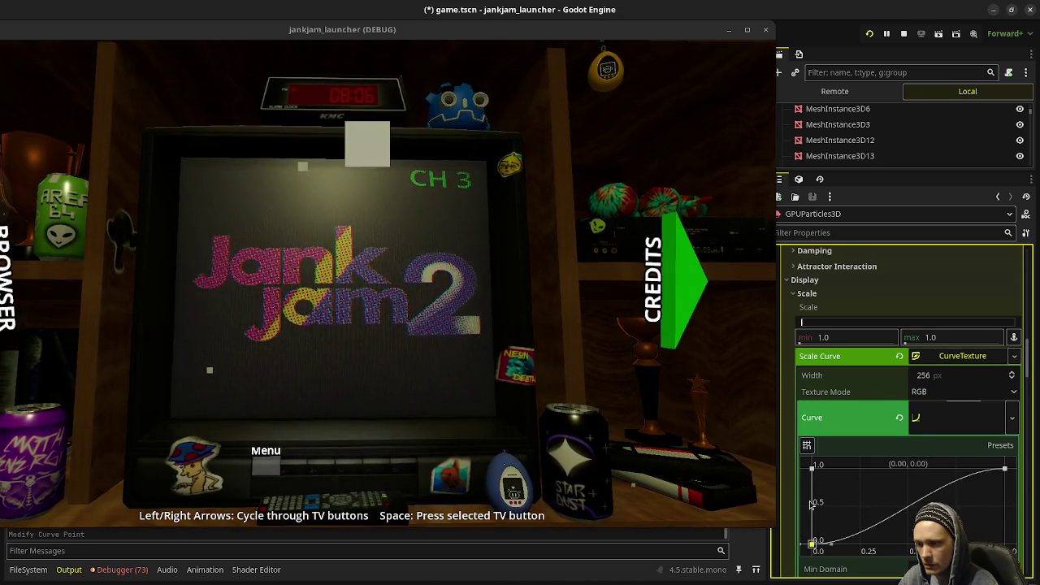
{"action": "right_click", "coordinate": [812, 471]}
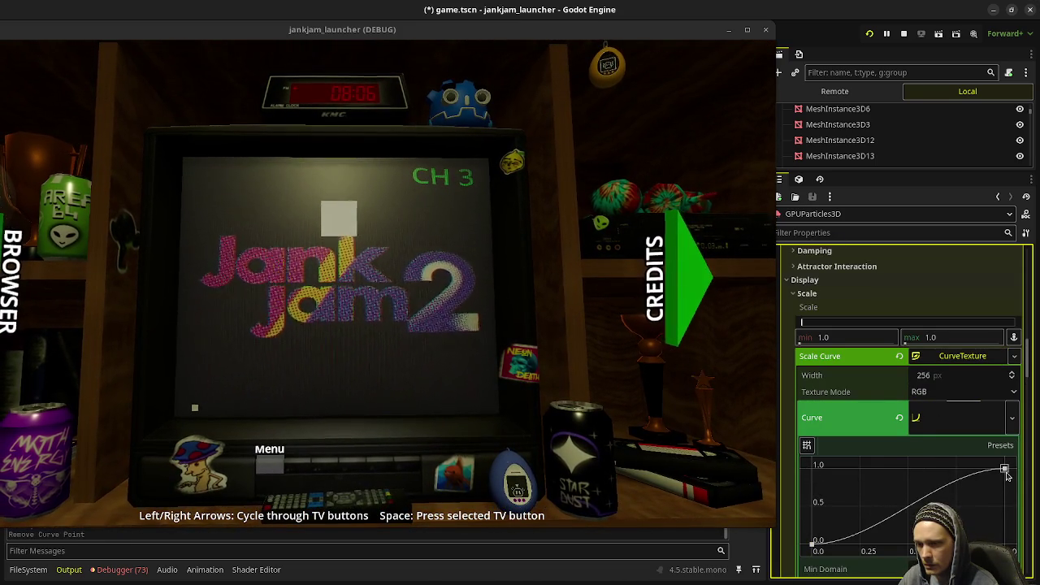
{"action": "left_click_drag", "start_coordinate": [1005, 471], "coordinate": [860, 464]}
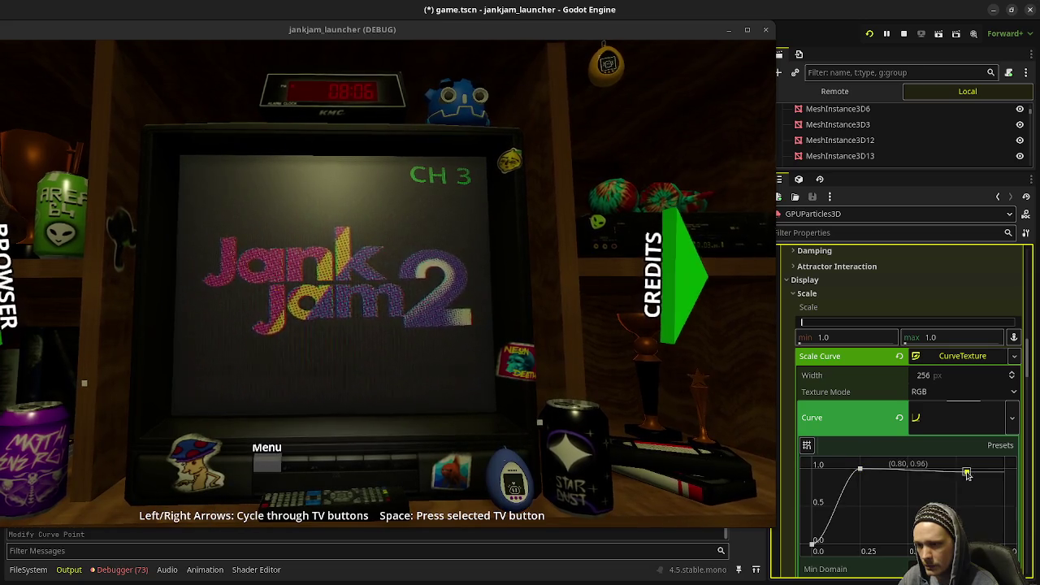
{"action": "left_click_drag", "start_coordinate": [1004, 491], "coordinate": [1005, 543]}
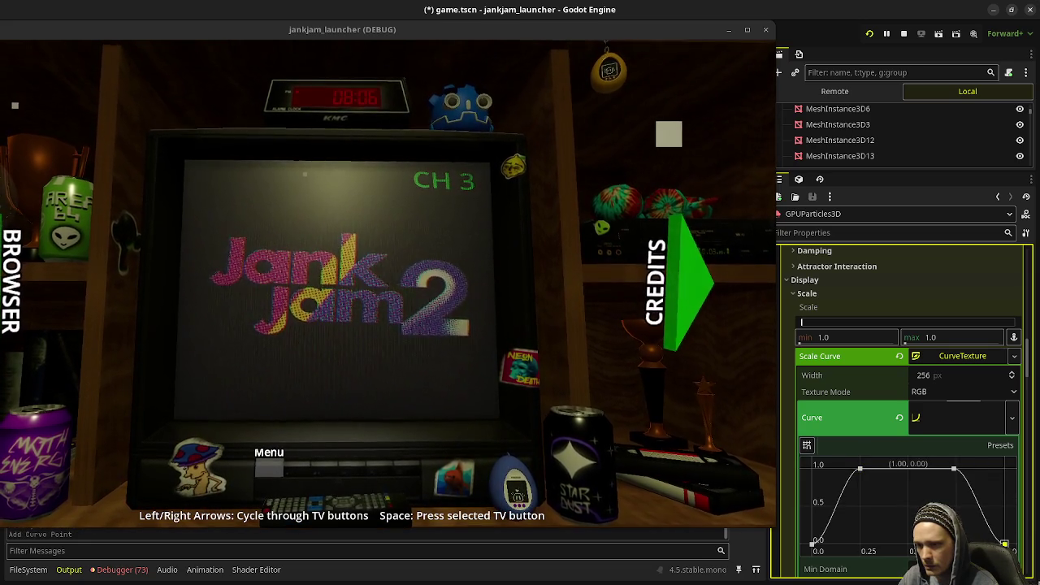
{"action": "left_click_drag", "start_coordinate": [954, 471], "coordinate": [959, 469]}
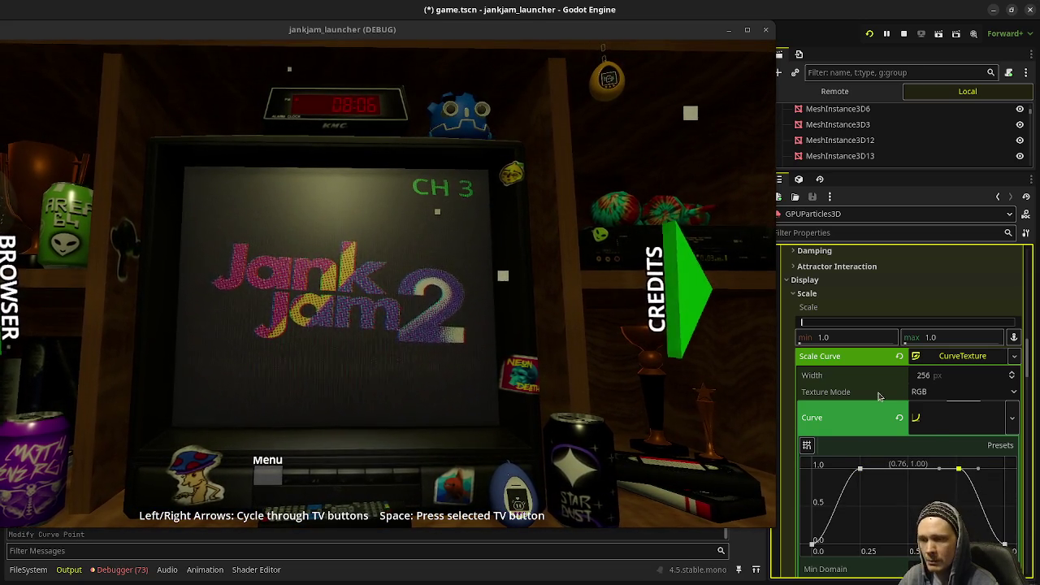
{"action": "left_click", "coordinate": [958, 358]}
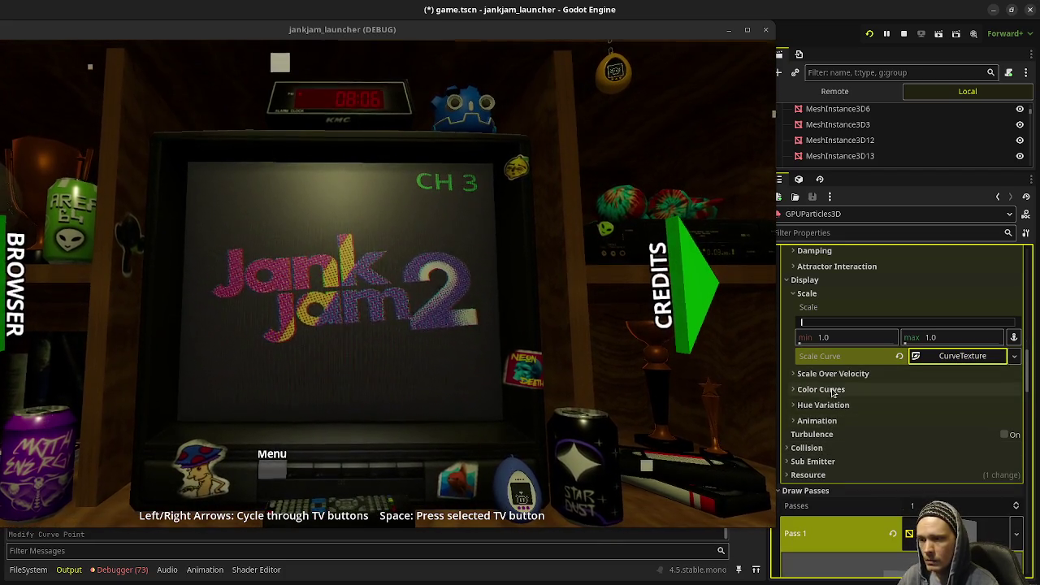
{"action": "scroll", "coordinate": [879, 381], "scroll_direction": "up", "scroll_amount": 3}
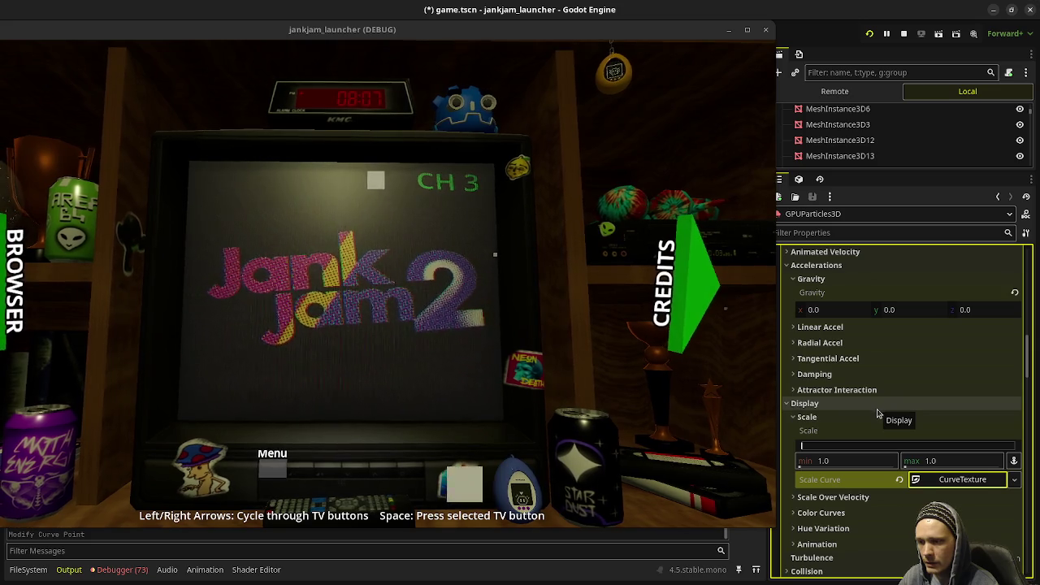
Step: Set the particle Scale minimum to 0.1
{"action": "left_click", "coordinate": [852, 460]}
{"action": "type", "text": "0.5"}
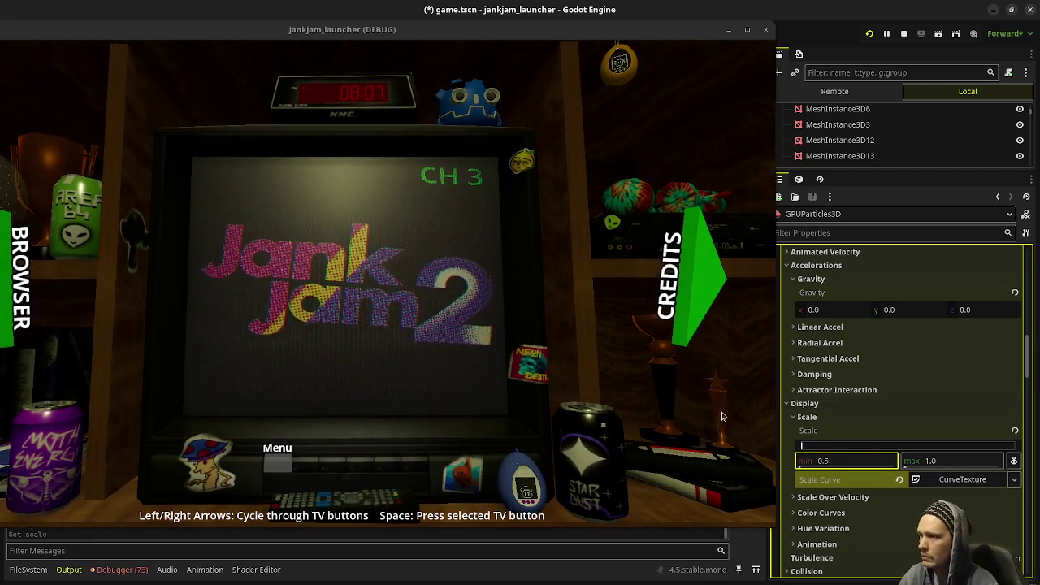
{"action": "left_click", "coordinate": [843, 461]}
{"action": "type", "text": "0.1"}
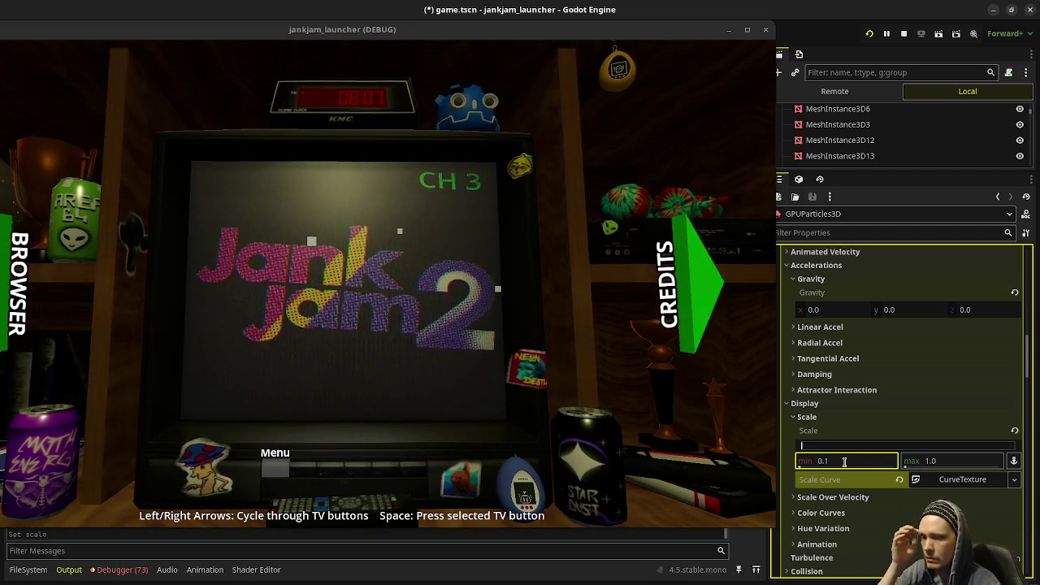
{"action": "key", "text": "Return"}
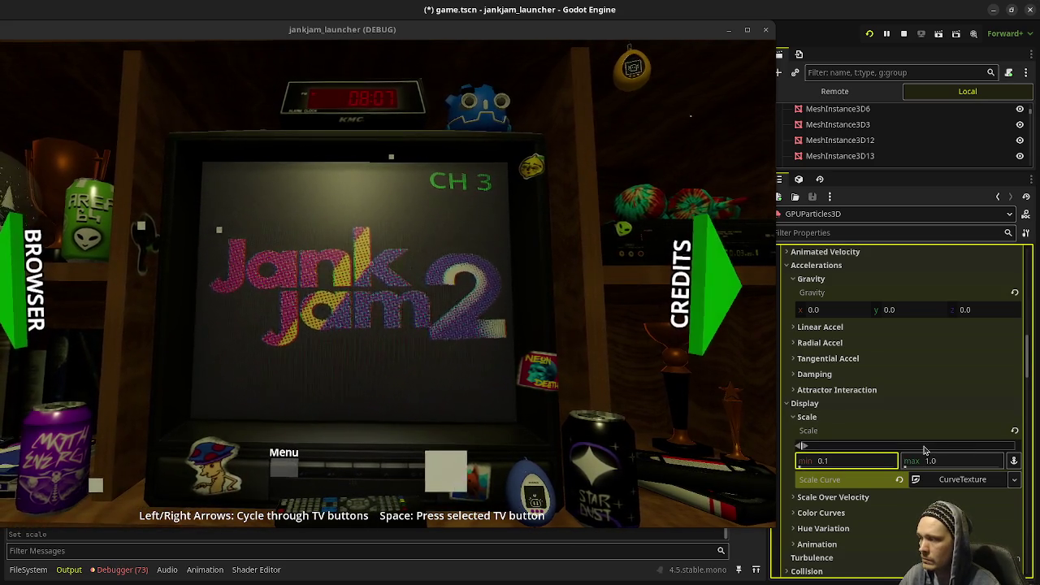
Step: Save game.tscn and restart the game to test the dust
{"action": "scroll", "coordinate": [906, 445], "scroll_direction": "up", "scroll_amount": 1}
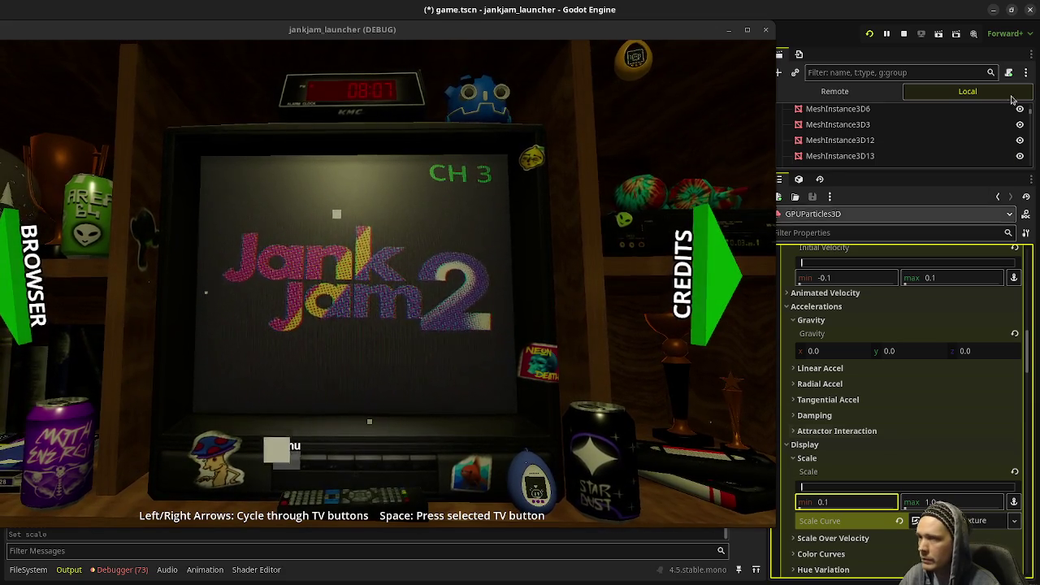
{"action": "key", "text": "F8"}
{"action": "key", "text": "ctrl+s"}
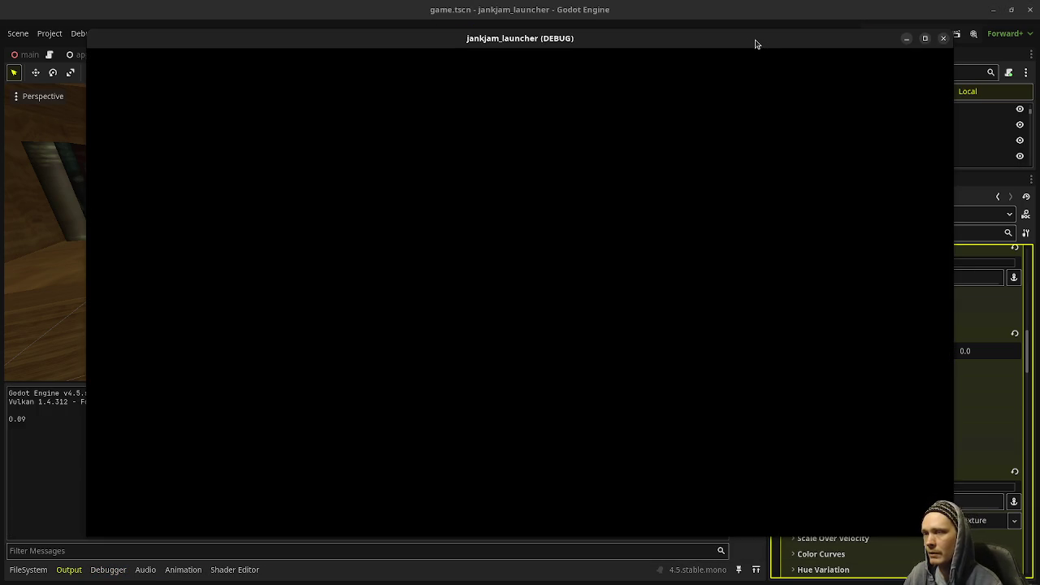
Step: Raise particle Lifetime from 5.0 to 10.0 s and bring the running game back in front
{"action": "mouse_move", "coordinate": [761, 42]}
{"action": "left_mouse_down"}
{"action": "mouse_move", "coordinate": [617, 48]}
{"action": "mouse_move", "coordinate": [692, 52]}
{"action": "left_mouse_up"}
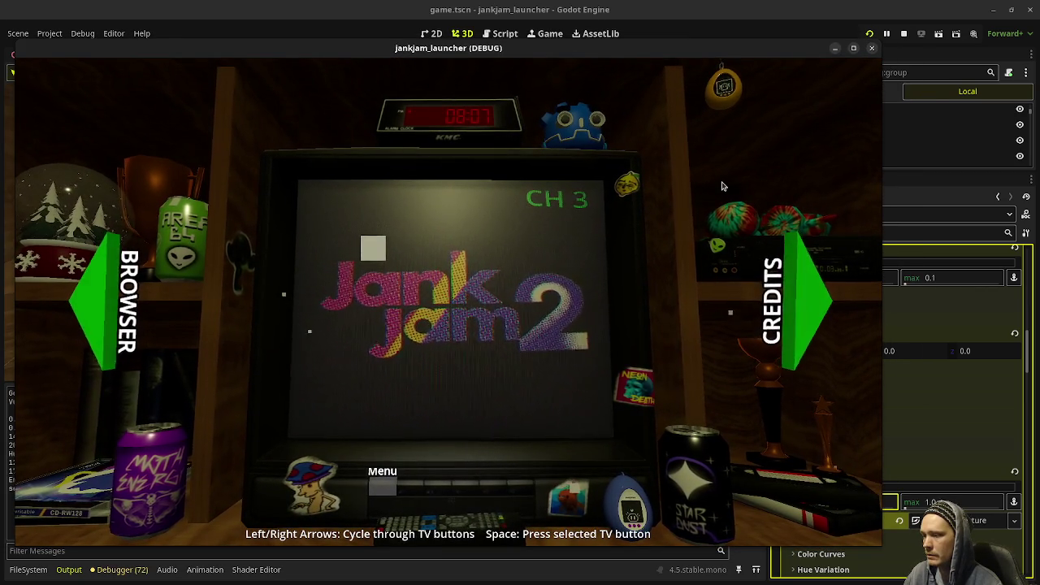
{"action": "left_click_drag", "start_coordinate": [715, 49], "coordinate": [585, 51]}
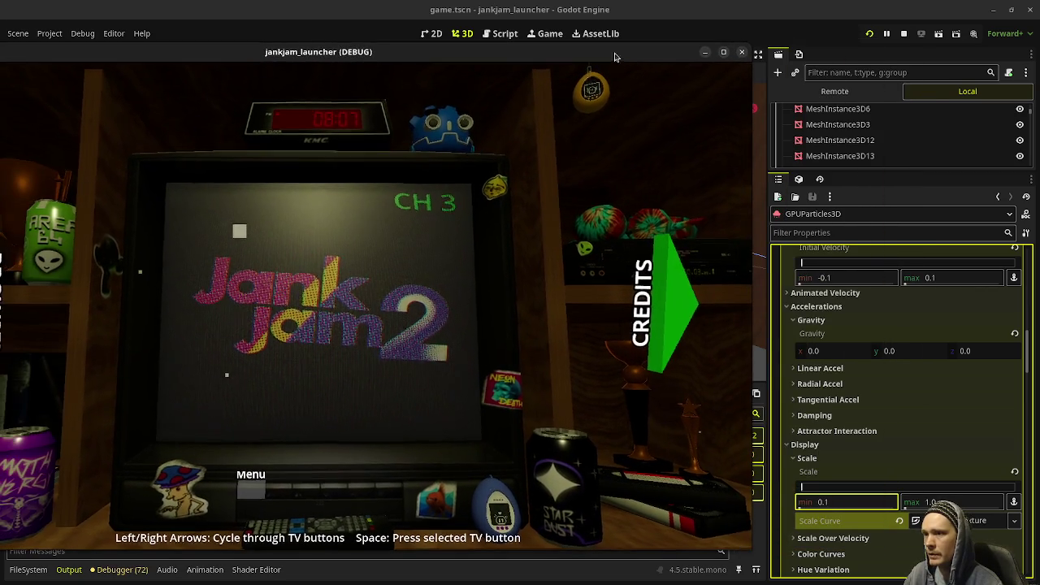
{"action": "scroll", "coordinate": [900, 284], "scroll_direction": "up", "scroll_amount": 5}
{"action": "scroll", "coordinate": [926, 325], "scroll_direction": "up", "scroll_amount": 5}
{"action": "scroll", "coordinate": [955, 372], "scroll_direction": "up", "scroll_amount": 5}
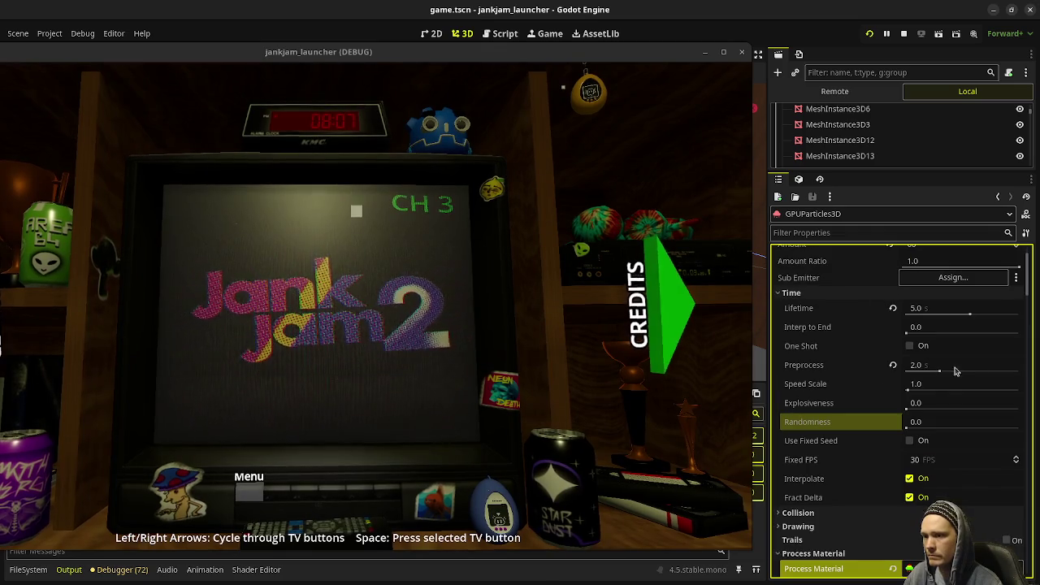
{"action": "left_click", "coordinate": [940, 313]}
{"action": "type", "text": "0"}
{"action": "key", "text": "Return"}
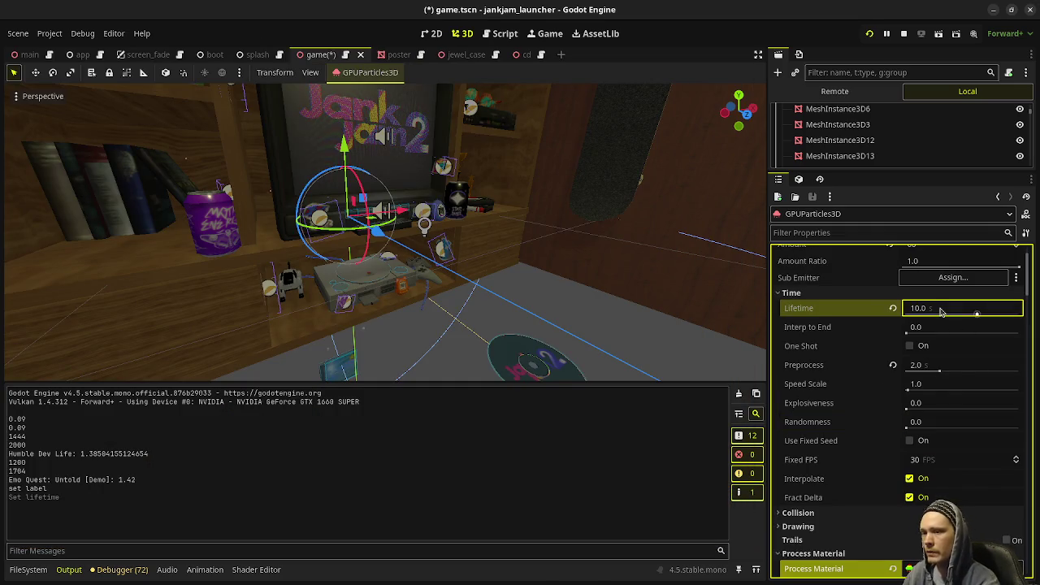
{"action": "key", "text": "alt+Tab"}
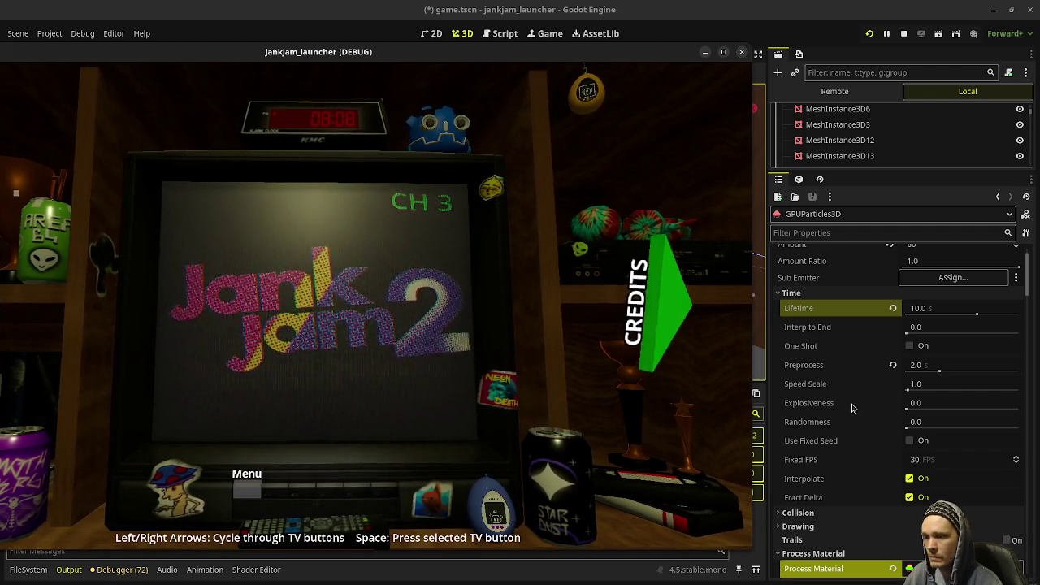
Step: Keep the running game window always on top while selecting the Initial Velocity minimum field
{"action": "scroll", "coordinate": [851, 421], "scroll_direction": "down", "scroll_amount": 5}
{"action": "scroll", "coordinate": [849, 419], "scroll_direction": "down", "scroll_amount": 4}
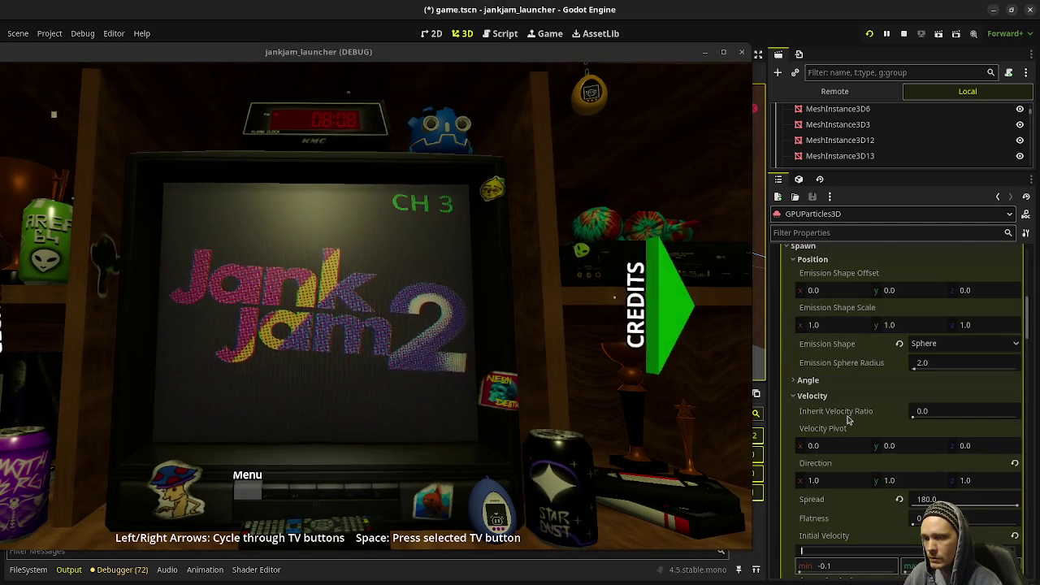
{"action": "scroll", "coordinate": [847, 419], "scroll_direction": "down", "scroll_amount": 1}
{"action": "left_click", "coordinate": [866, 525]}
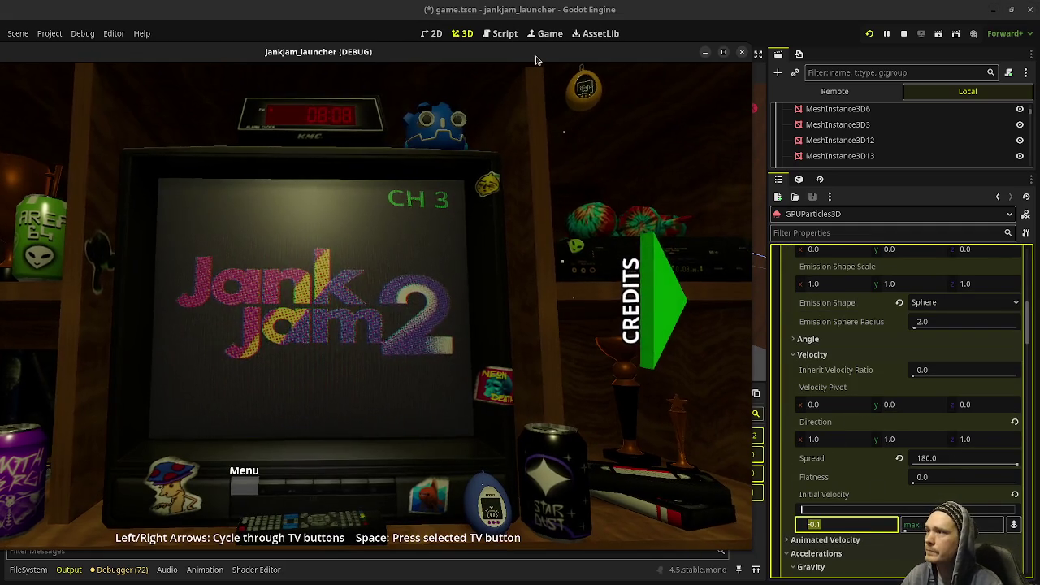
{"action": "right_click", "coordinate": [536, 60]}
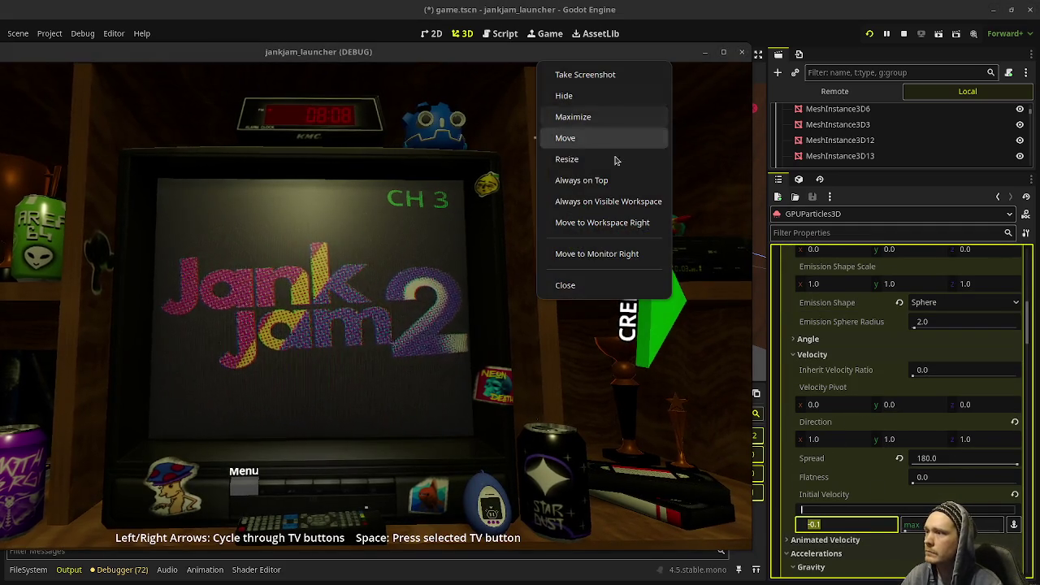
{"action": "left_click", "coordinate": [619, 176]}
Step: Set the dust Initial Velocity minimum to -0.05, for a -0.05 to 0.05 range
{"action": "type", "text": "-0."}
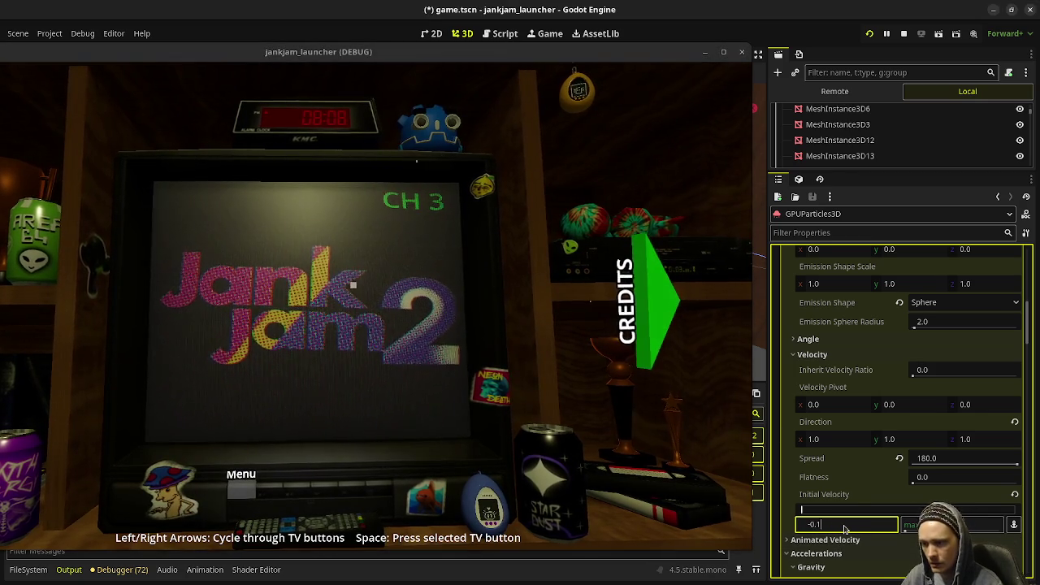
{"action": "key", "text": "Tab"}
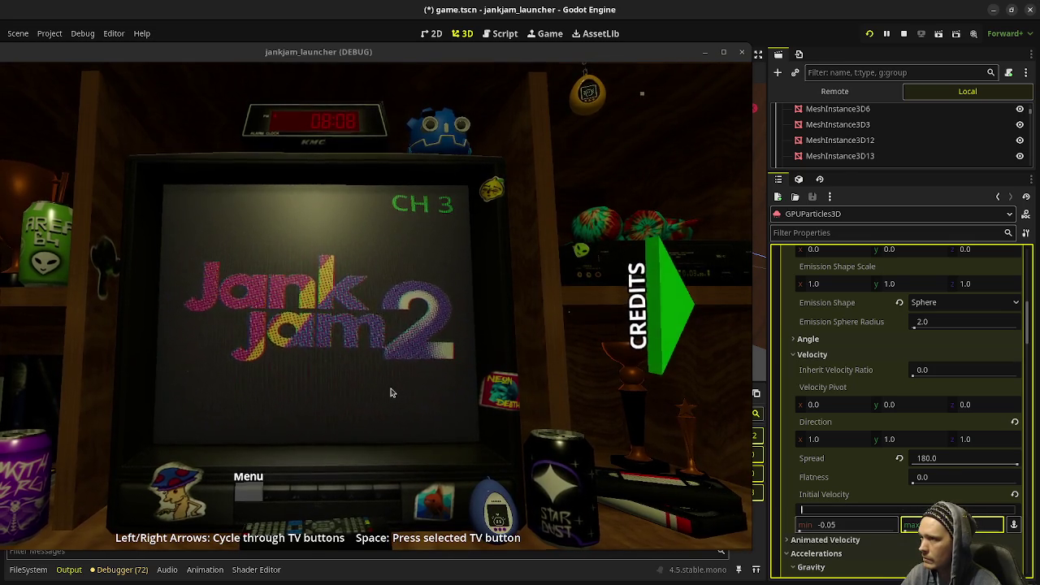
{"action": "type", "text": "0.05"}
{"action": "scroll", "coordinate": [851, 460], "scroll_direction": "down", "scroll_amount": 2}
{"action": "scroll", "coordinate": [851, 460], "scroll_direction": "down", "scroll_amount": 2}
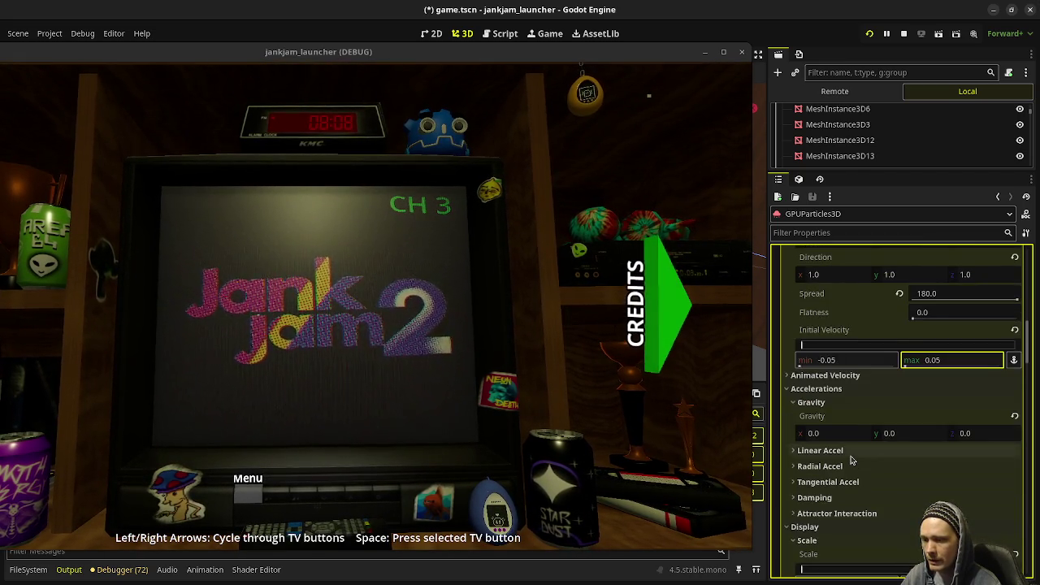
{"action": "scroll", "coordinate": [851, 460], "scroll_direction": "down", "scroll_amount": 2}
{"action": "scroll", "coordinate": [850, 460], "scroll_direction": "down", "scroll_amount": 2}
{"action": "scroll", "coordinate": [845, 464], "scroll_direction": "down", "scroll_amount": 1}
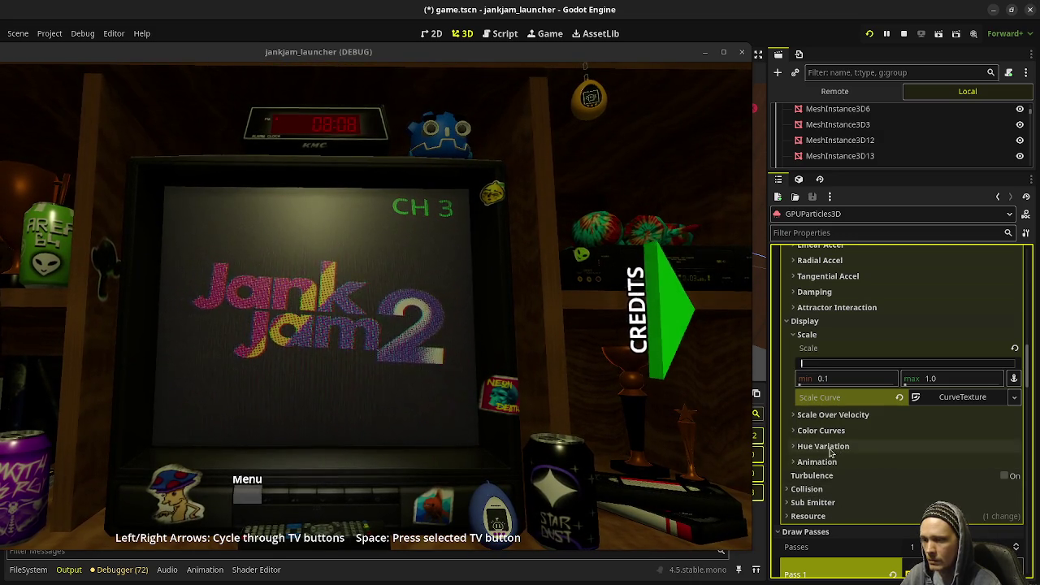
Step: Maximize the running game window, then return the Inspector to the Velocity section
{"action": "double_click", "coordinate": [643, 56]}
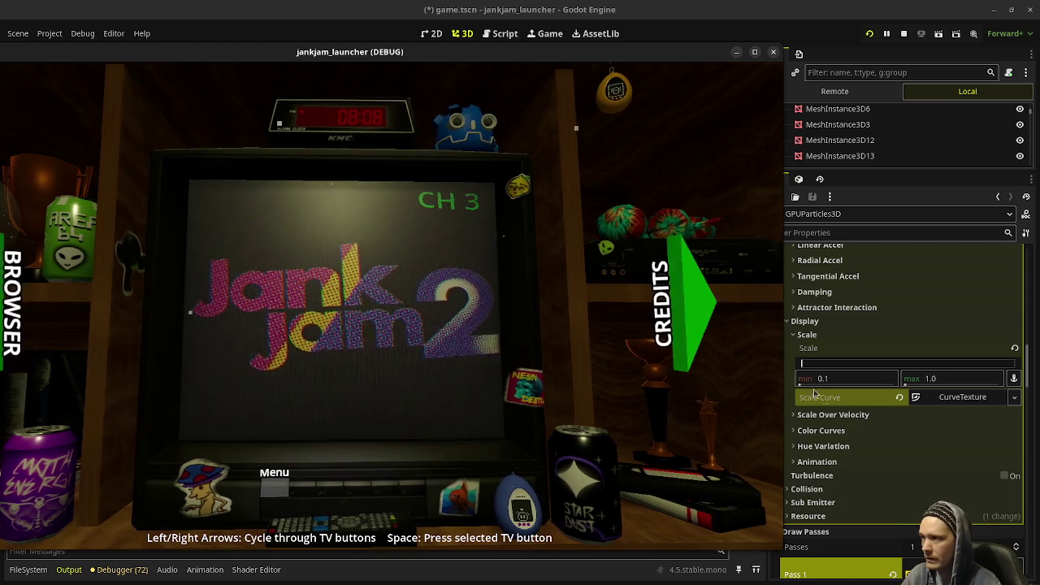
{"action": "scroll", "coordinate": [813, 406], "scroll_direction": "up", "scroll_amount": 1}
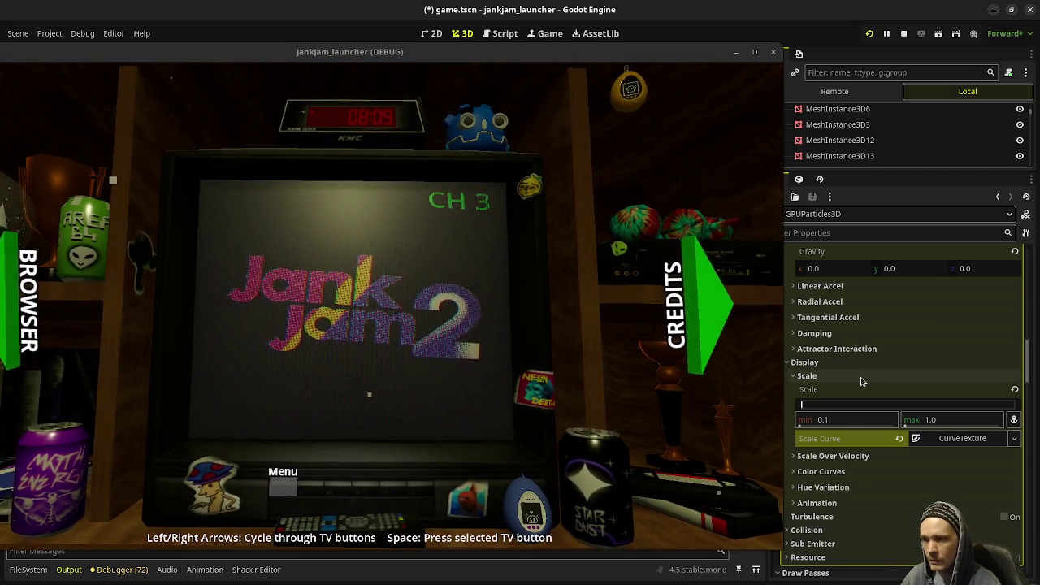
{"action": "scroll", "coordinate": [853, 406], "scroll_direction": "up", "scroll_amount": 1}
{"action": "scroll", "coordinate": [862, 382], "scroll_direction": "up", "scroll_amount": 2}
{"action": "scroll", "coordinate": [861, 381], "scroll_direction": "up", "scroll_amount": 2}
{"action": "scroll", "coordinate": [845, 385], "scroll_direction": "up", "scroll_amount": 2}
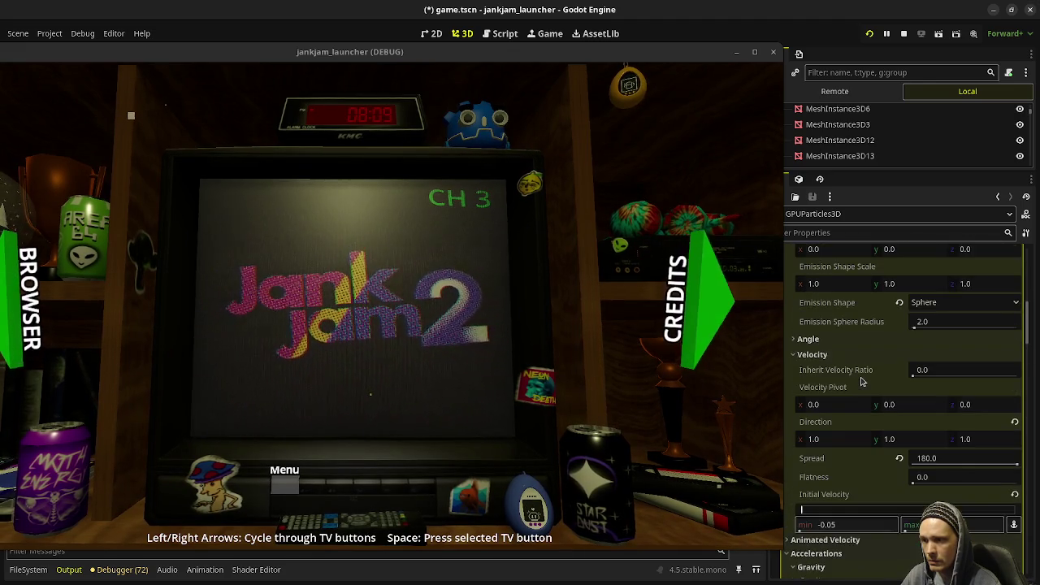
{"action": "scroll", "coordinate": [820, 390], "scroll_direction": "up", "scroll_amount": 2}
Step: Give the particles an Angle range of -180 to 180, then reopen the Velocity section
{"action": "left_click", "coordinate": [812, 395]}
{"action": "left_click", "coordinate": [807, 380]}
{"action": "type", "text": "-1"}
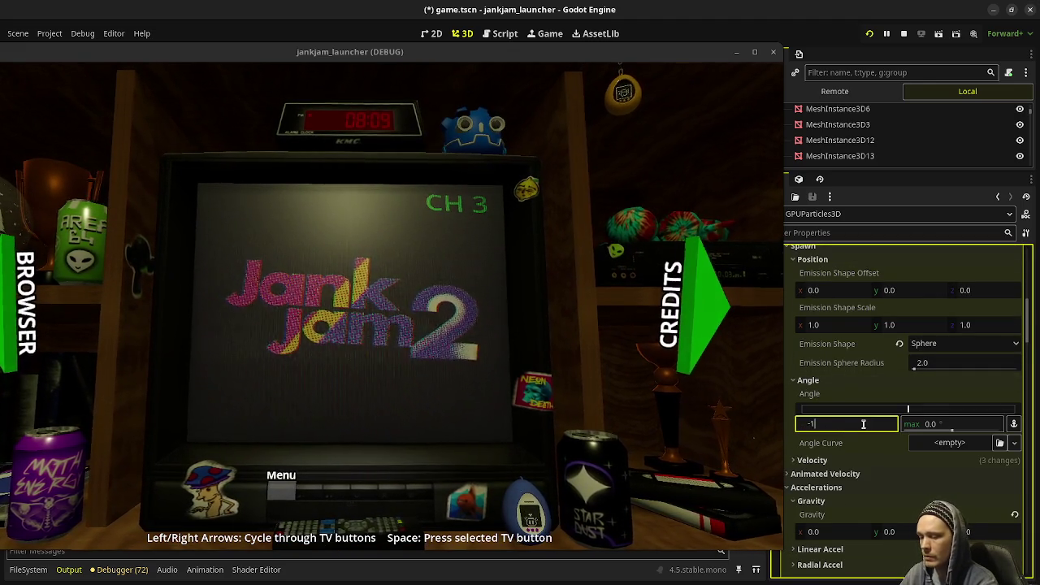
{"action": "type", "text": "80"}
{"action": "key", "text": "Tab"}
{"action": "type", "text": "180"}
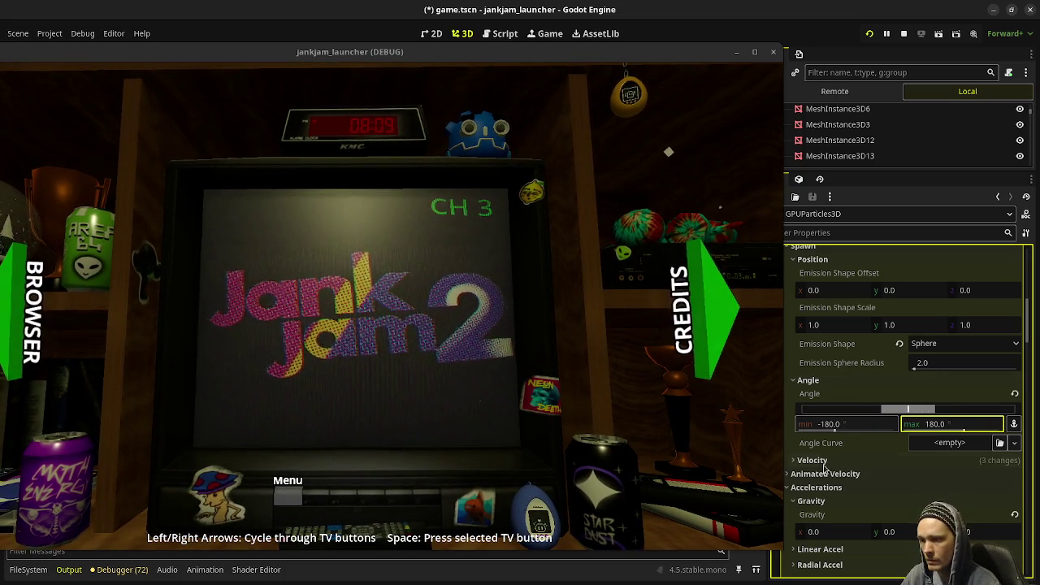
{"action": "scroll", "coordinate": [825, 455], "scroll_direction": "down", "scroll_amount": 1}
{"action": "scroll", "coordinate": [824, 414], "scroll_direction": "down", "scroll_amount": 1}
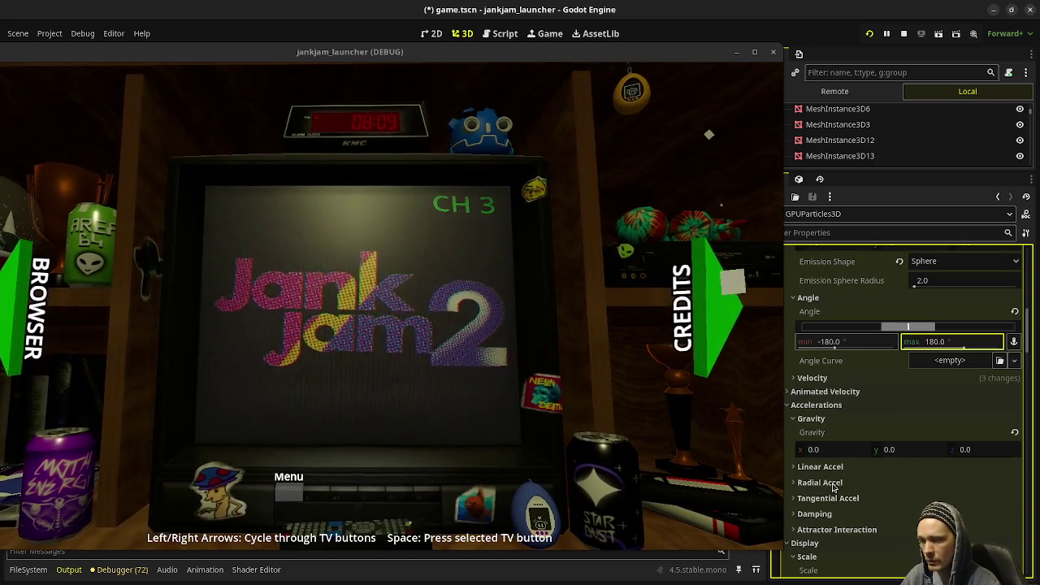
{"action": "left_click", "coordinate": [813, 379]}
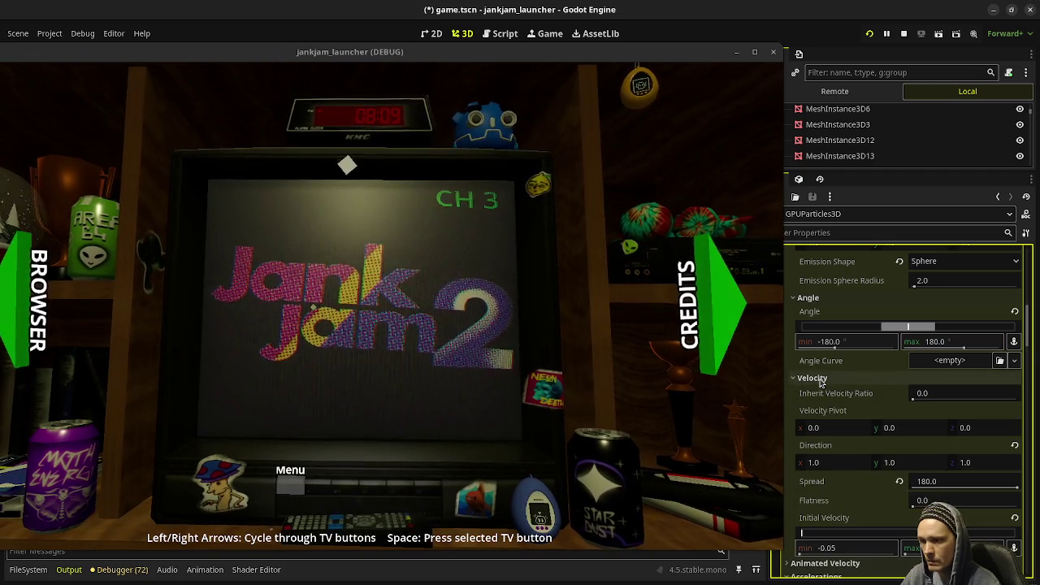